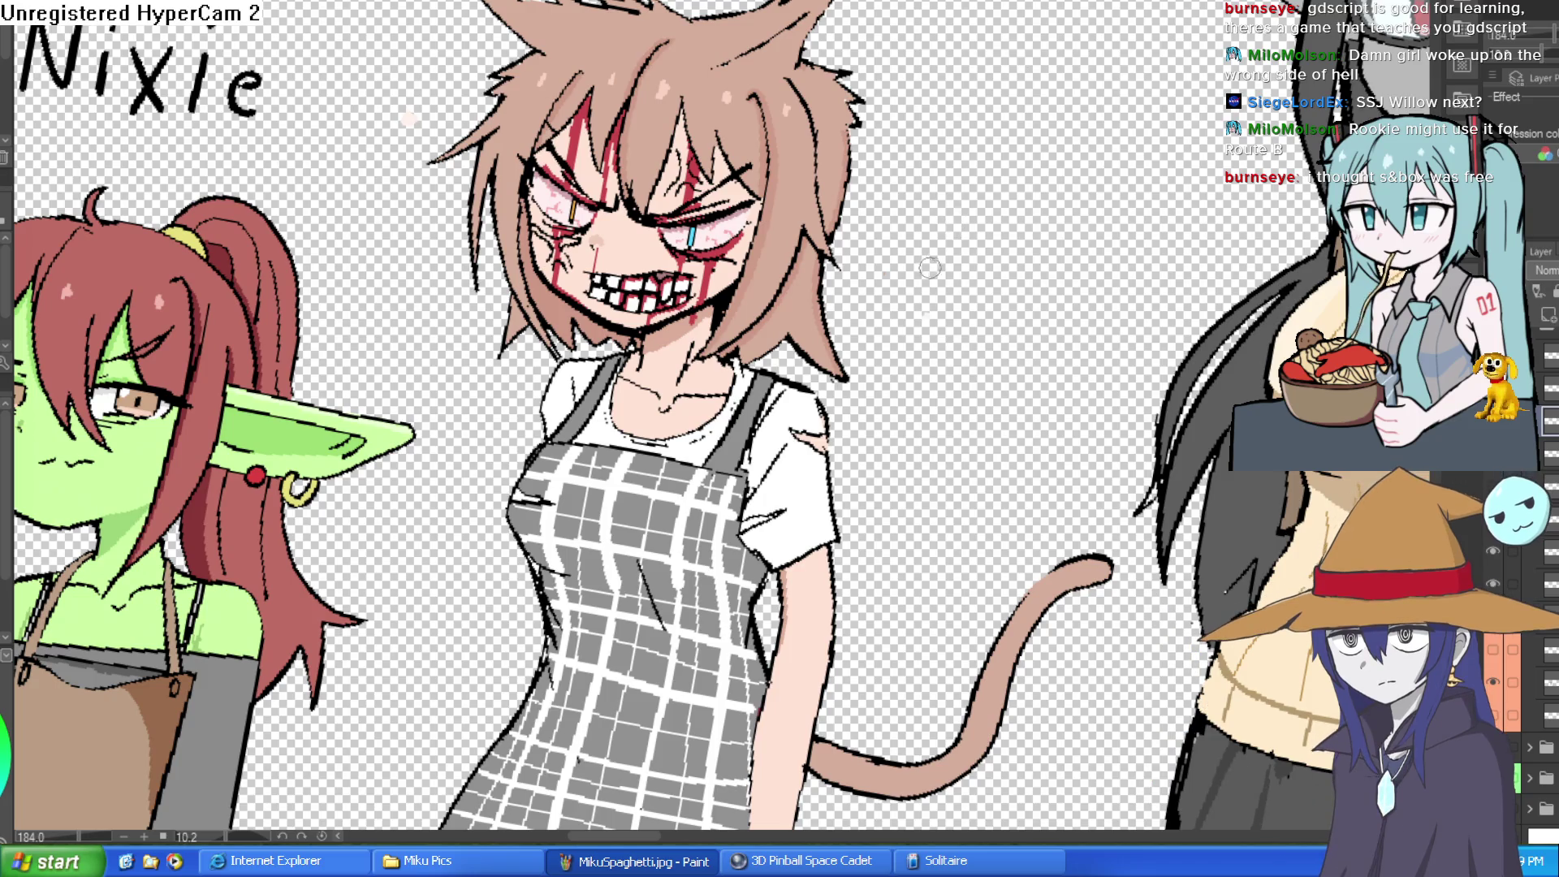
- Level and zoom into the view, select the two upper front teeth, and sample the colour
left_click_drag(999, 166, 740, 209)
scroll(576, 284, "up", 2)
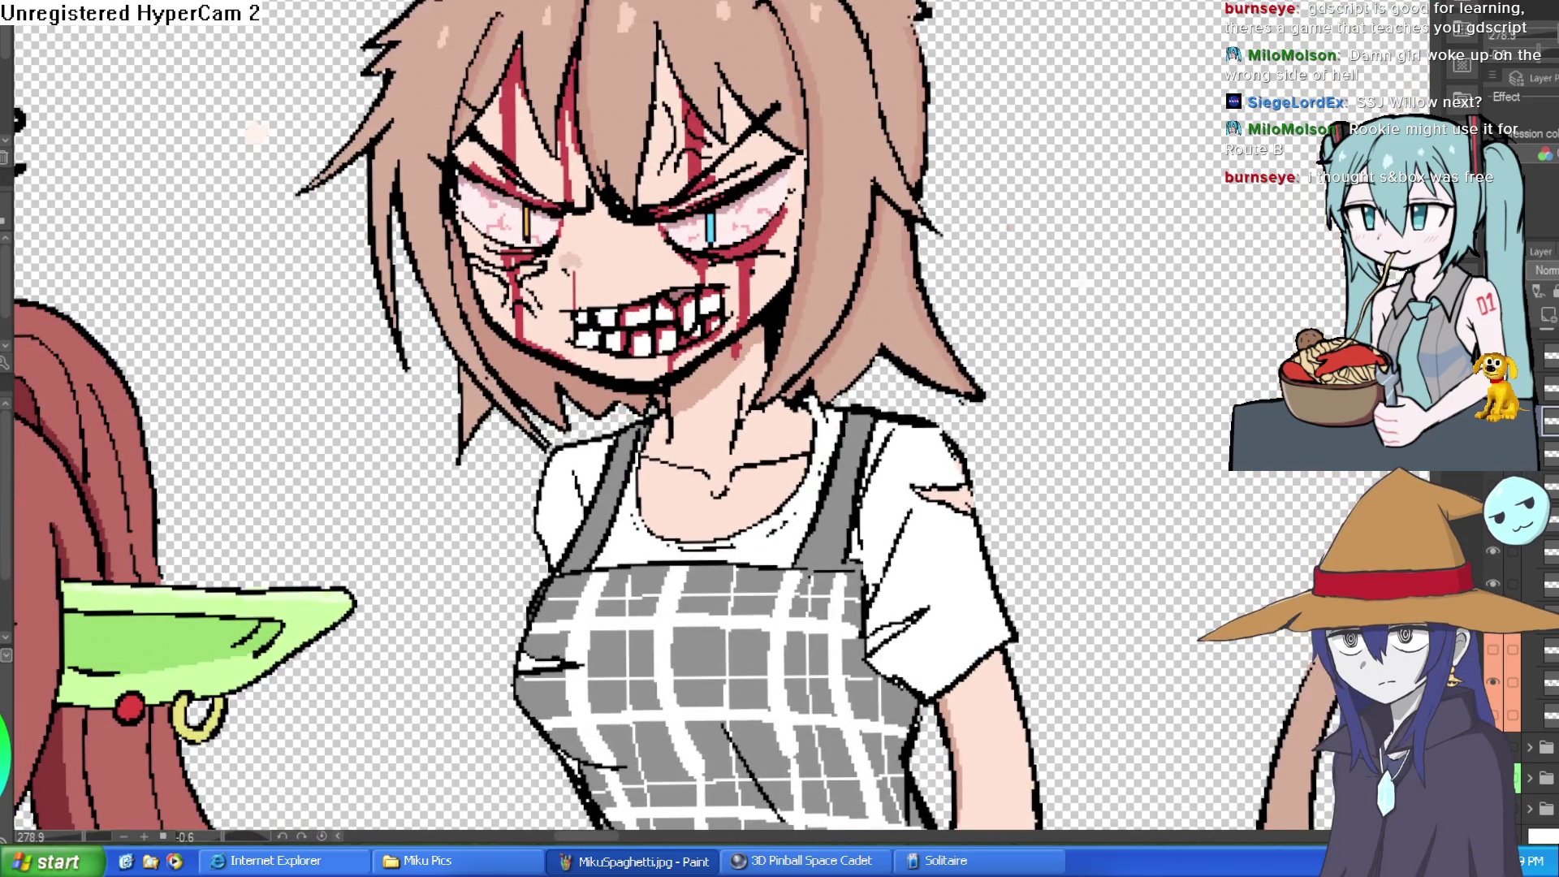
scroll(658, 313, "up", 2)
left_click(520, 322)
left_click(575, 308, "shift")
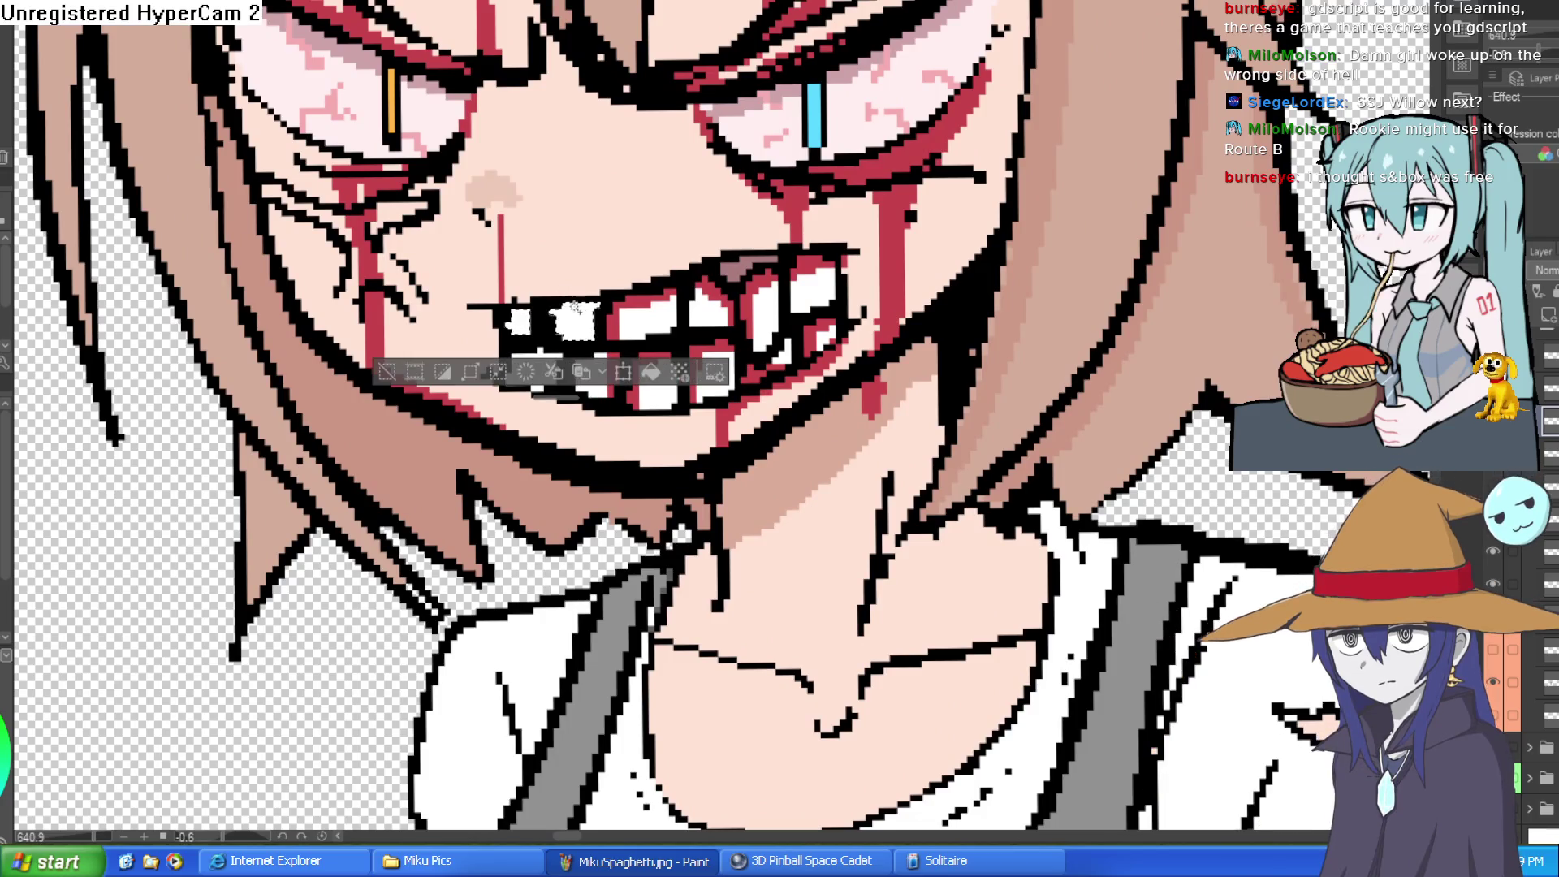
scroll(634, 292, "up", 2)
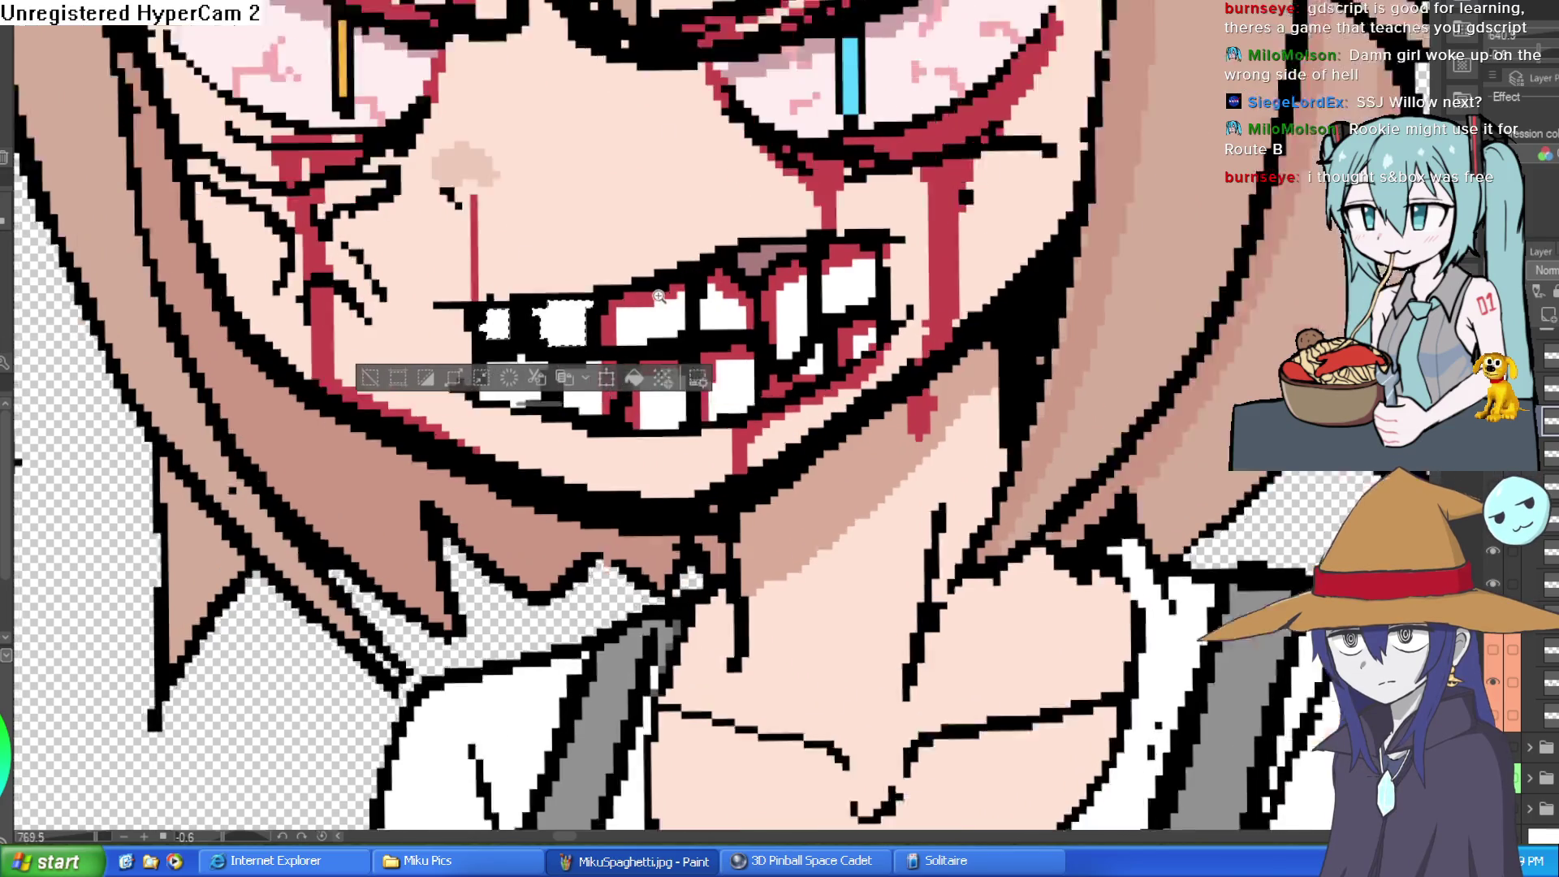
left_click(629, 278, "alt")
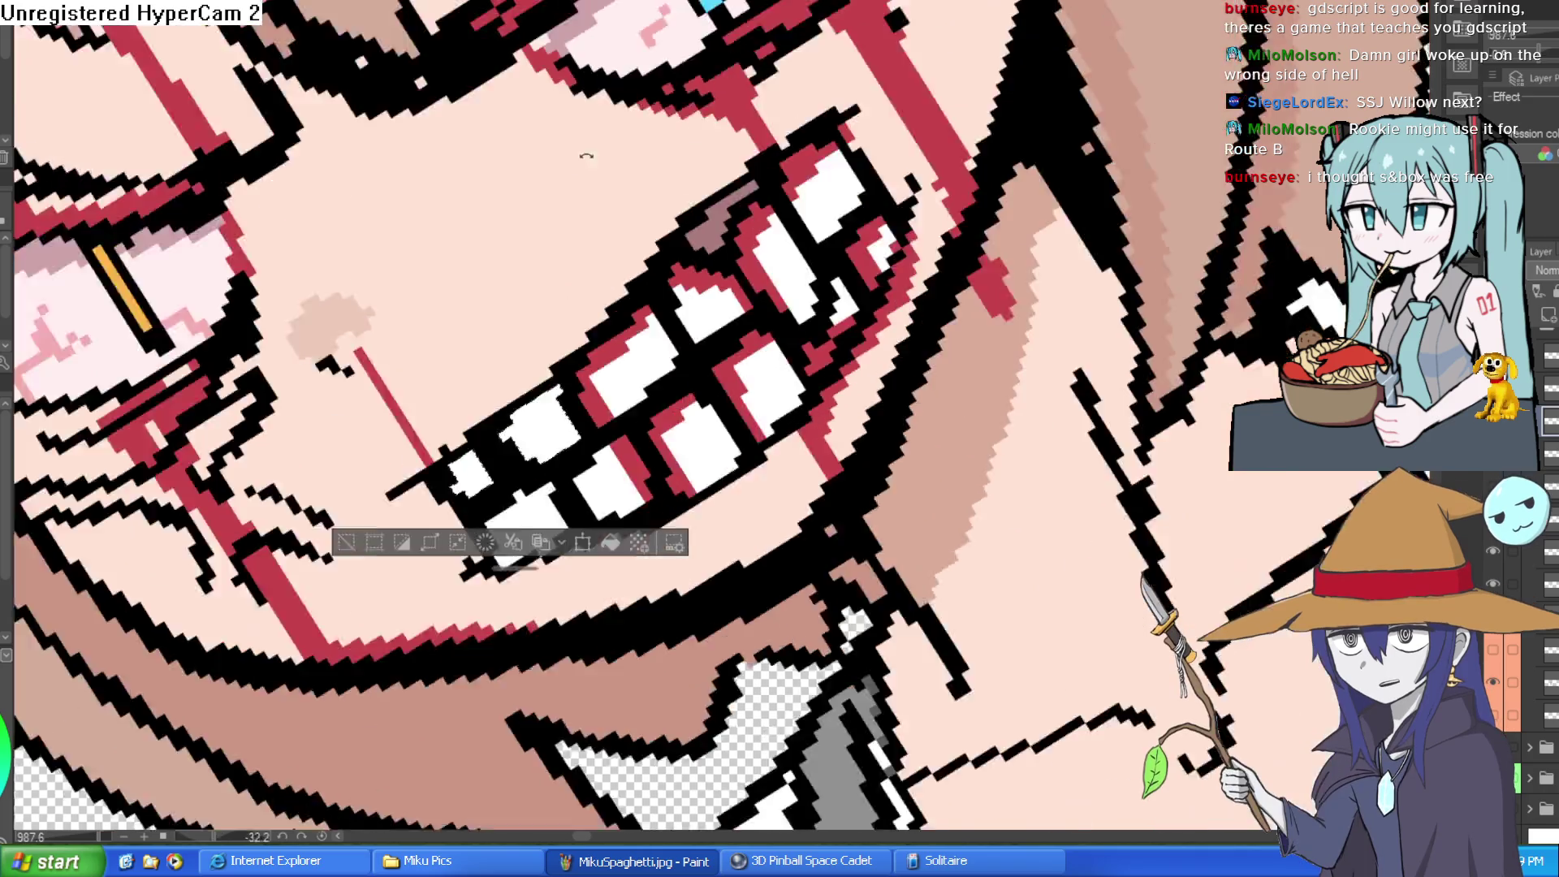
- Add the lower-left tooth to the selection and paint a red strip onto it
key("minus")
key("minus")
key("minus")
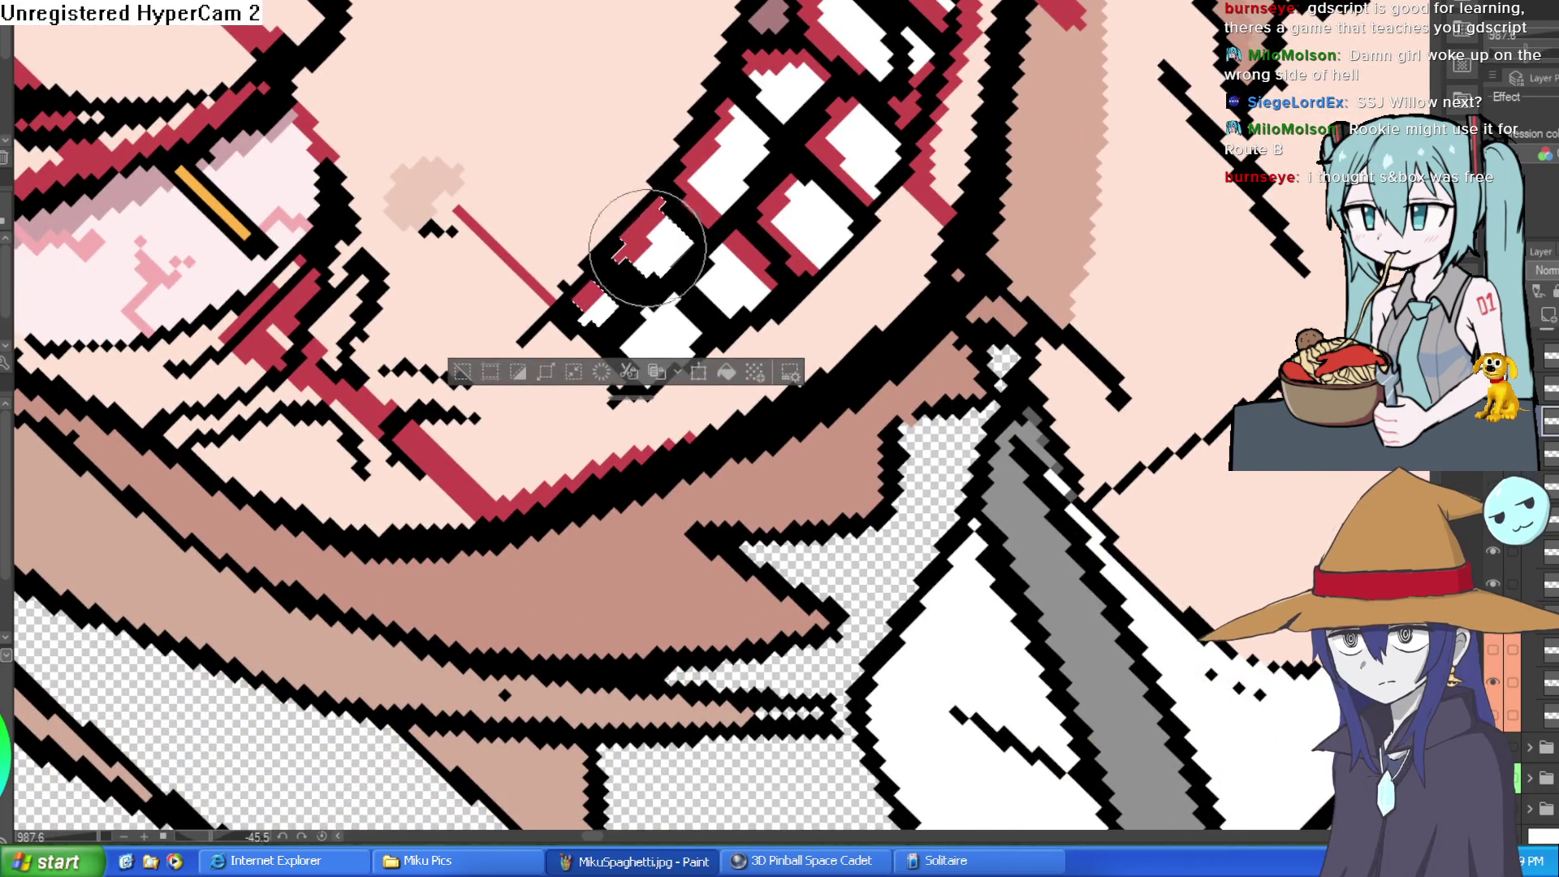
left_click_drag(585, 305, 846, 272)
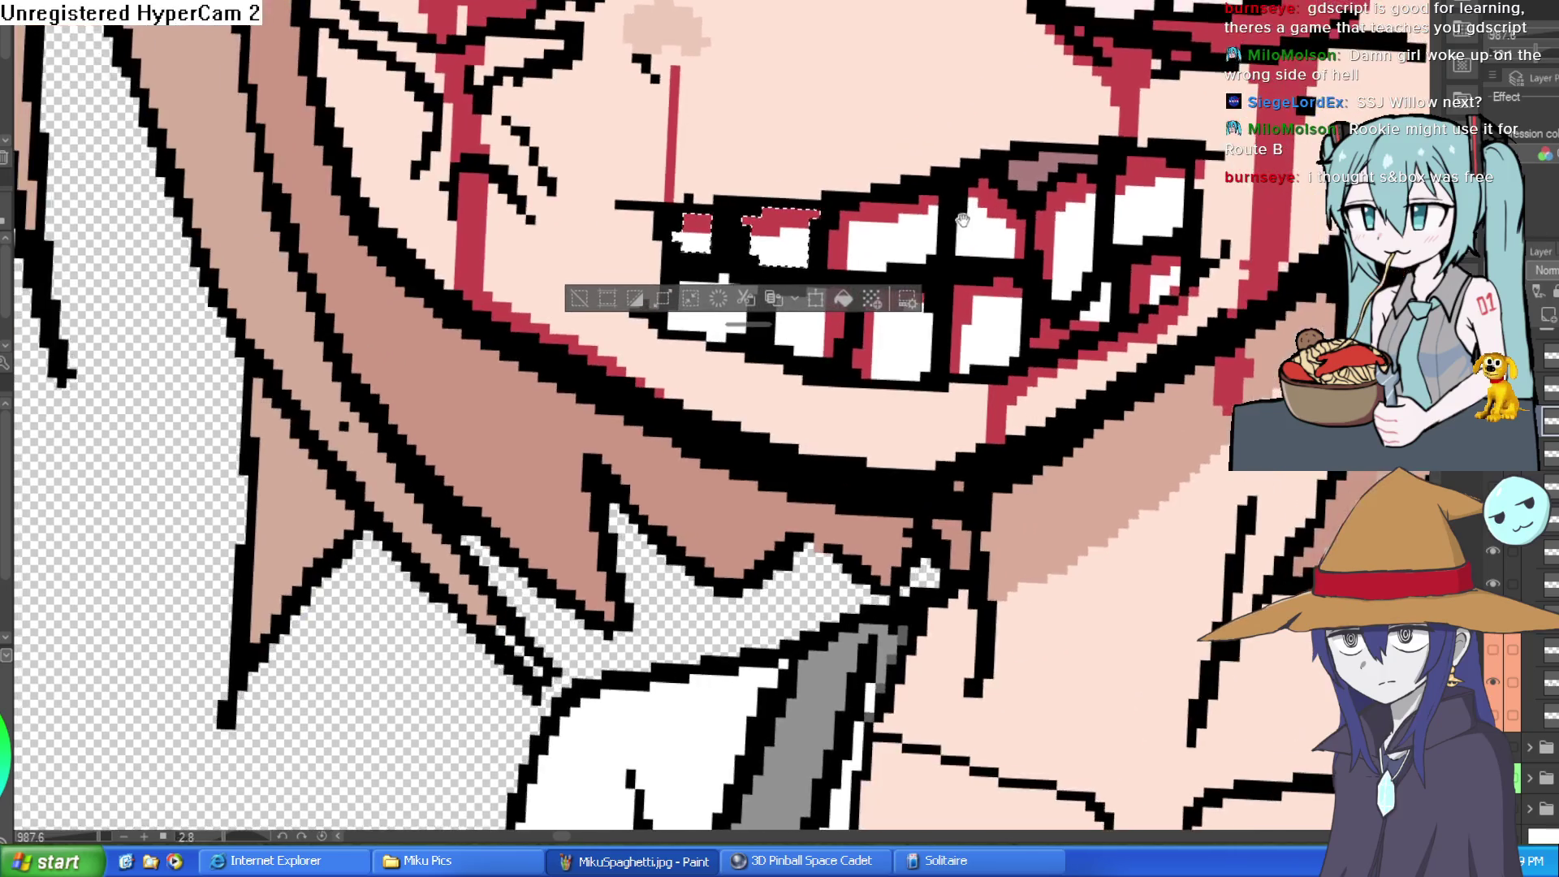
key("asciicircum")
scroll(978, 122, "down", 2)
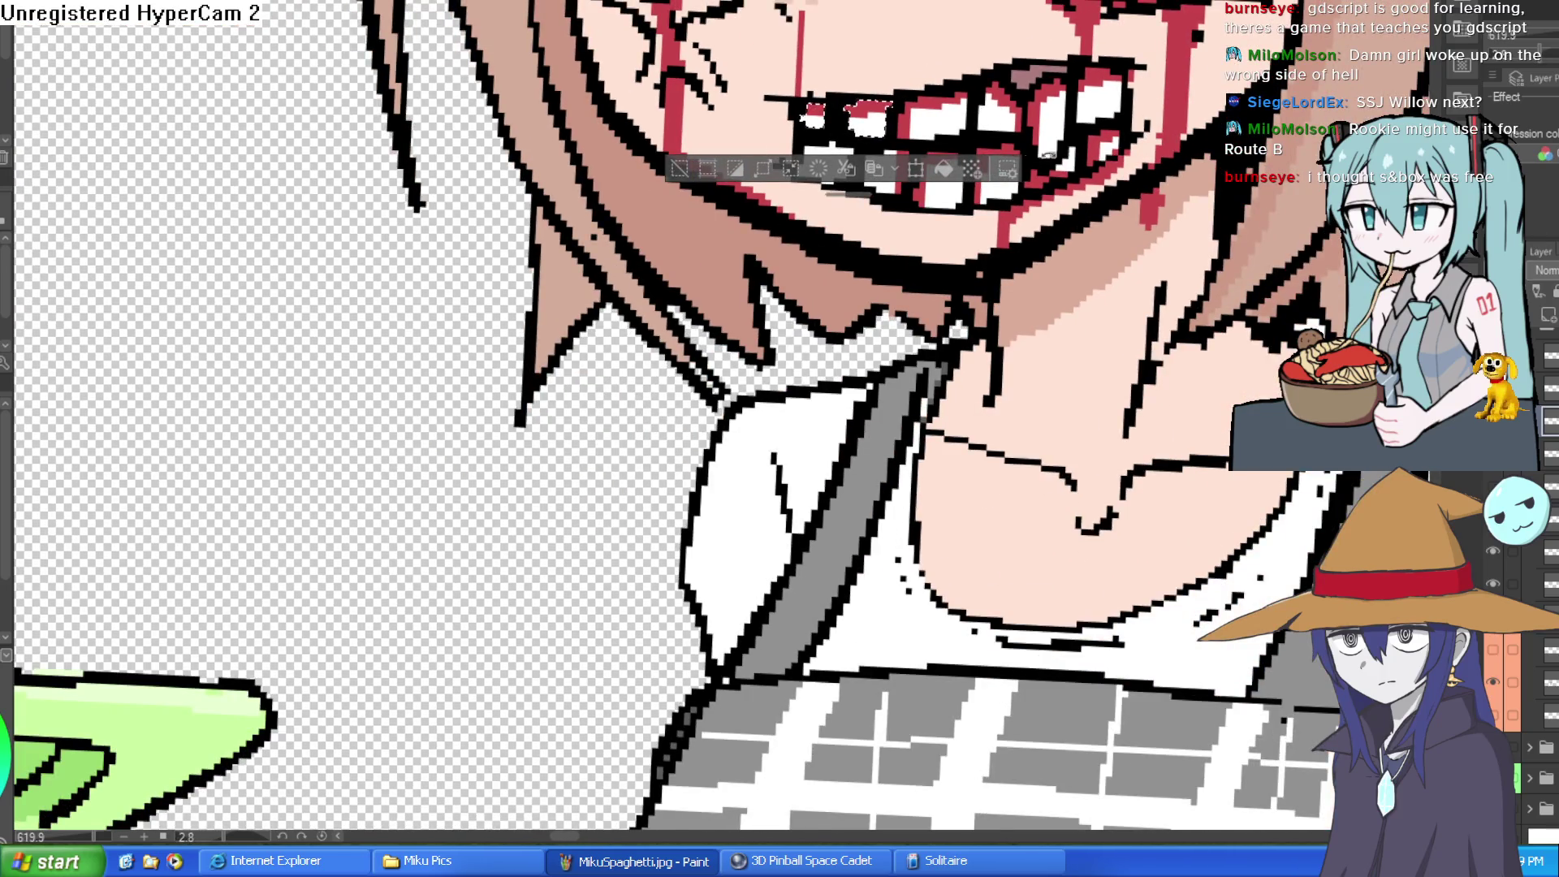
scroll(1091, 113, "up", 2)
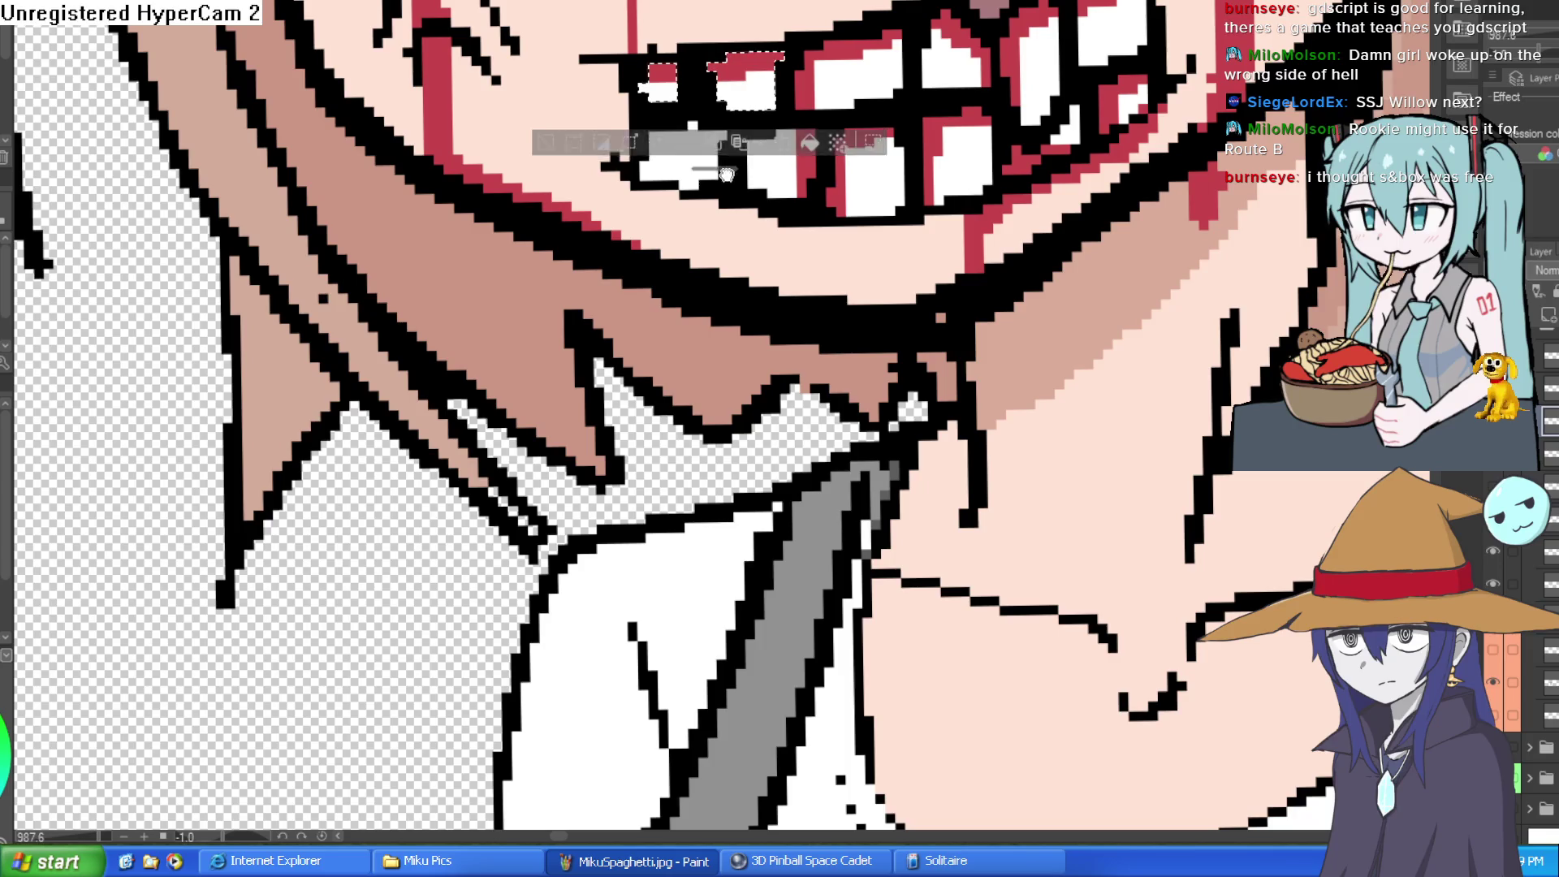
left_click_drag(722, 276, 722, 306)
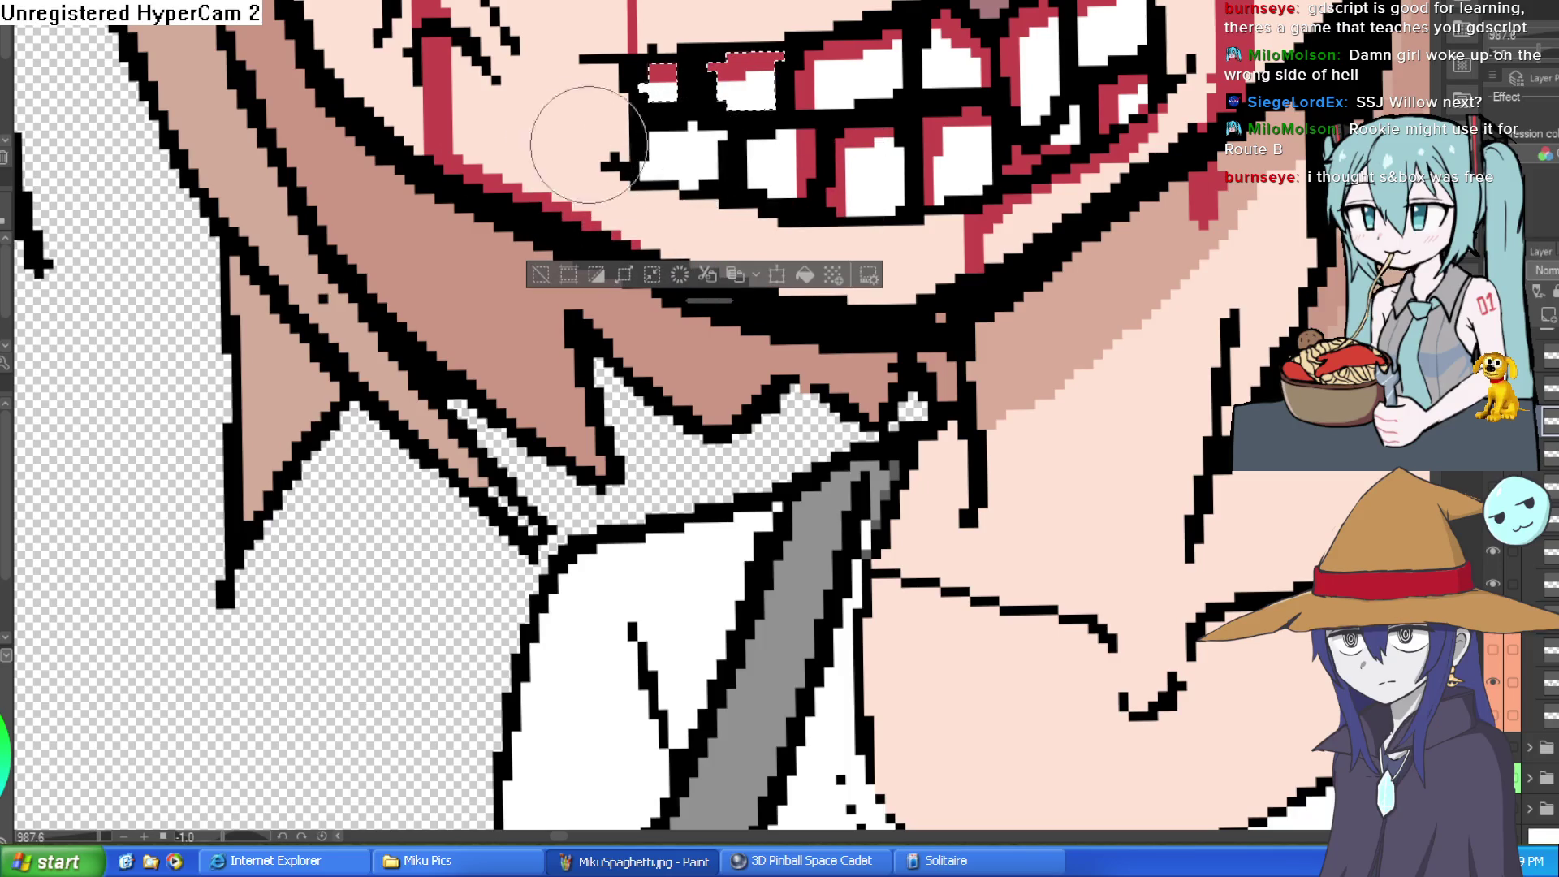
left_click(690, 162)
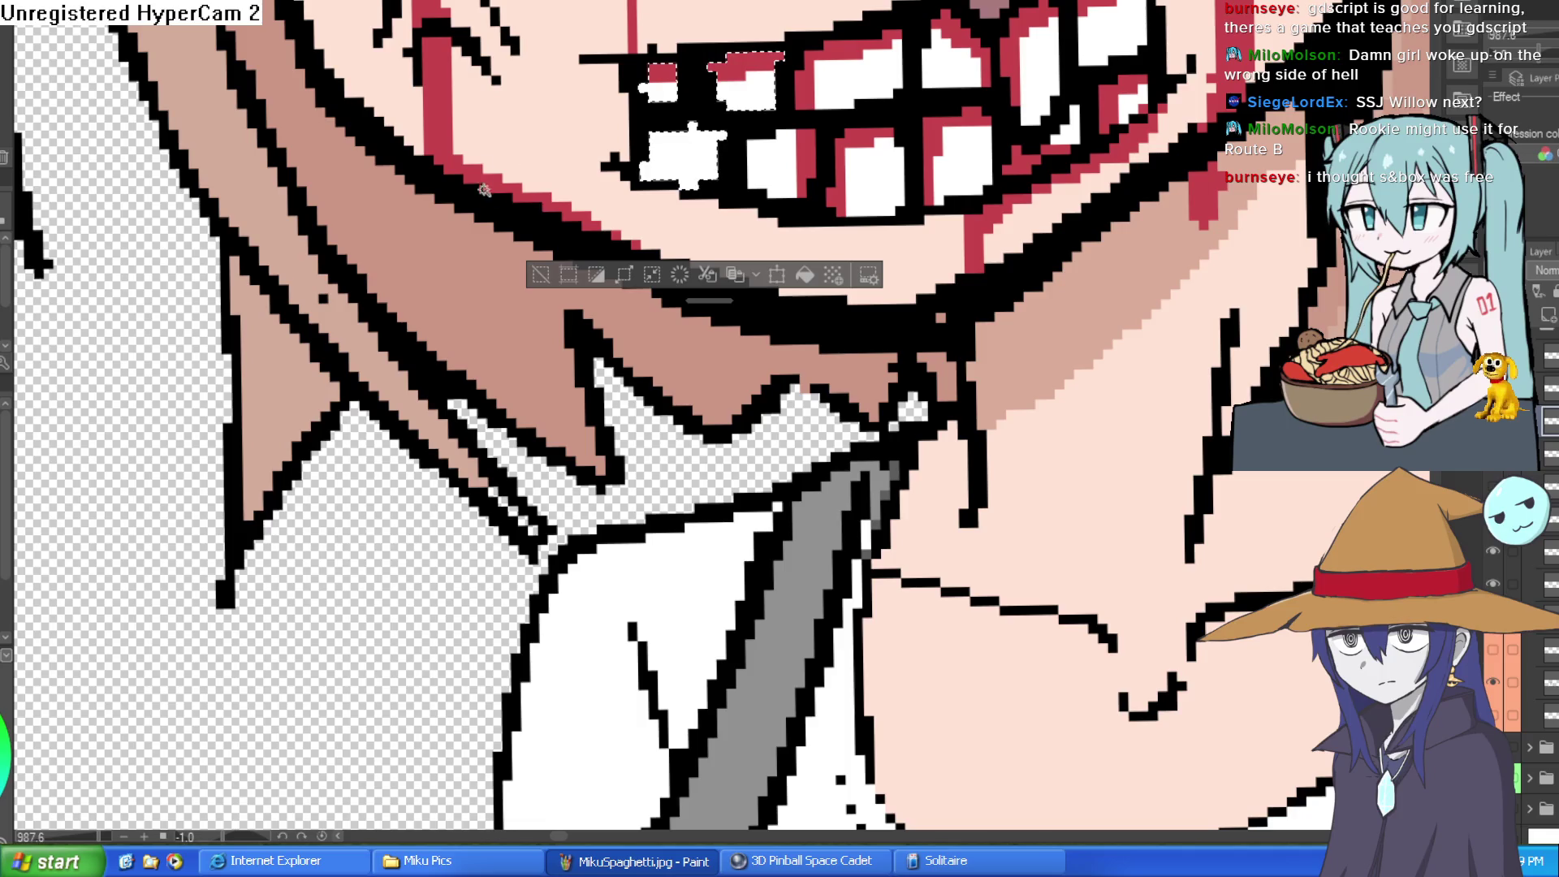
left_click_drag(710, 138, 708, 175)
scroll(695, 199, "down", 5)
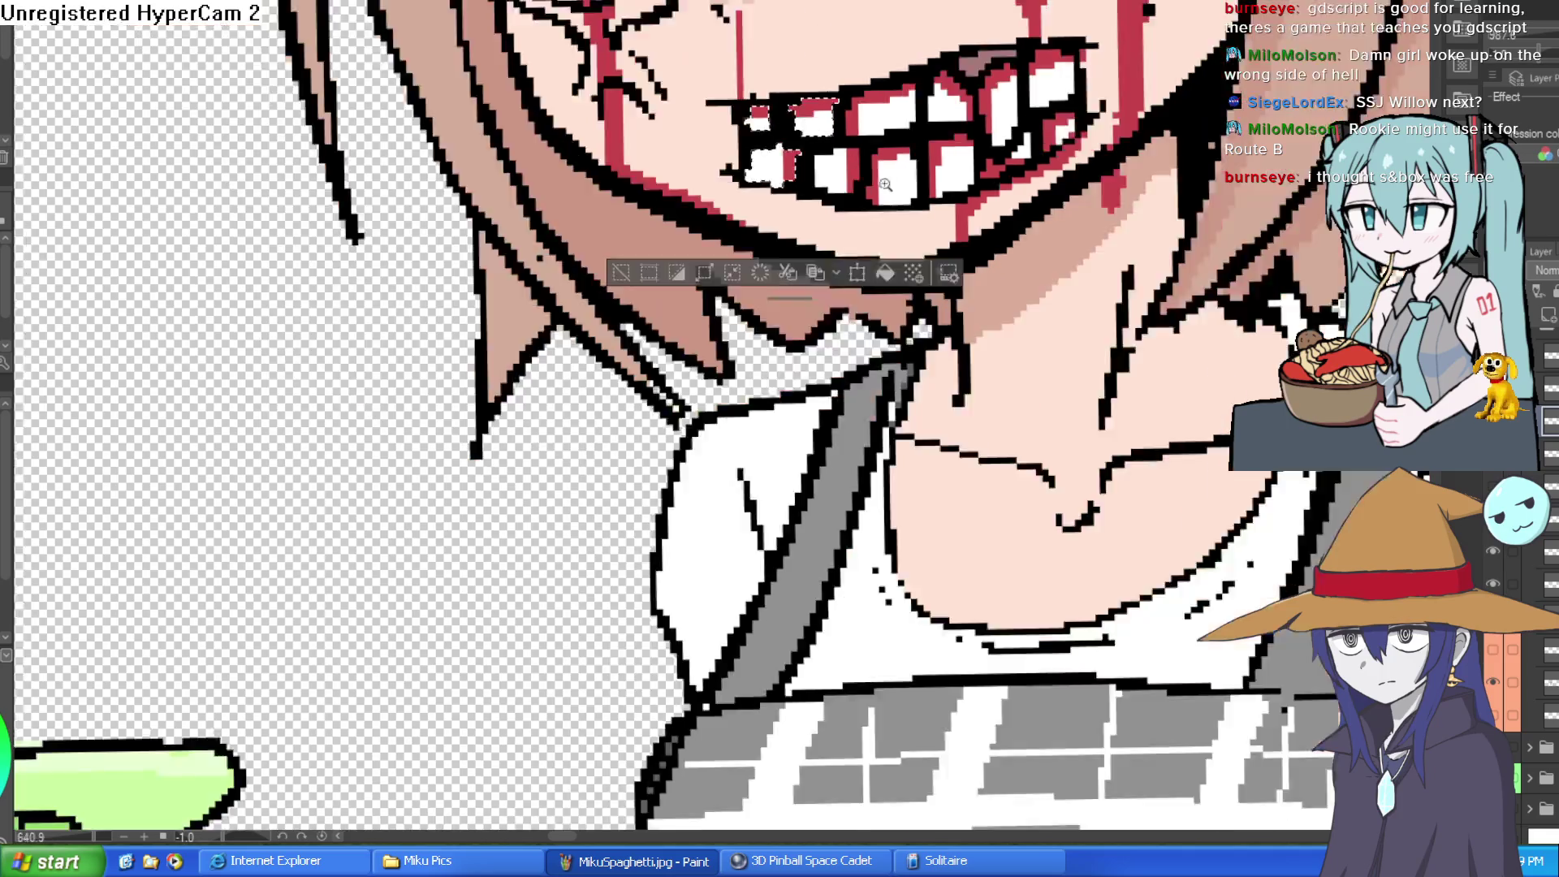
scroll(989, 234, "down", 2)
scroll(989, 233, "up", 3)
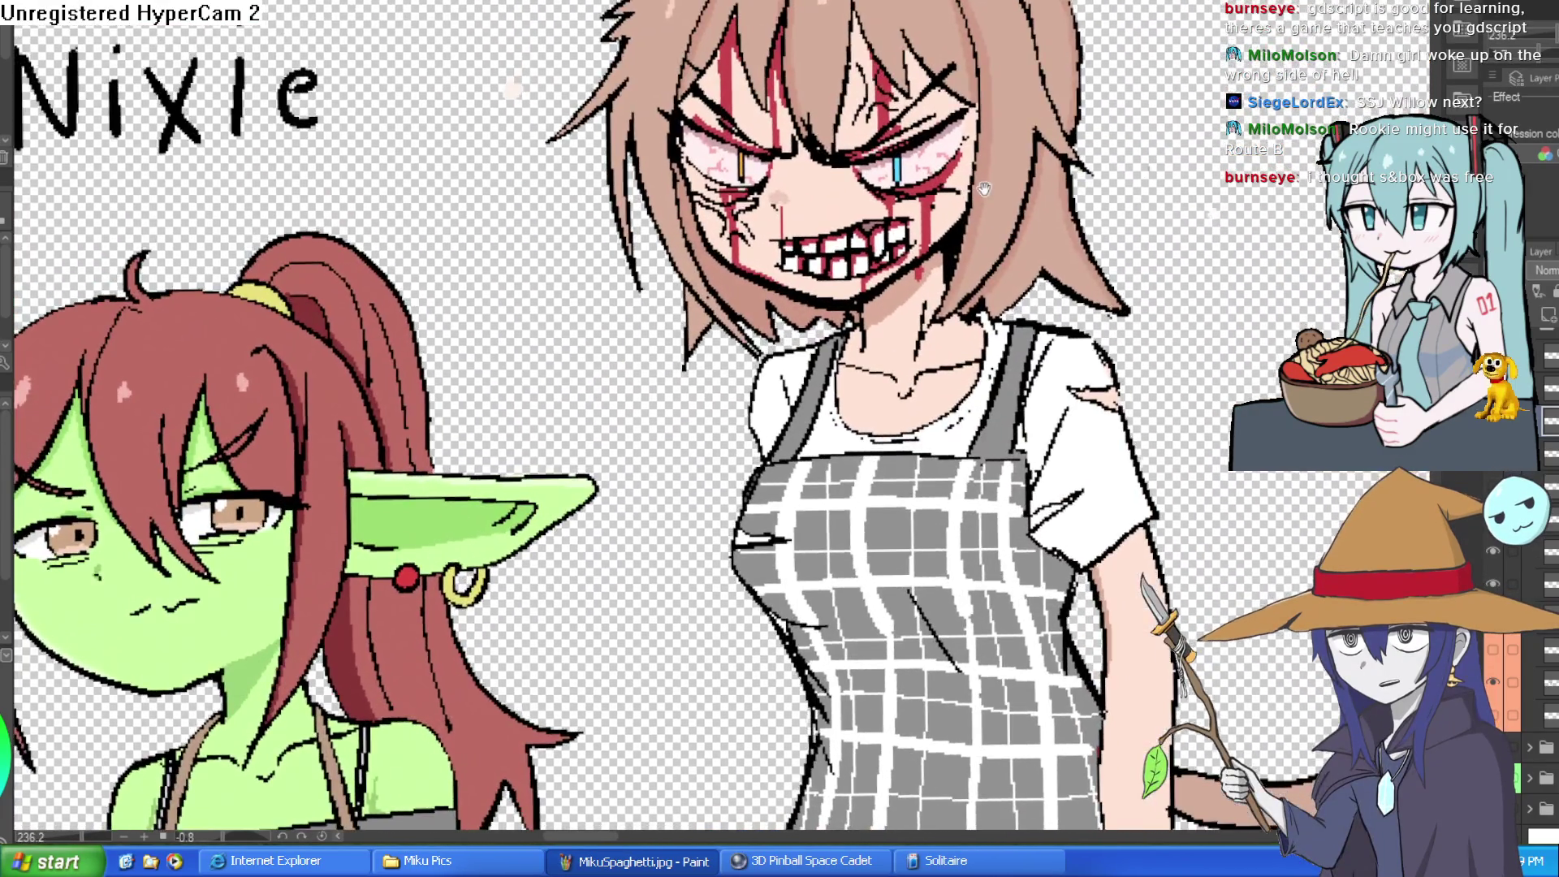
- Zoom into the apron's upper-left and ink fold lines, undoing the stray strokes
mouse_move(983, 189)
left_mouse_down()
mouse_move(891, 50)
mouse_move(752, 0)
mouse_move(865, 0)
left_mouse_up()
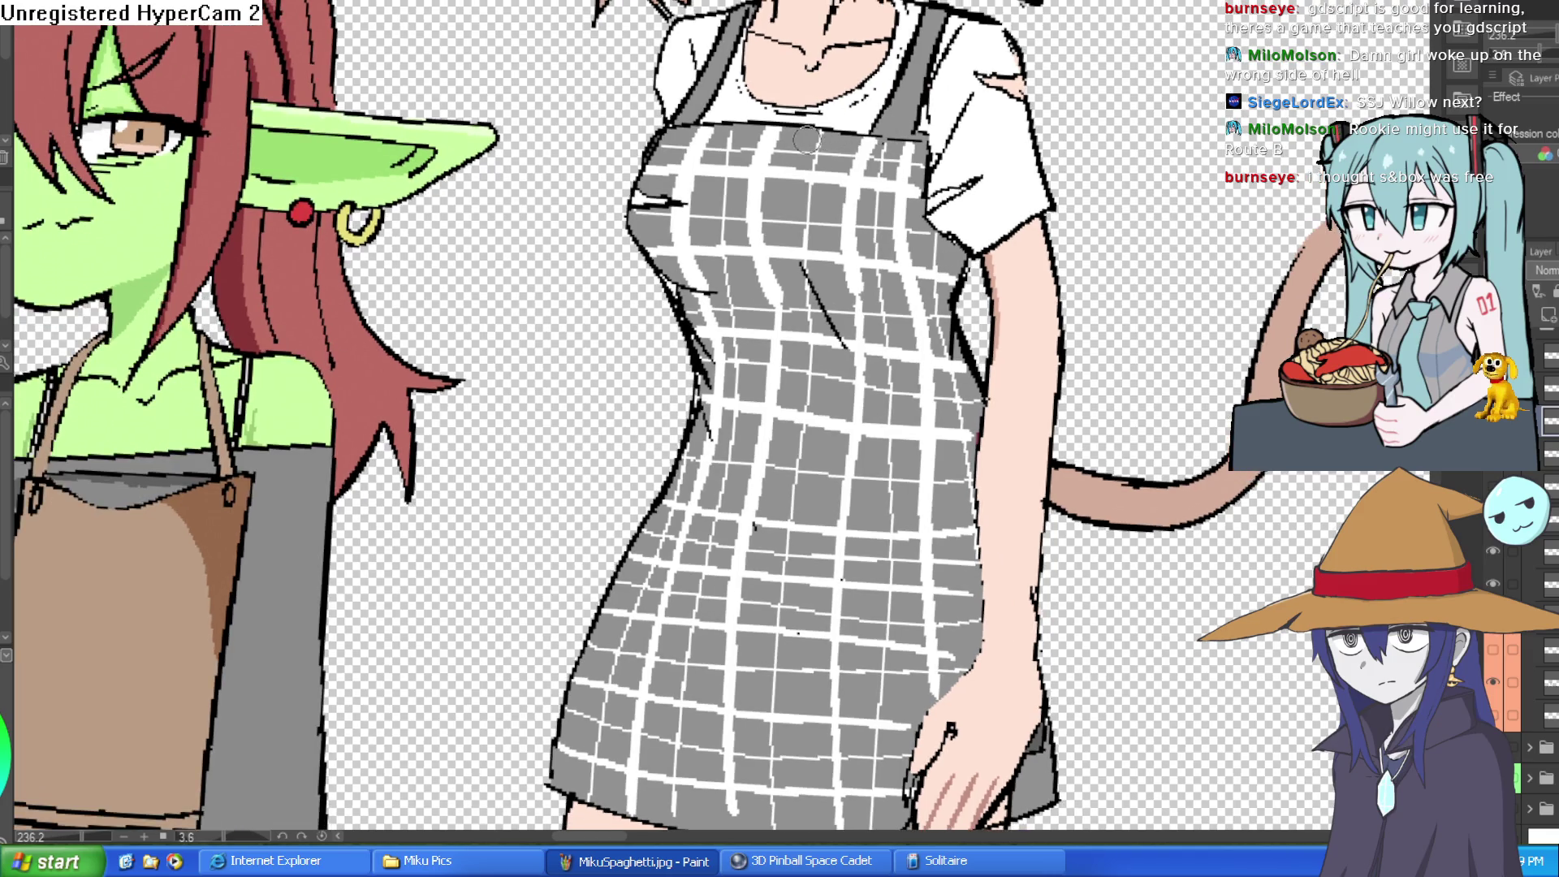
mouse_move(792, 118)
left_mouse_down()
mouse_move(784, 175)
mouse_move(804, 256)
mouse_move(829, 251)
mouse_move(854, 124)
mouse_move(828, 173)
mouse_move(804, 130)
mouse_move(808, 208)
mouse_move(832, 146)
mouse_move(808, 122)
mouse_move(821, 125)
left_mouse_up()
key("ctrl+z")
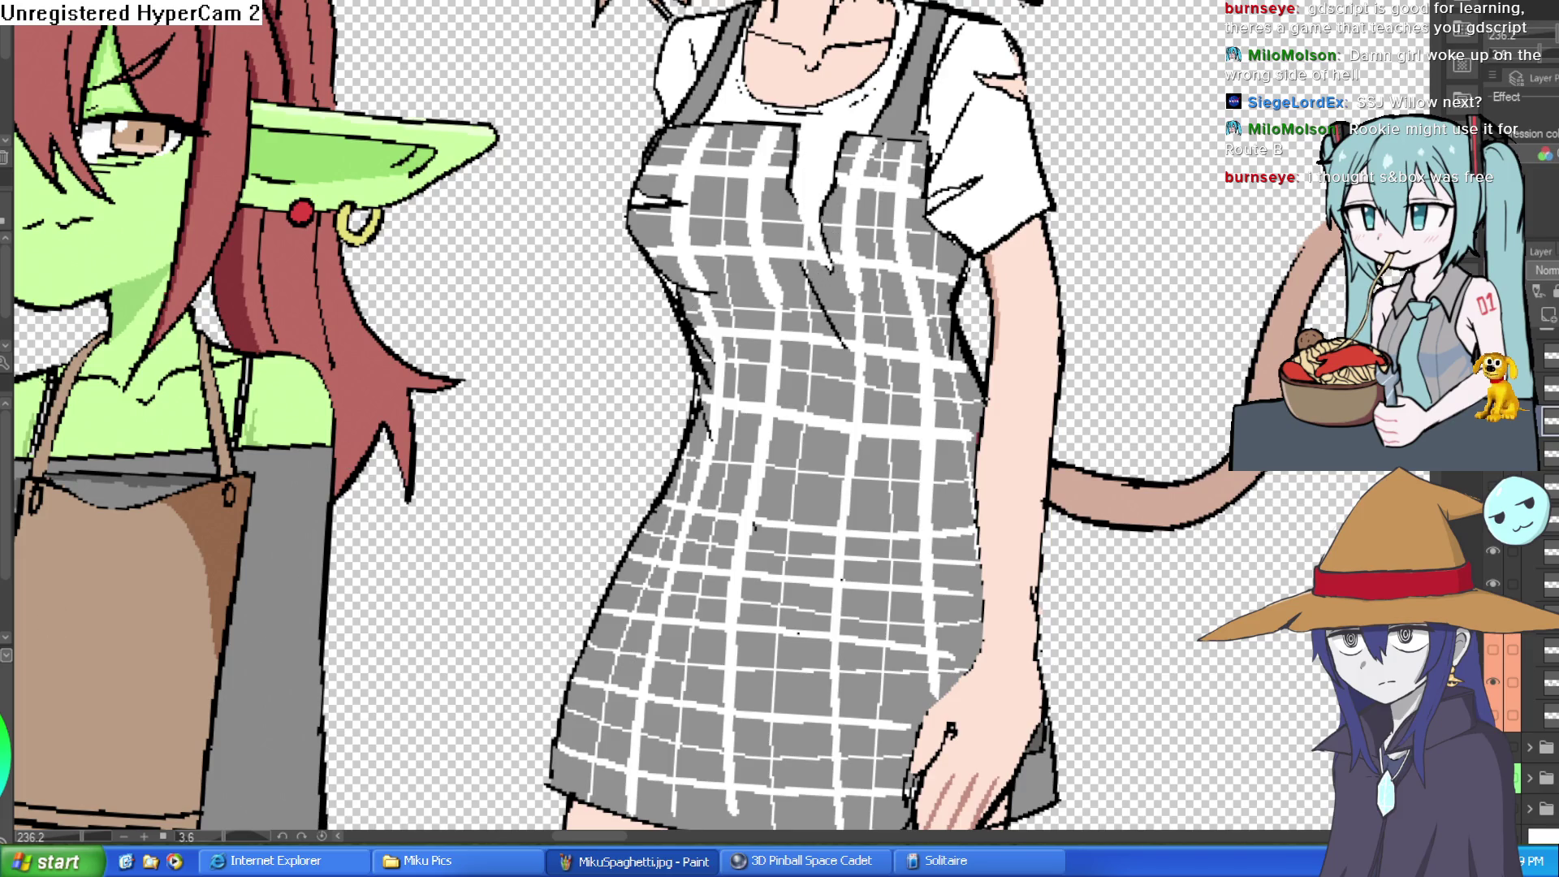
left_click_drag(517, 128, 785, 124)
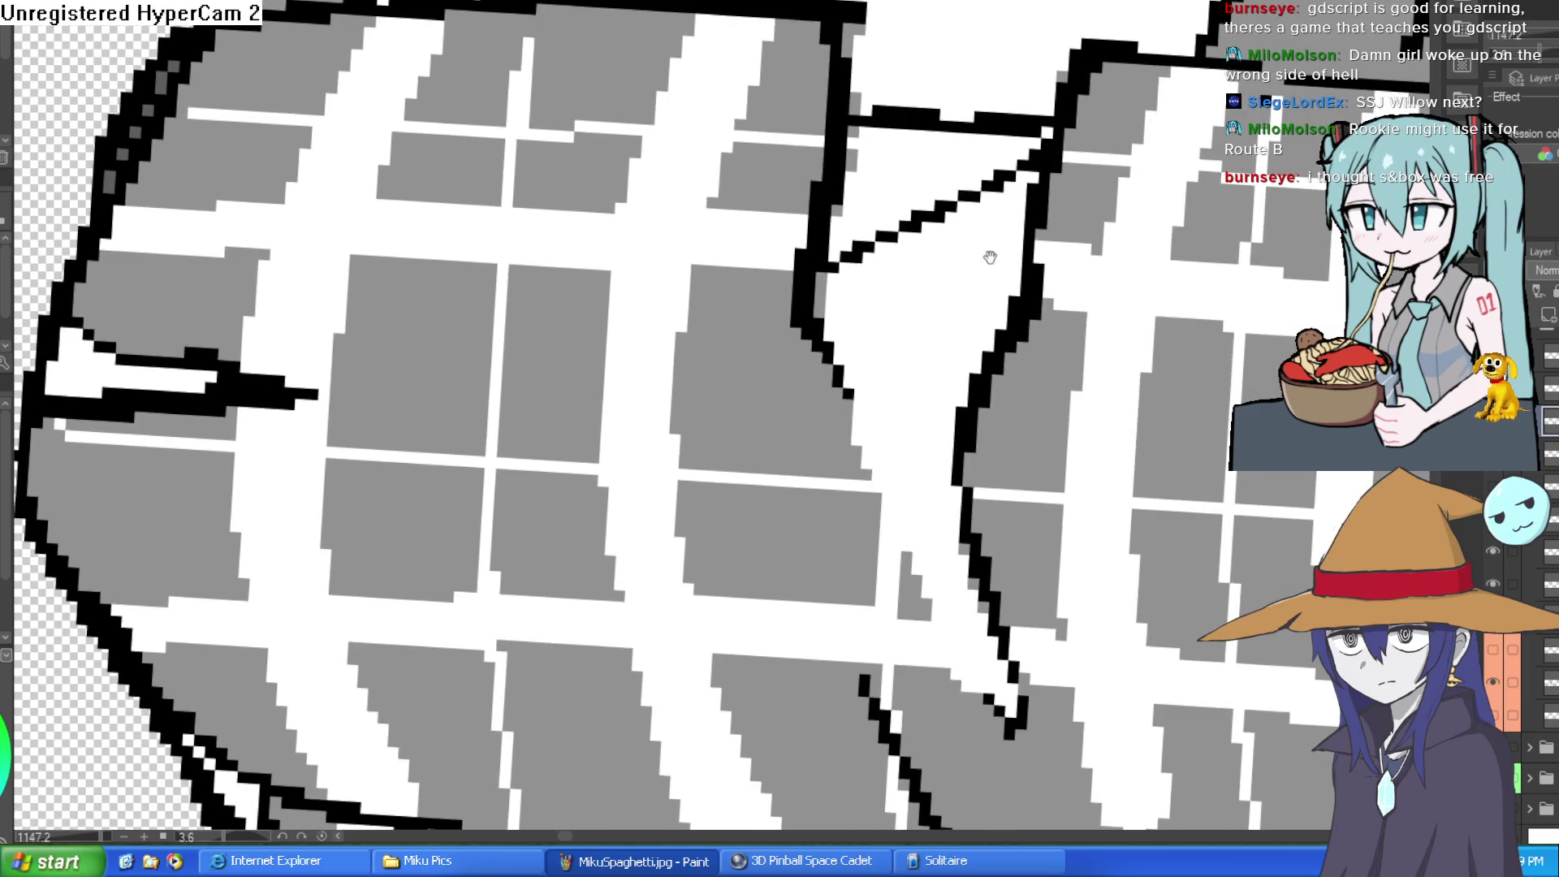
scroll(922, 227, "down", 3)
mouse_move(971, 12)
left_mouse_down()
mouse_move(763, 140)
mouse_move(897, 181)
left_mouse_up()
key("ctrl+z")
- Add more black fold lines near the apron's right outline and across the plaid
mouse_move(905, 244)
left_mouse_down()
mouse_move(759, 245)
mouse_move(828, 520)
mouse_move(934, 613)
left_mouse_up()
scroll(966, 601, "down", 3)
mouse_move(780, 244)
left_mouse_down()
mouse_move(877, 453)
mouse_move(922, 279)
left_mouse_up()
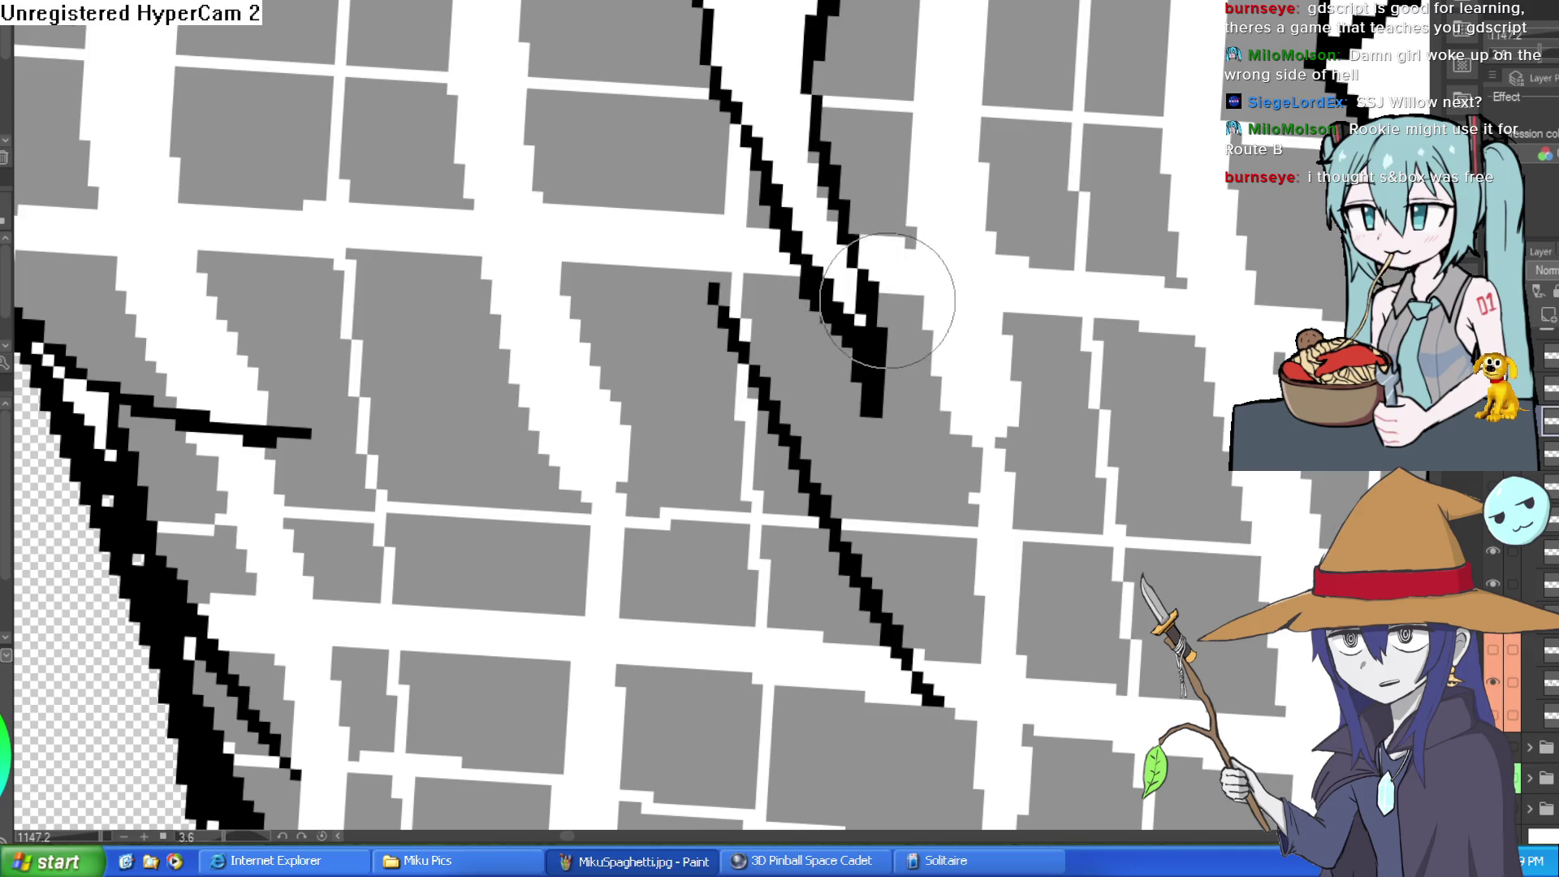
scroll(937, 264, "down", 3)
scroll(938, 264, "down", 3)
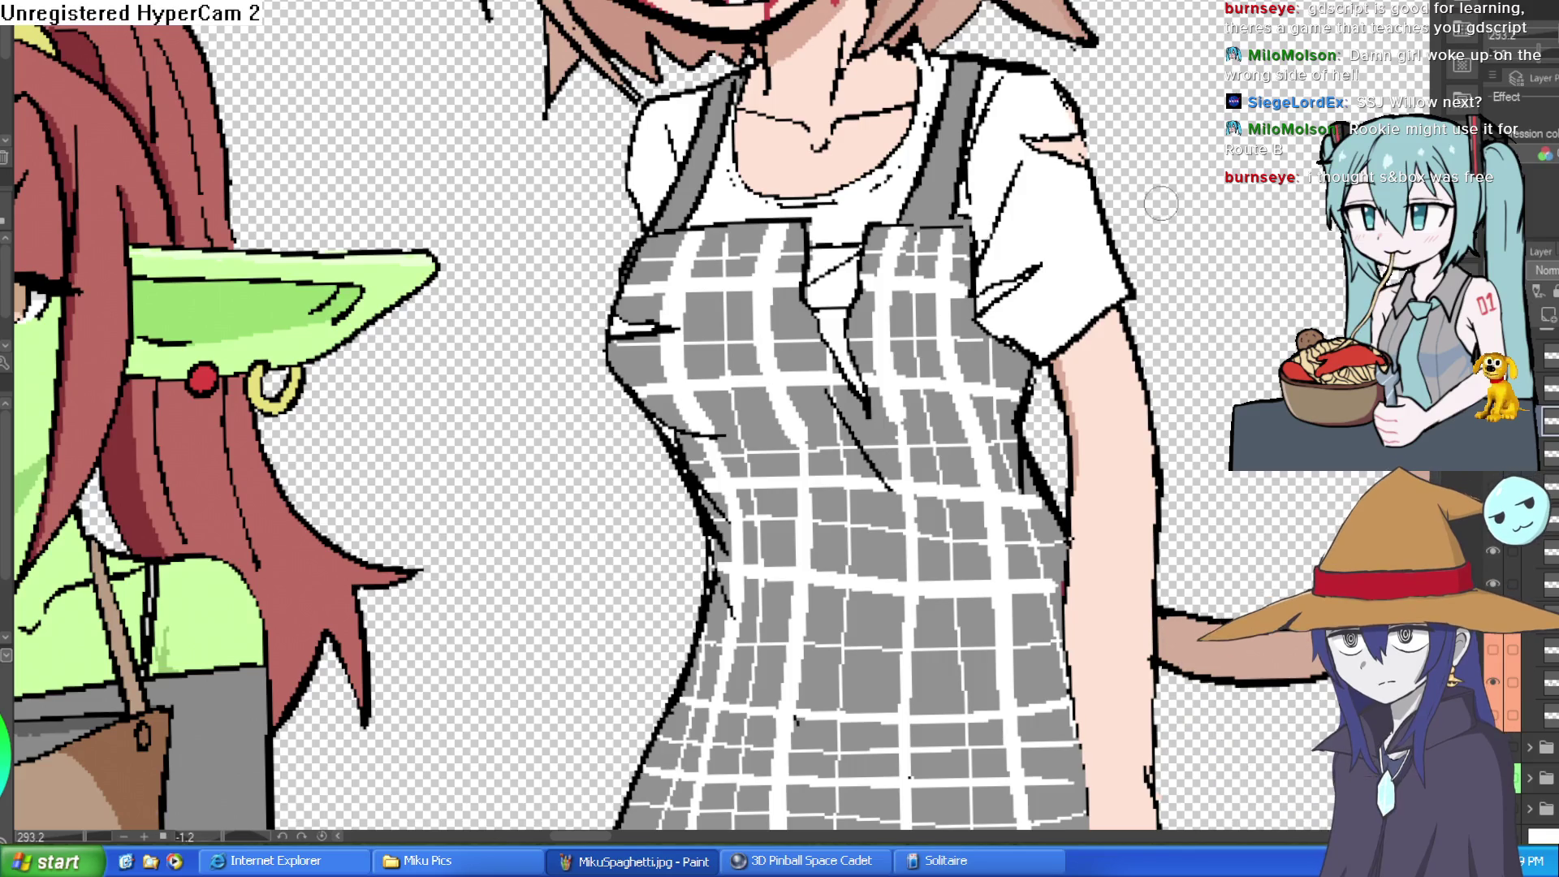
- Pan and zoom from the apron up to the characters' heads
scroll(975, 223, "down", 3)
scroll(914, 134, "up", 1)
scroll(913, 134, "down", 3)
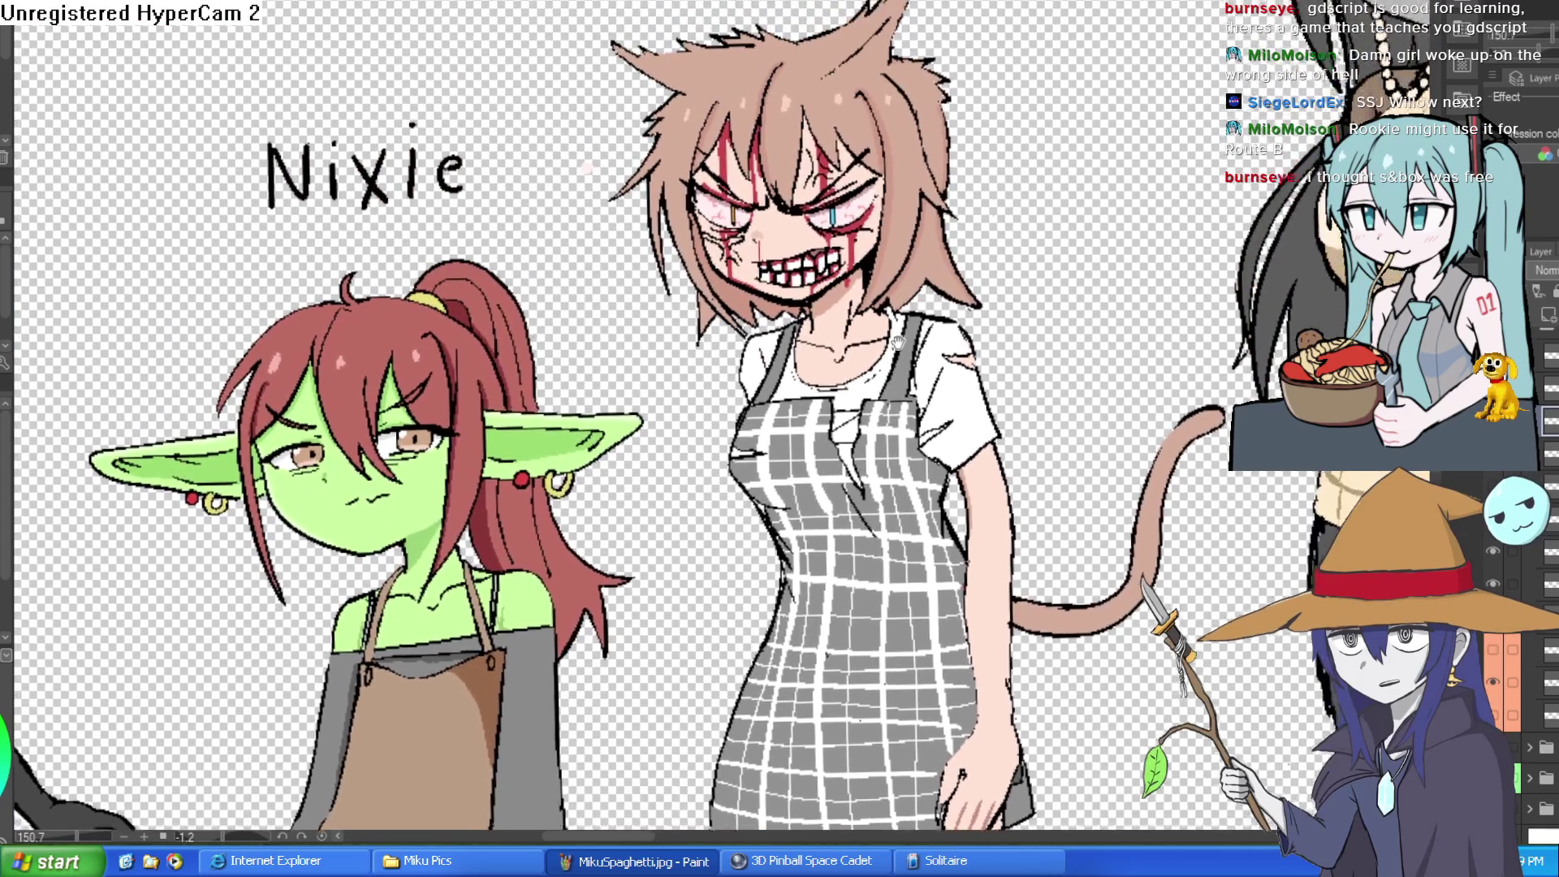
scroll(920, 359, "up", 1)
mouse_move(919, 360)
left_mouse_down()
mouse_move(1002, 216)
mouse_move(959, 184)
left_mouse_up()
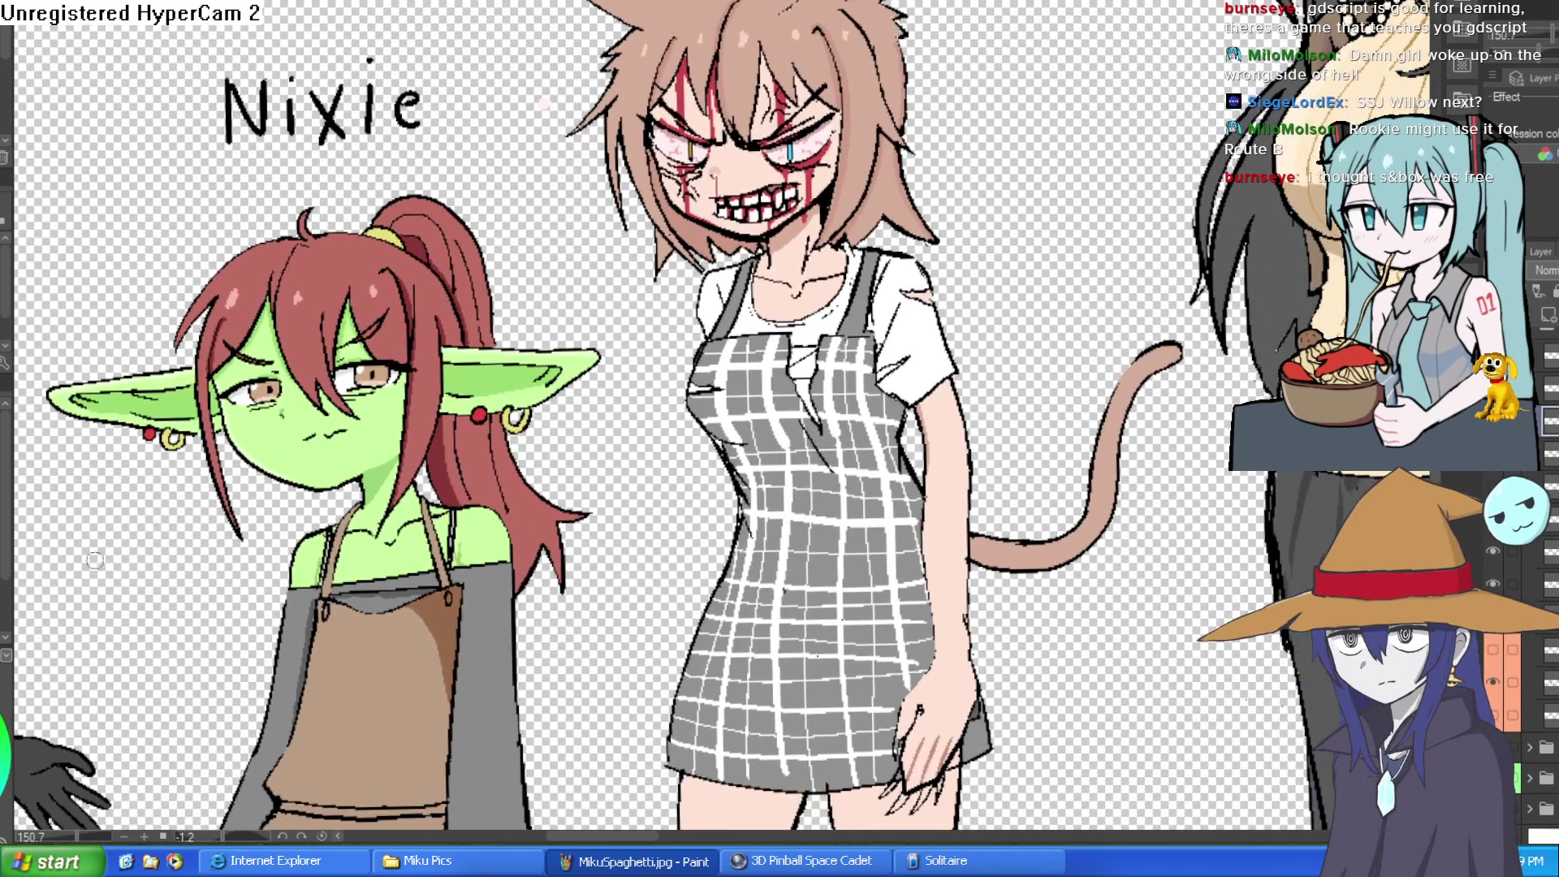
scroll(996, 177, "up", 3)
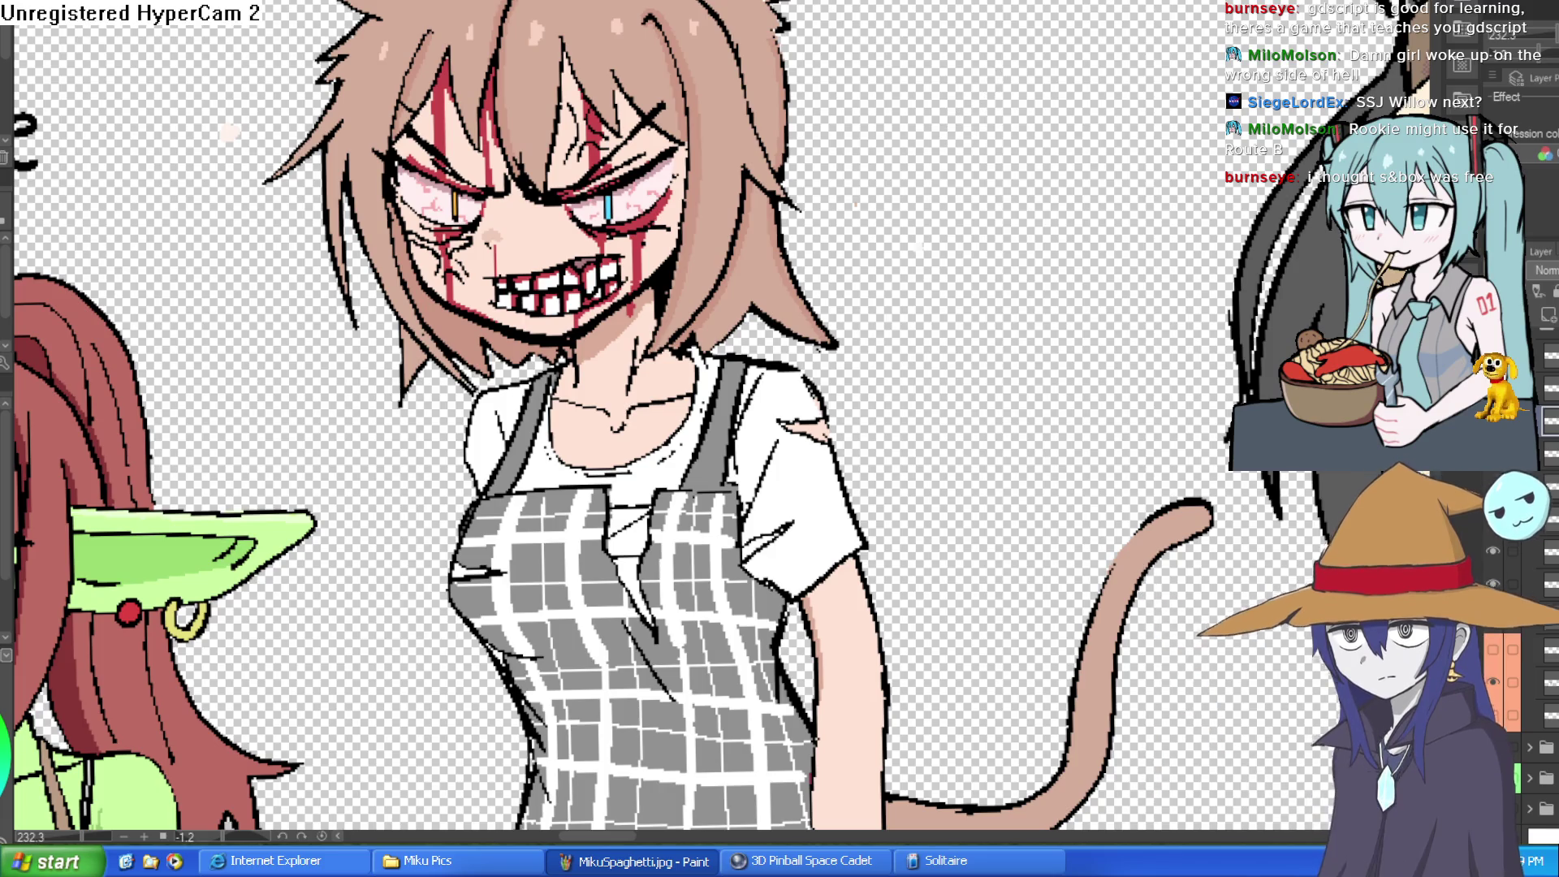
scroll(947, 115, "down", 3)
left_click_drag(947, 115, 949, 206)
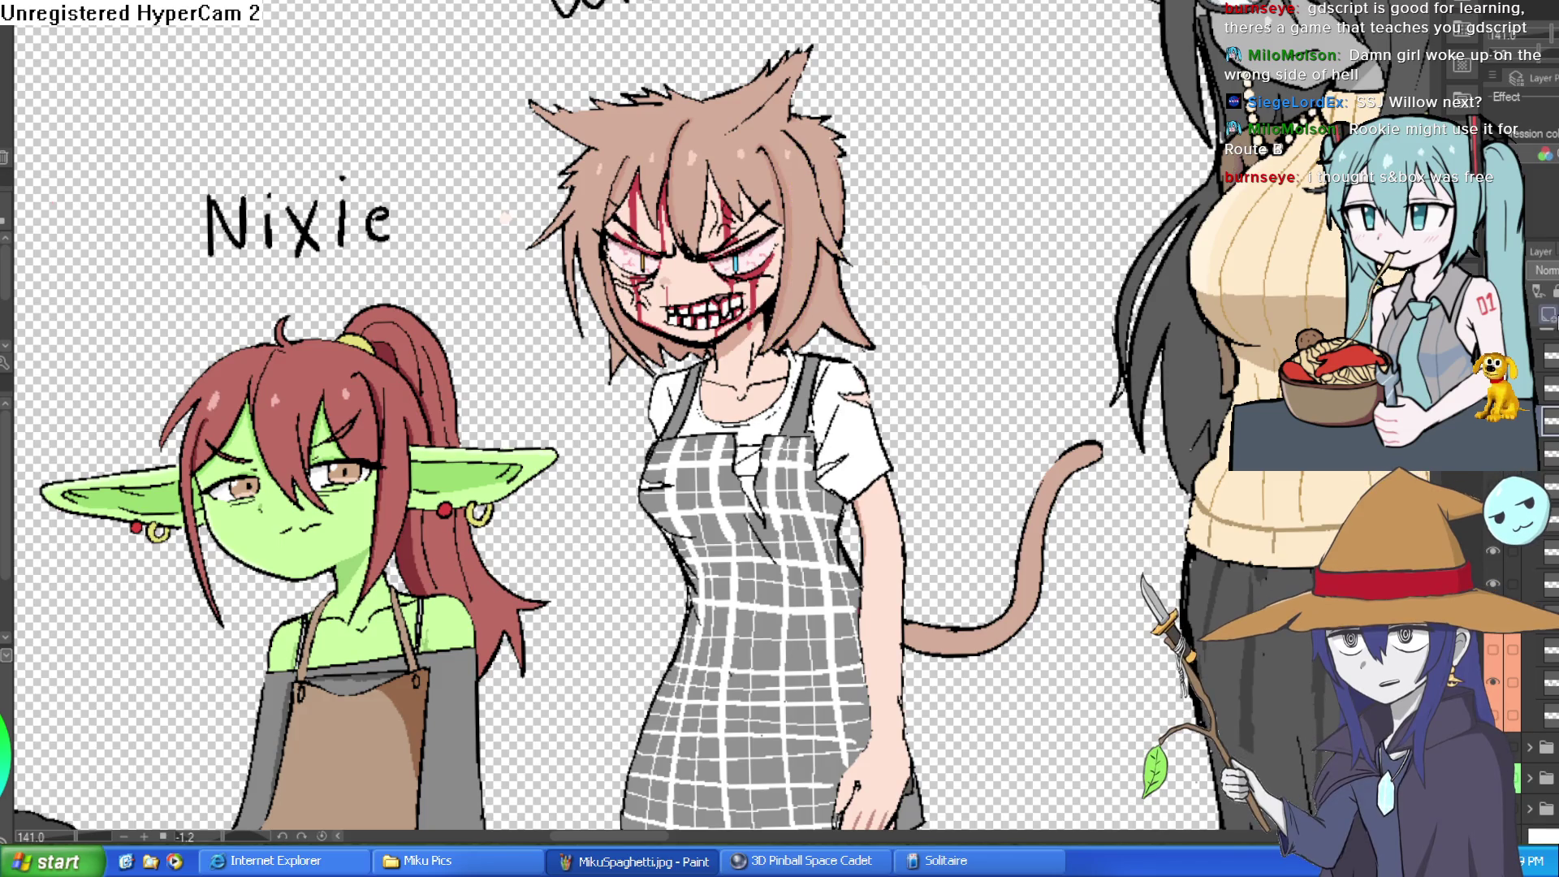
scroll(723, 174, "up", 4)
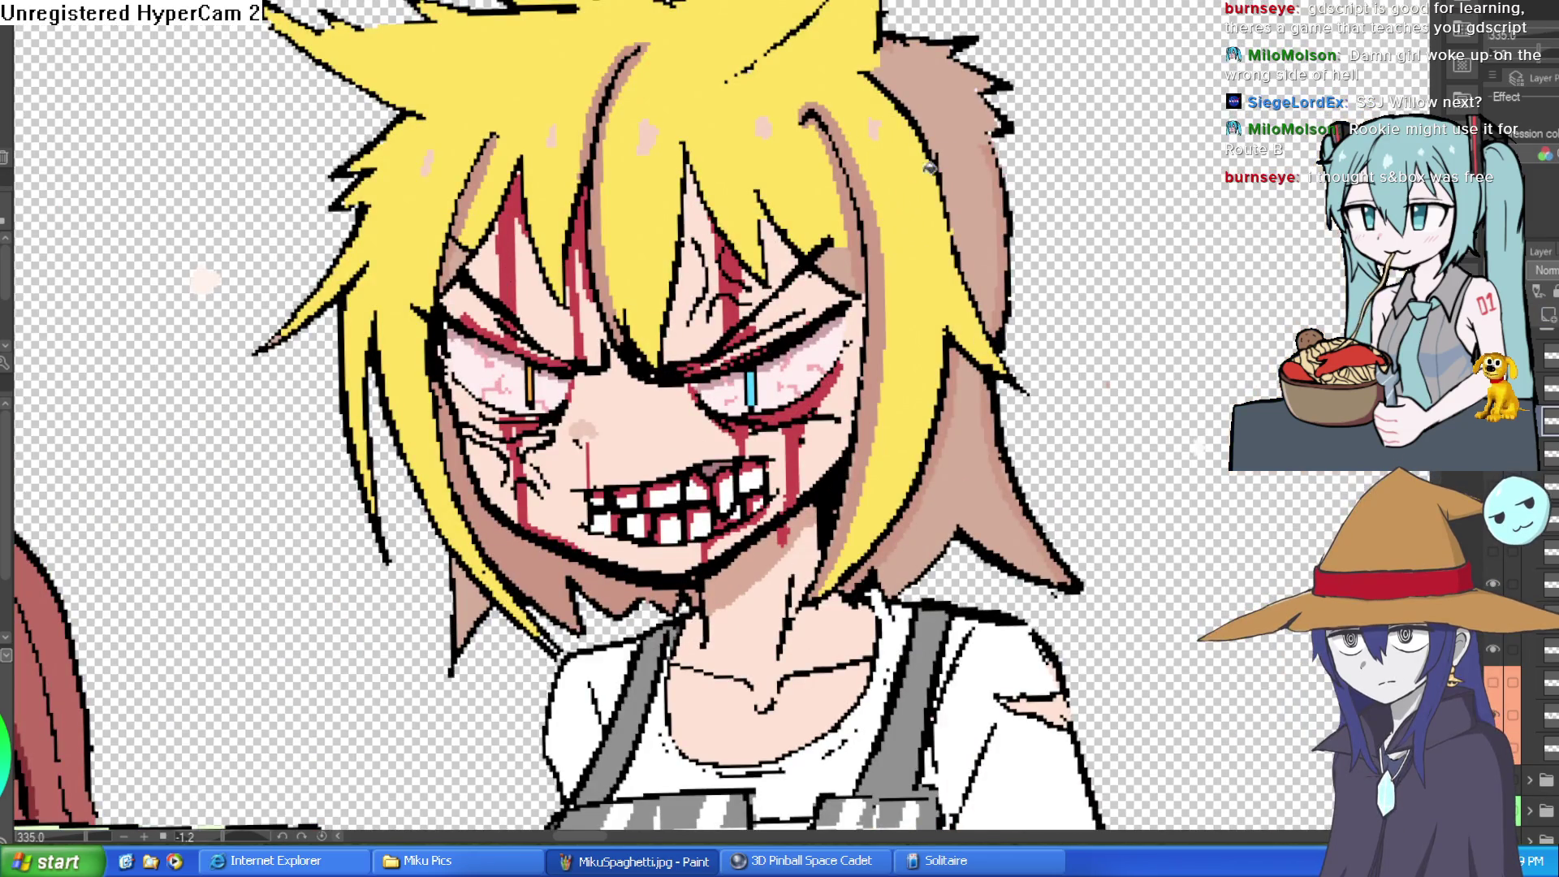
- Fill three of the cat girl's hair strands with a paler yellow
scroll(1023, 276, "down", 3)
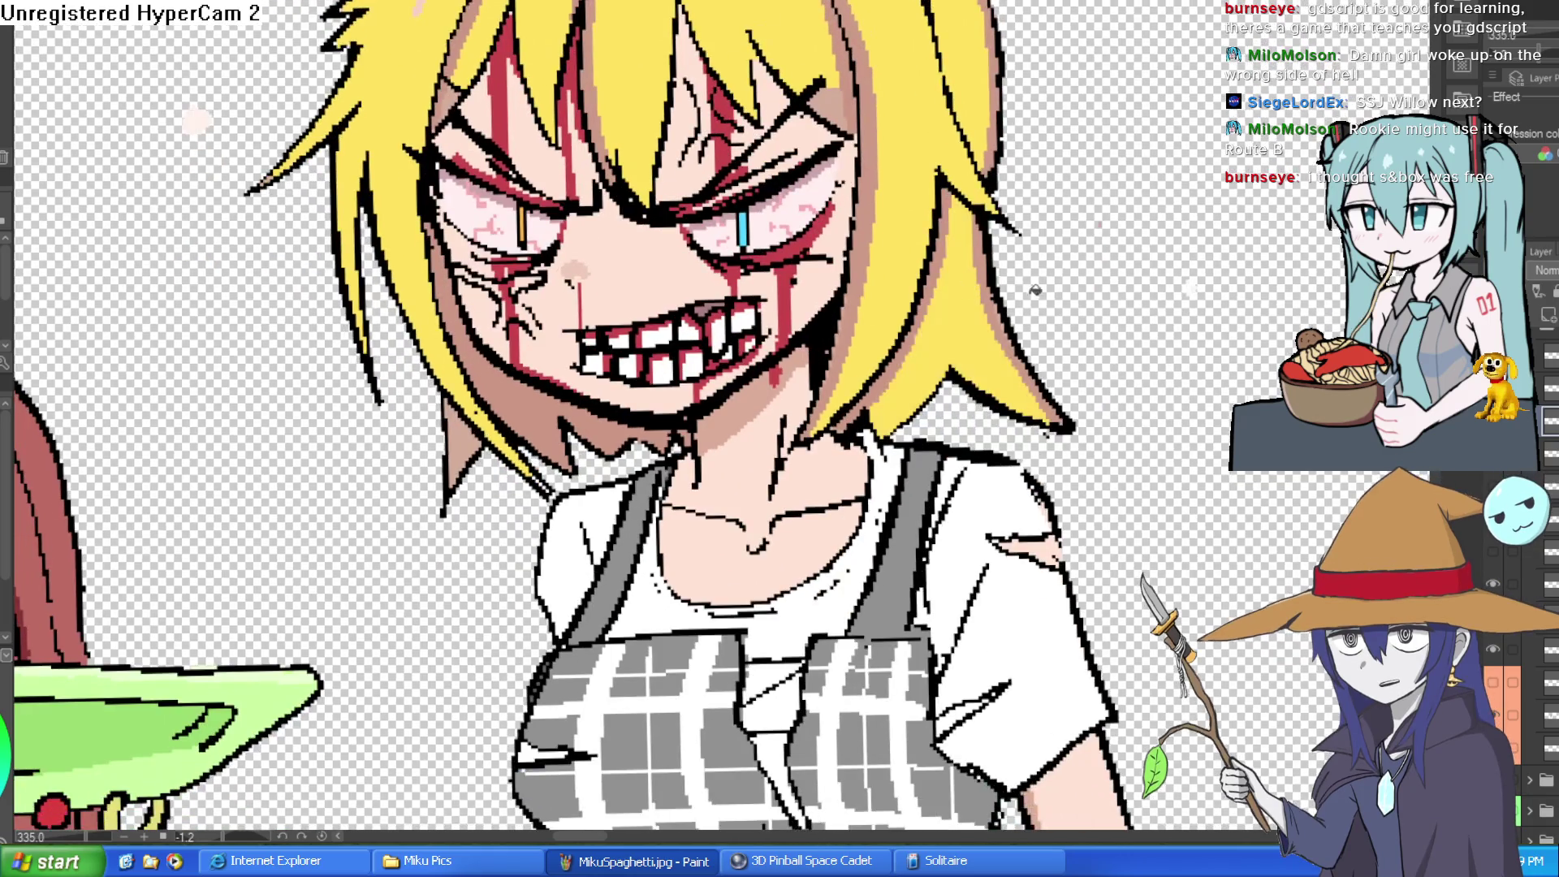
scroll(1035, 290, "down", 2)
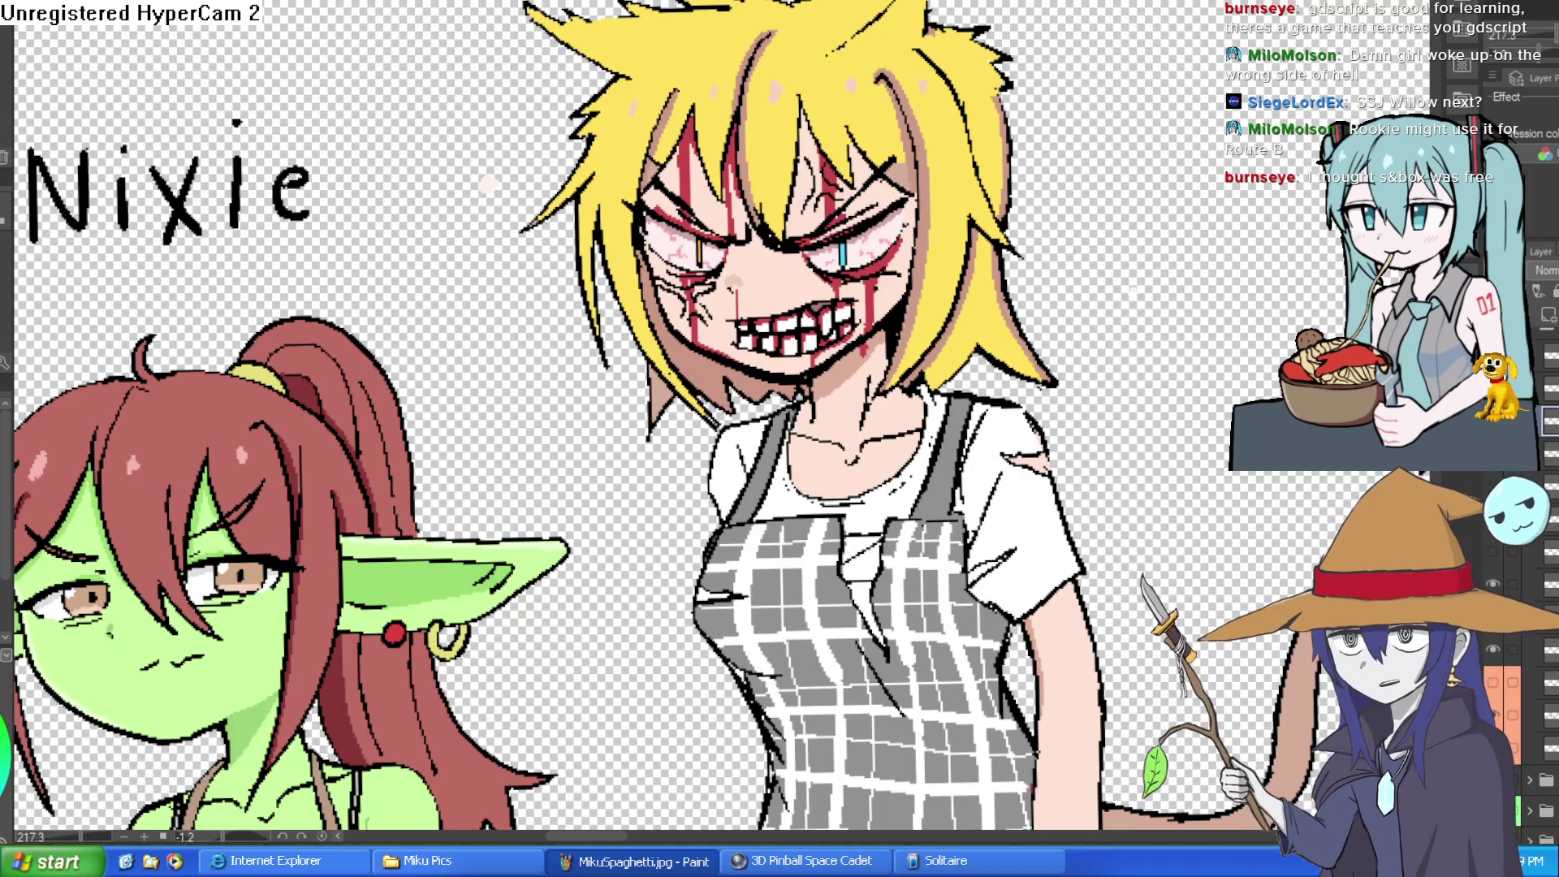
left_click(871, 94)
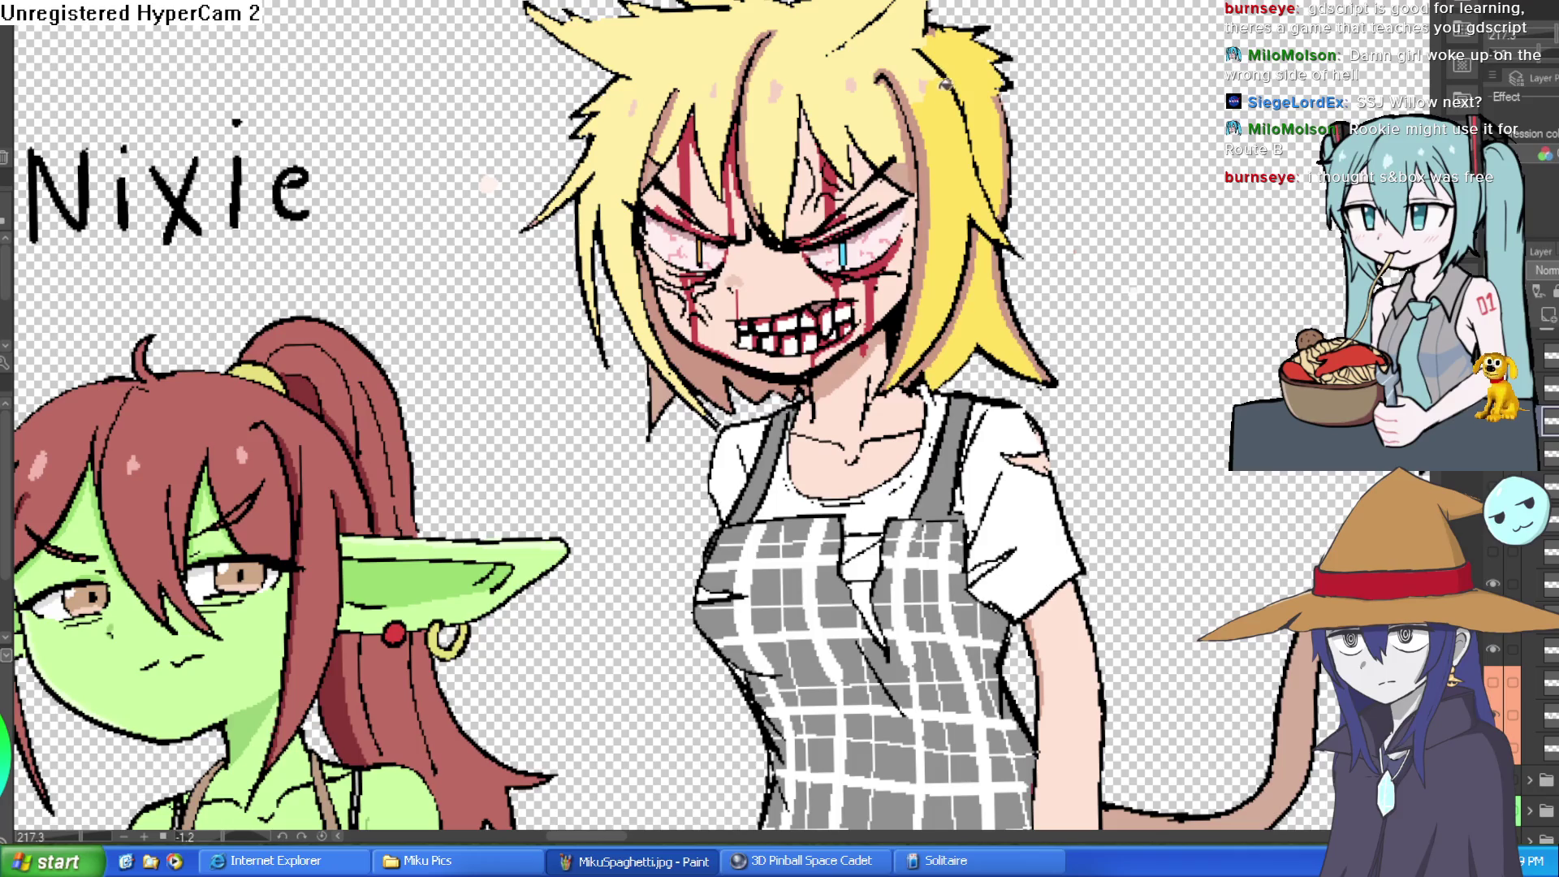
left_click(988, 89)
left_click(995, 71)
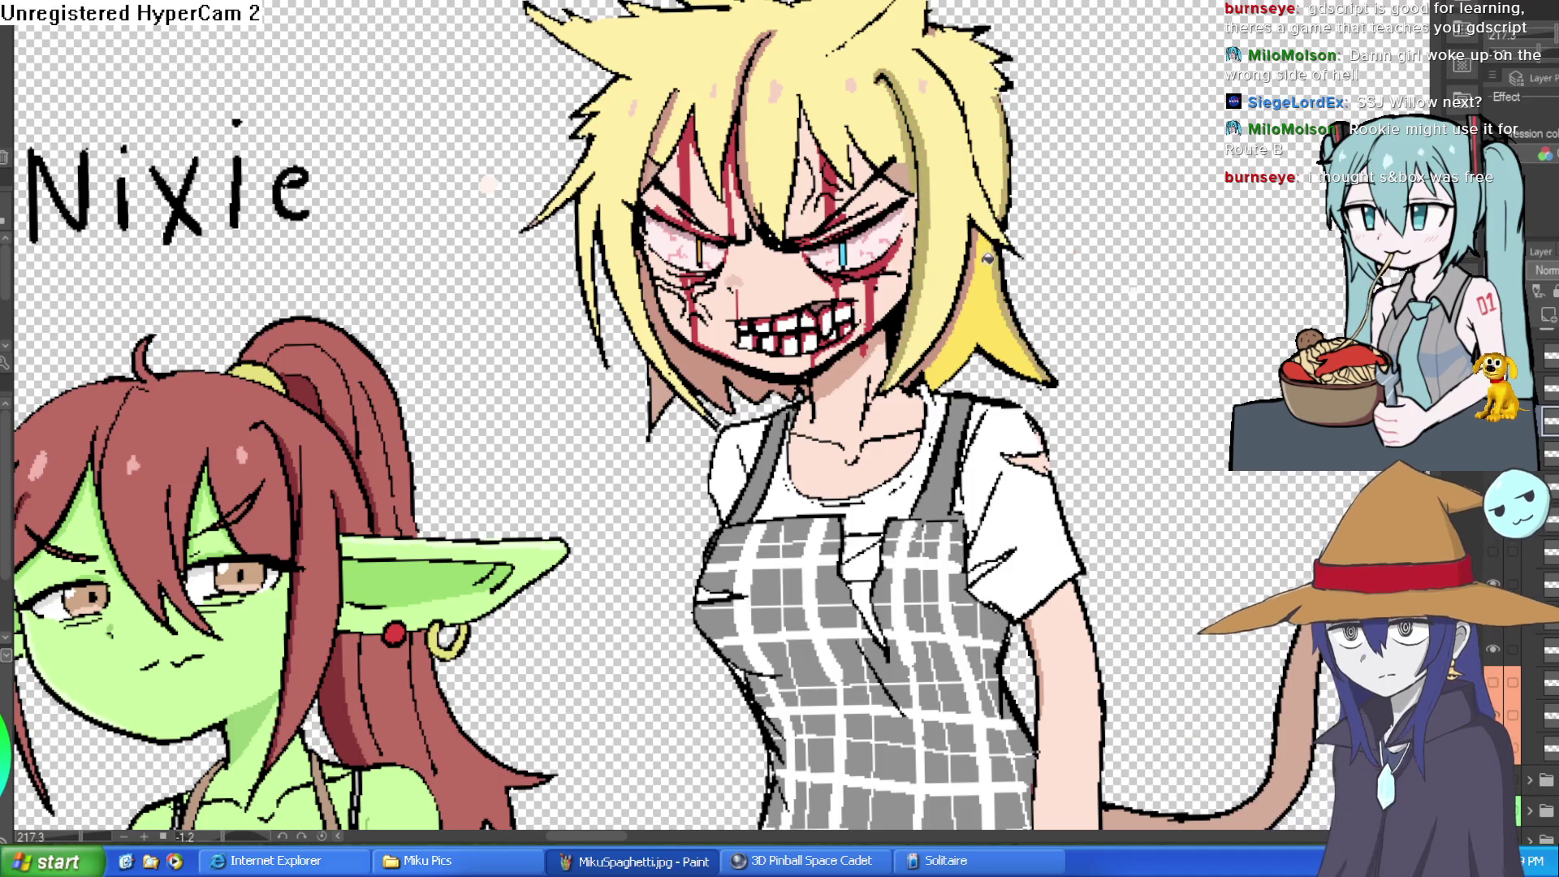
- Sample the blonde hair colour and fill the chin shadow and the gap between strands
left_click(960, 218, "alt")
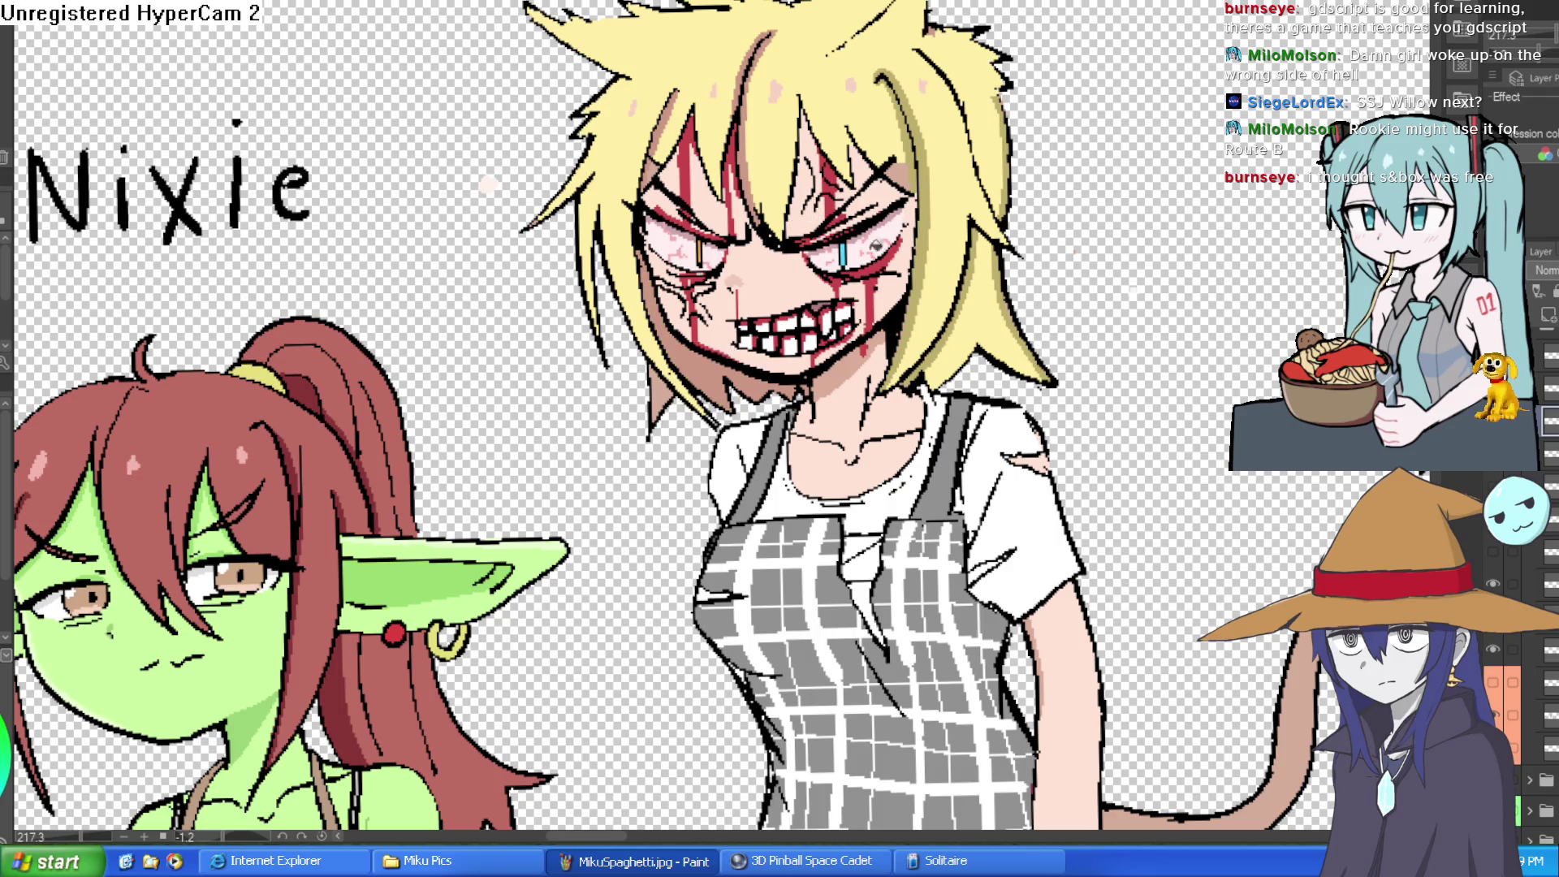
left_click(922, 242, "alt")
left_click(717, 367)
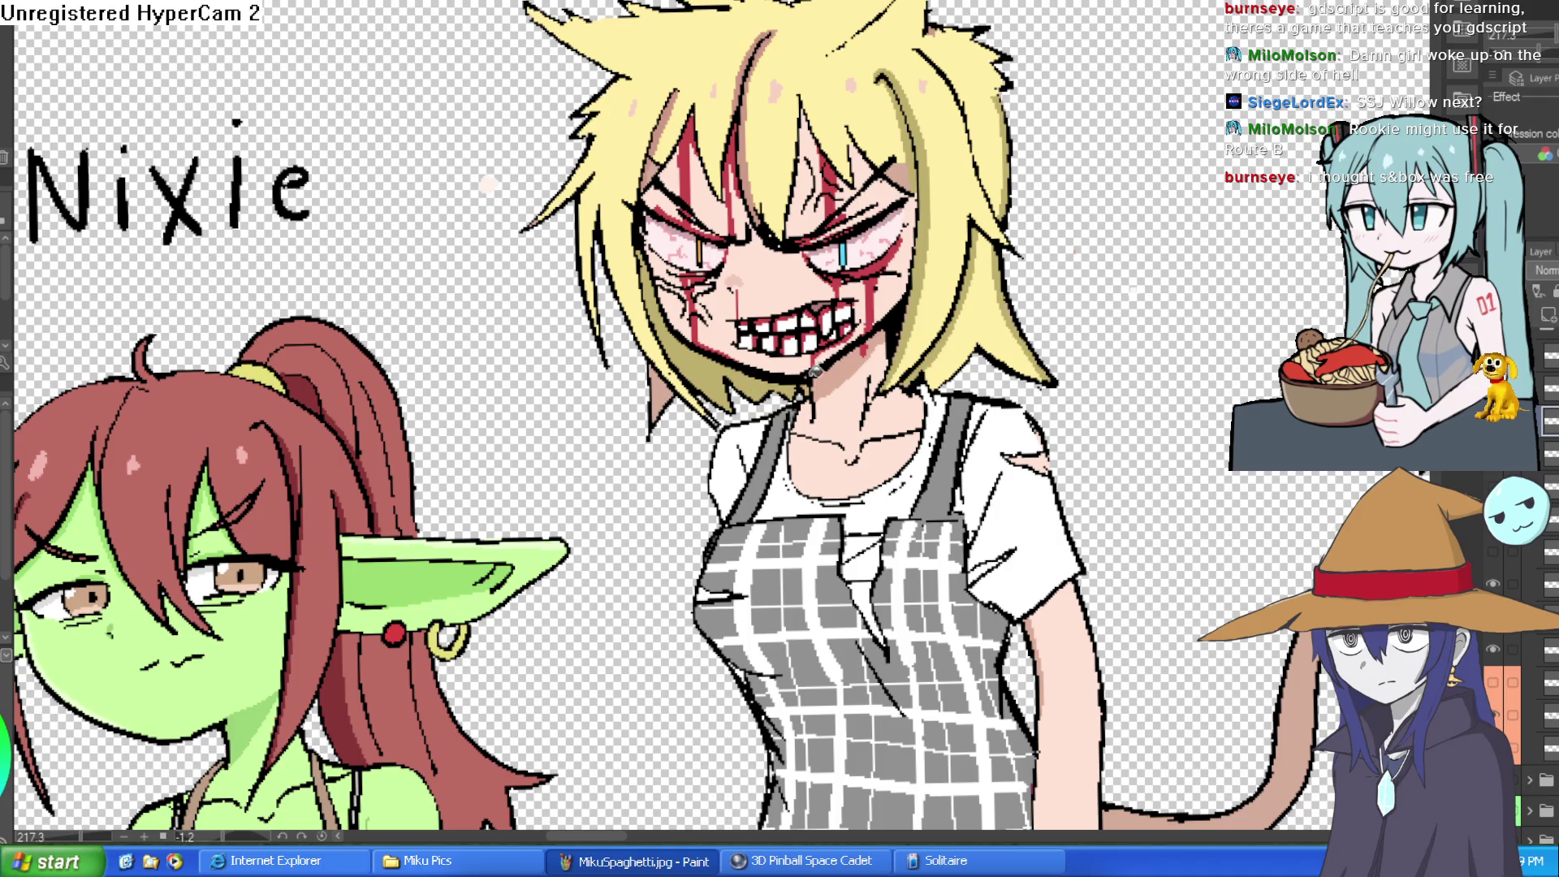
left_click(631, 296, "alt")
left_click(665, 389)
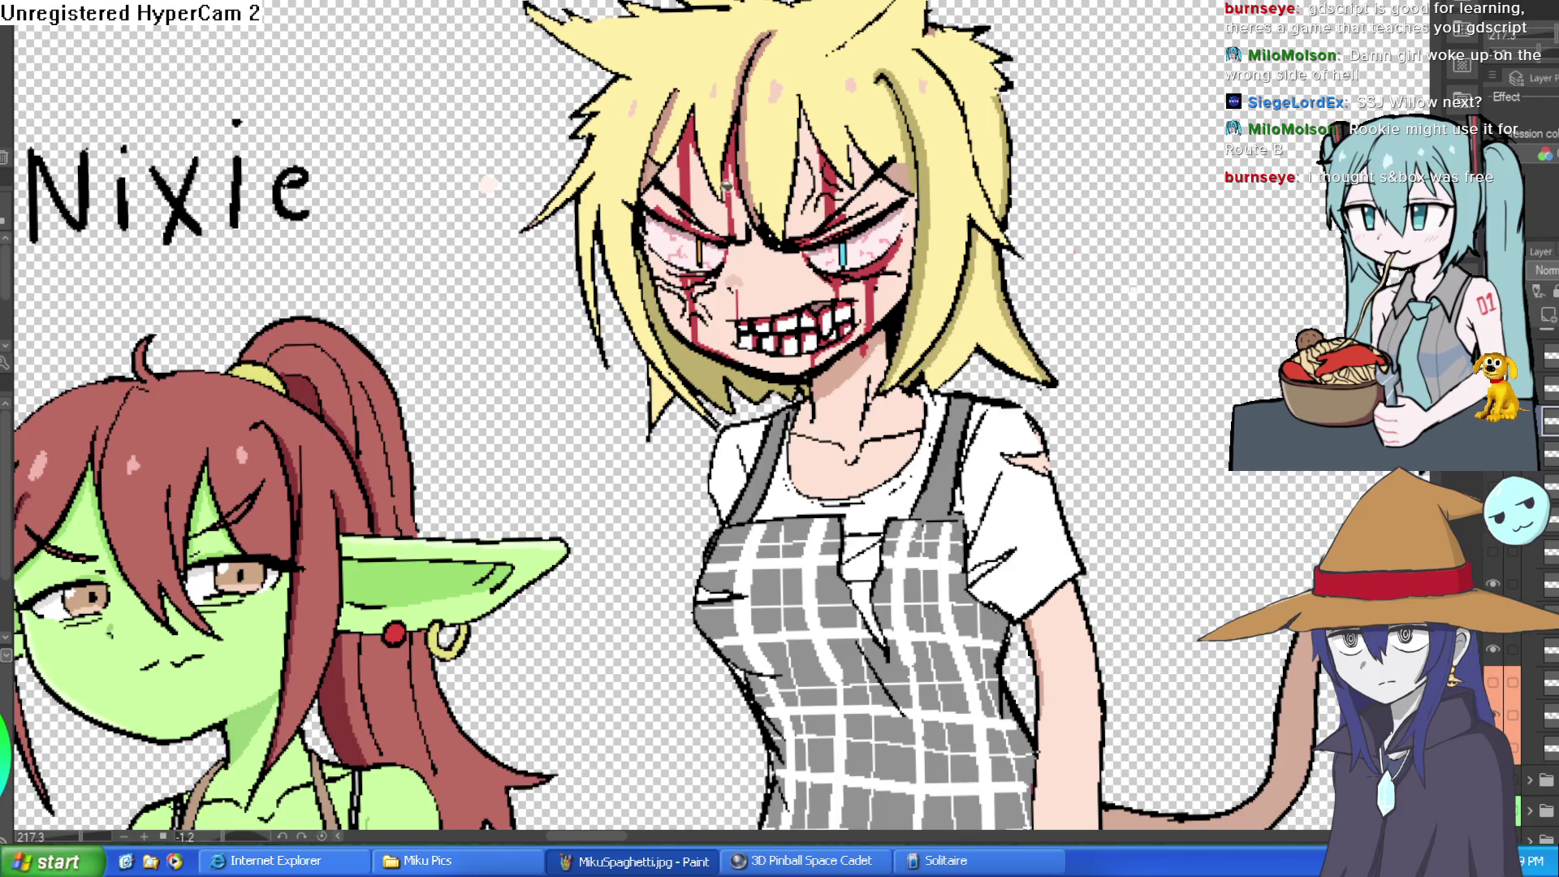
left_click(919, 149, "alt")
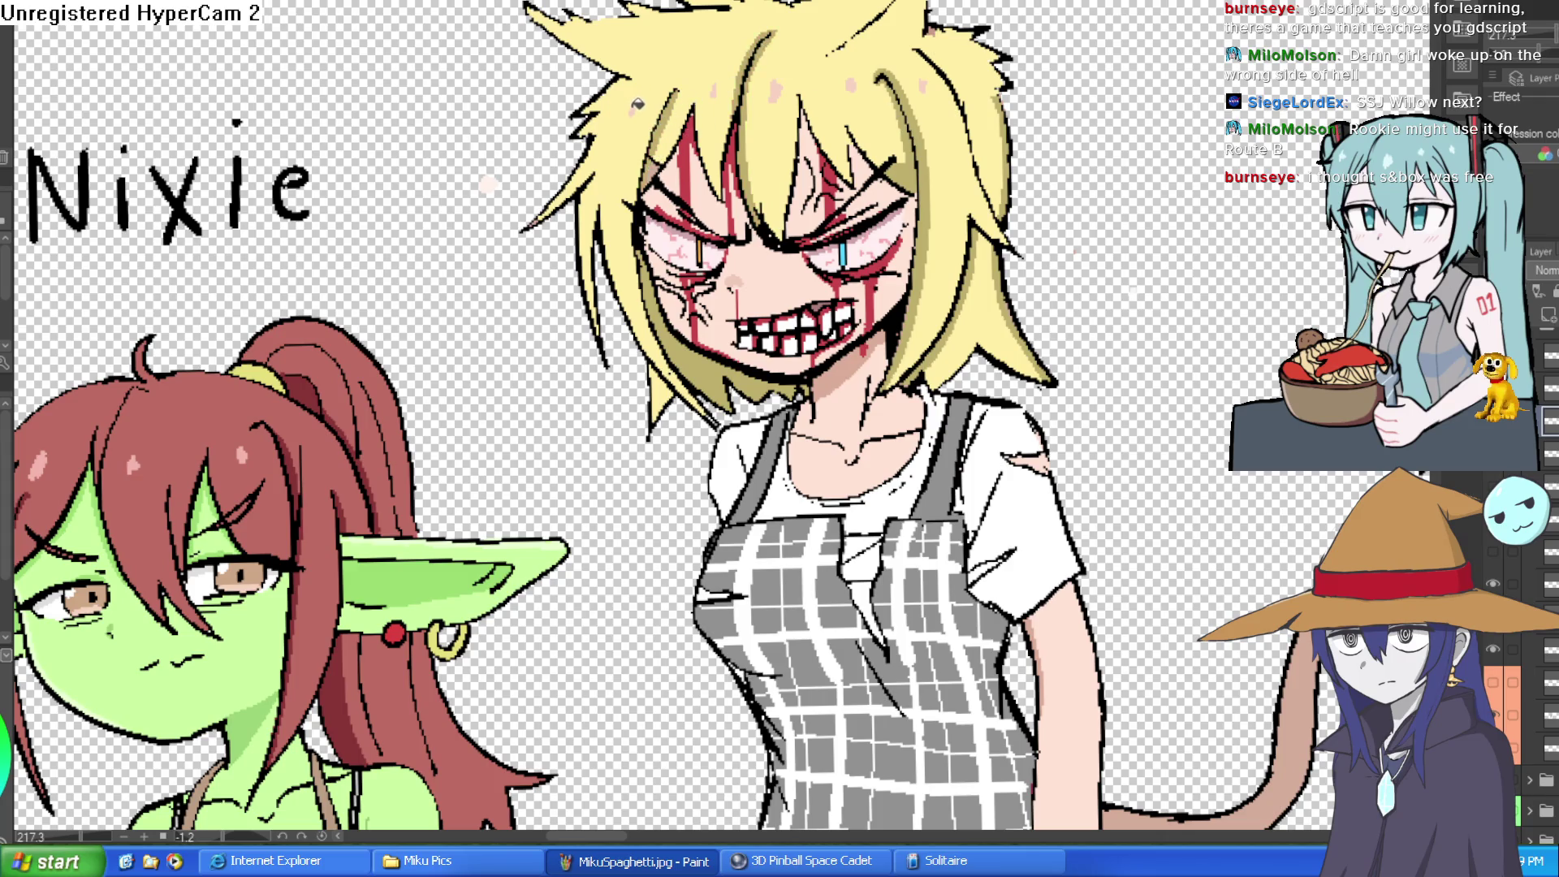
scroll(972, 92, "down", 4)
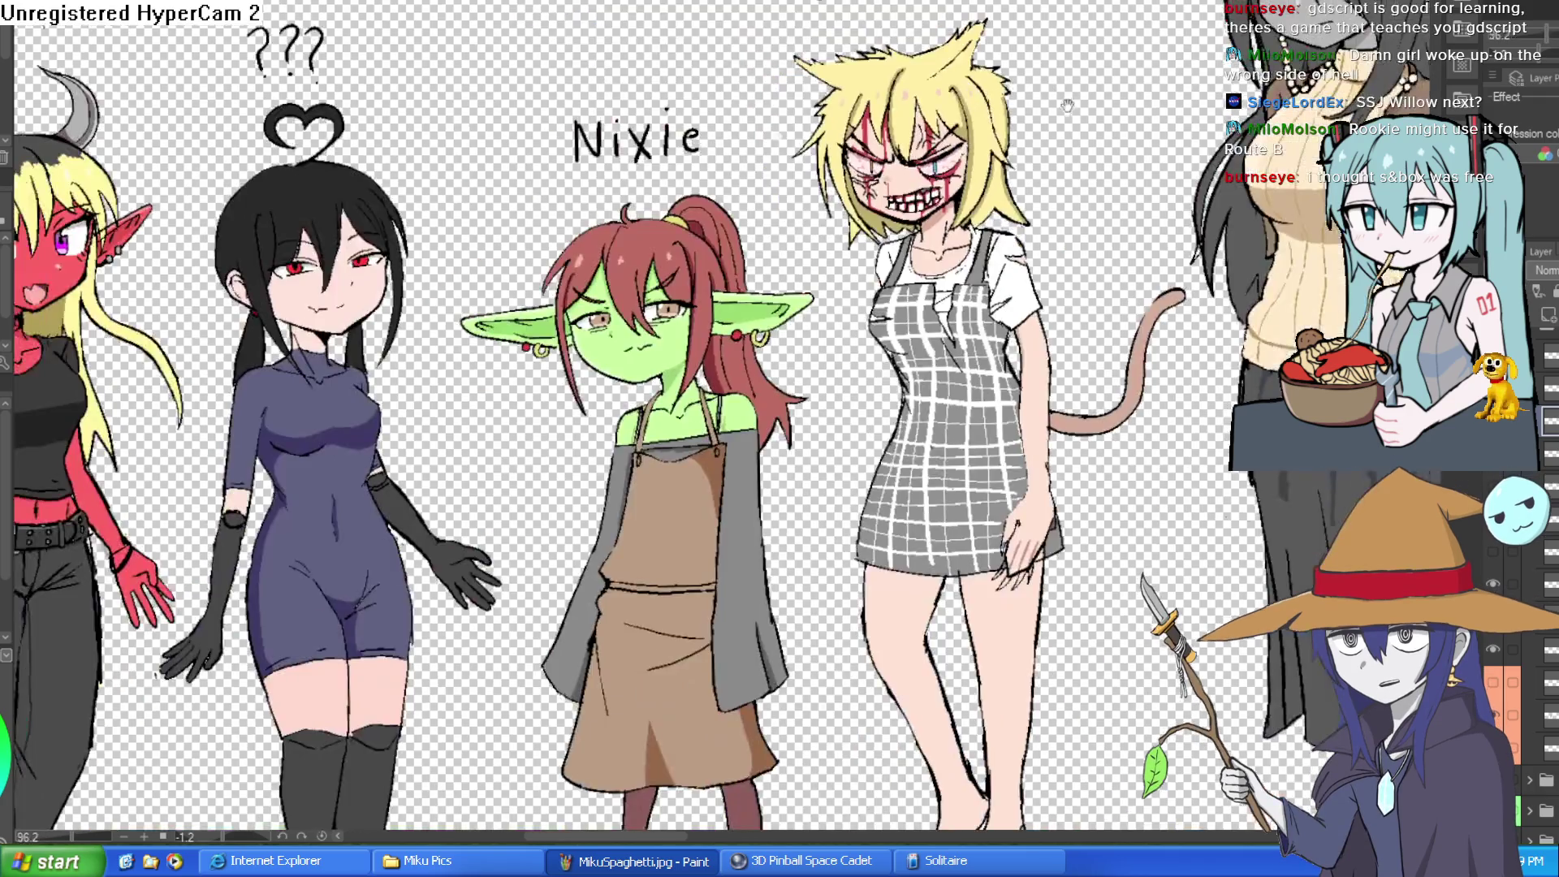
- Pan down the lineup to the plaid-dress girl's hand at the skirt hem
scroll(995, 97, "up", 4)
scroll(1162, 84, "down", 2)
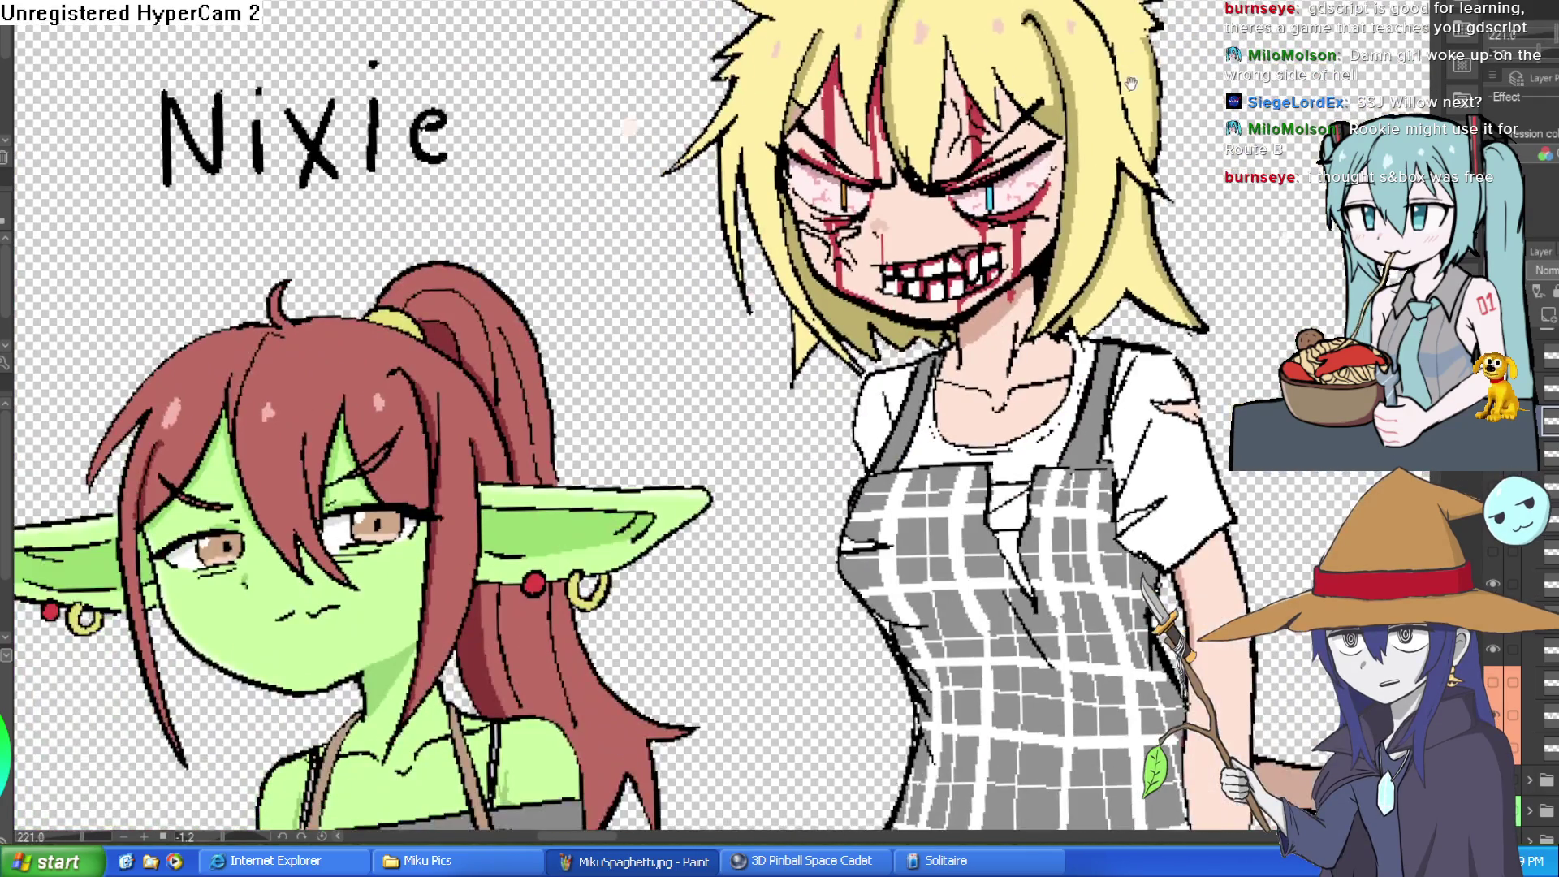
left_click_drag(1162, 84, 1144, 193)
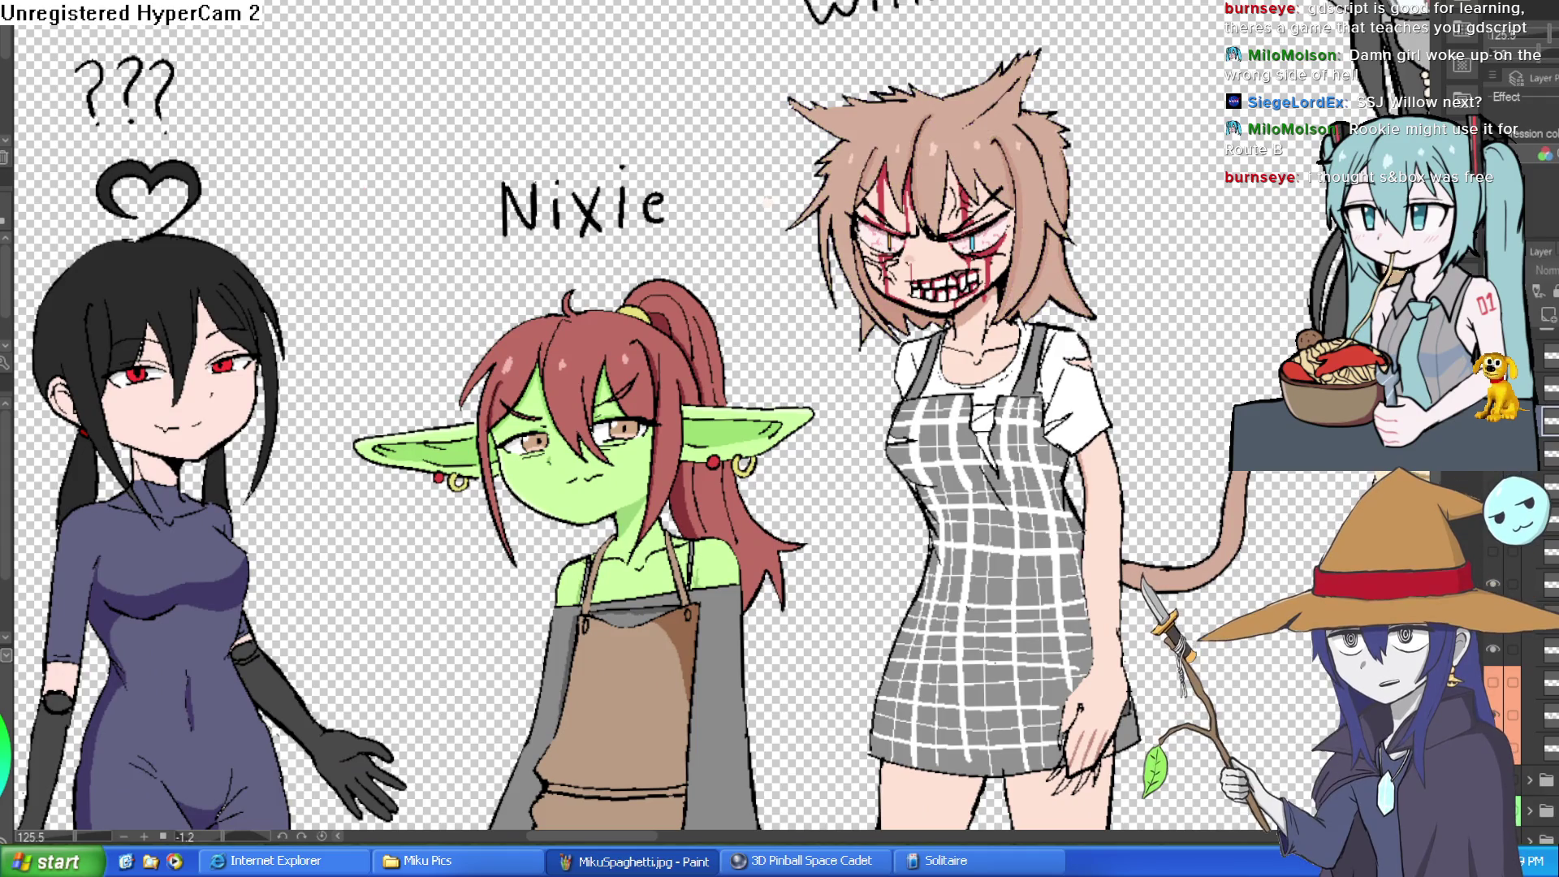
mouse_move(1163, 537)
left_mouse_down()
mouse_move(1102, 336)
mouse_move(1083, 183)
left_mouse_up()
left_click_drag(991, 362, 971, 313)
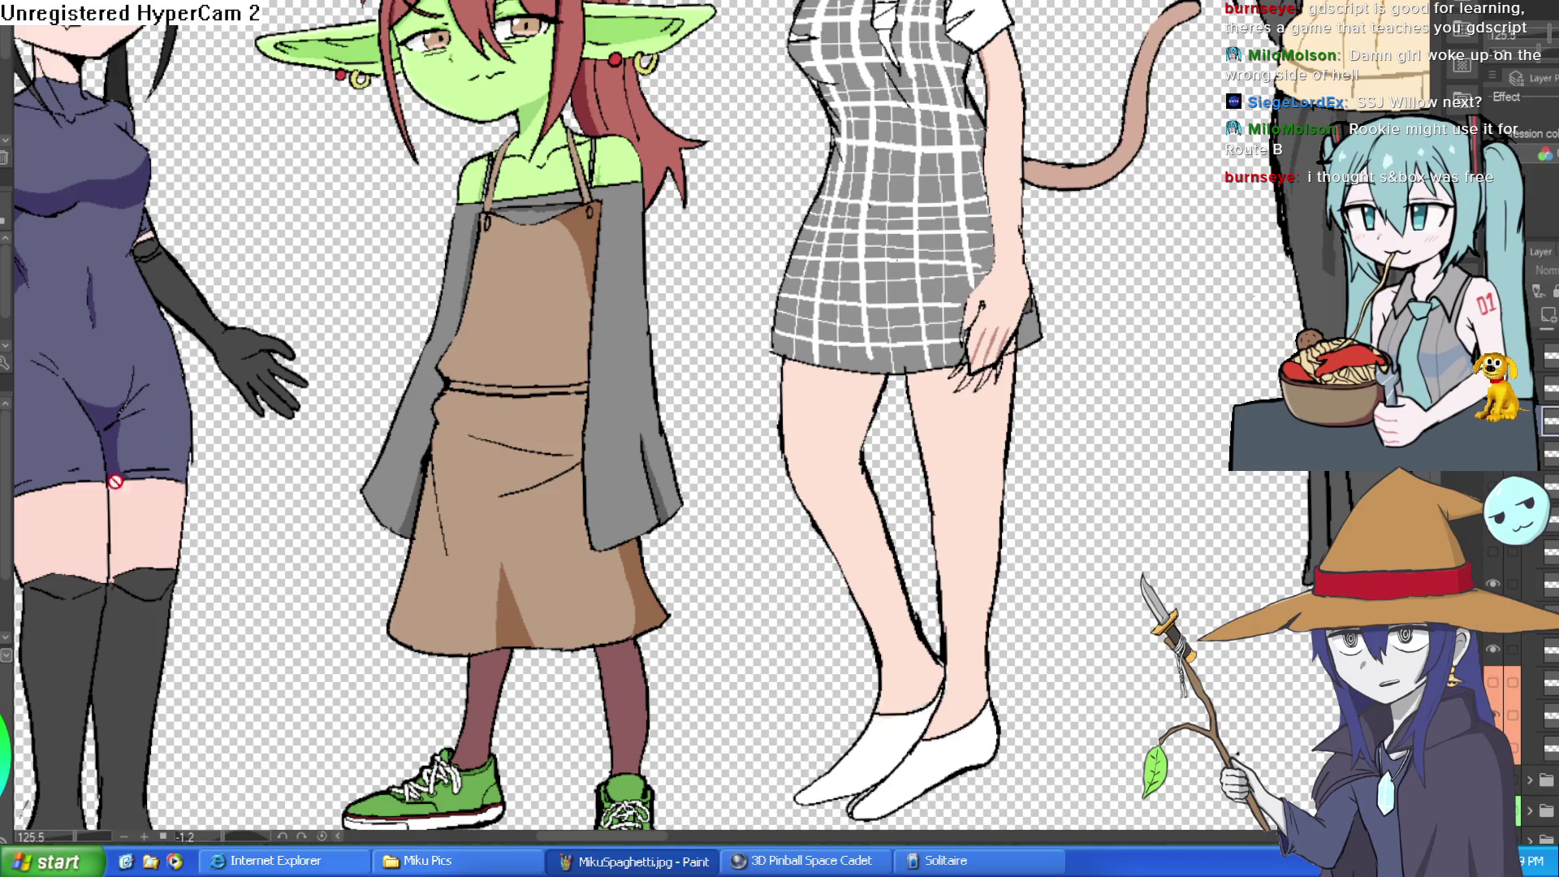
scroll(958, 325, "up", 5)
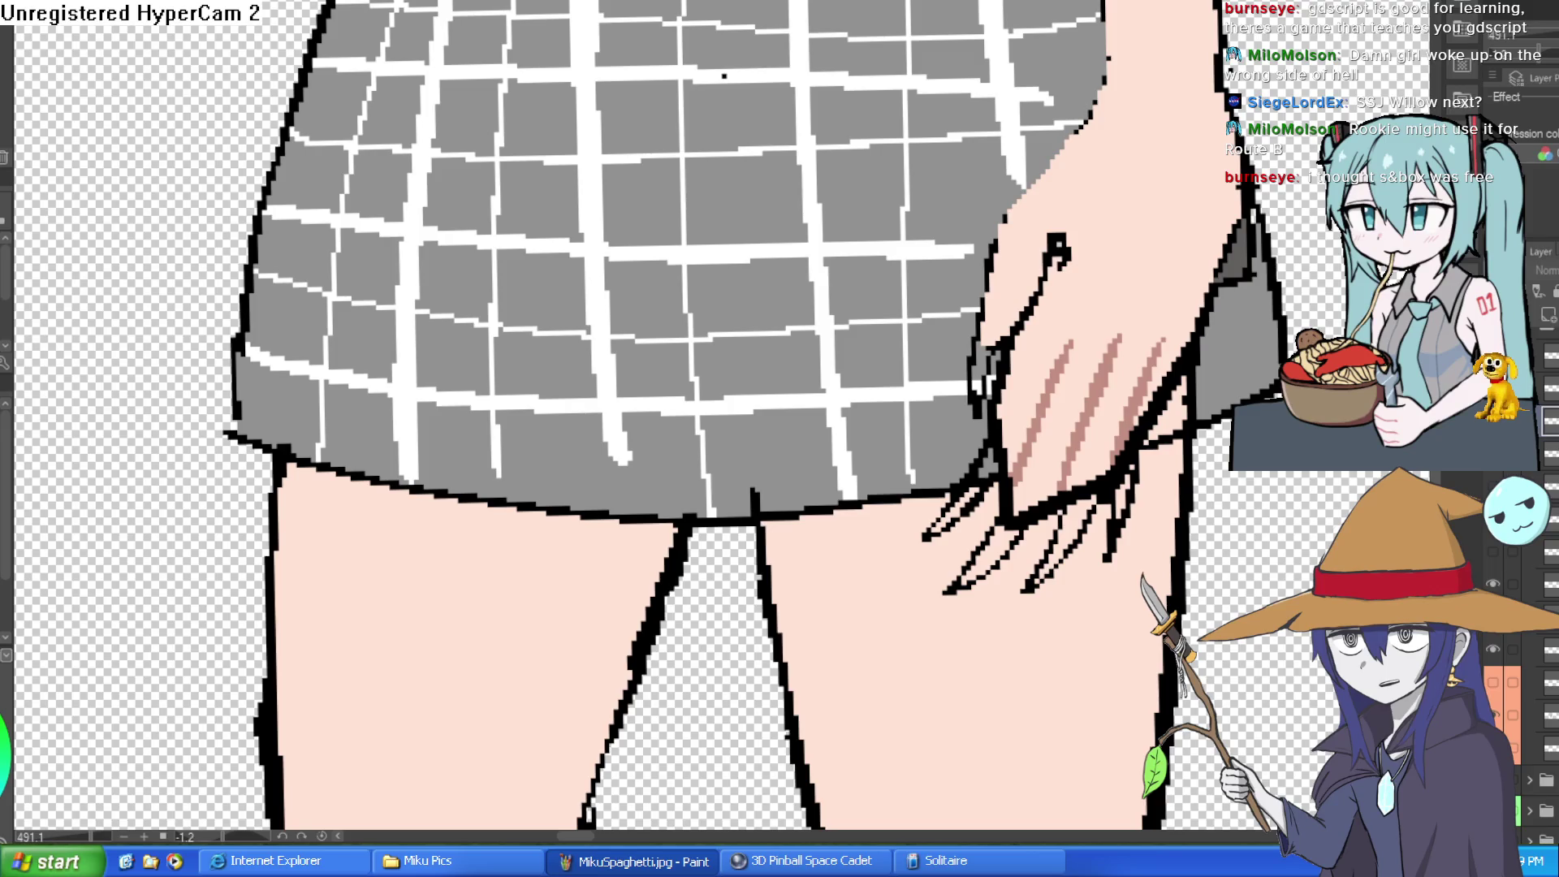
- Fill the three fingertip claws with light grey and check the lower fingertips
left_click(975, 495)
left_click(997, 546)
left_click(1076, 521)
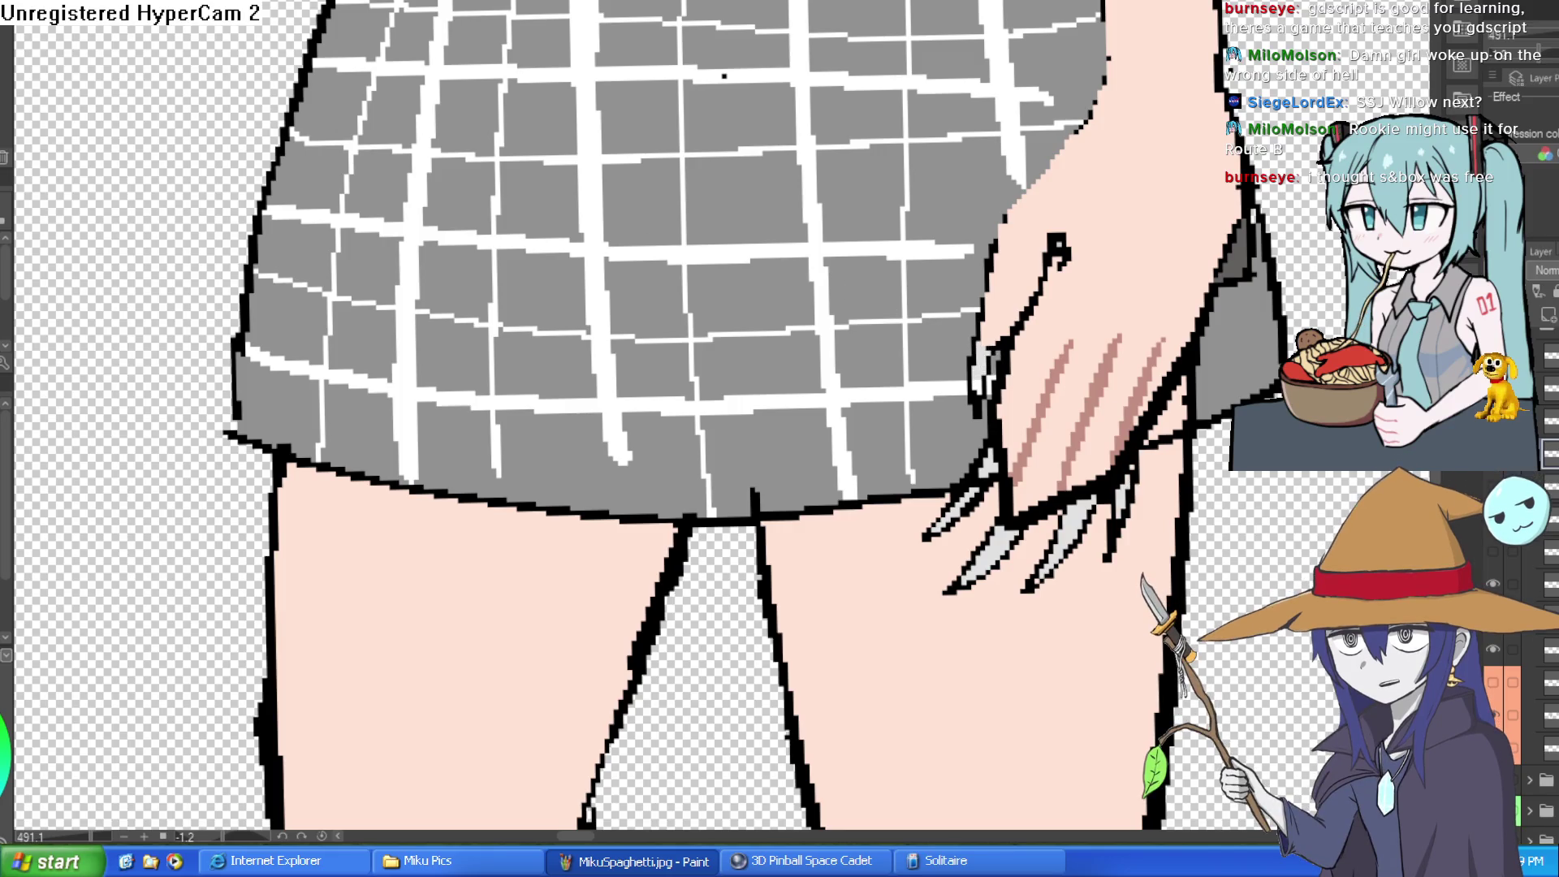
scroll(977, 469, "up", 3)
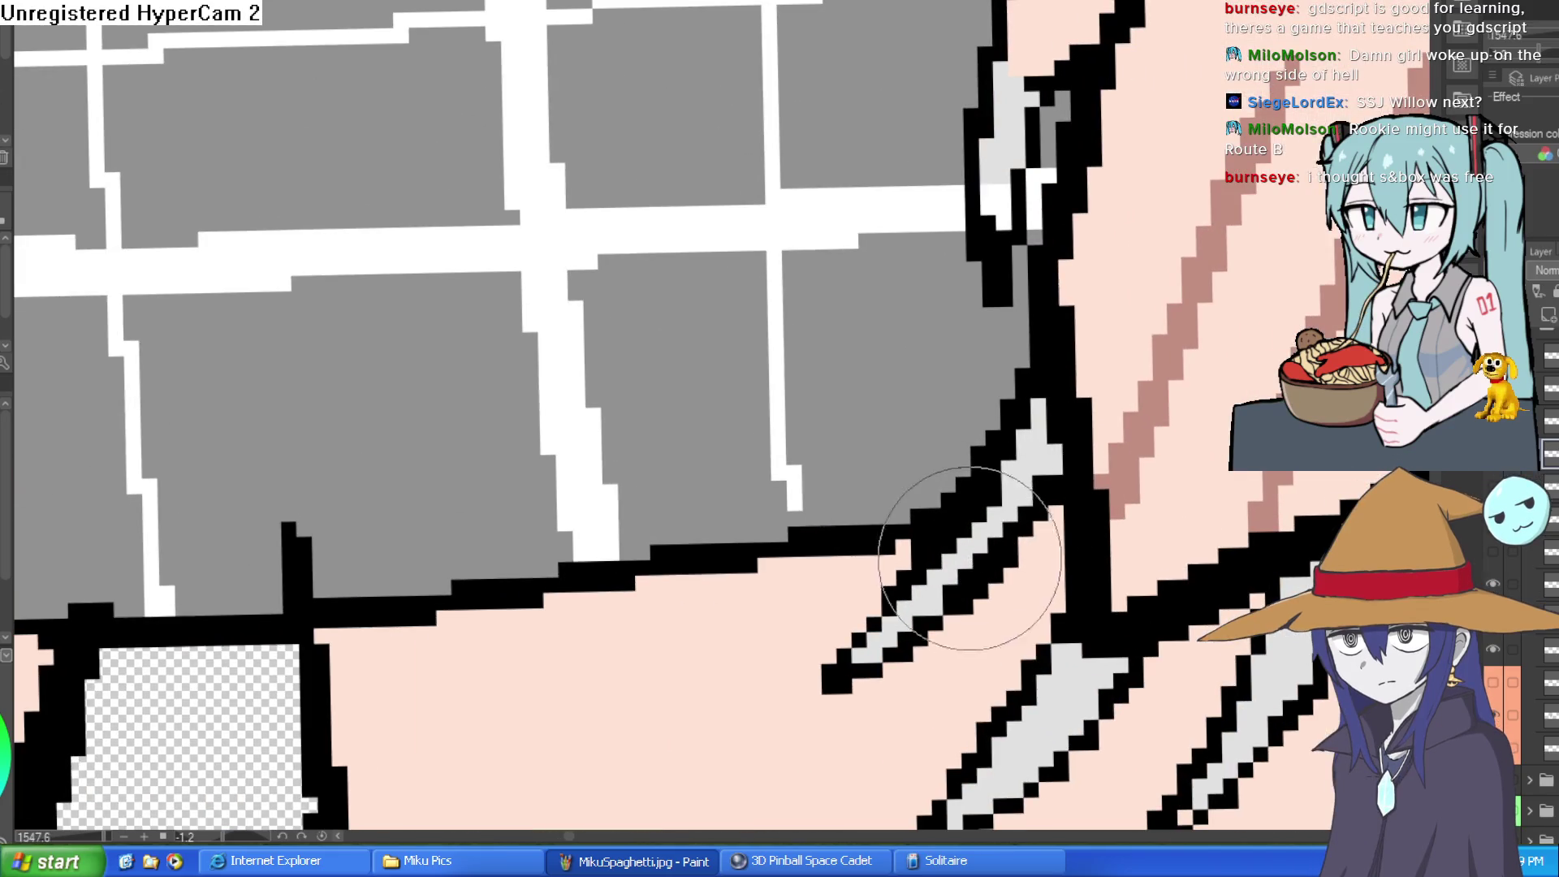
left_click_drag(991, 536, 1028, 279)
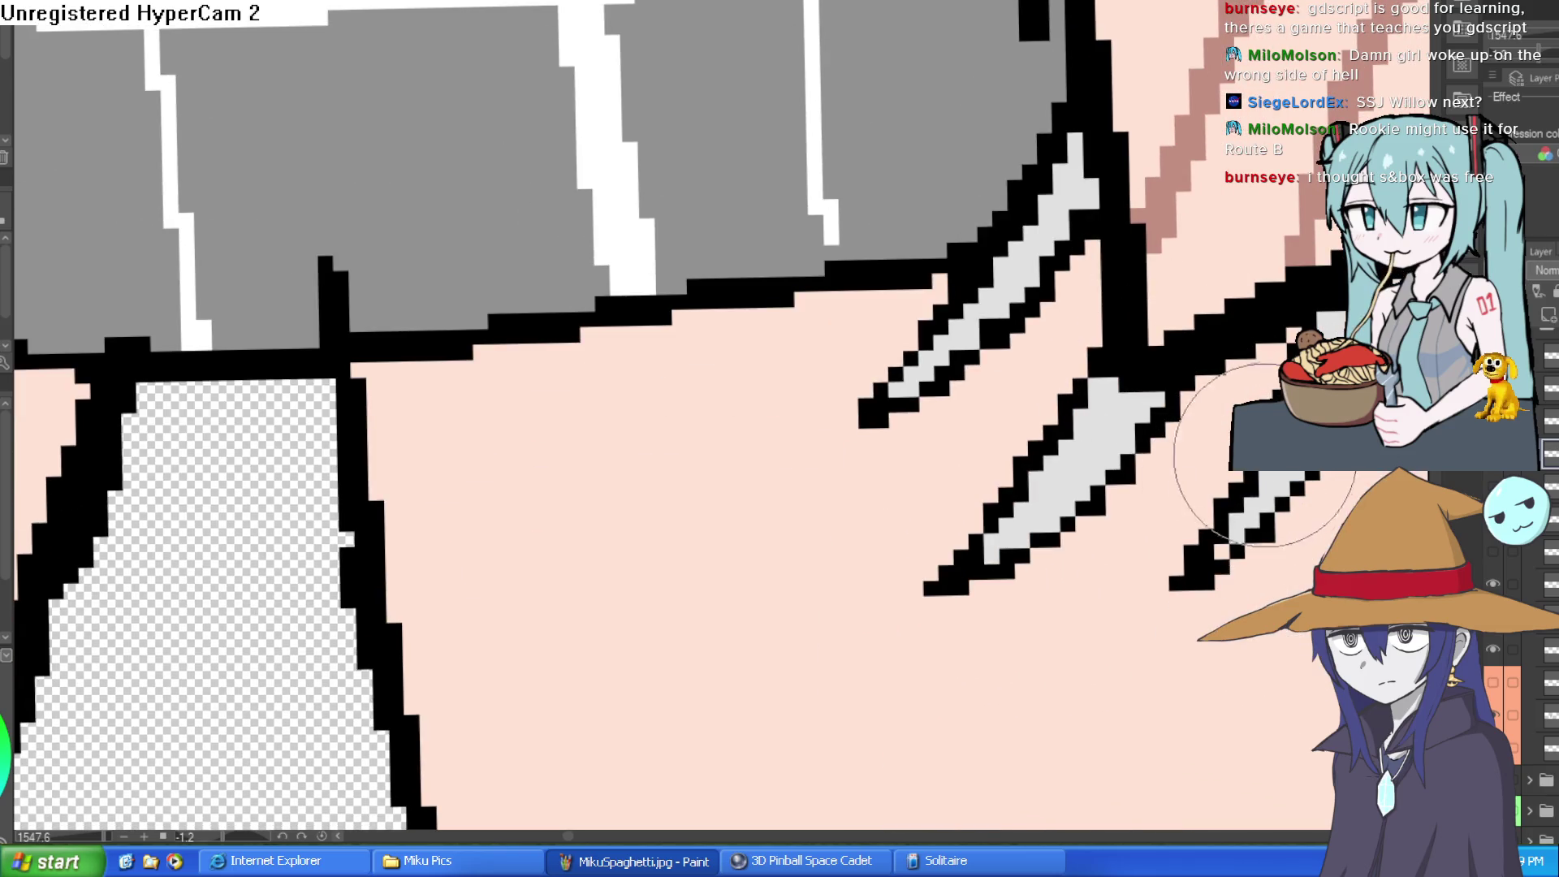
scroll(1254, 487, "down", 5)
scroll(1243, 375, "up", 2)
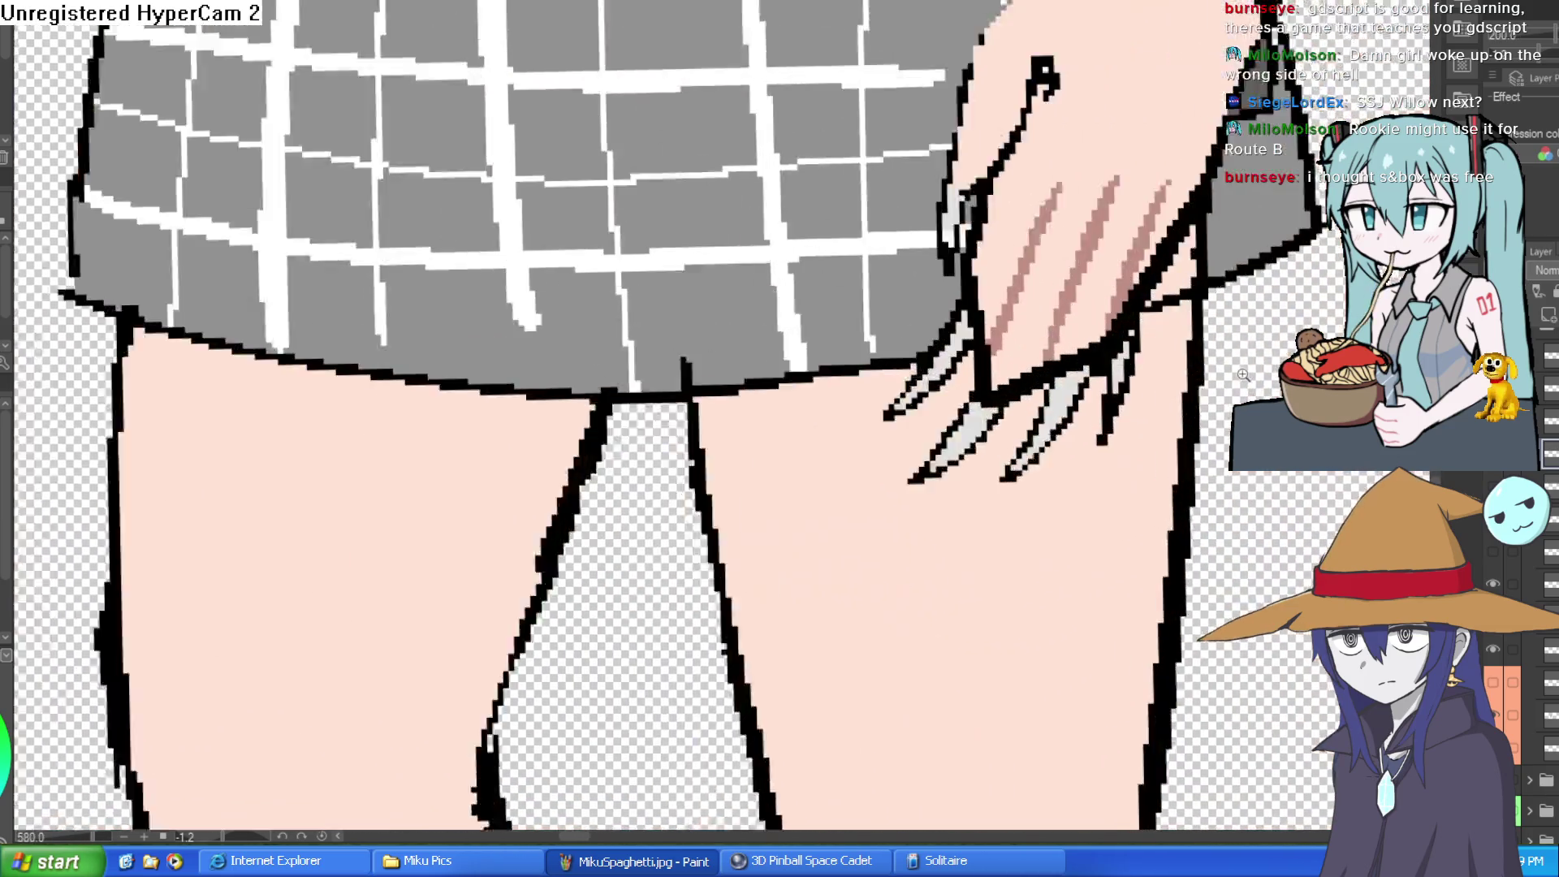
scroll(1112, 350, "up", 1)
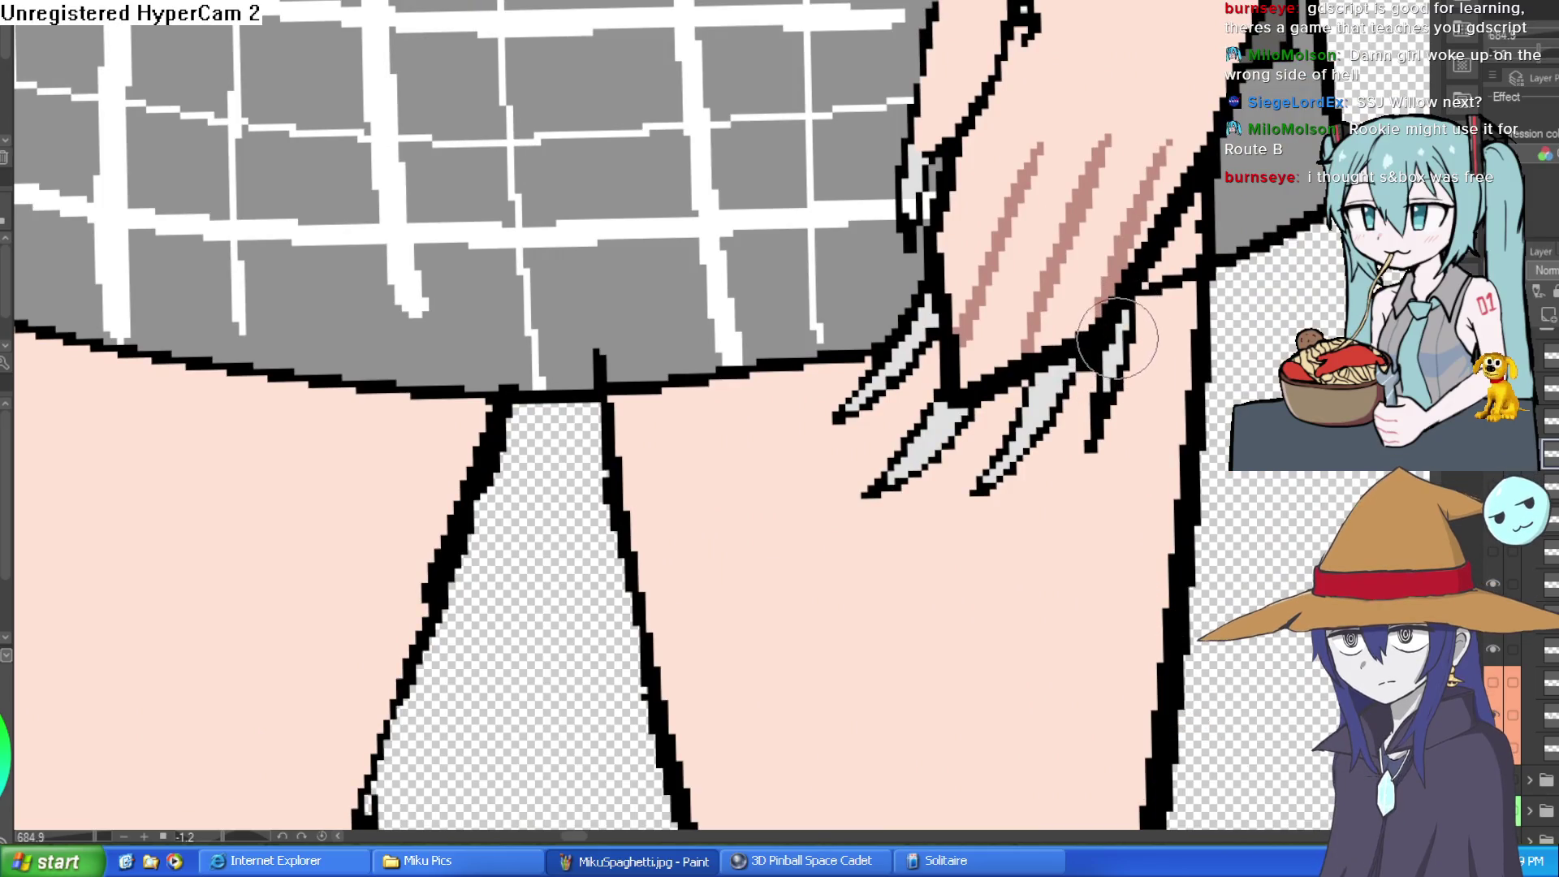
- Zoom out to the full lineup and reset the canvas rotation with Ctrl+@
scroll(1165, 529, "down", 10)
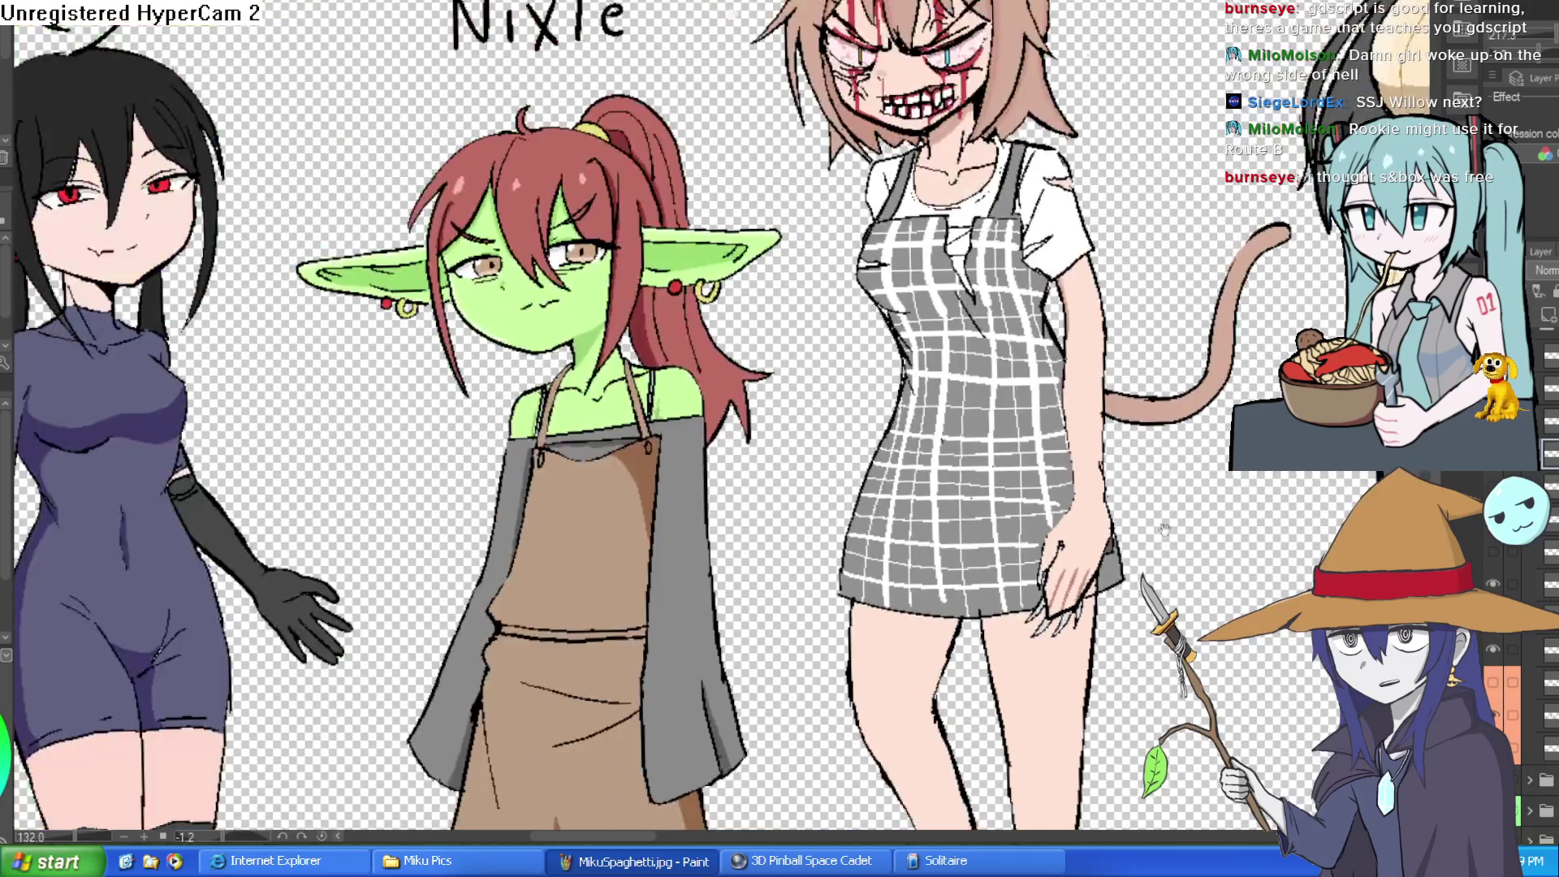
scroll(1165, 530, "up", 2)
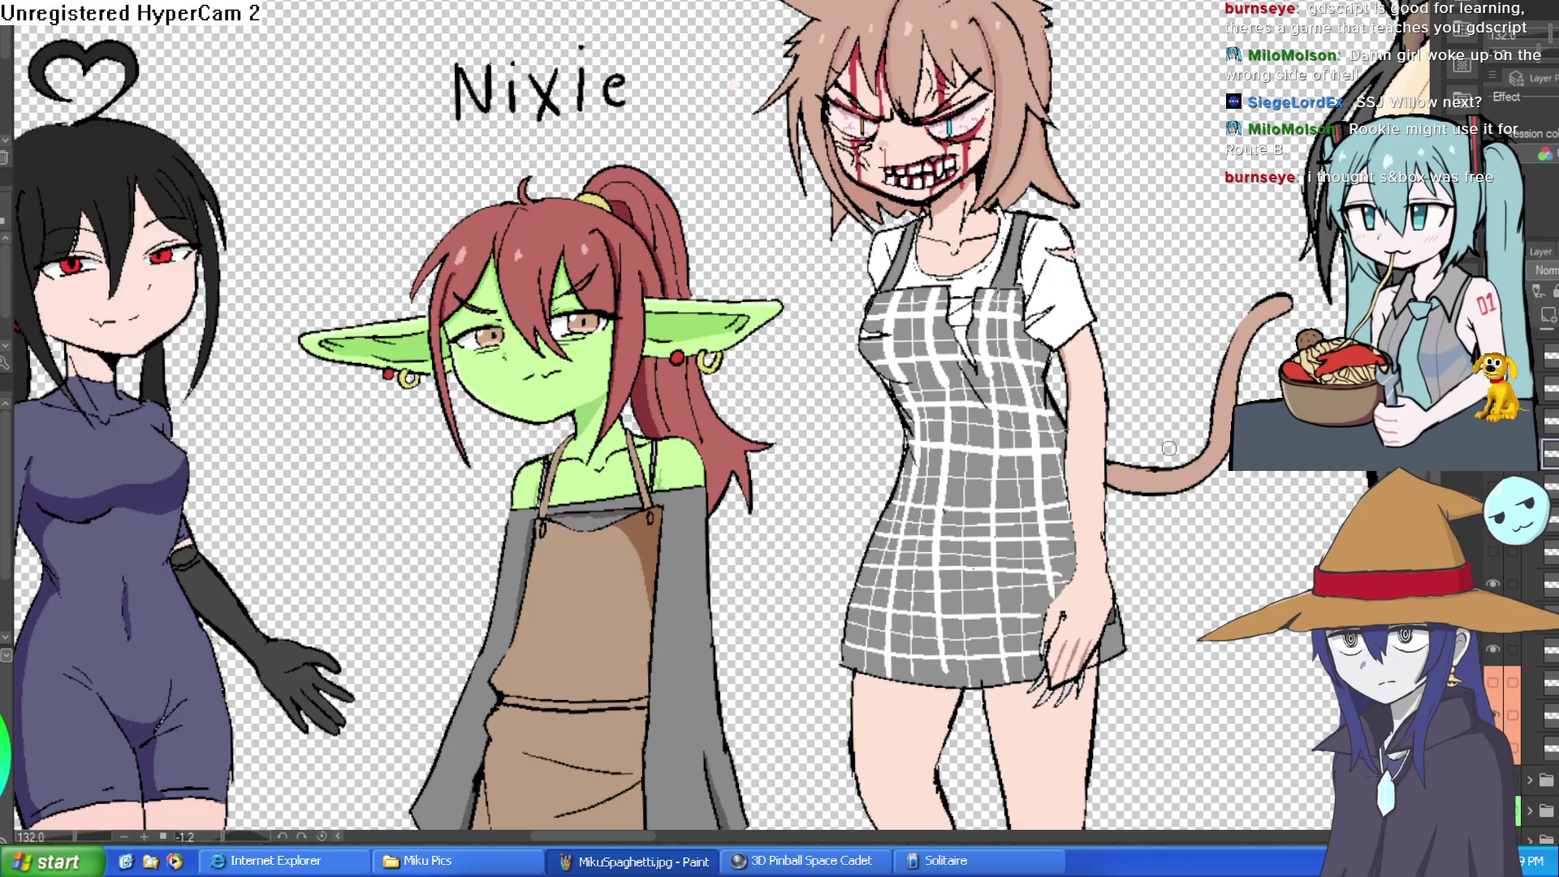
key("ctrl+at")
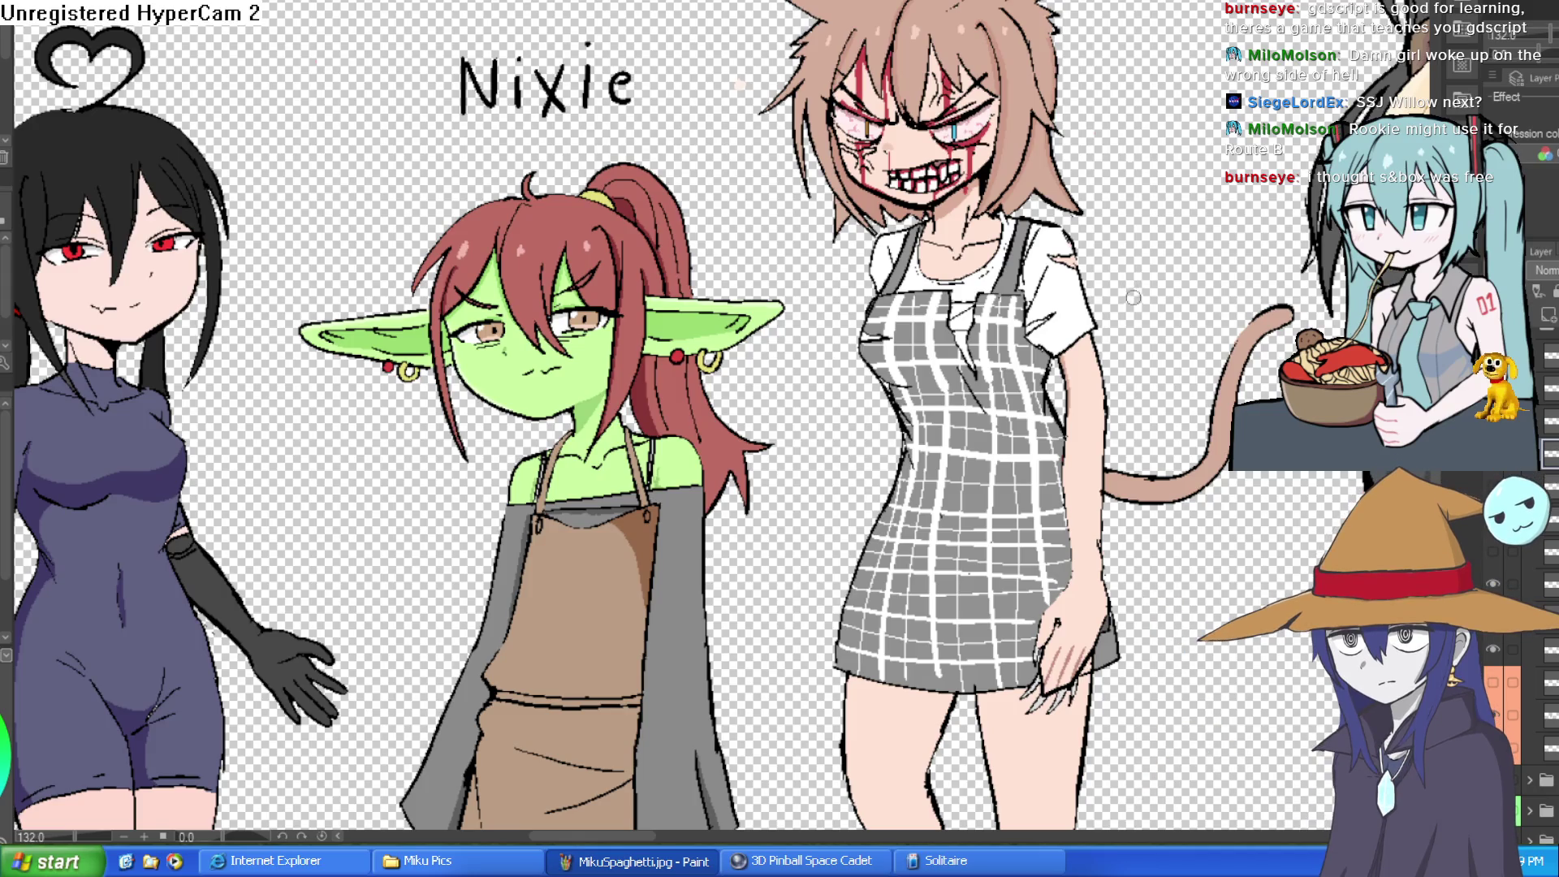
scroll(1141, 358, "down", 3)
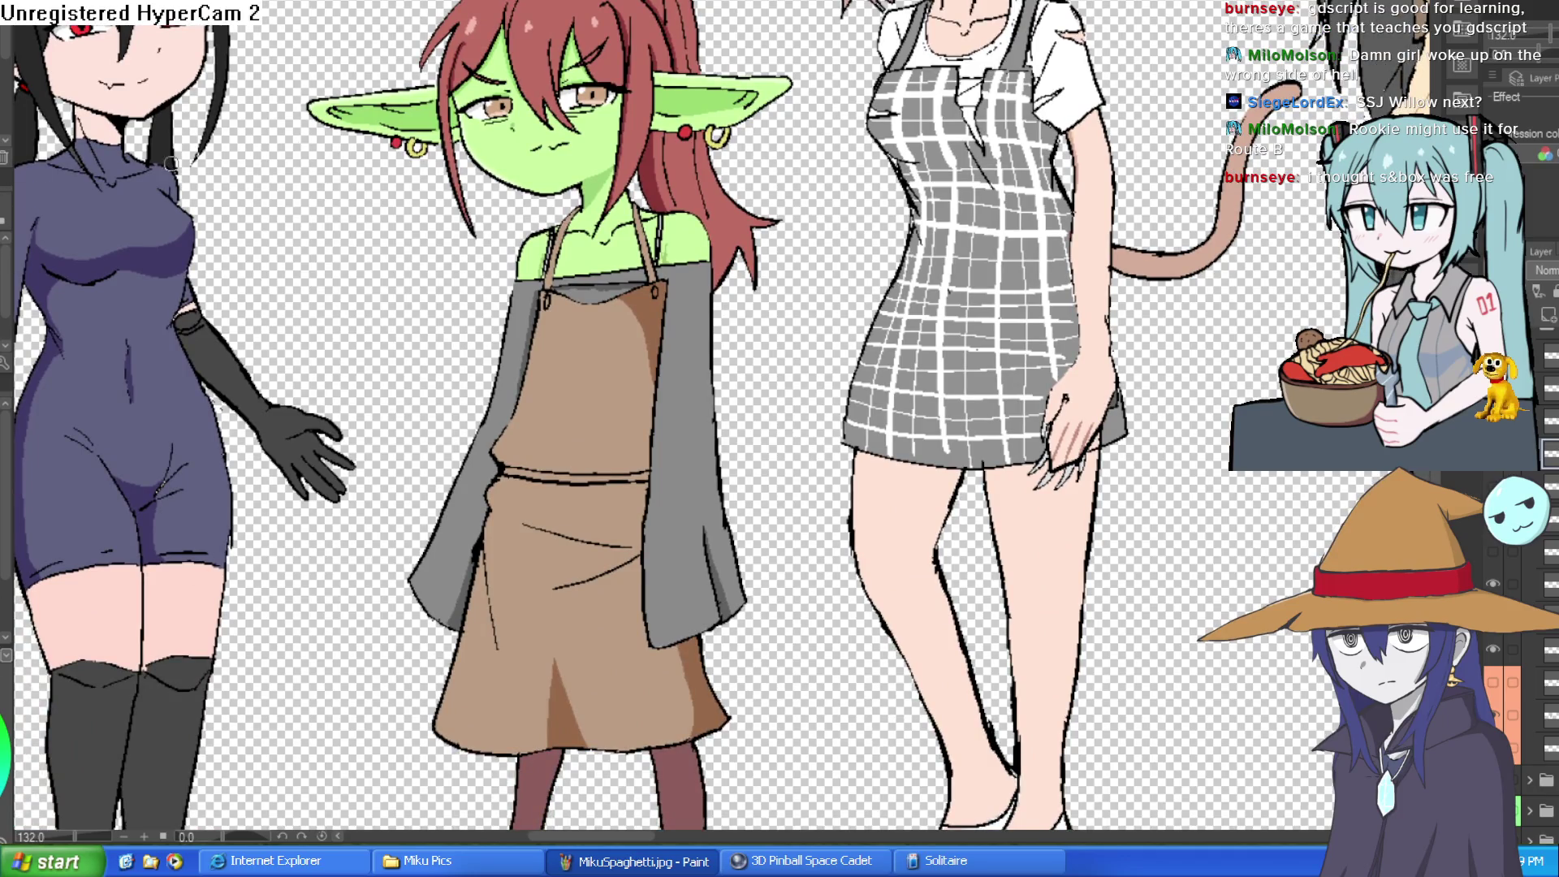
- Paint two dark fold lines on the plaid dress and skin tone into its slit
scroll(791, 385, "up", 3)
mouse_move(755, 429)
left_mouse_down()
mouse_move(772, 337)
mouse_move(808, 268)
left_mouse_up()
left_click_drag(796, 351, 806, 442)
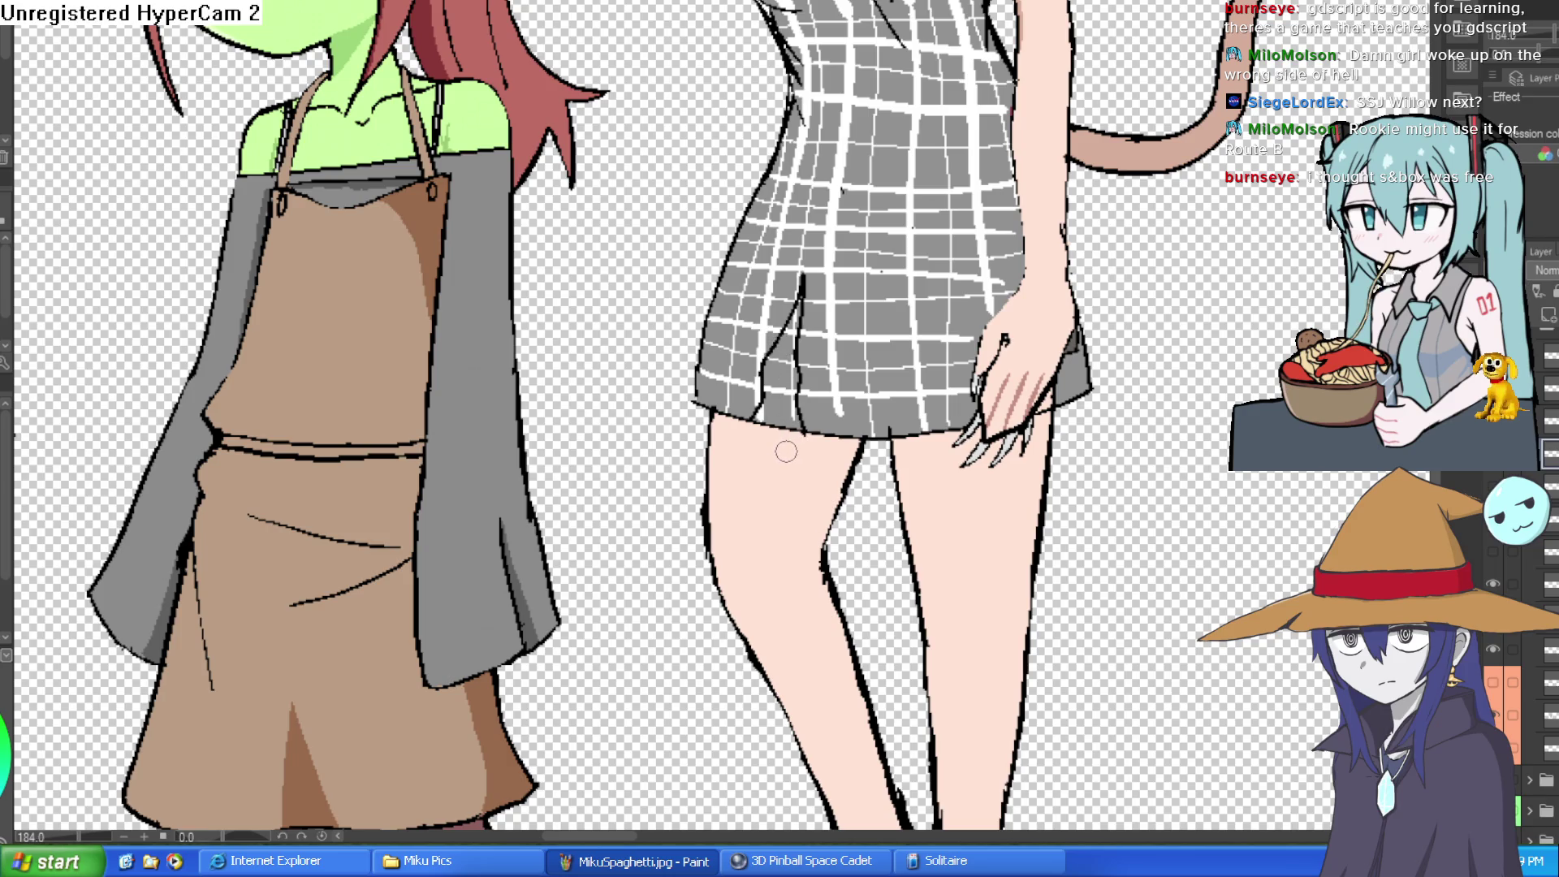
mouse_move(794, 429)
left_mouse_down()
mouse_move(786, 308)
mouse_move(755, 423)
mouse_move(804, 385)
mouse_move(788, 403)
mouse_move(794, 353)
left_mouse_up()
scroll(792, 353, "up", 3)
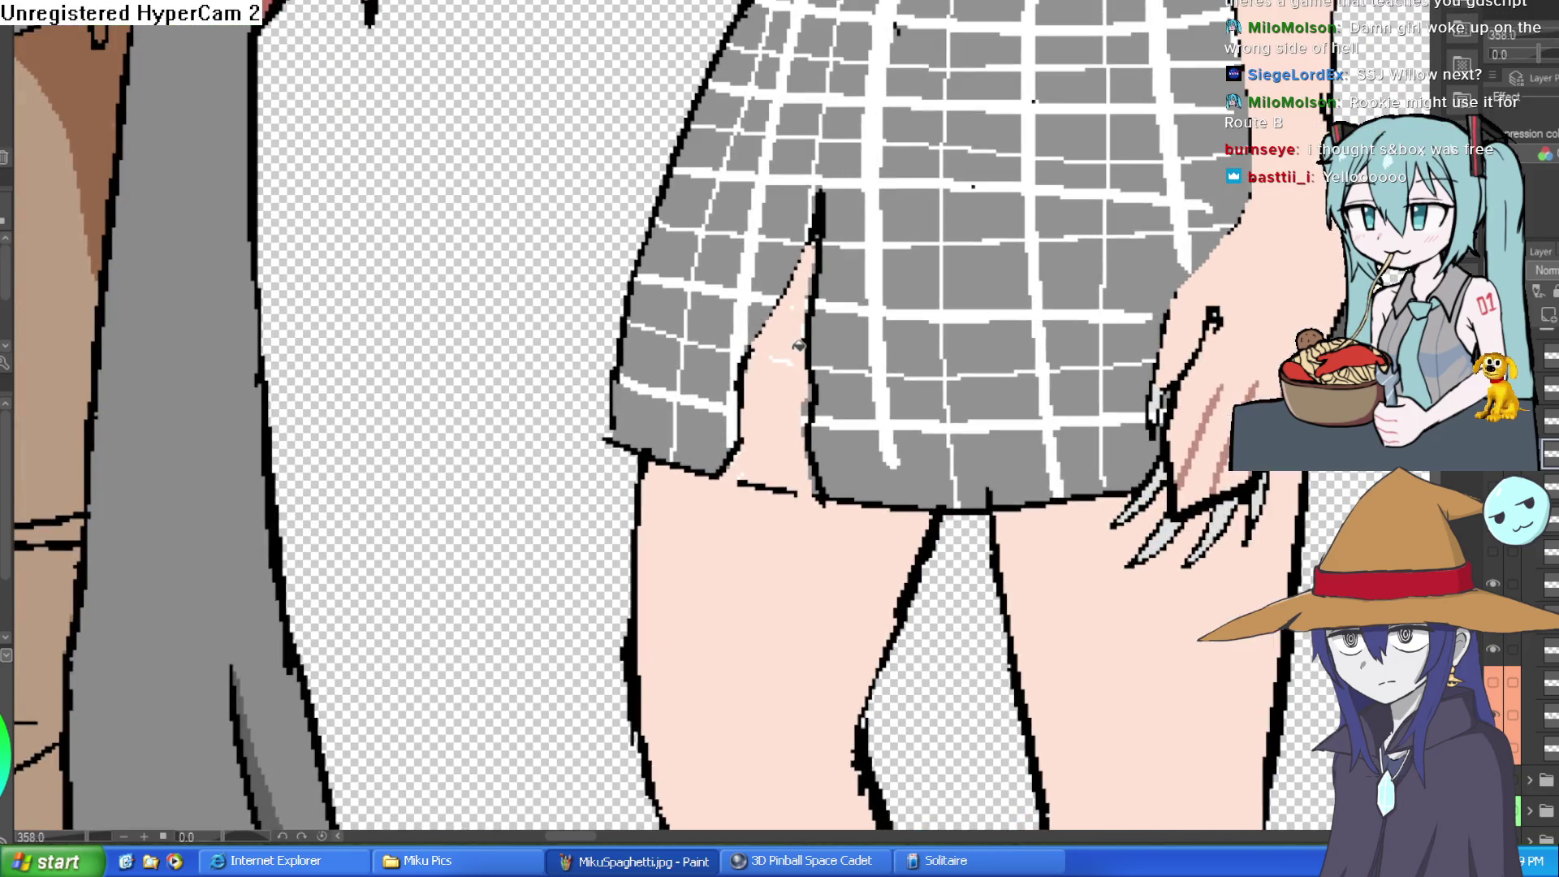
scroll(780, 486, "down", 5)
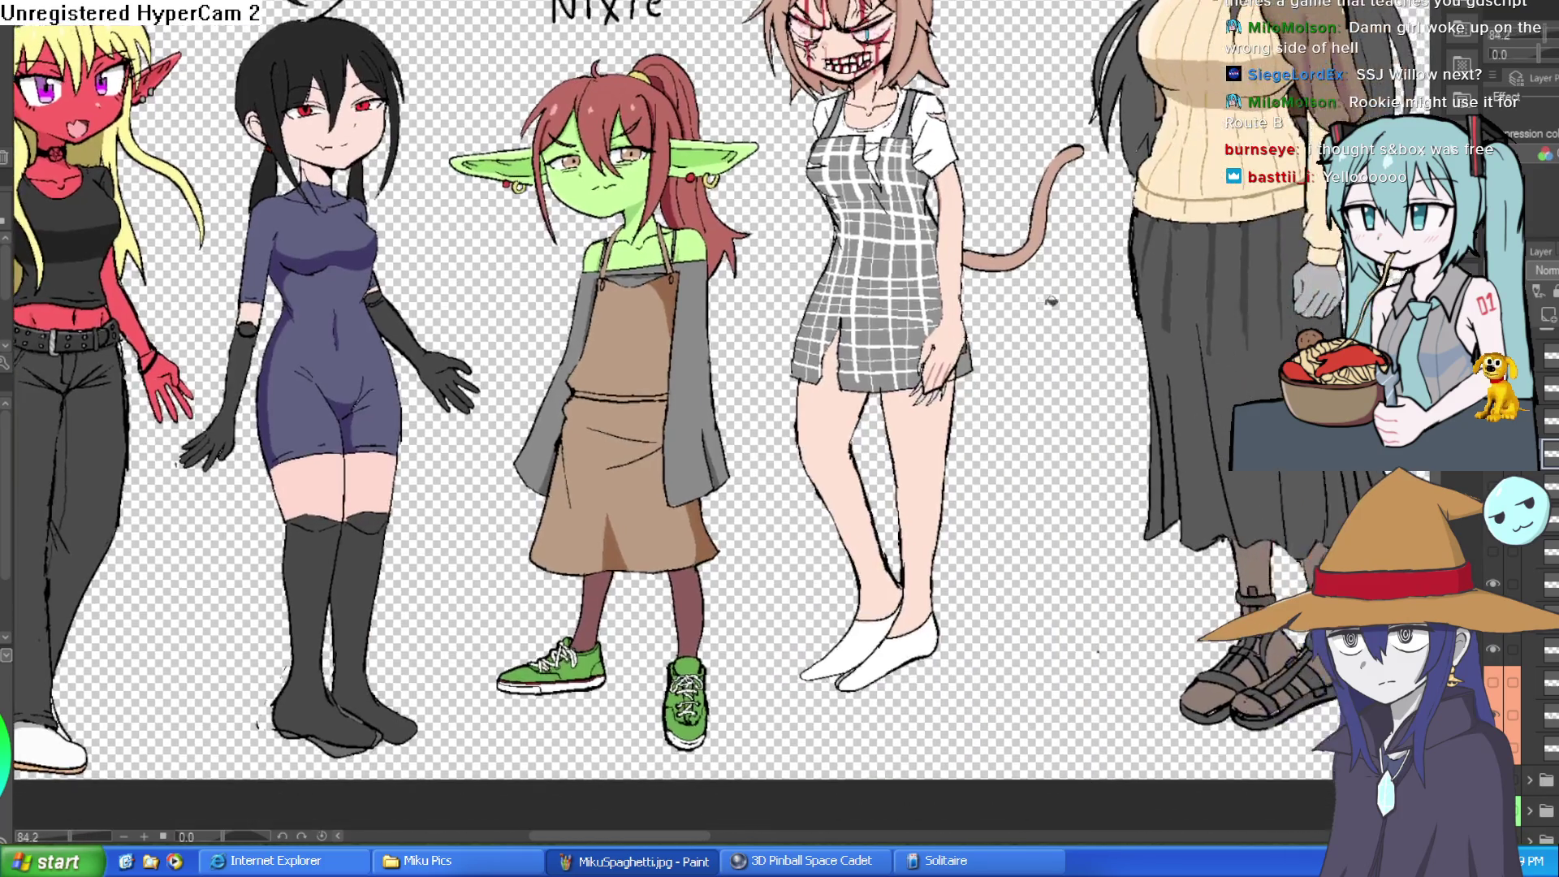
scroll(1044, 292, "down", 1)
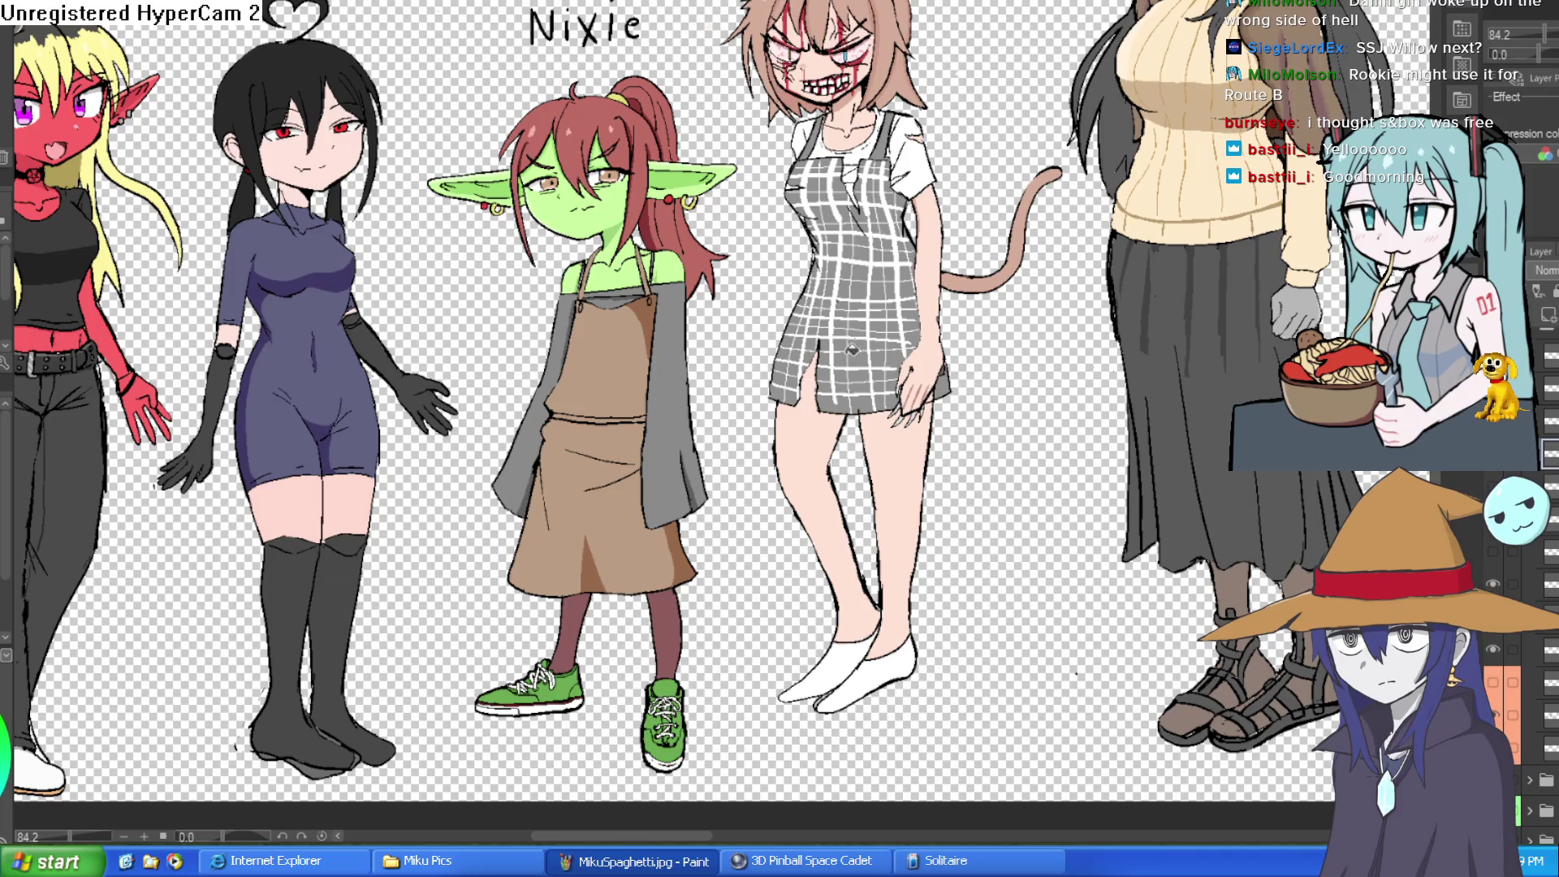
- Extend the skirt slit's outline down the skirt edge
left_click_drag(852, 406, 801, 337)
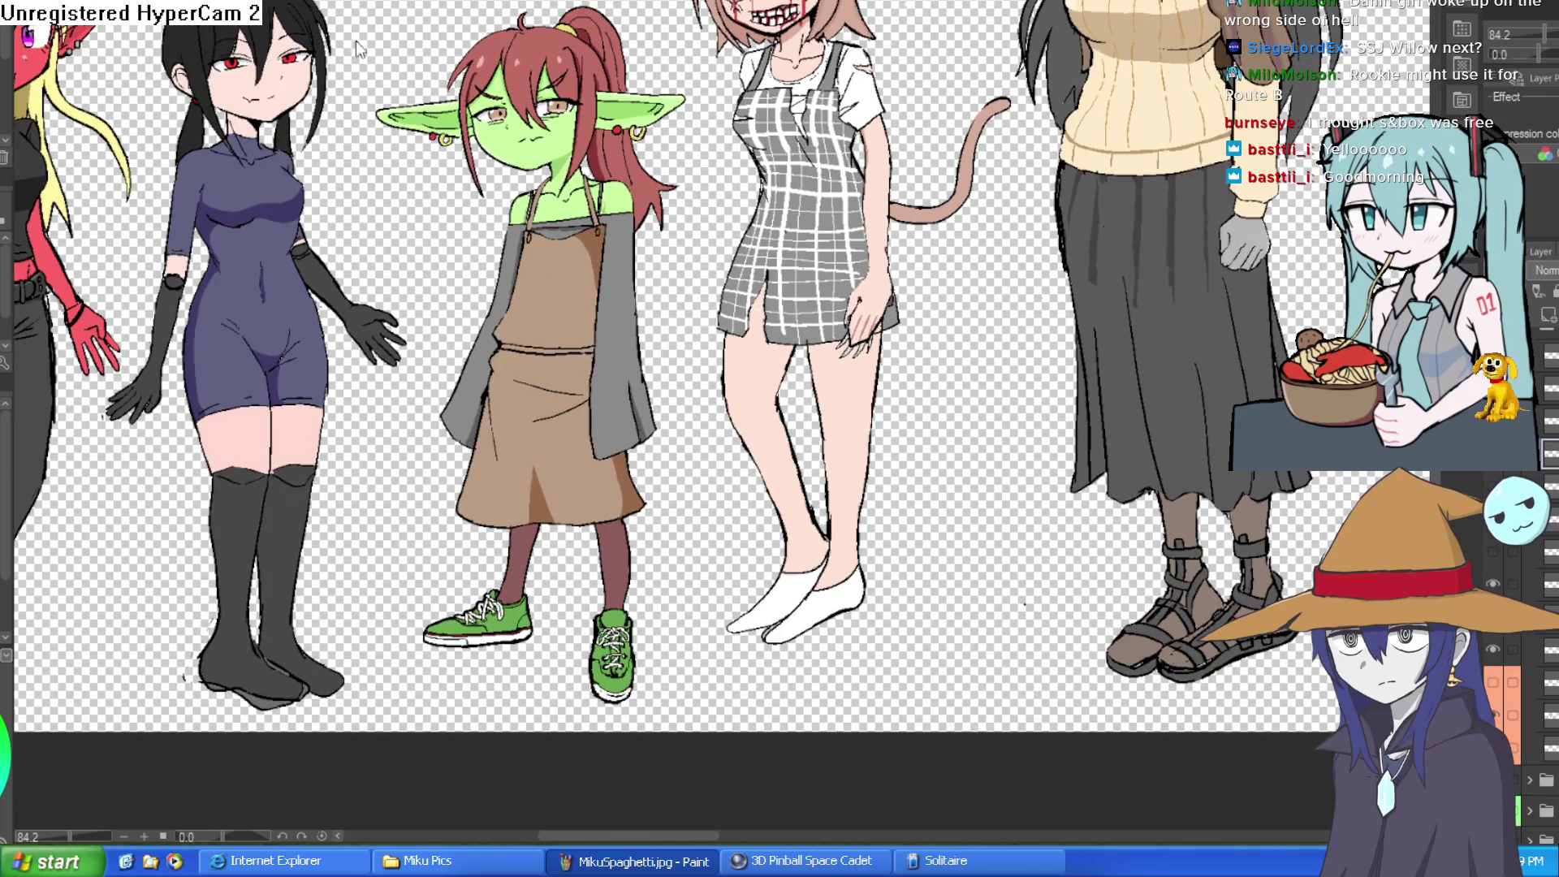
scroll(808, 276, "up", 5)
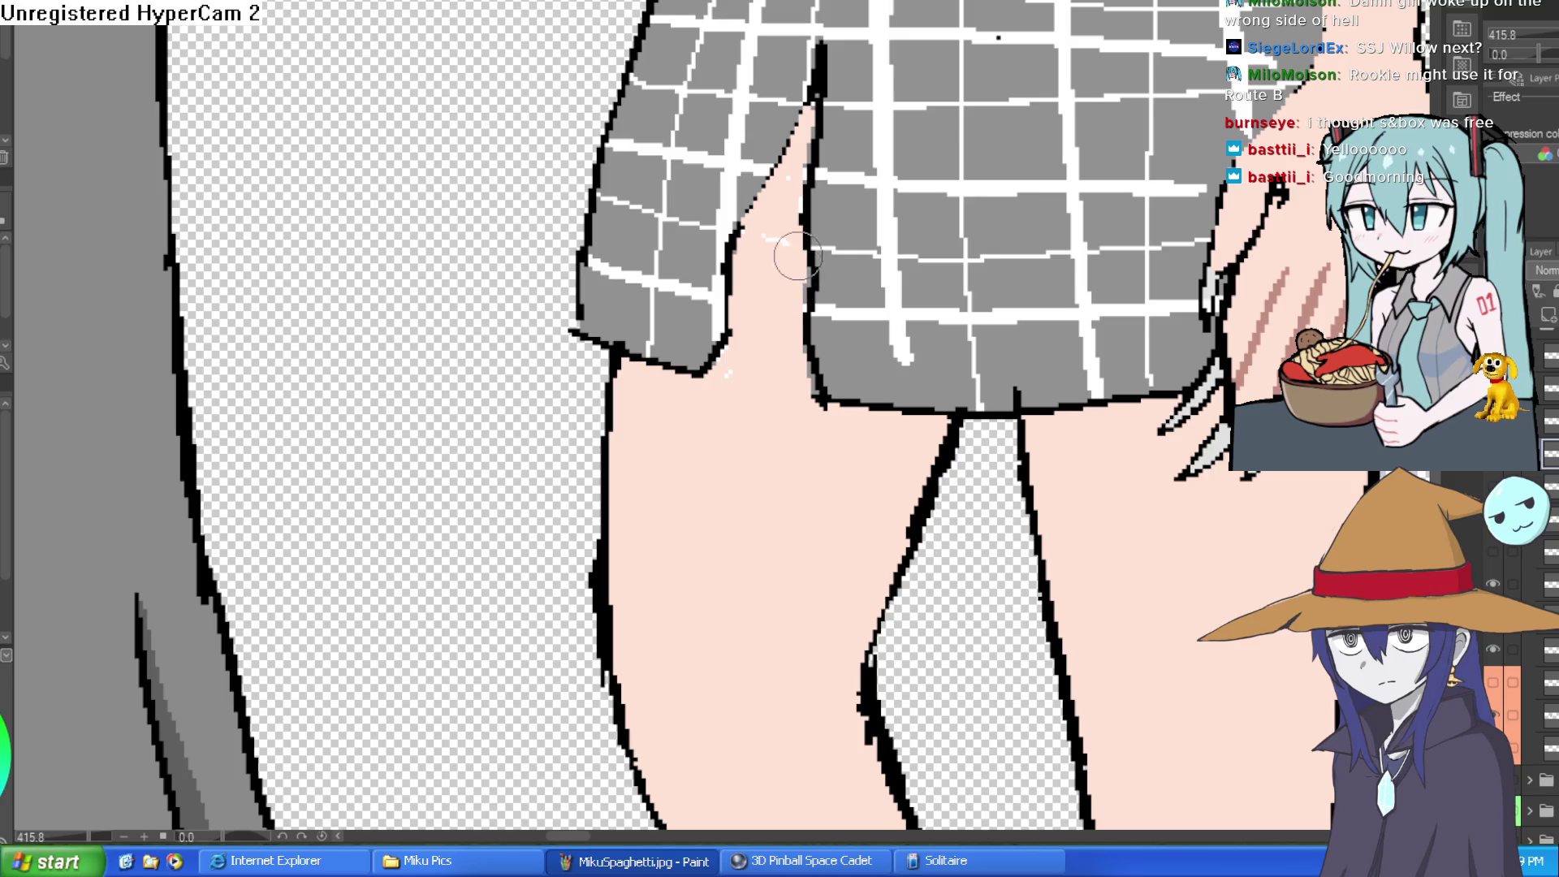
left_click_drag(801, 293, 815, 409)
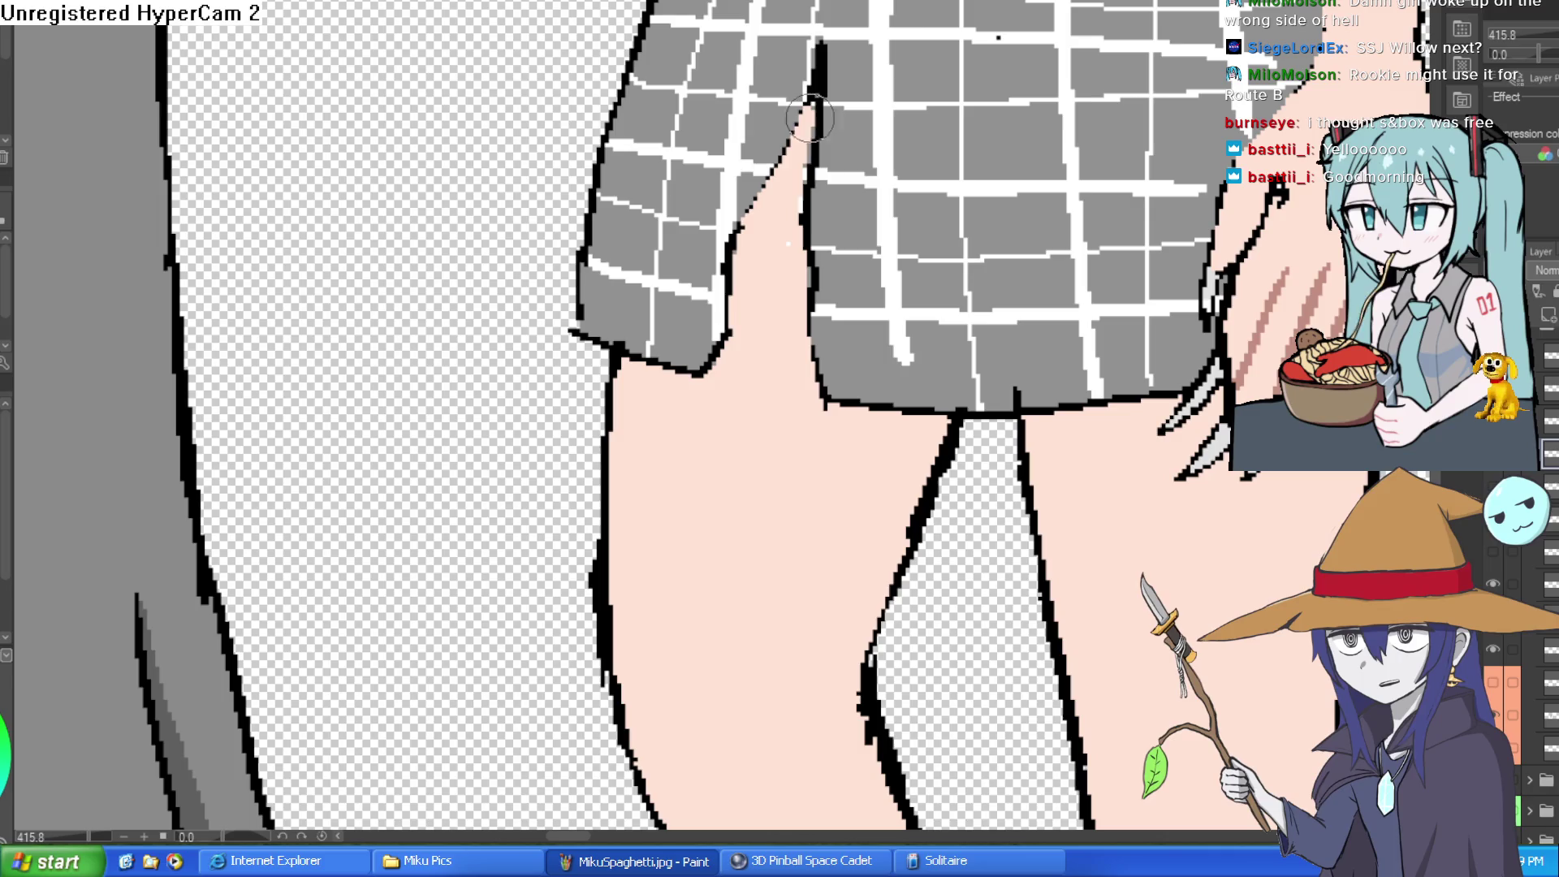
scroll(794, 197, "down", 5)
mouse_move(1067, 337)
left_mouse_down()
mouse_move(926, 408)
mouse_move(919, 433)
left_mouse_up()
scroll(829, 354, "up", 3)
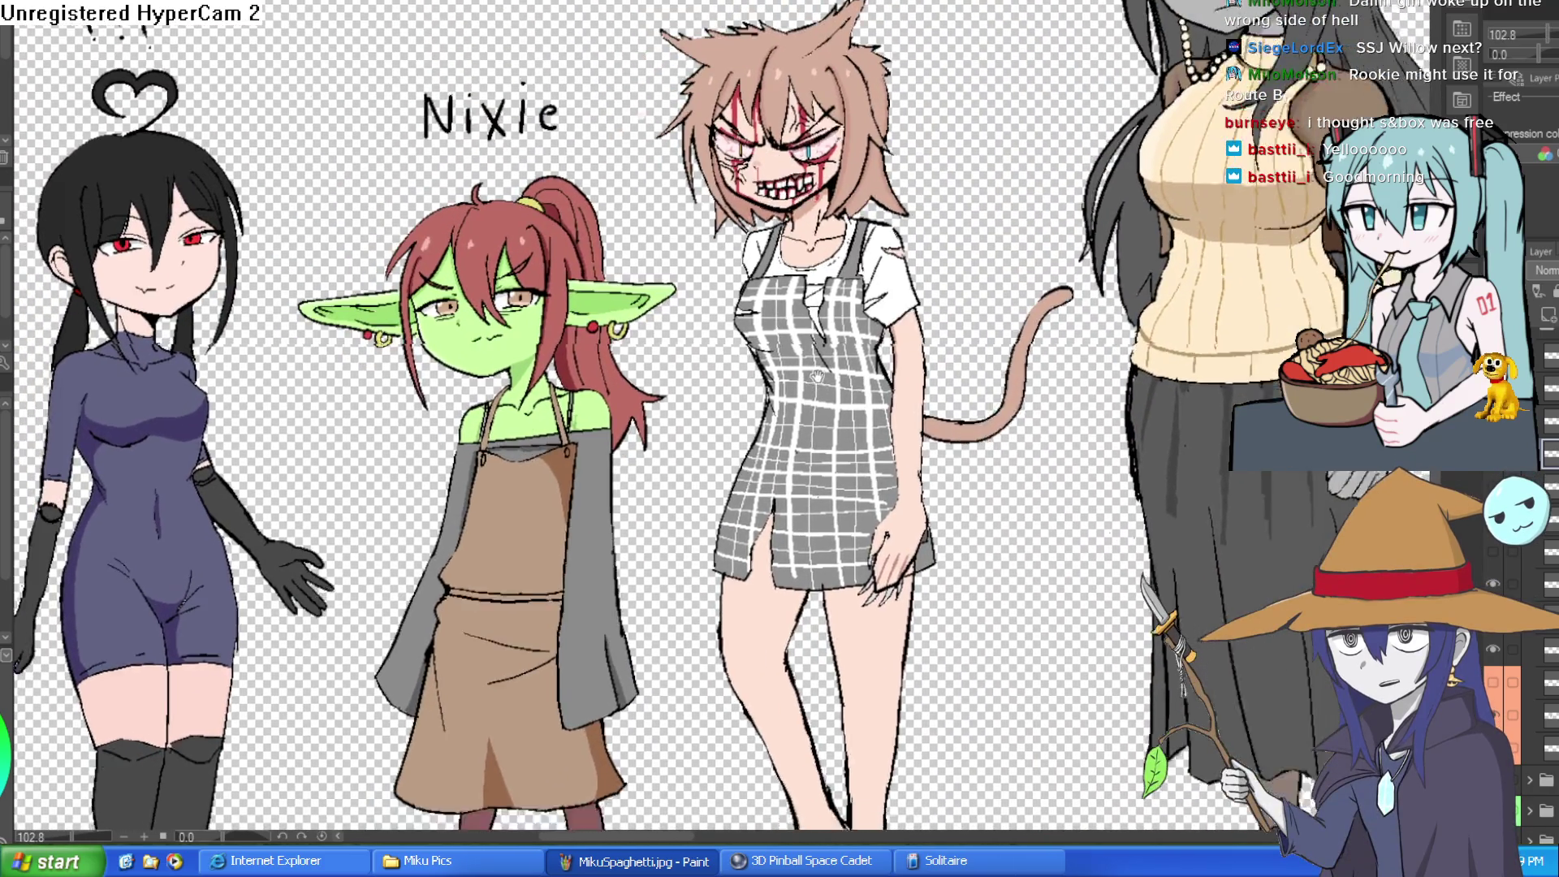
scroll(828, 355, "up", 3)
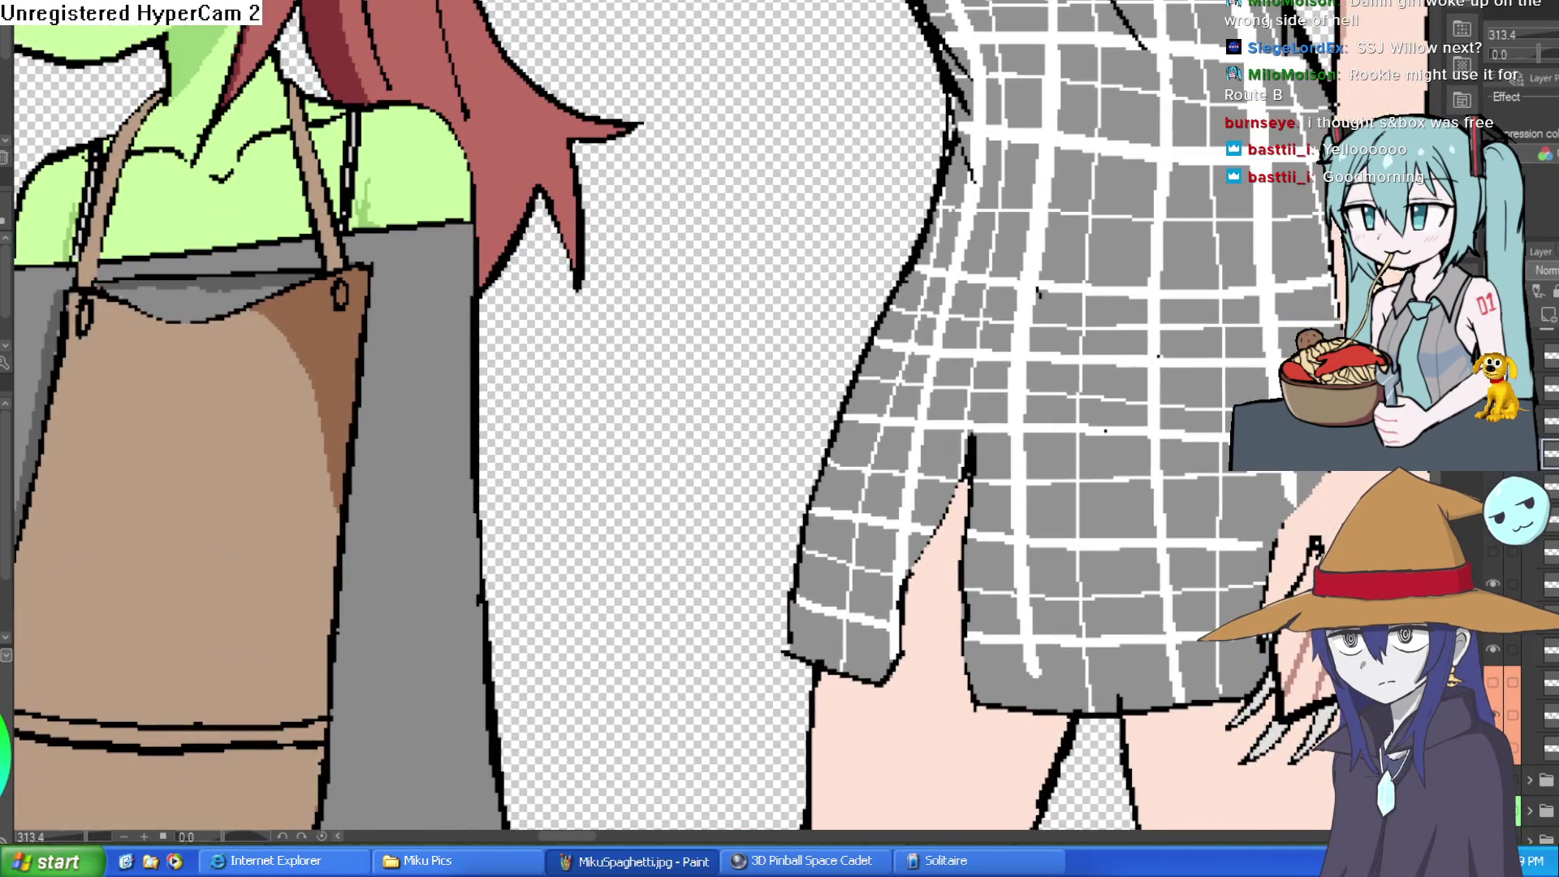
scroll(1003, 469, "up", 4)
- Draw black detail strokes and a long diagonal line across the bare leg in the slit
mouse_move(1003, 469)
left_mouse_down()
mouse_move(812, 158)
mouse_move(800, 411)
left_mouse_up()
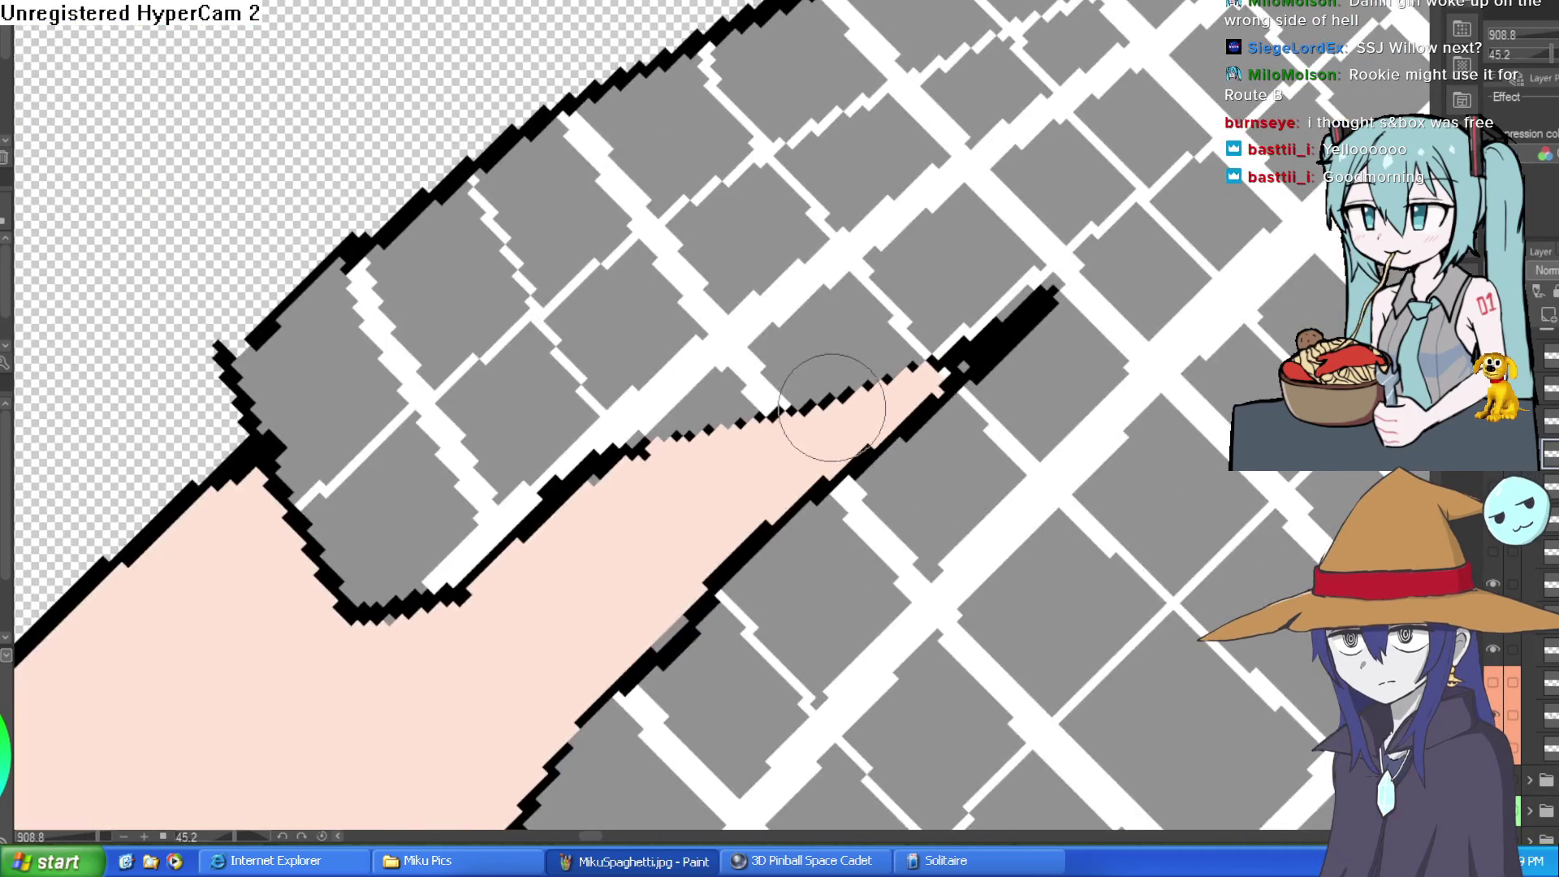
mouse_move(804, 487)
left_mouse_down()
mouse_move(759, 415)
mouse_move(706, 569)
left_mouse_up()
mouse_move(735, 447)
left_mouse_down()
mouse_move(706, 503)
mouse_move(741, 423)
left_mouse_up()
mouse_move(524, 573)
left_mouse_down()
mouse_move(618, 691)
mouse_move(524, 578)
mouse_move(553, 658)
mouse_move(577, 552)
left_mouse_up()
scroll(569, 516, "down", 5)
scroll(930, 358, "down", 5)
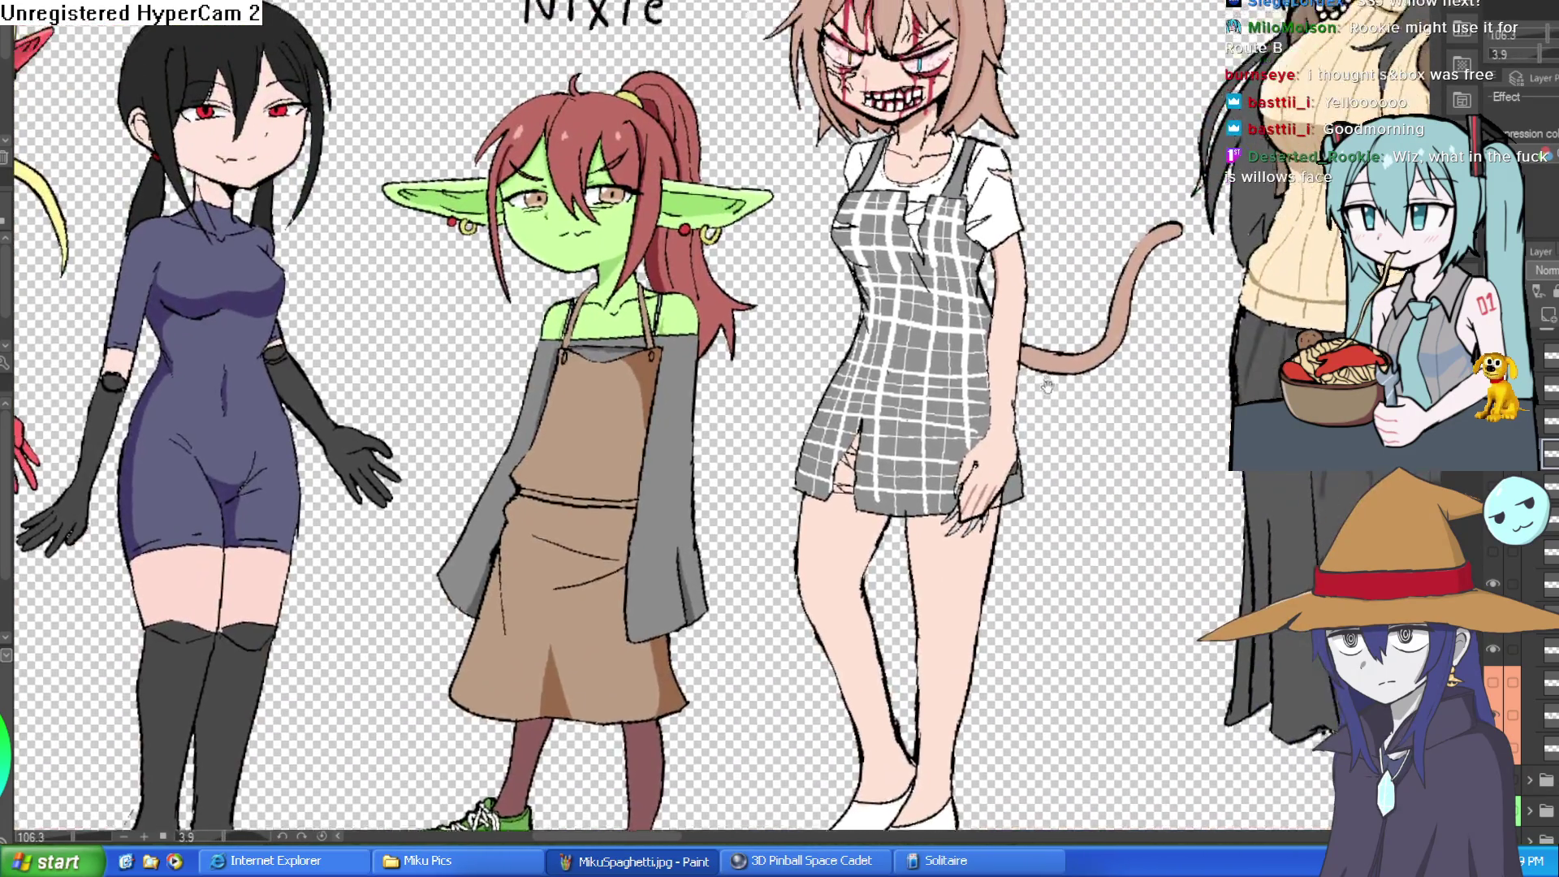
left_click_drag(1047, 385, 1048, 428)
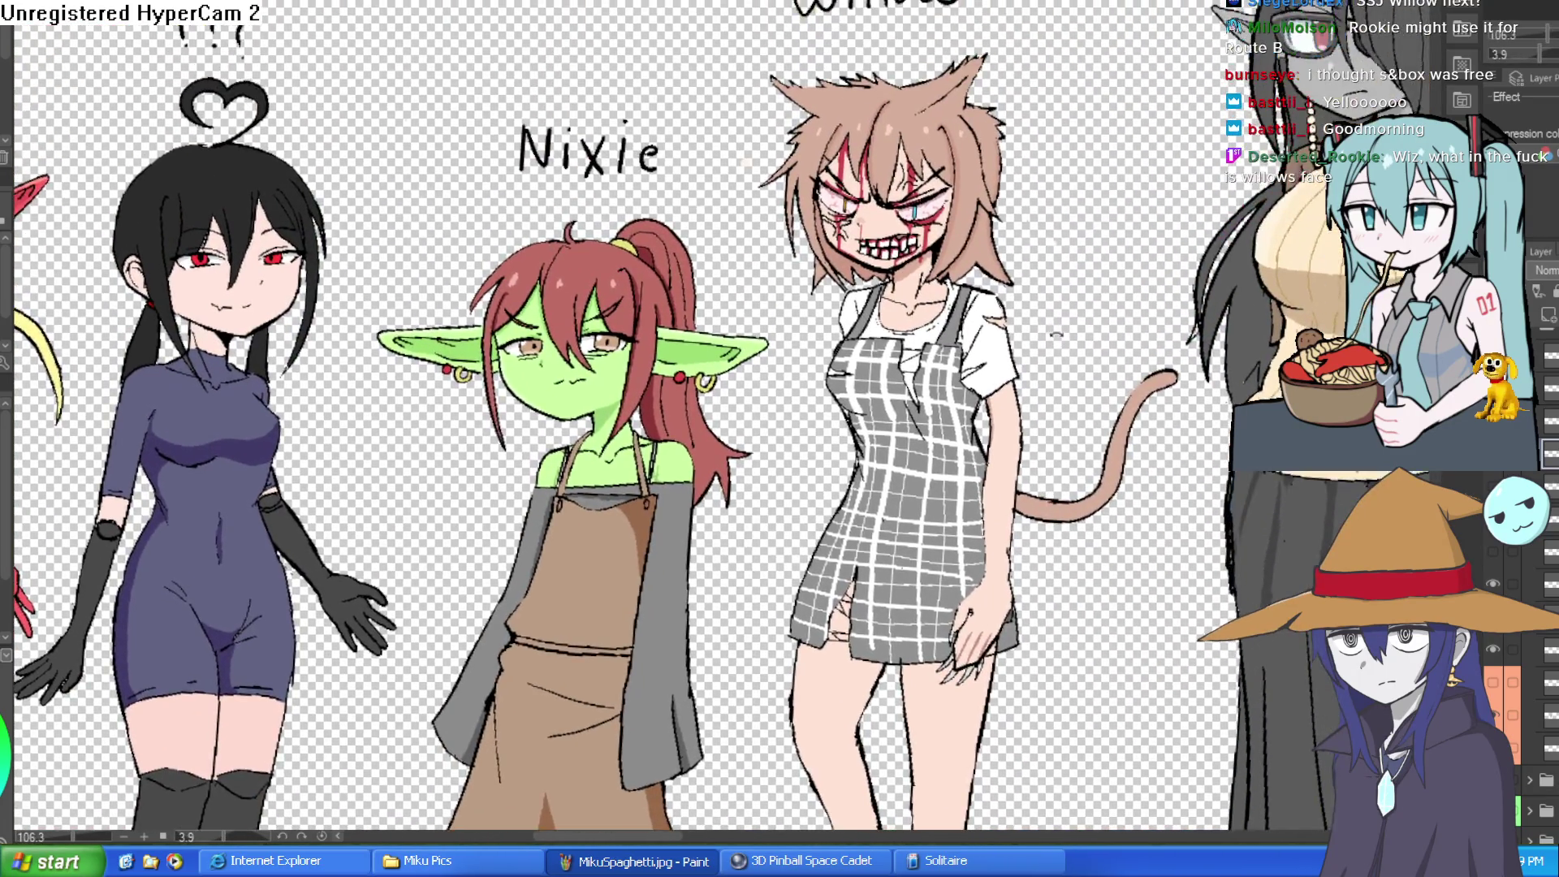
left_click_drag(1056, 335, 1028, 234)
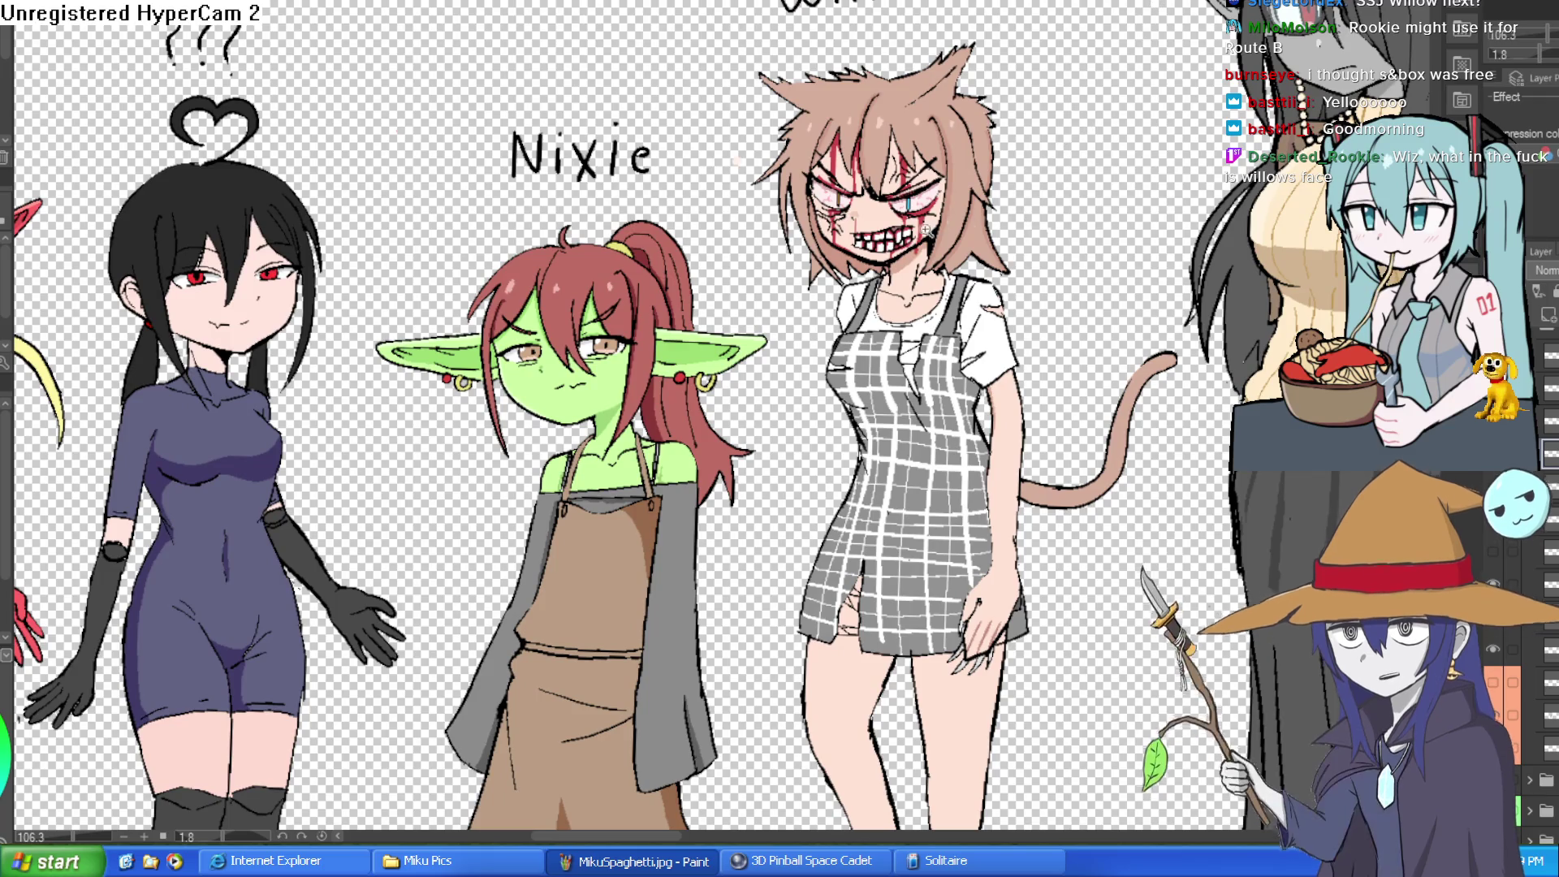
scroll(934, 215, "up", 6)
mouse_move(1021, 155)
left_mouse_down()
mouse_move(1023, 140)
mouse_move(1030, 175)
left_mouse_up()
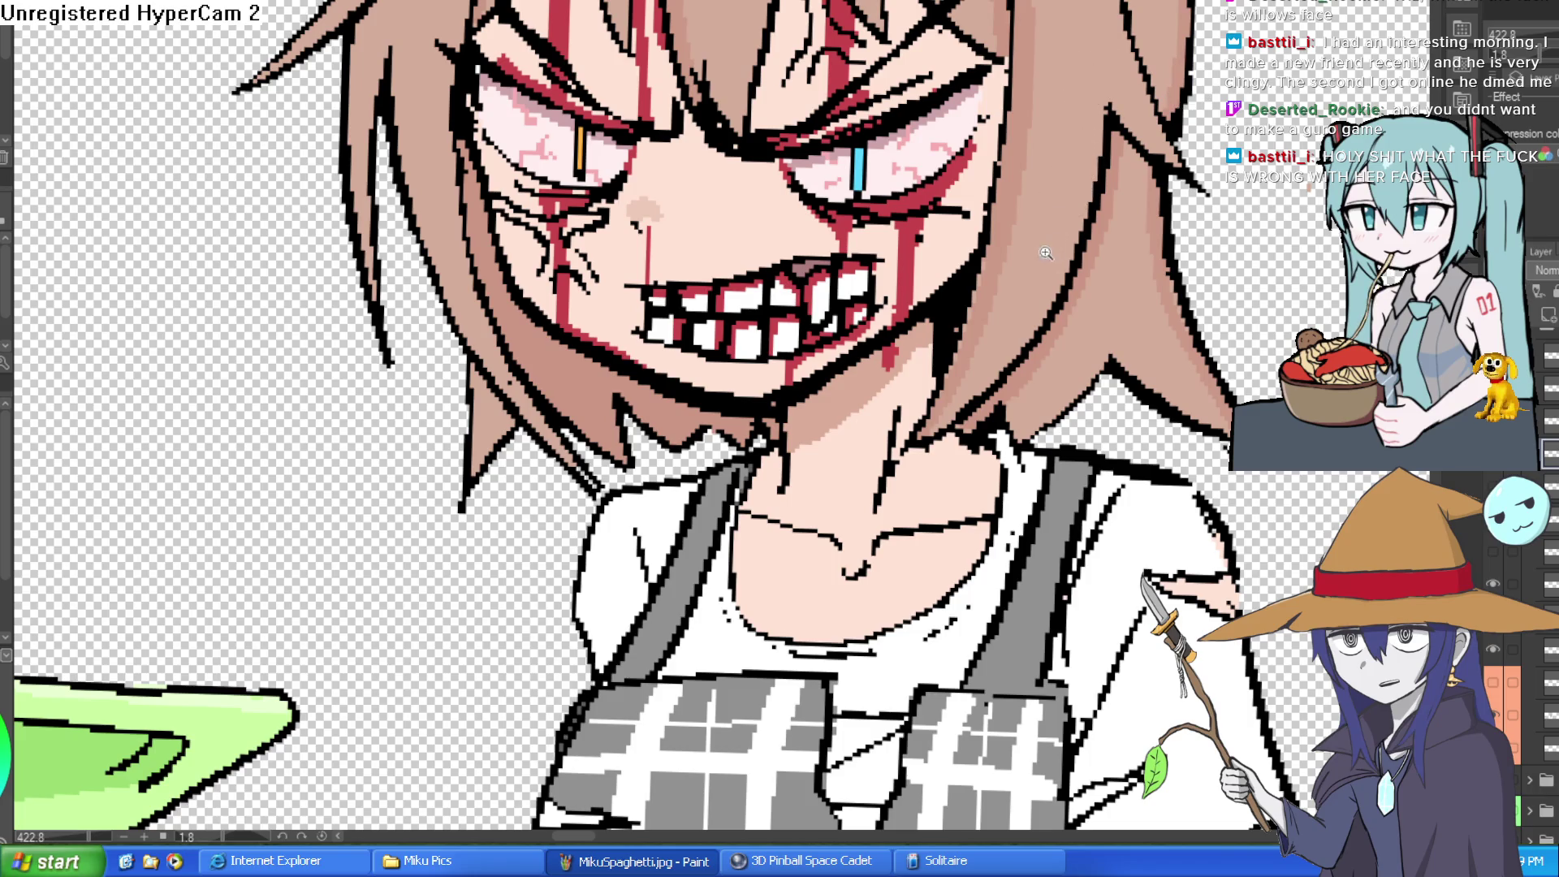
- Lasso-select the area around the upper eye, extending it down toward the cheek
scroll(1077, 166, "down", 3)
mouse_move(1077, 165)
left_mouse_down()
mouse_move(1025, 339)
mouse_move(974, 390)
left_mouse_up()
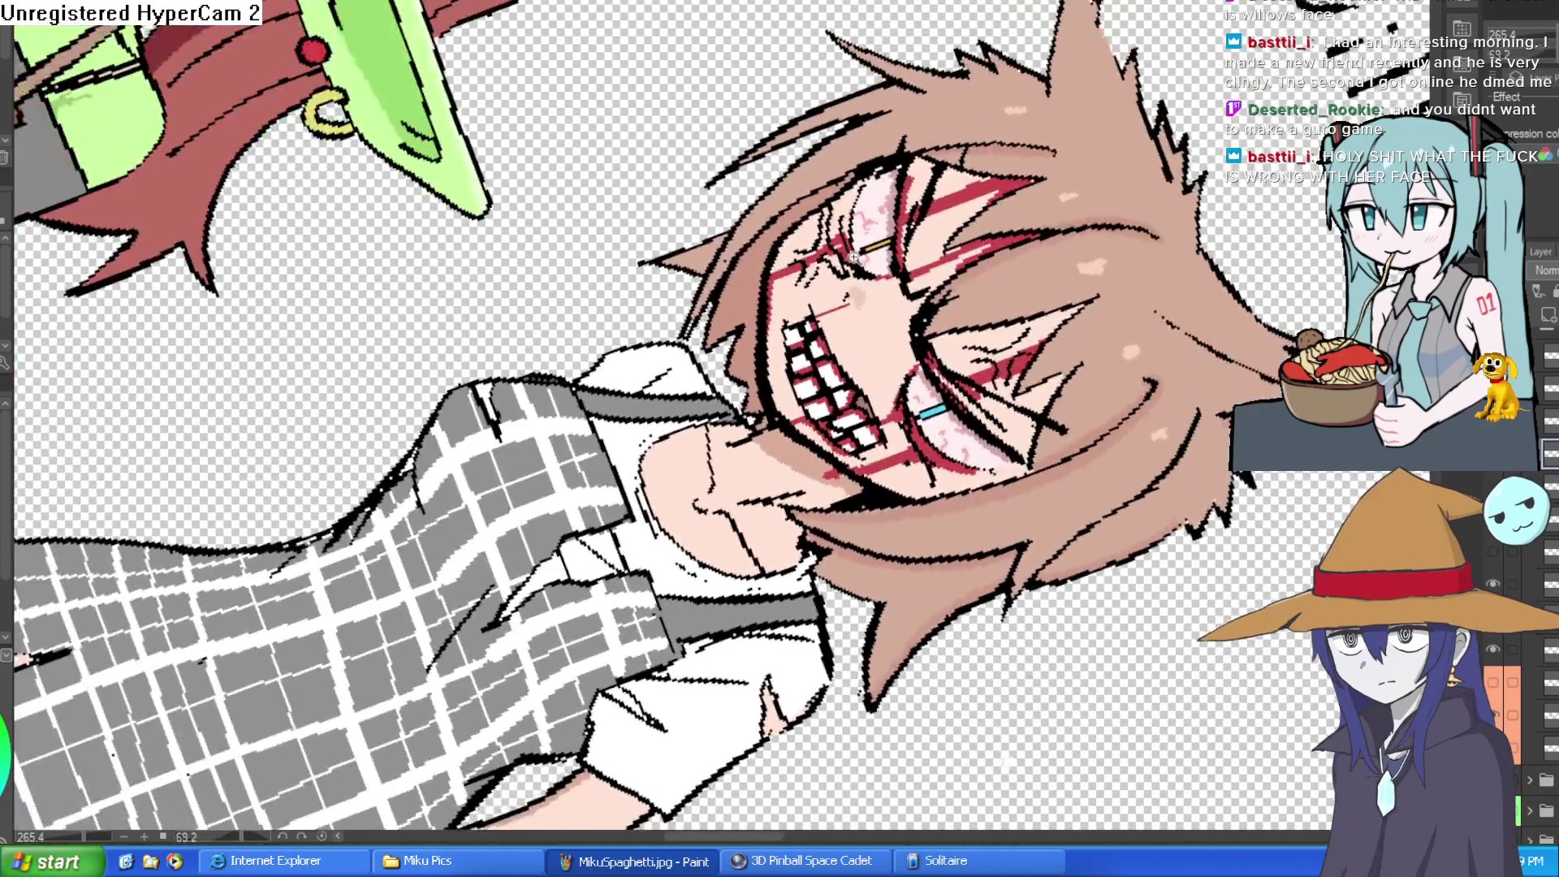
scroll(974, 390, "up", 3)
mouse_move(995, 86)
left_mouse_down()
mouse_move(1004, 144)
mouse_move(830, 140)
left_mouse_up()
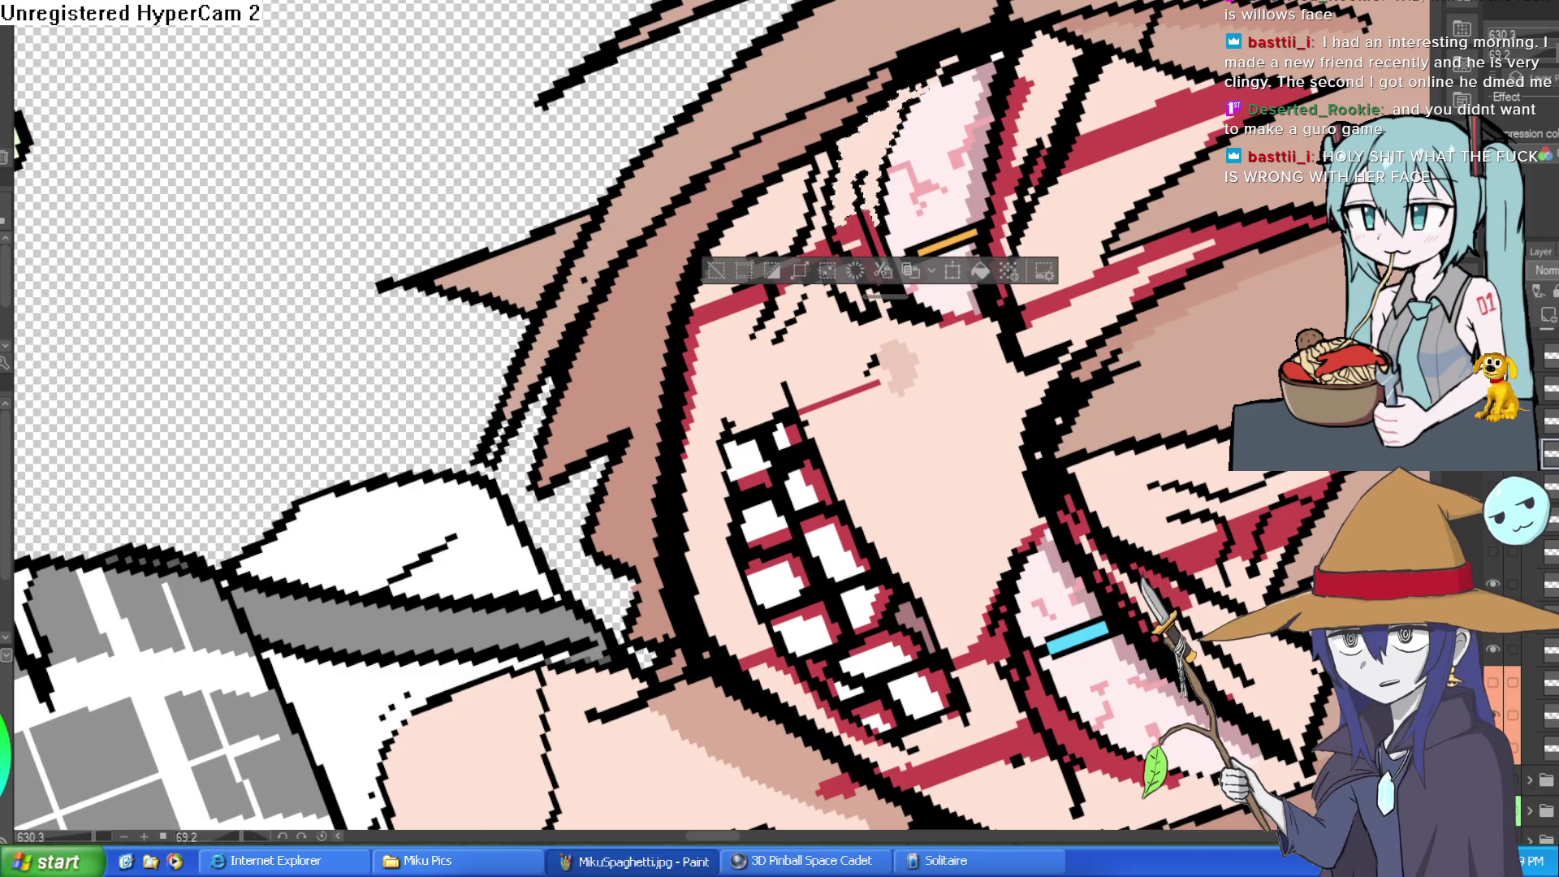
scroll(941, 177, "up", 1)
scroll(940, 176, "up", 4)
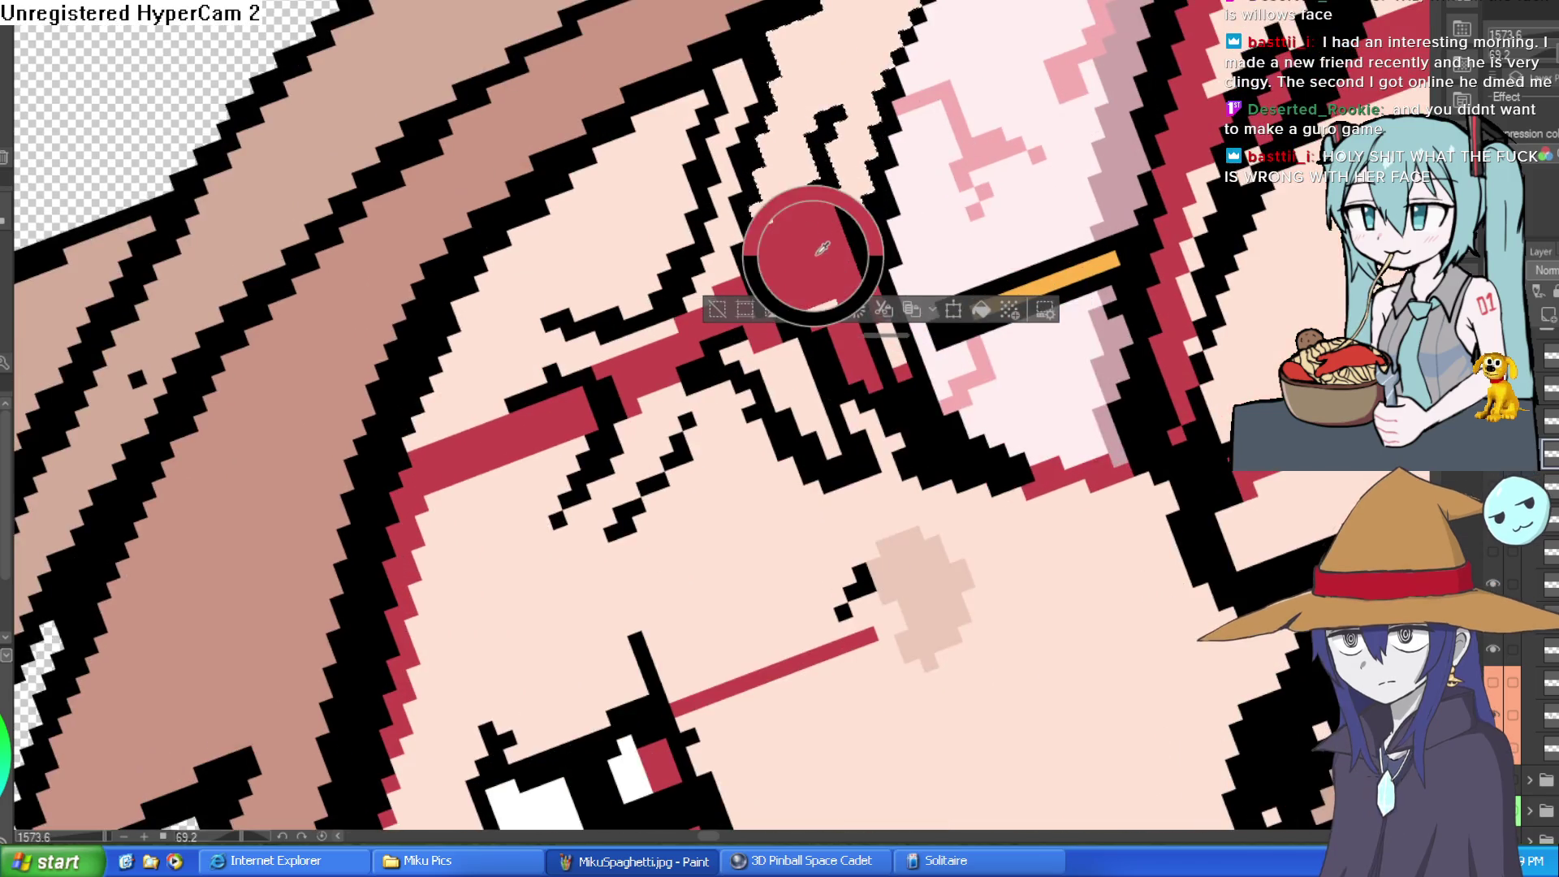
mouse_move(903, 108)
left_mouse_down()
mouse_move(877, 119)
mouse_move(868, 167)
mouse_move(836, 98)
left_mouse_up()
scroll(840, 62, "down", 4)
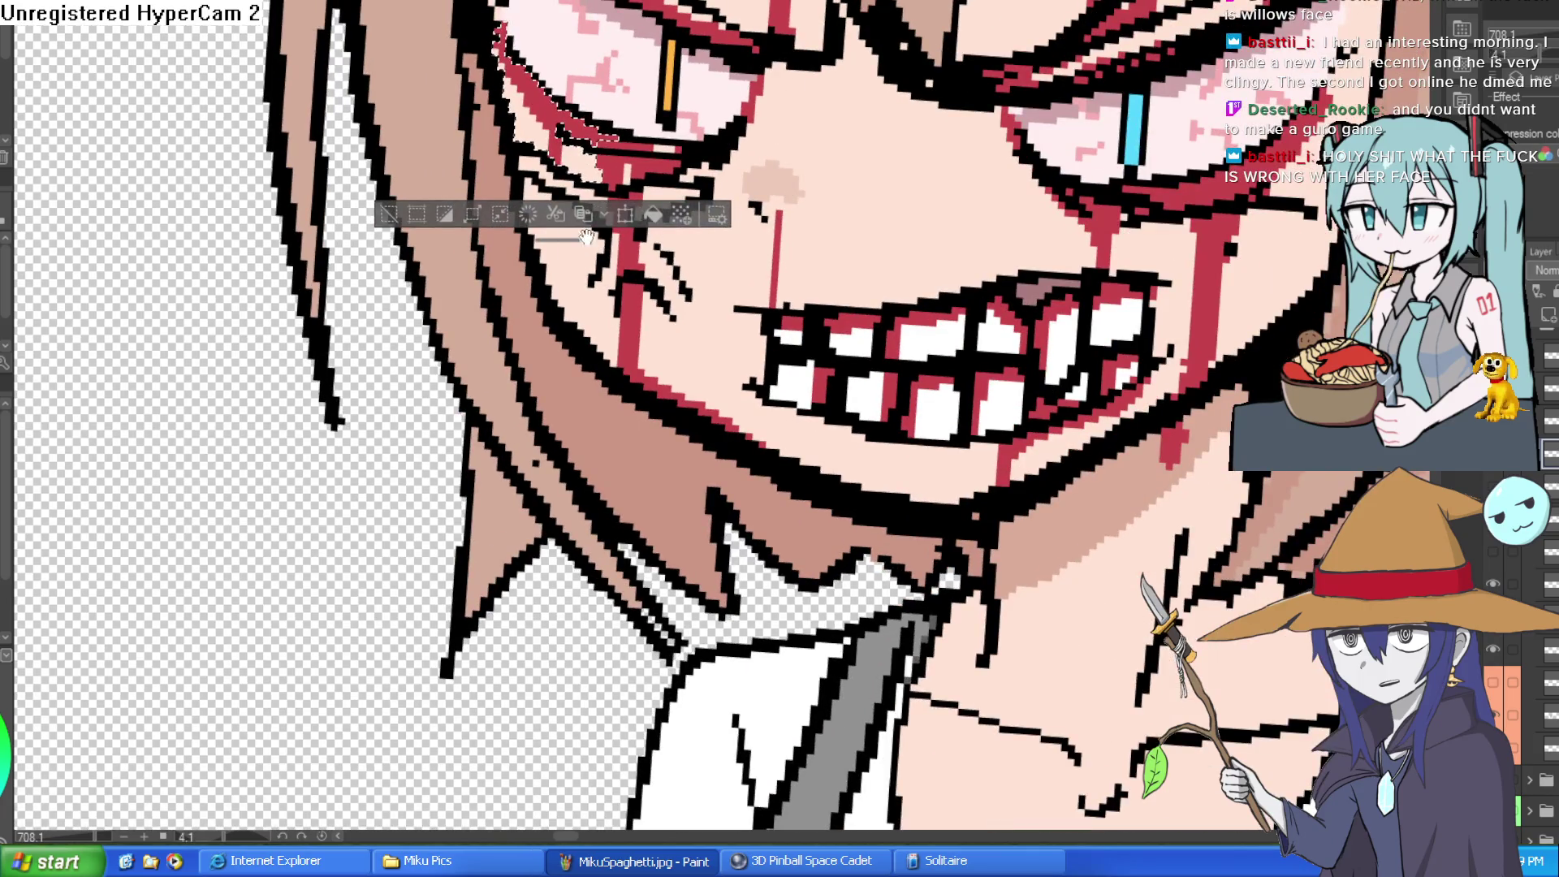
mouse_move(584, 240)
left_mouse_down()
mouse_move(560, 390)
mouse_move(564, 256)
left_mouse_up()
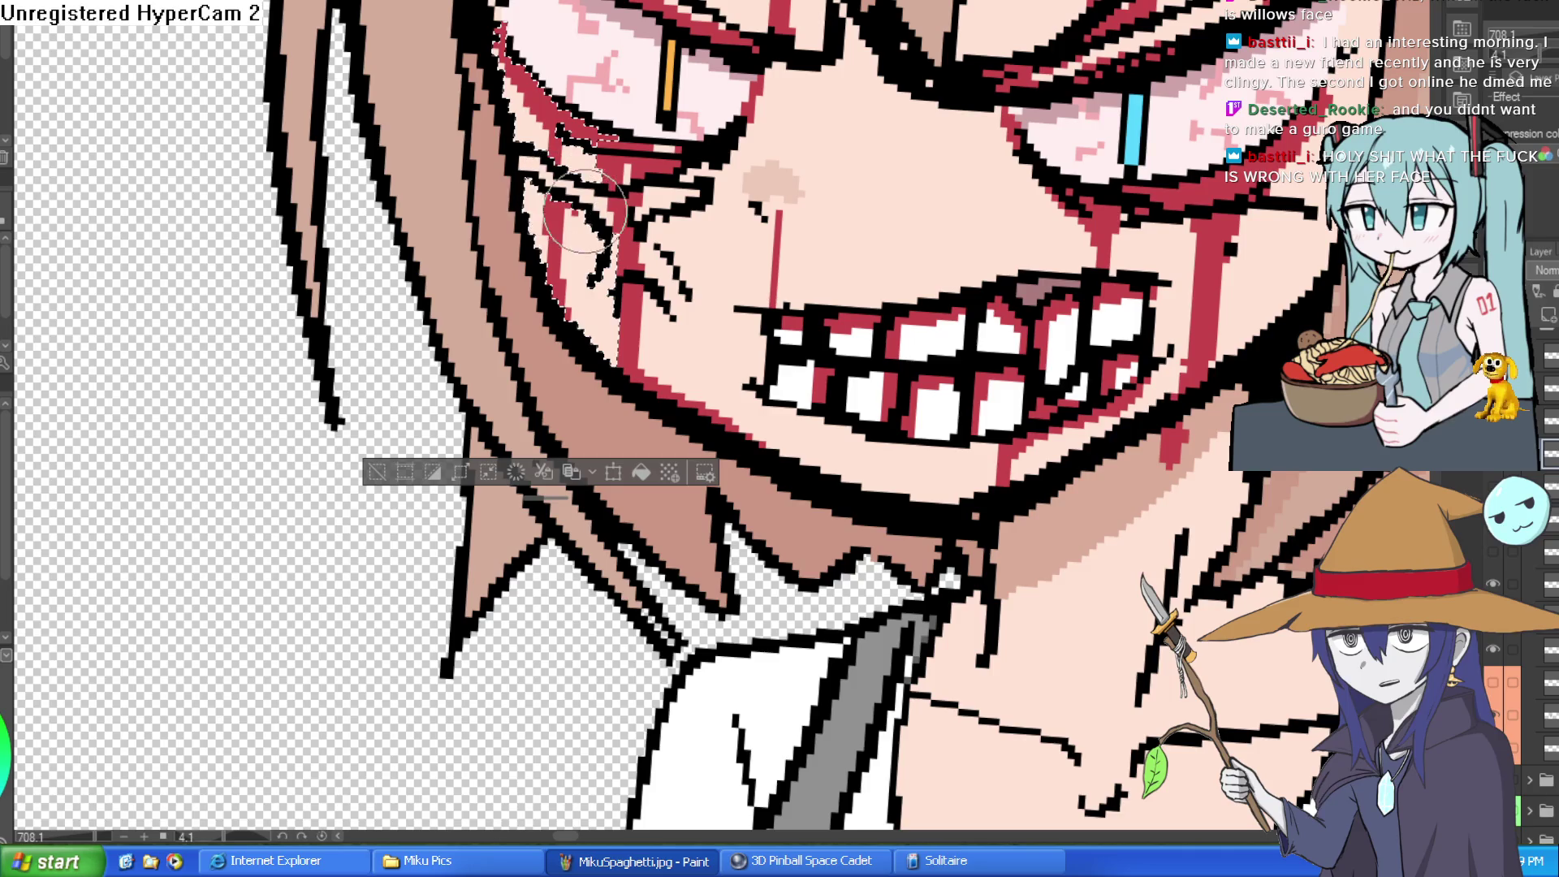
- Pan and zoom over both characters, the Nixie title, and the face and shirt
left_click_drag(555, 204, 555, 137)
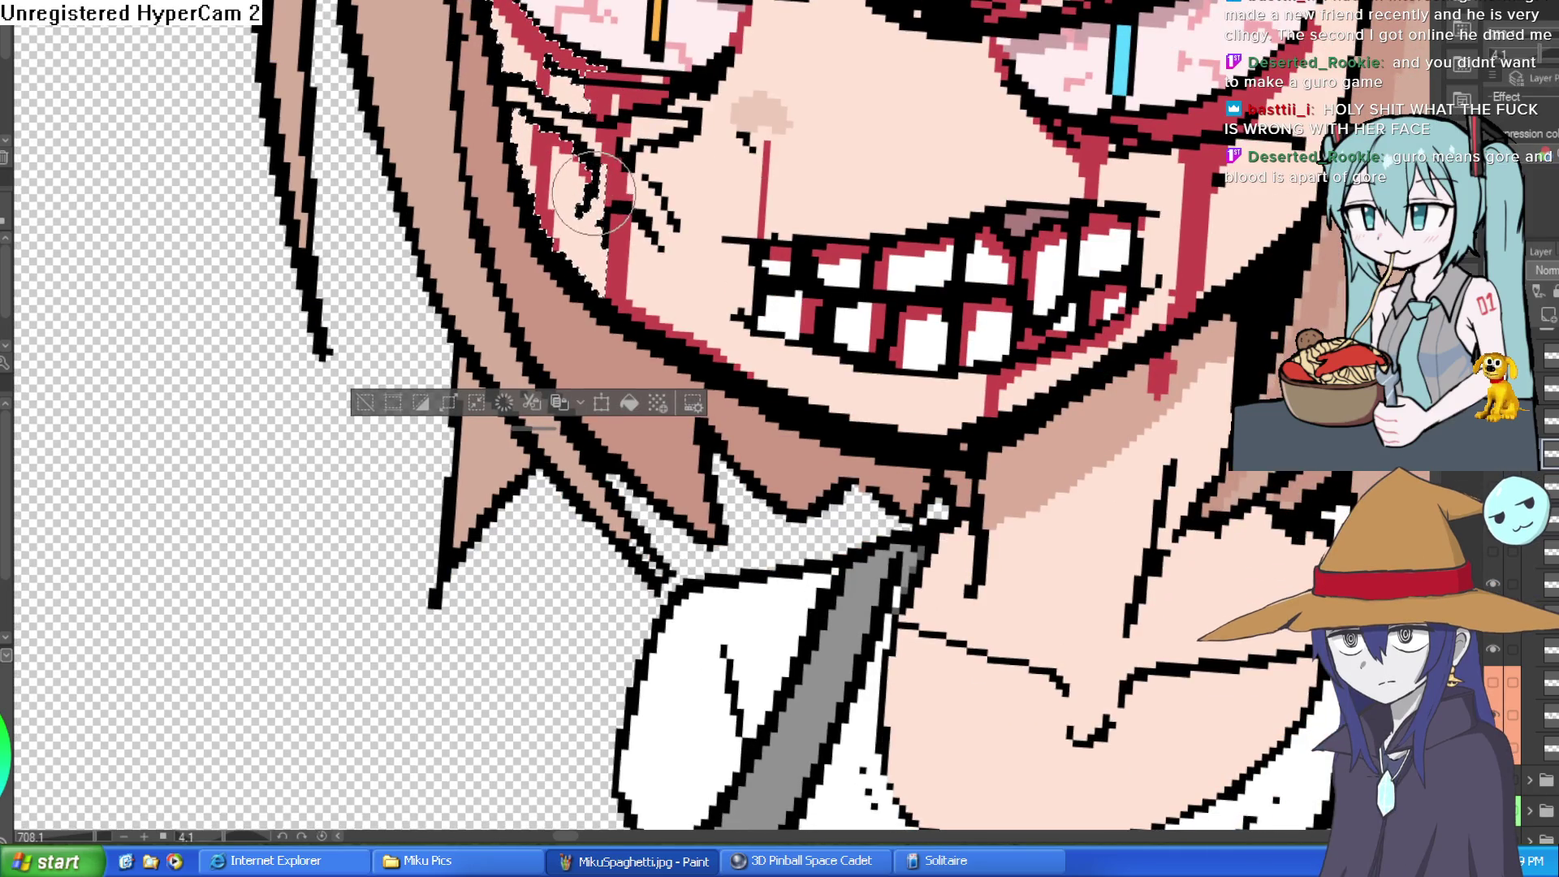
scroll(555, 138, "down", 5)
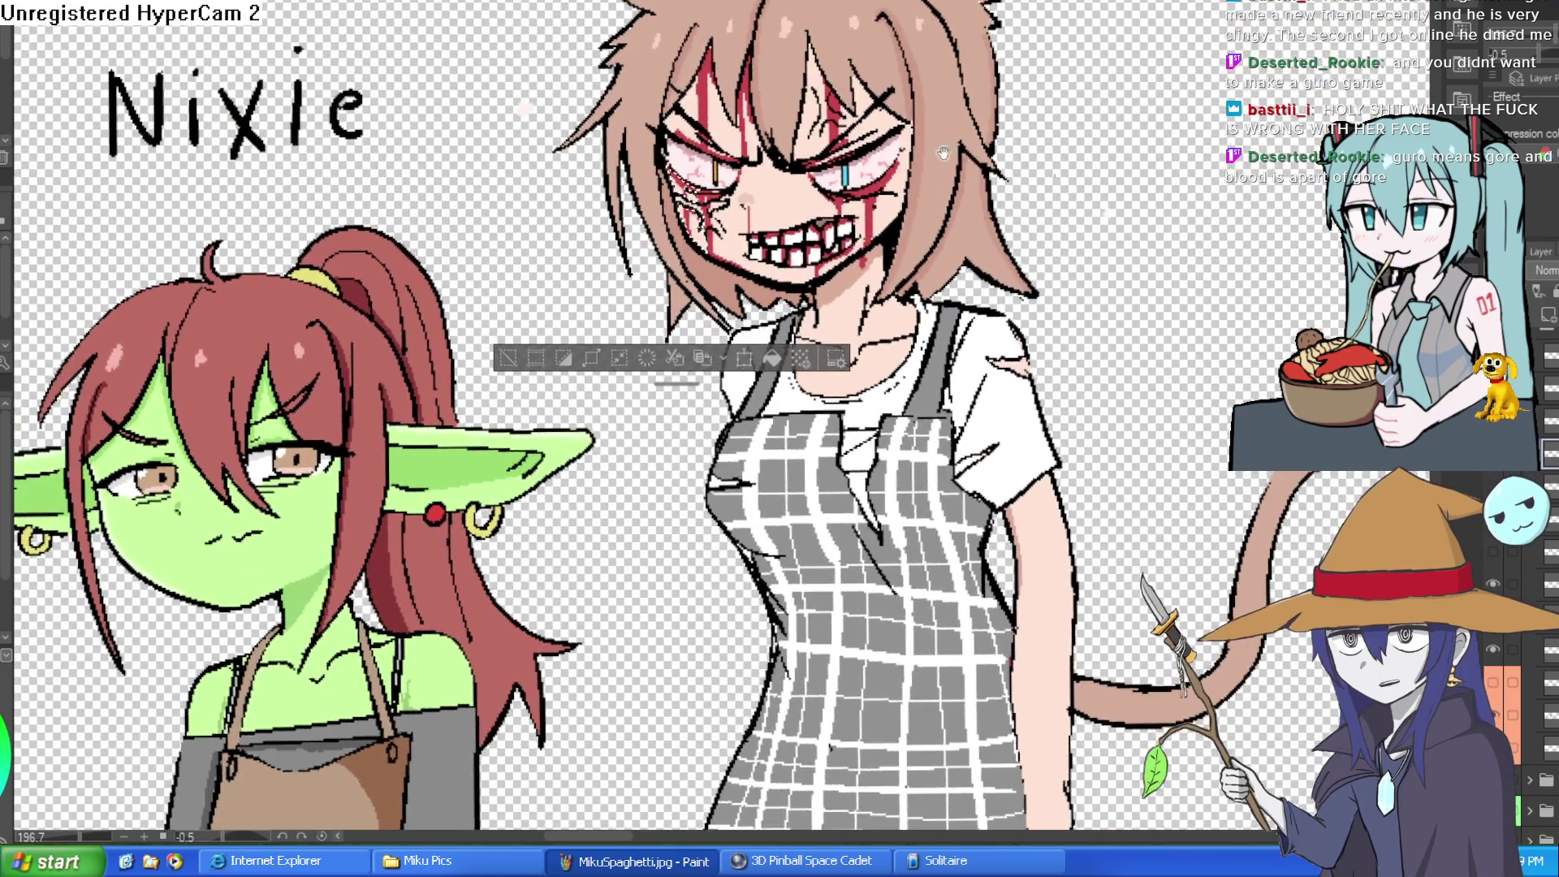
left_click_drag(858, 162, 814, 94)
left_click_drag(906, 178, 871, 251)
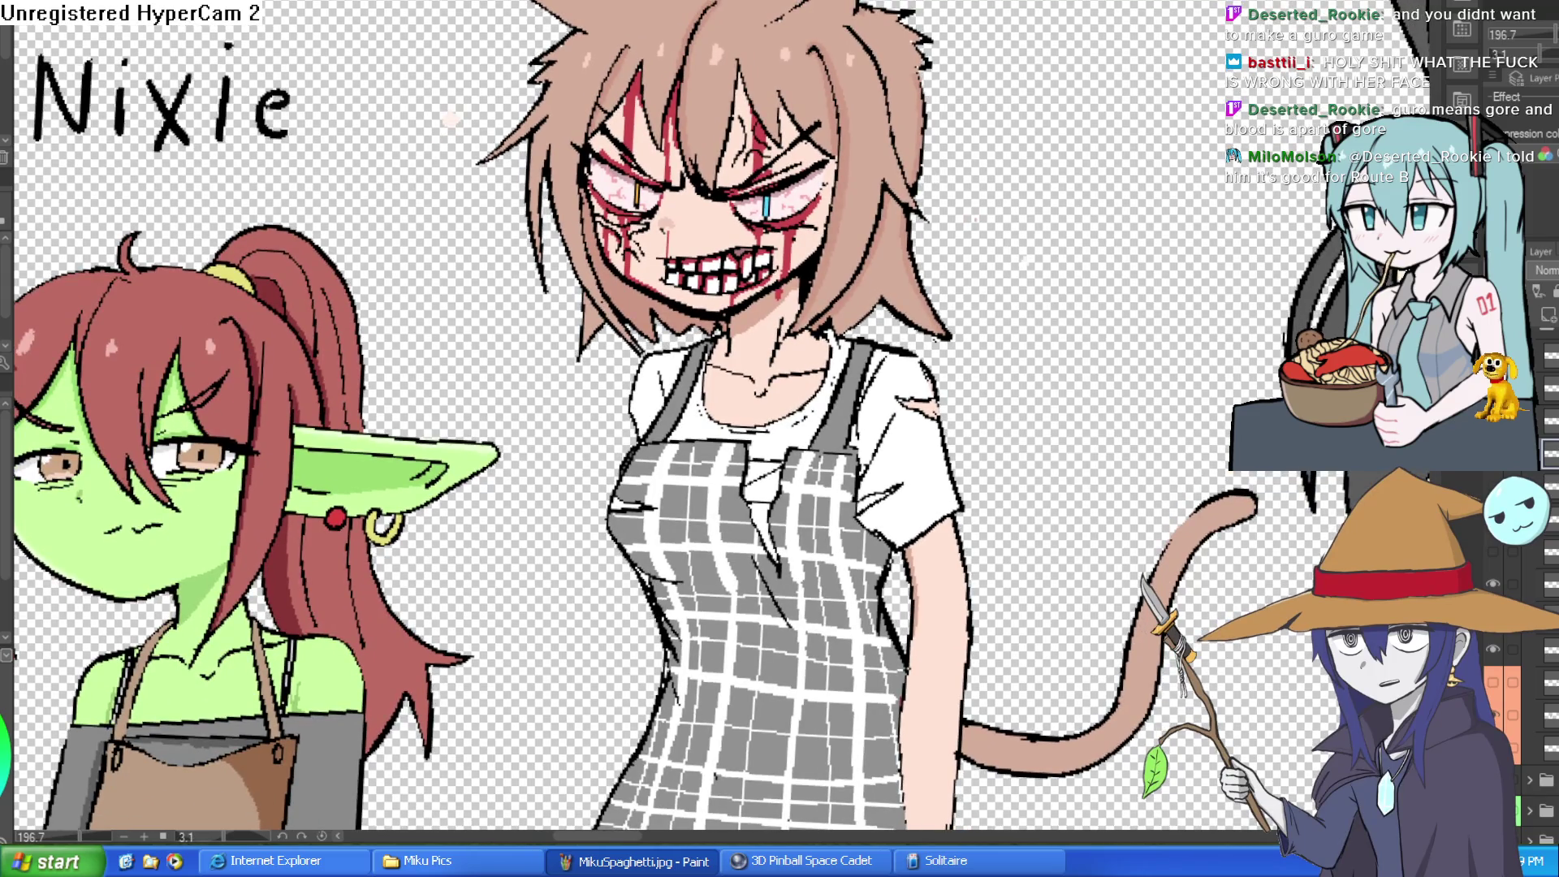
scroll(734, 293, "up", 5)
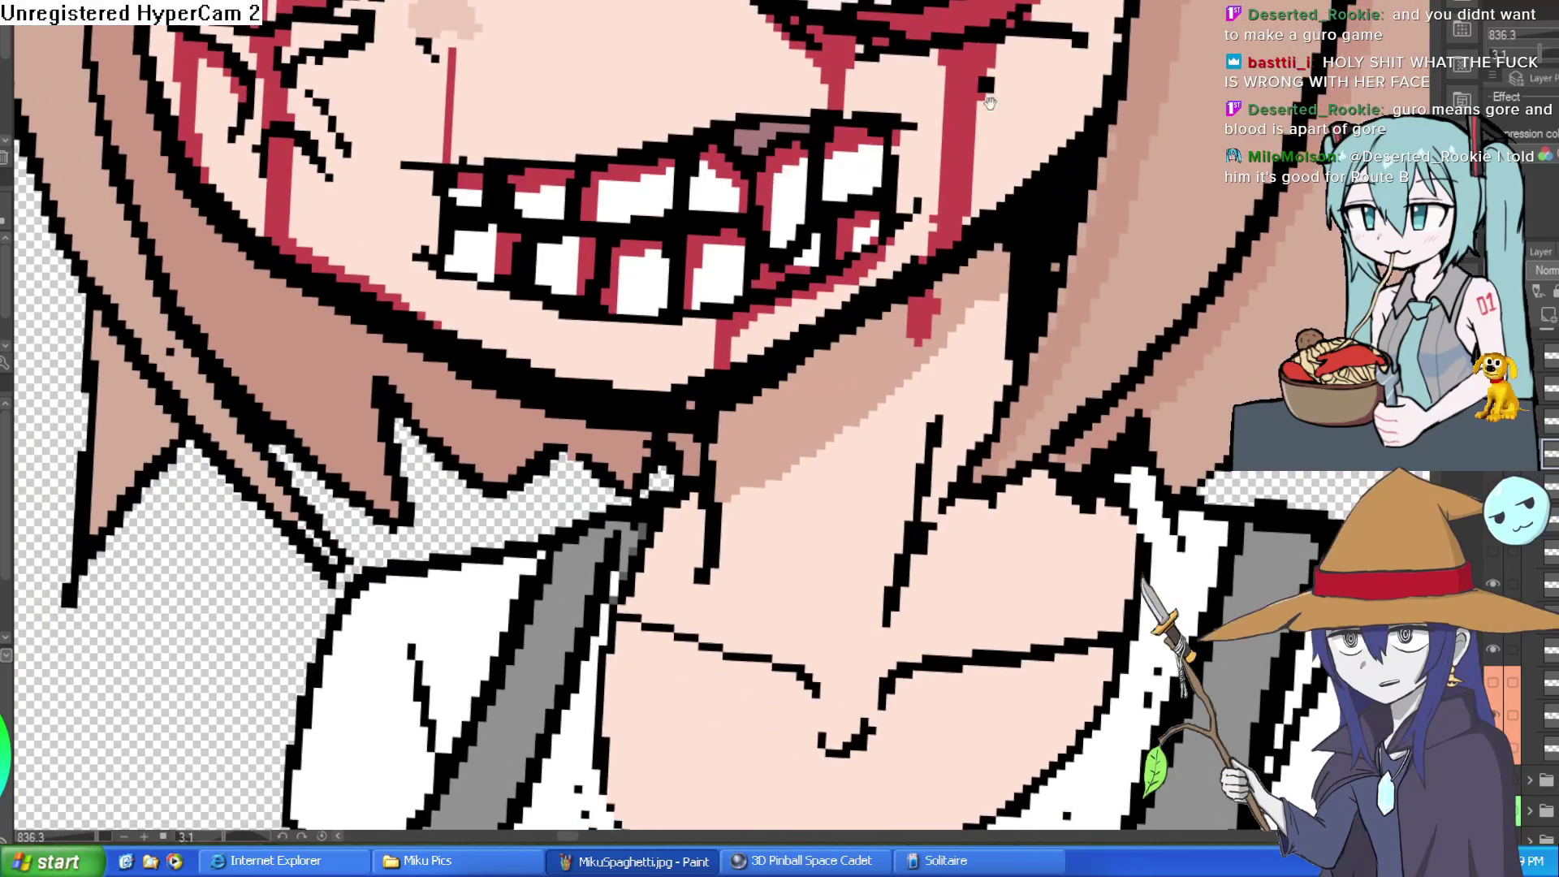
scroll(987, 120, "down", 3)
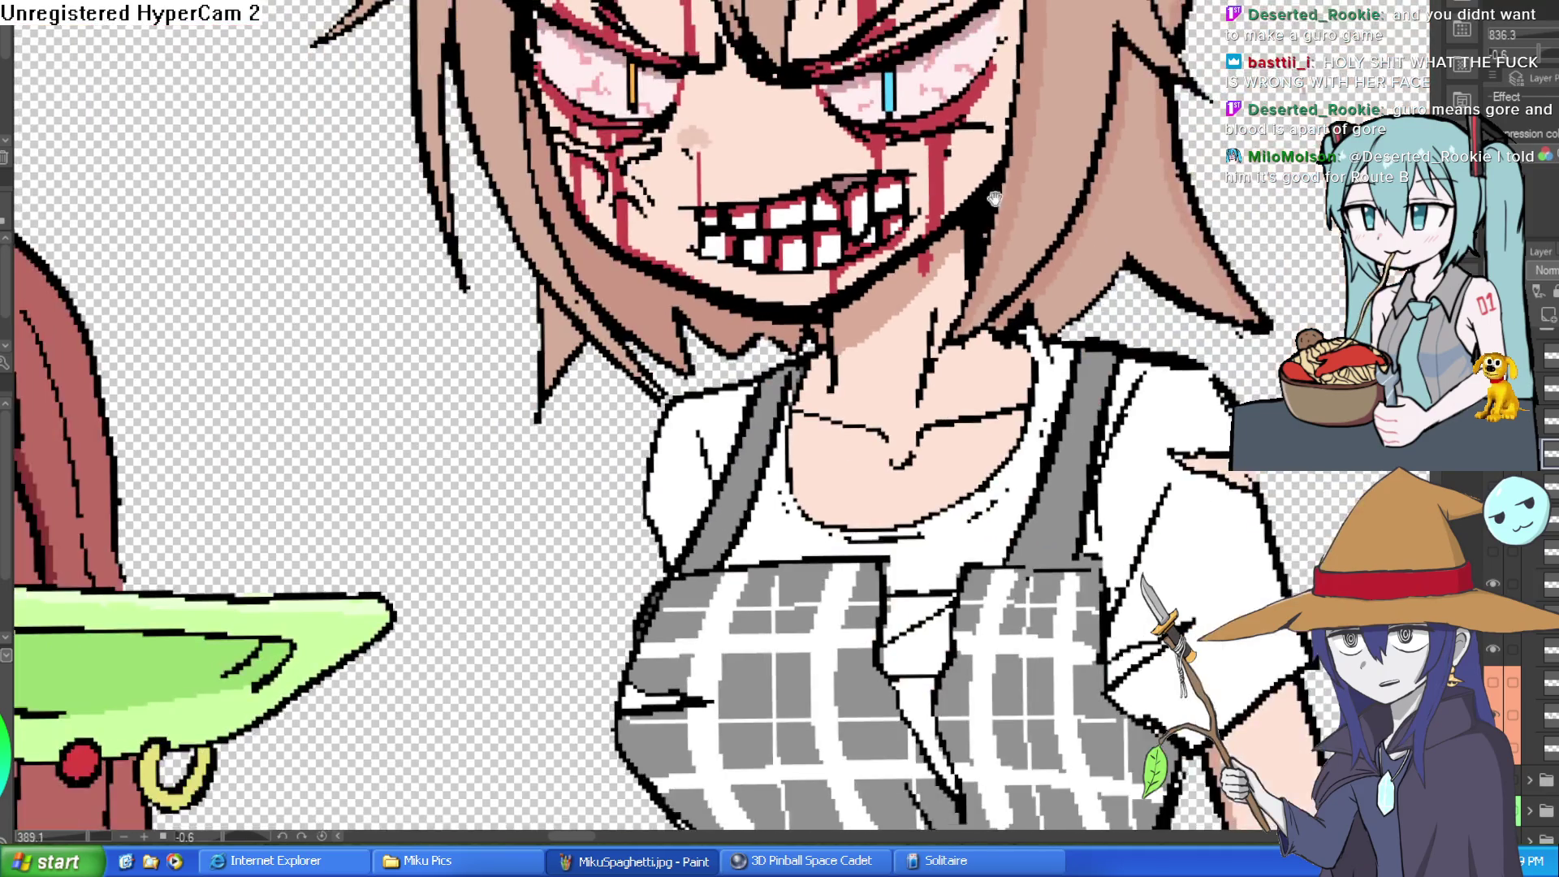
left_click_drag(995, 197, 953, 289)
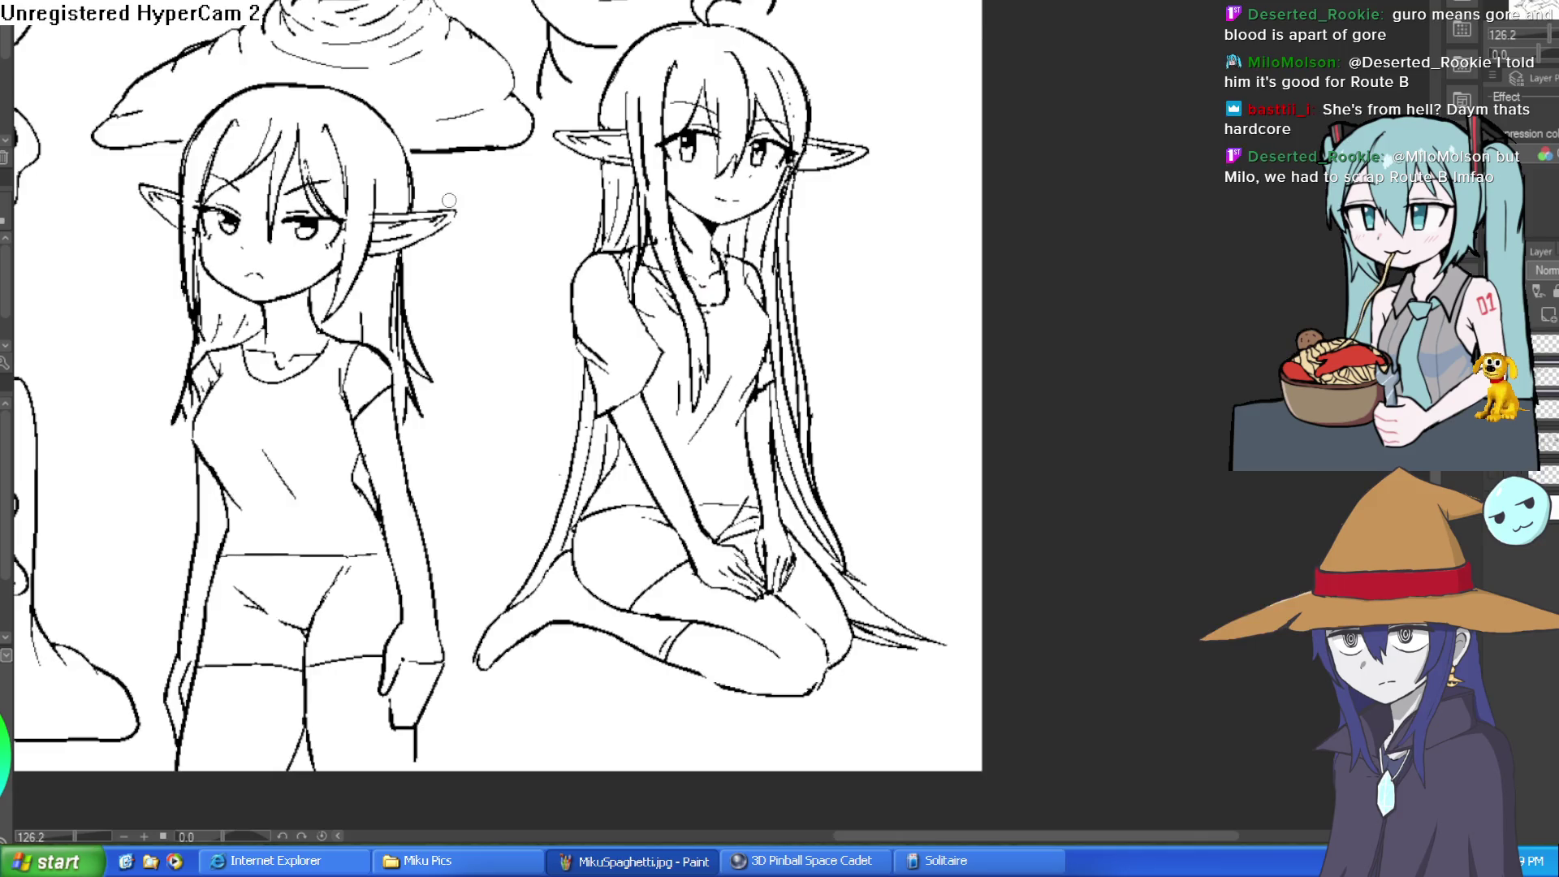
- Pan to the blob creature sketches and zoom in on the grinning blob's teeth
mouse_move(476, 198)
left_mouse_down()
mouse_move(752, 251)
mouse_move(1113, 271)
left_mouse_up()
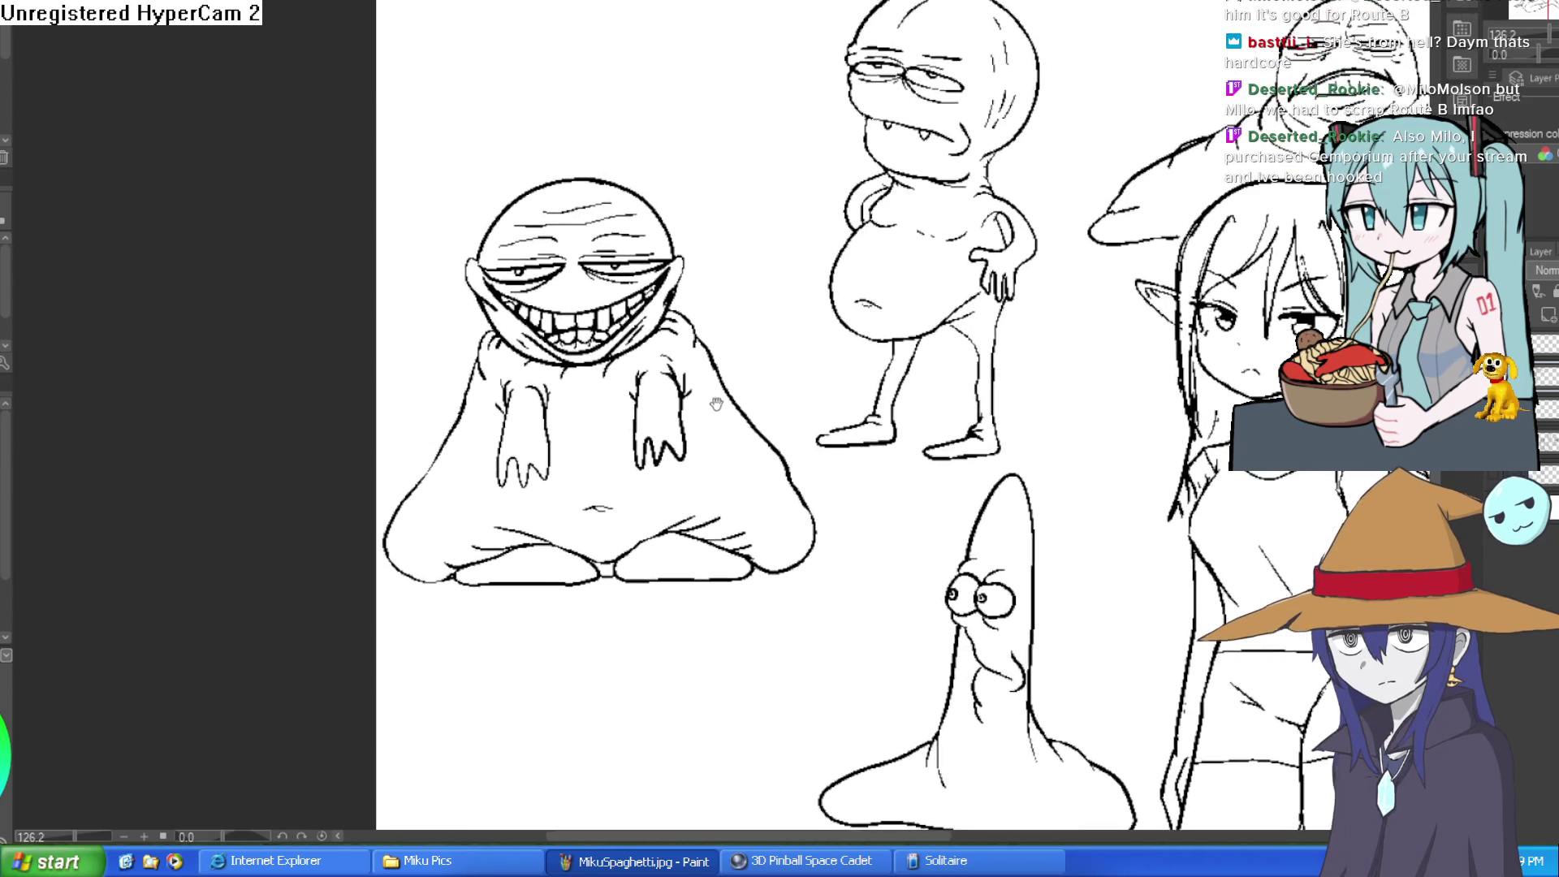
scroll(687, 261, "up", 5)
left_click_drag(1037, 308, 1033, 349)
scroll(1032, 349, "down", 1)
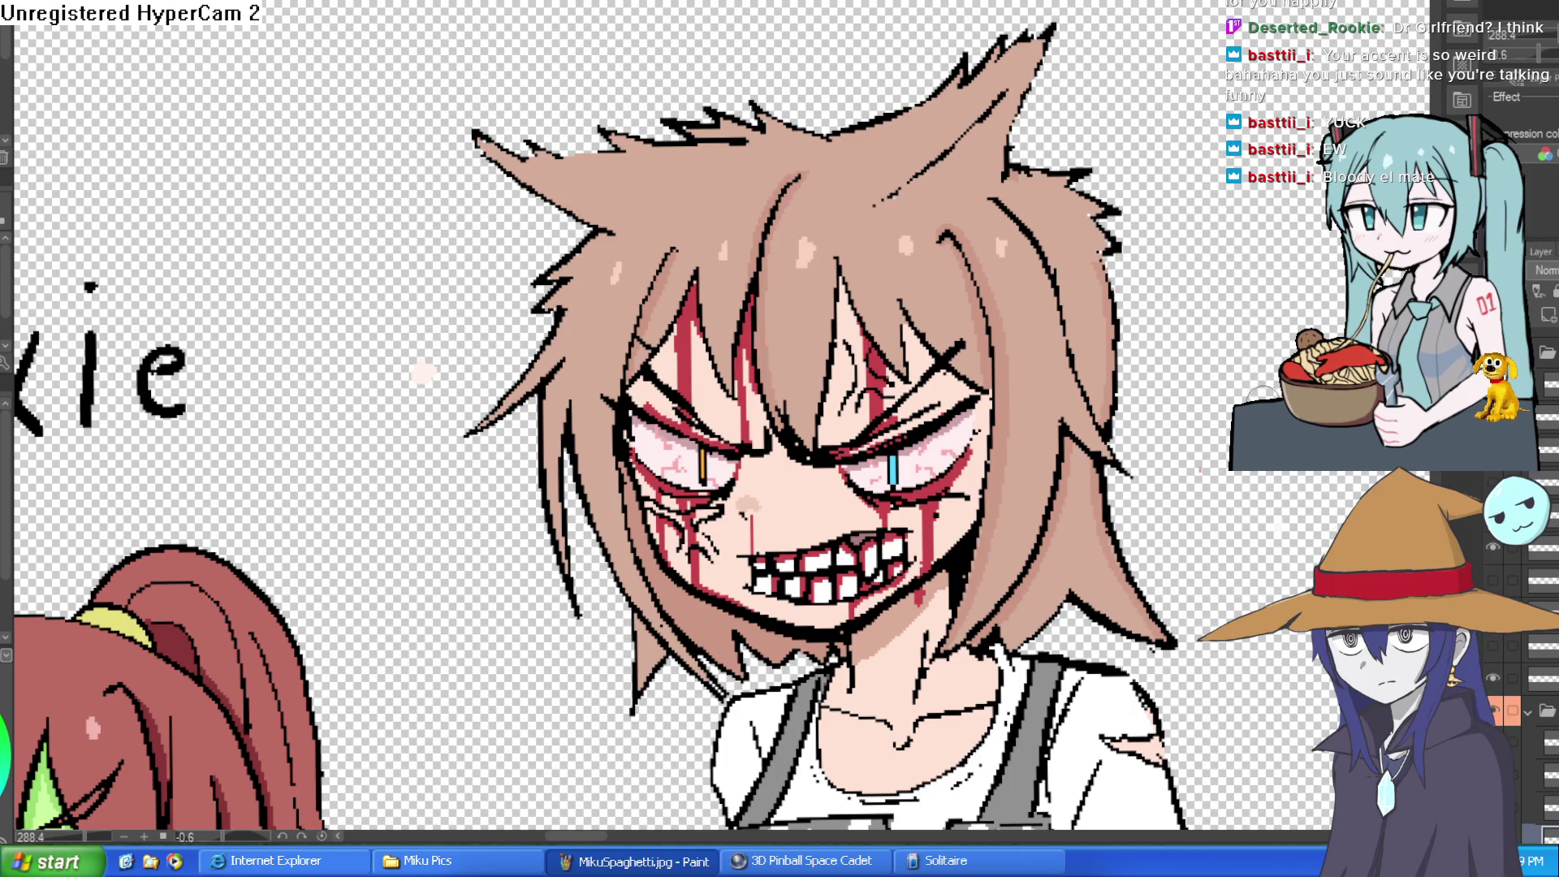
- Frame Nixie and the angry brown-haired girl together on the Clip Studio Paint canvas
mouse_move(1263, 396)
left_mouse_down()
mouse_move(1252, 342)
mouse_move(1233, 332)
left_mouse_up()
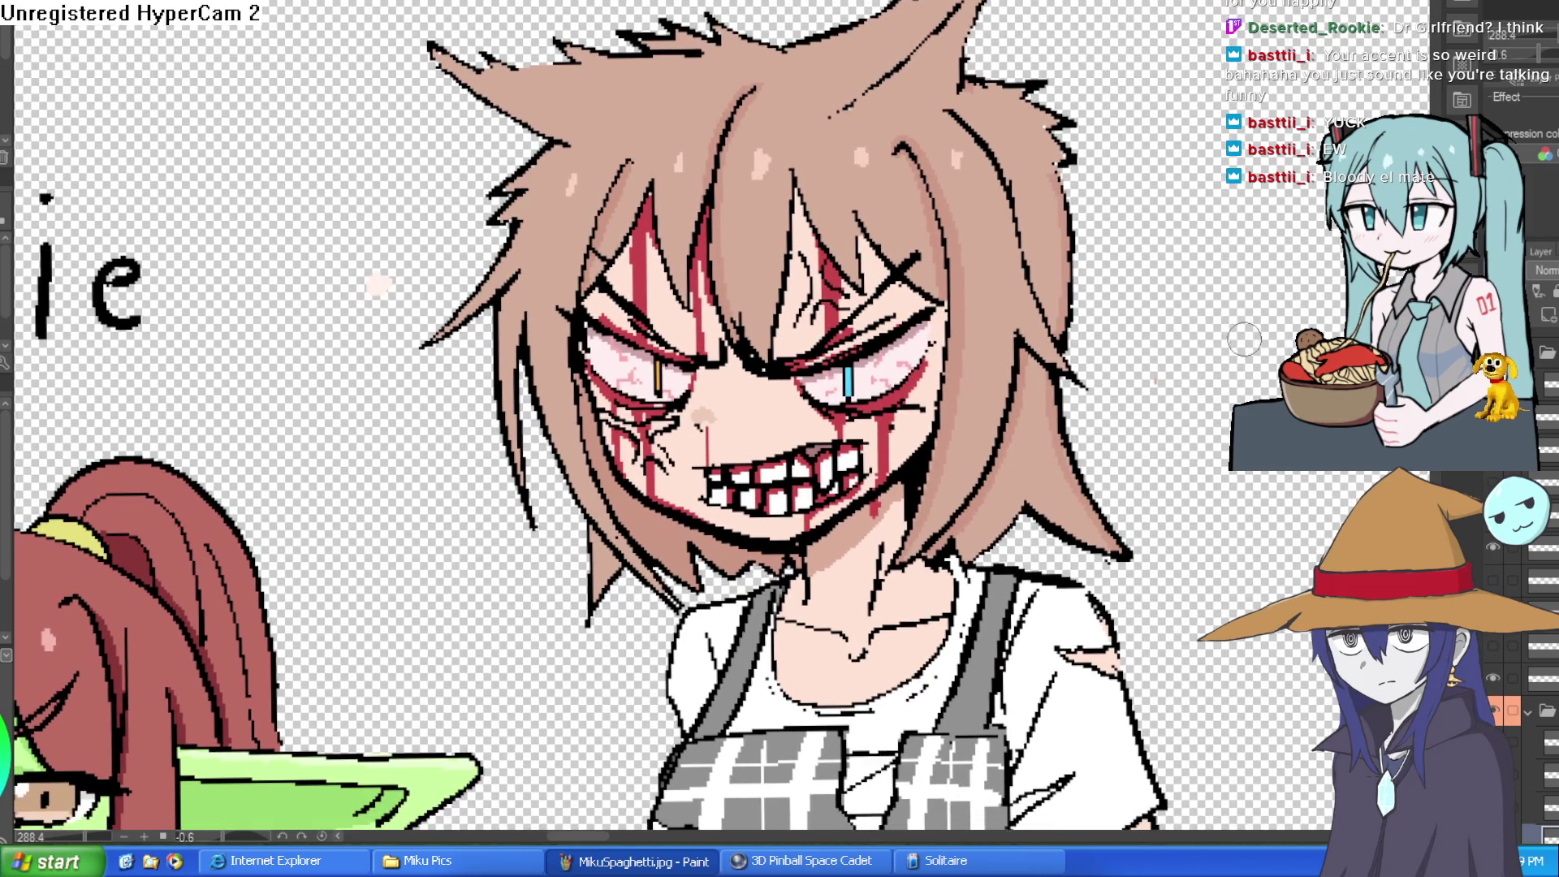
scroll(1230, 330, "down", 3)
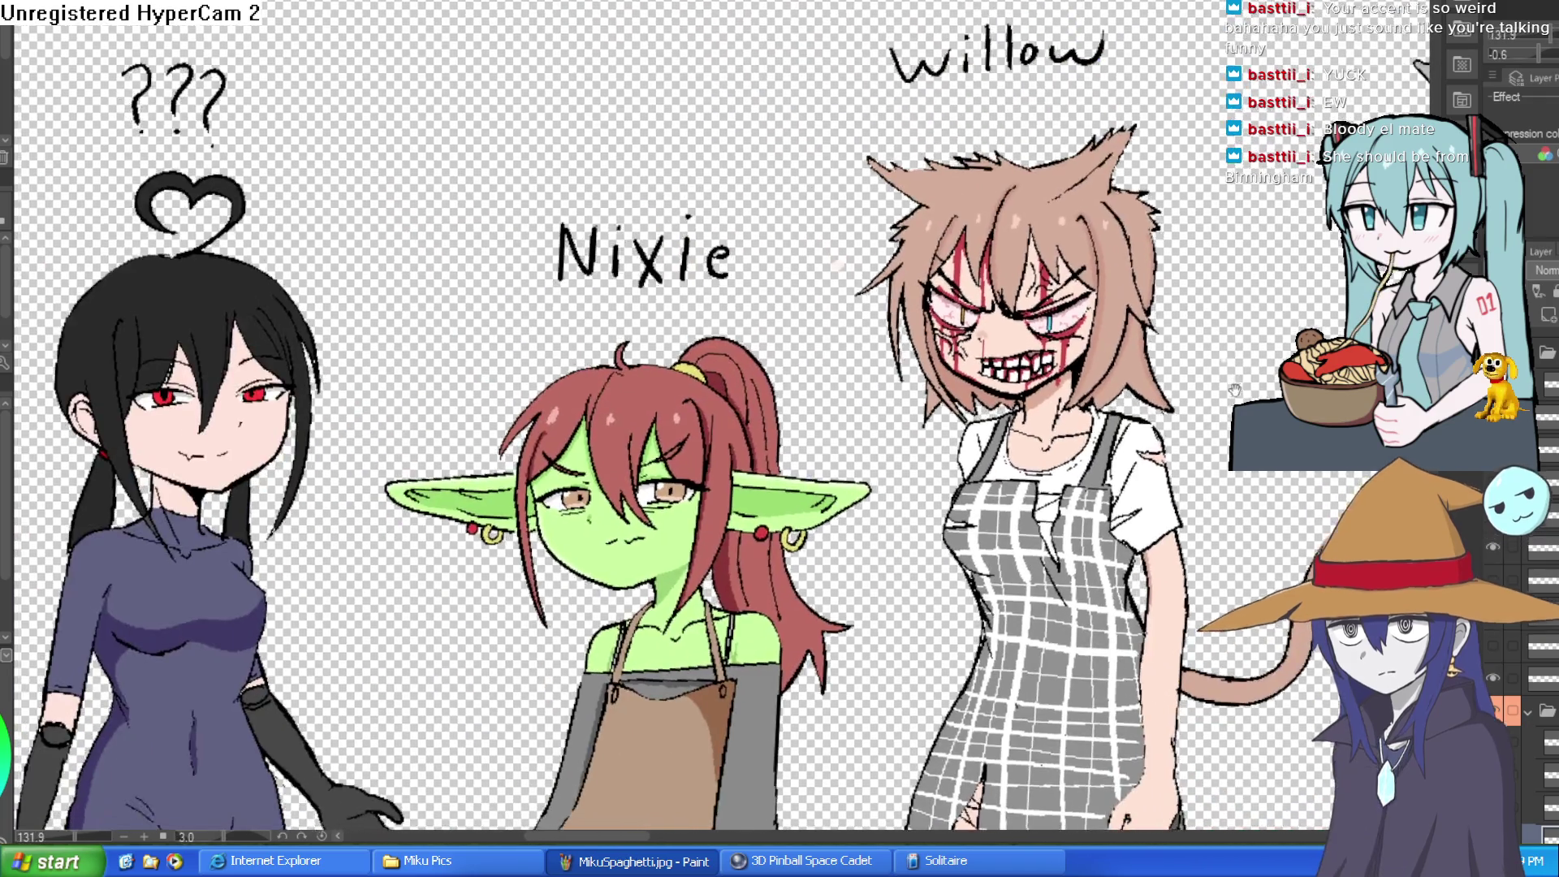
mouse_move(1235, 391)
left_mouse_down()
mouse_move(1164, 283)
mouse_move(1135, 189)
left_mouse_up()
scroll(1110, 215, "up", 1)
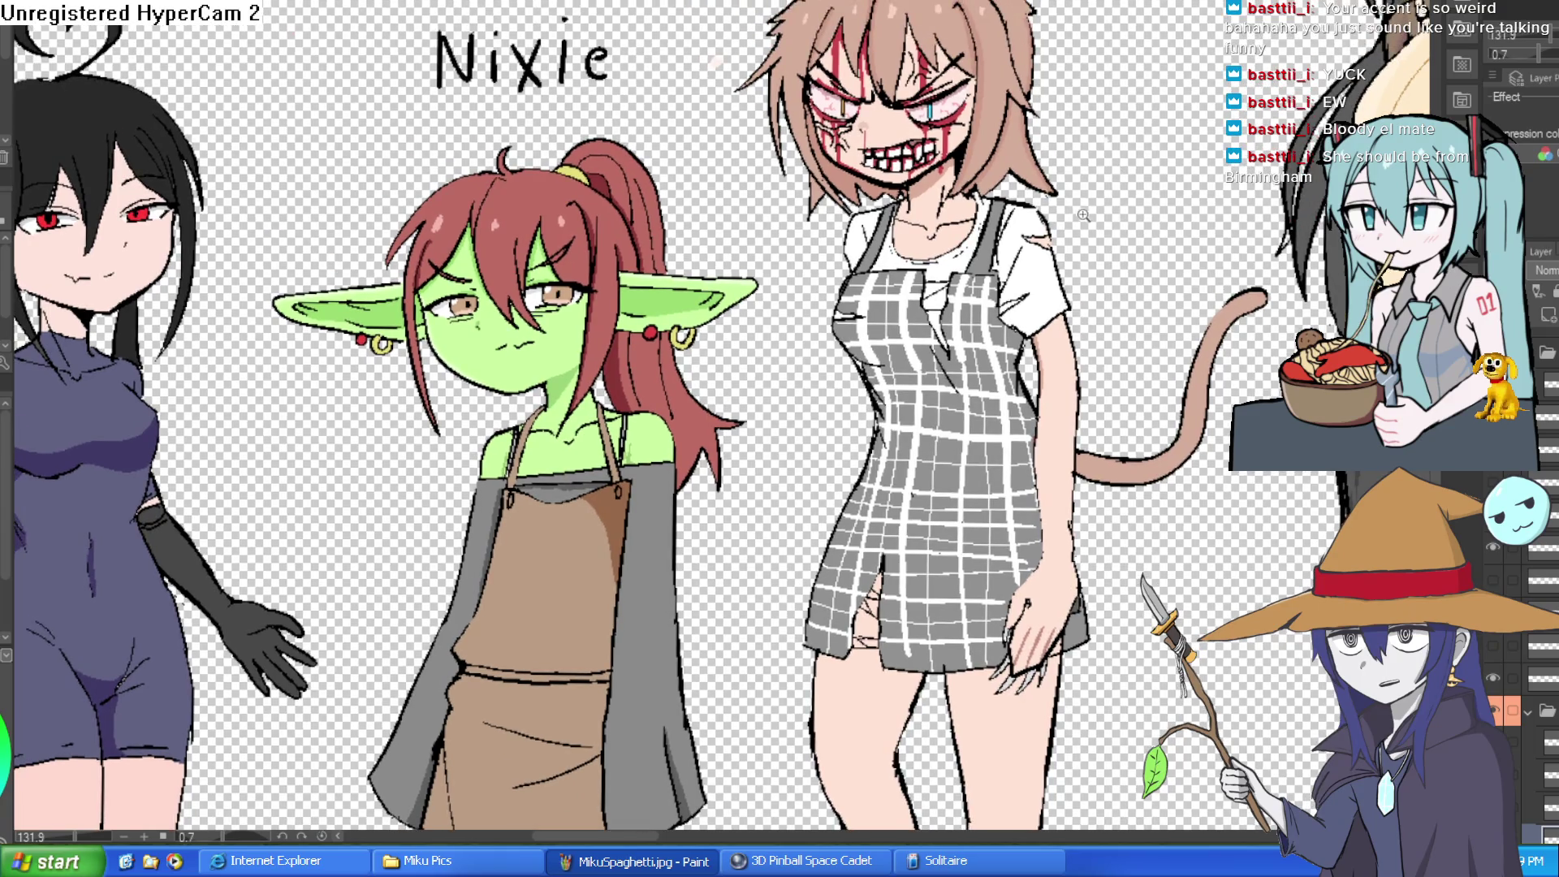
scroll(1101, 216, "up", 2)
- Tilt the canvas slightly and swap the girl's angry face for the calm closed-eyed smile
left_click_drag(1108, 252, 1111, 244)
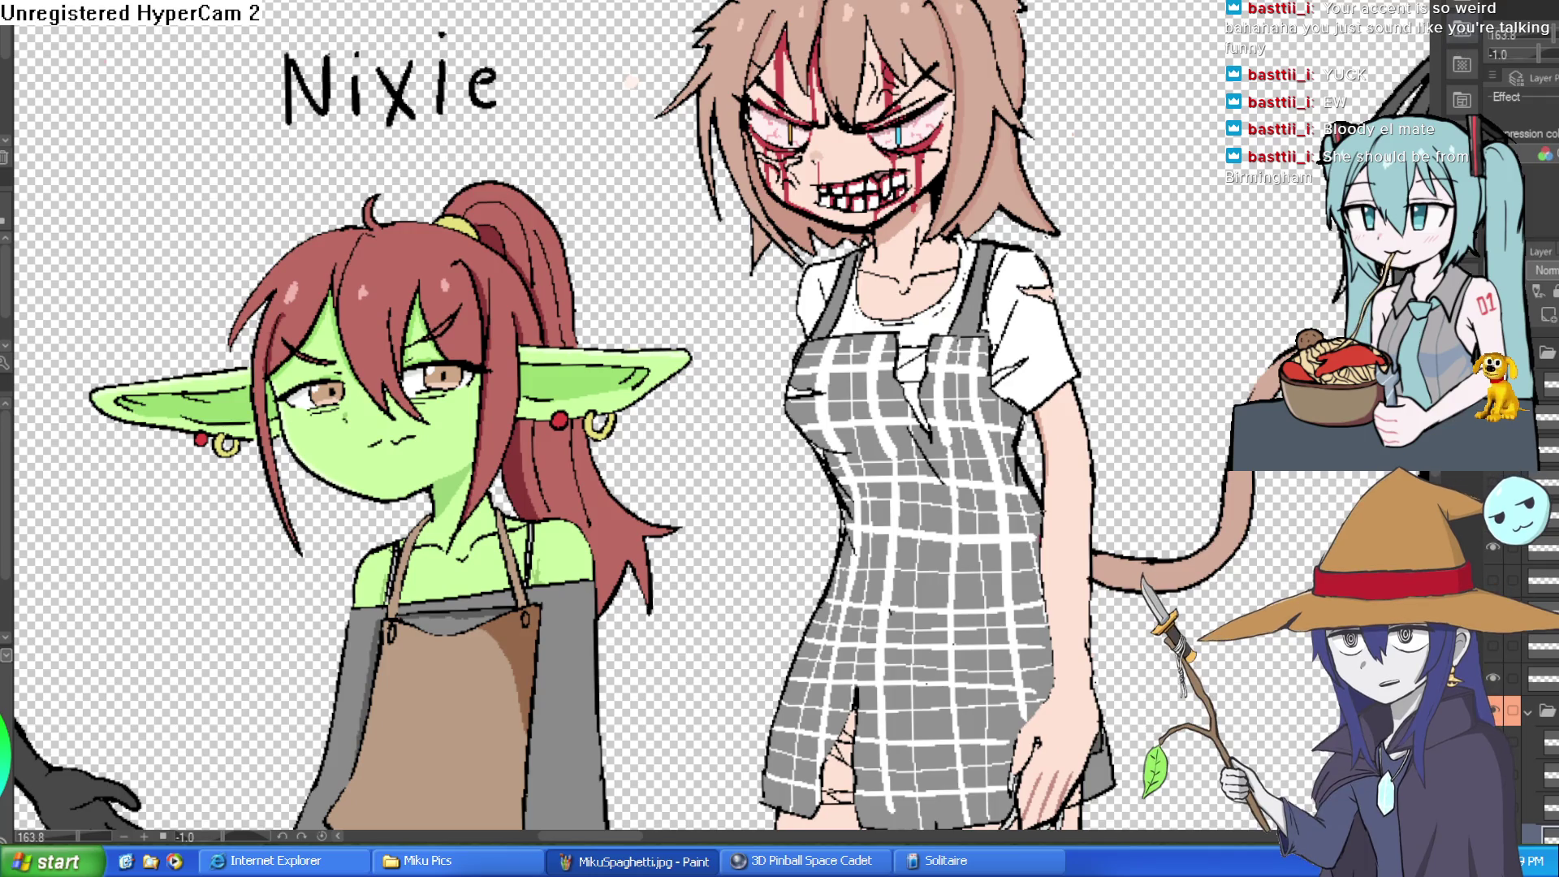
scroll(1526, 568, "up", 2)
left_click(1493, 538)
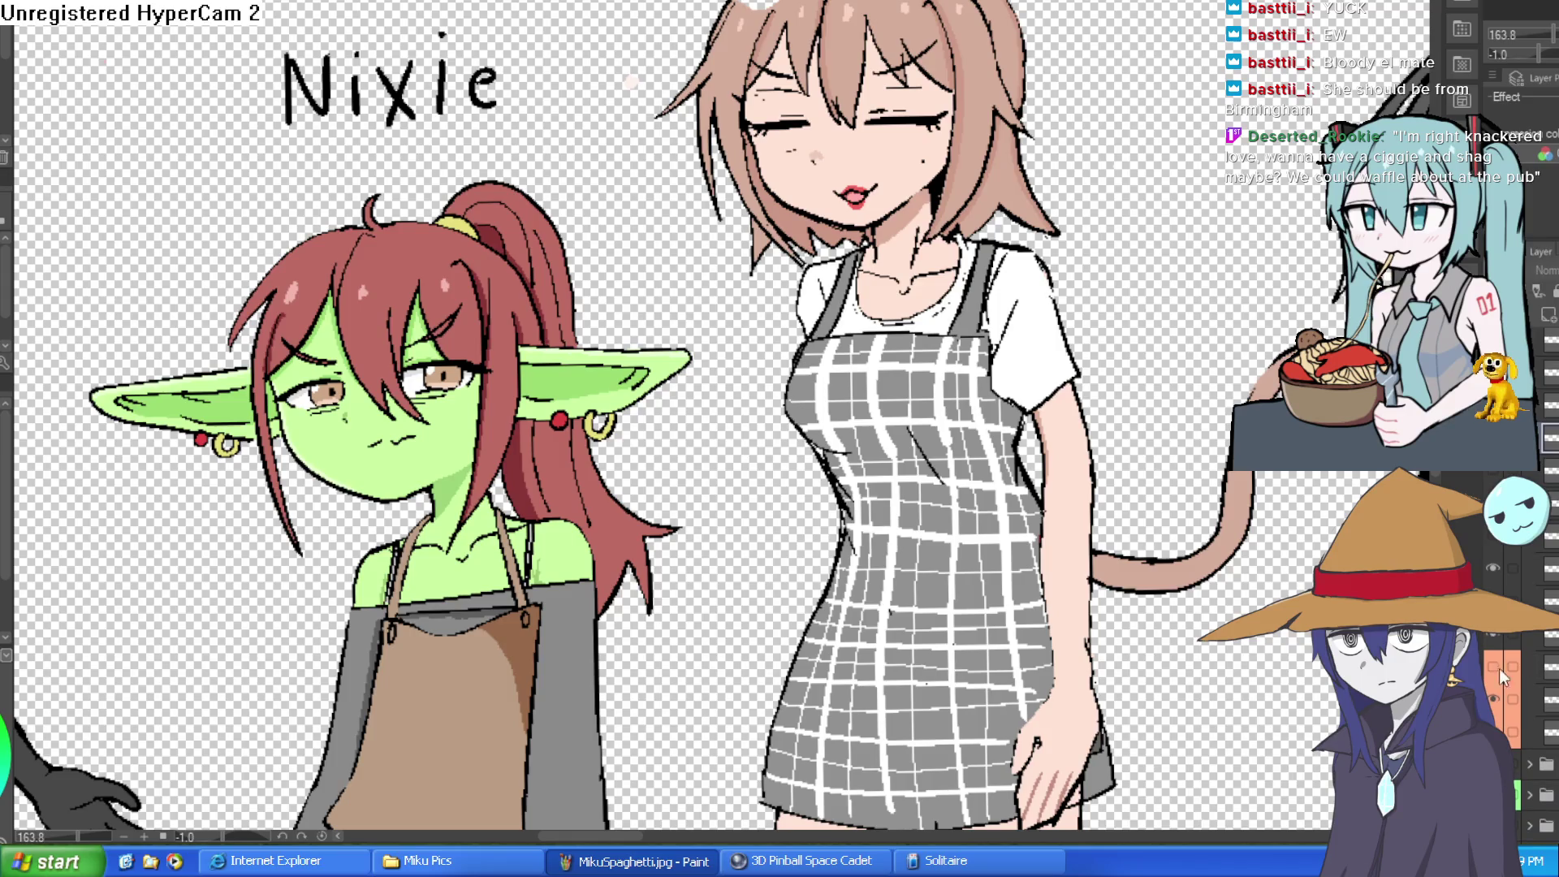
- Zoom out, then preview the shirt layer and open-eyed face variant before returning to the closed-eyed face
scroll(829, 242, "up", 3)
scroll(785, 234, "up", 3)
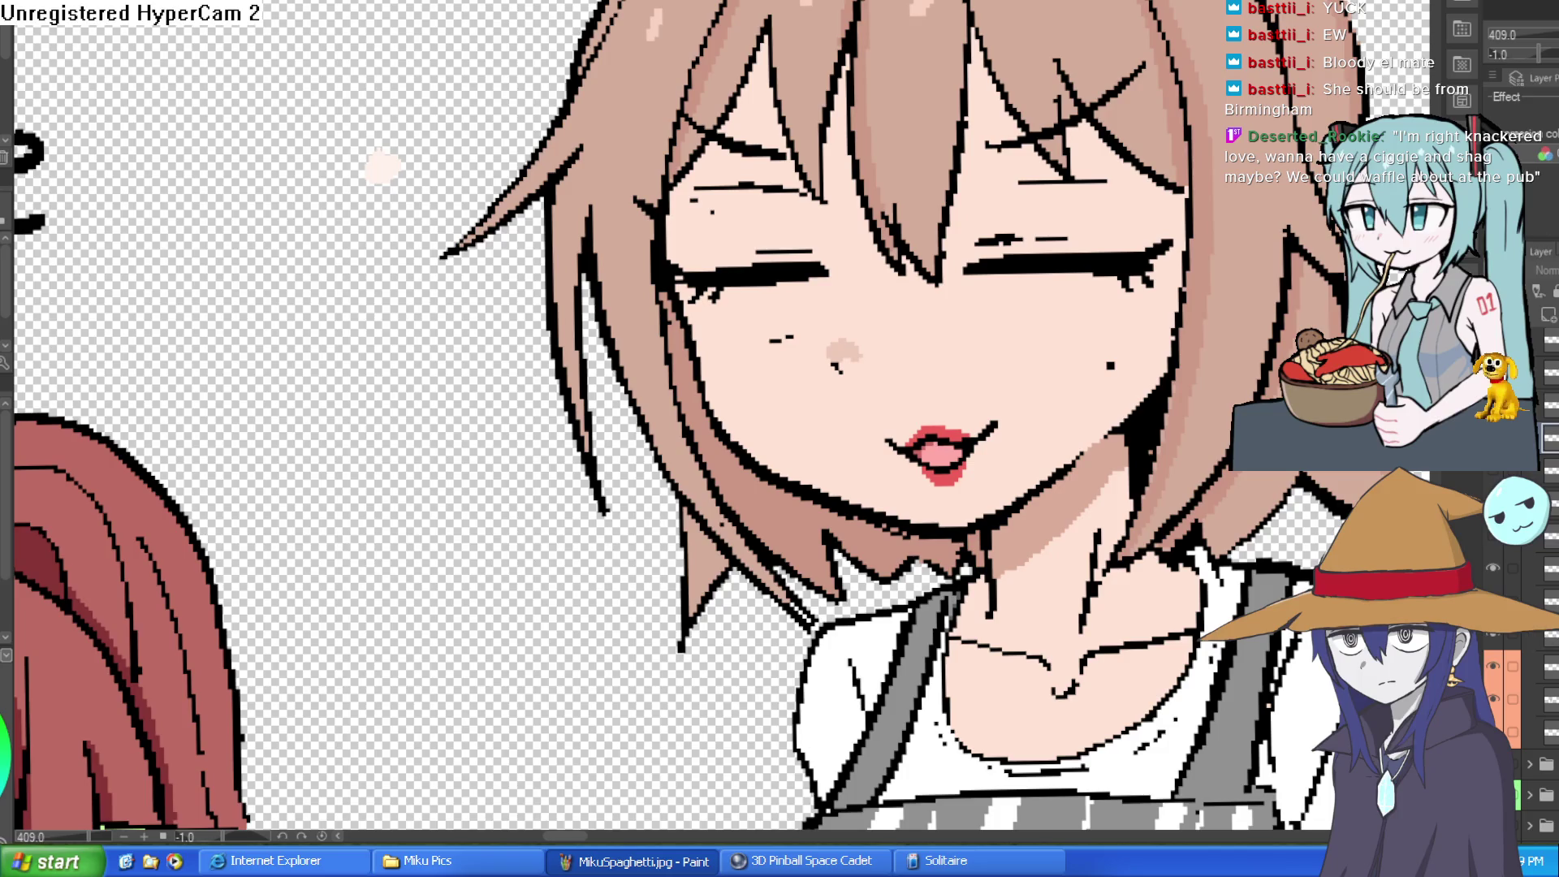
left_click(1512, 631)
left_click(1512, 631)
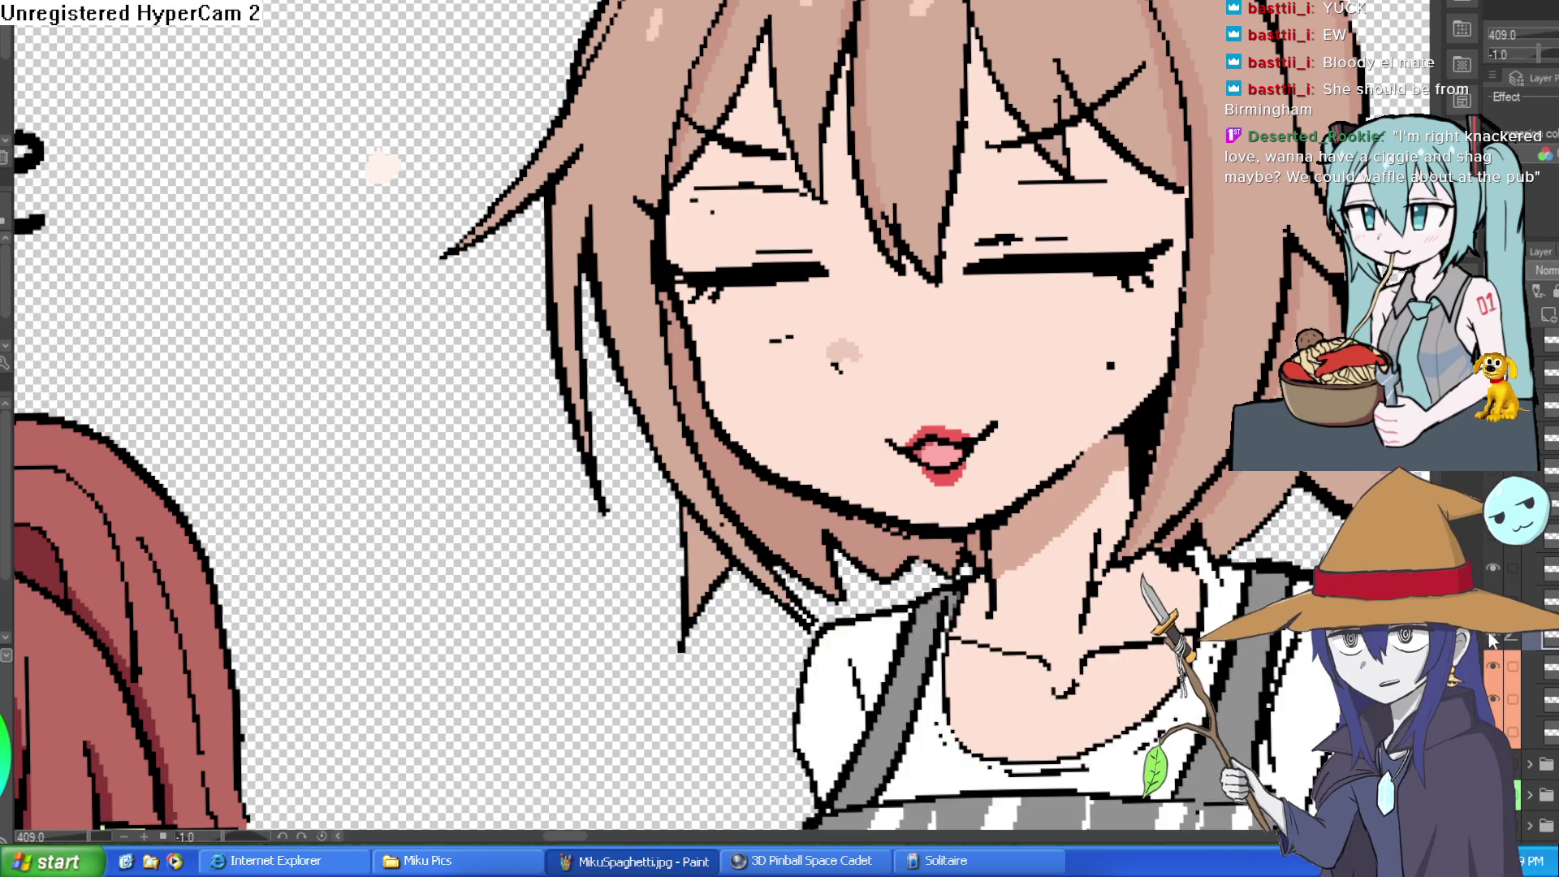
left_click(1489, 632)
left_click(1490, 631)
left_click(1489, 632)
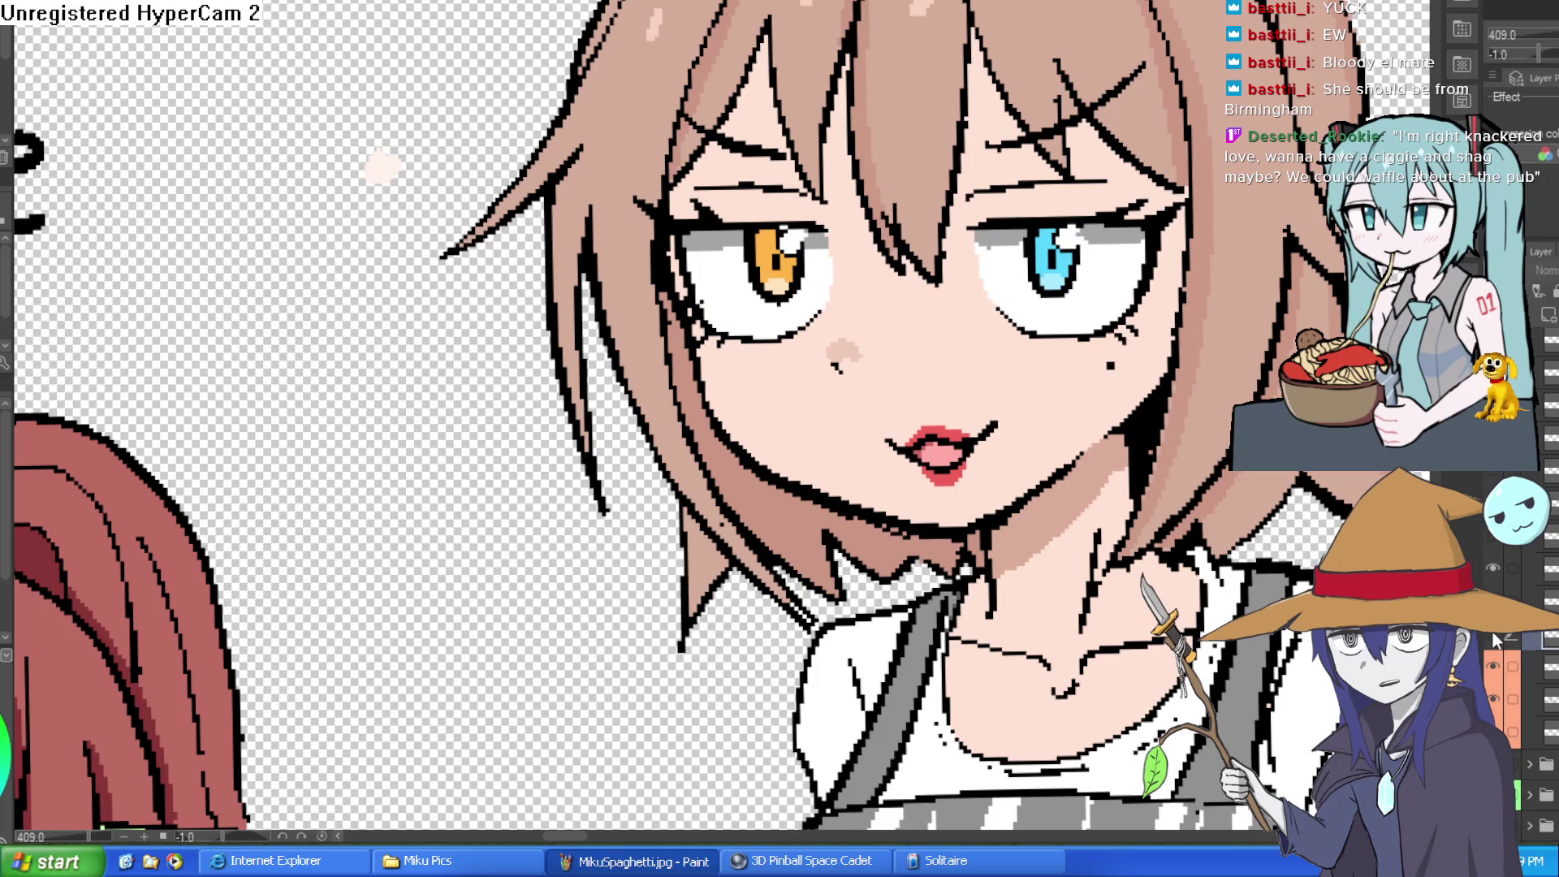
left_click(1493, 630)
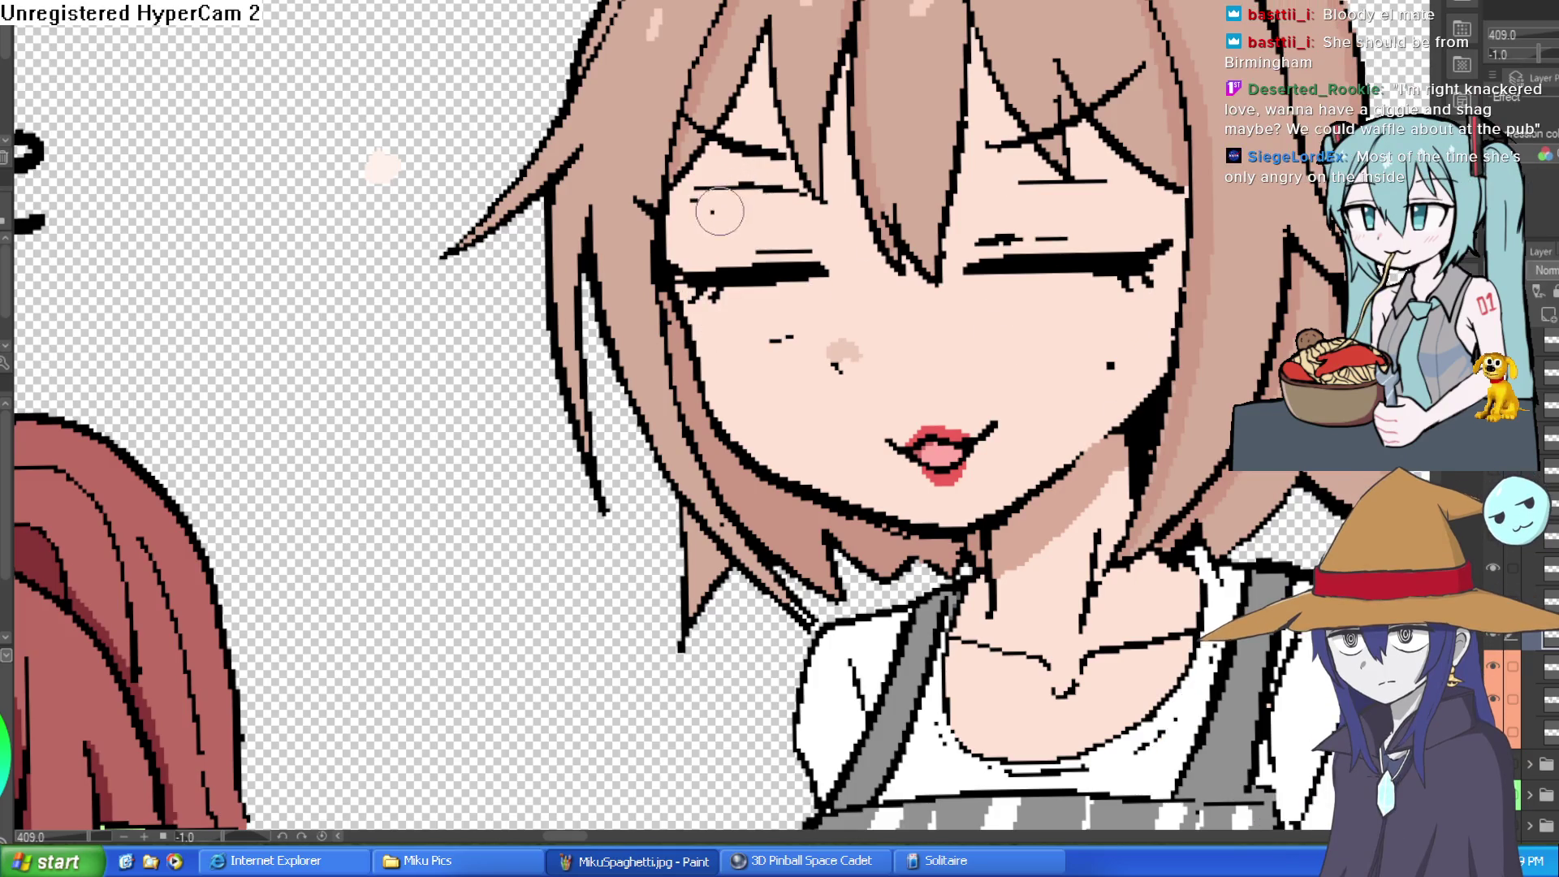
- Preview Willow's red-dress outfit and her open mismatched-eye variant
scroll(1096, 238, "down", 5)
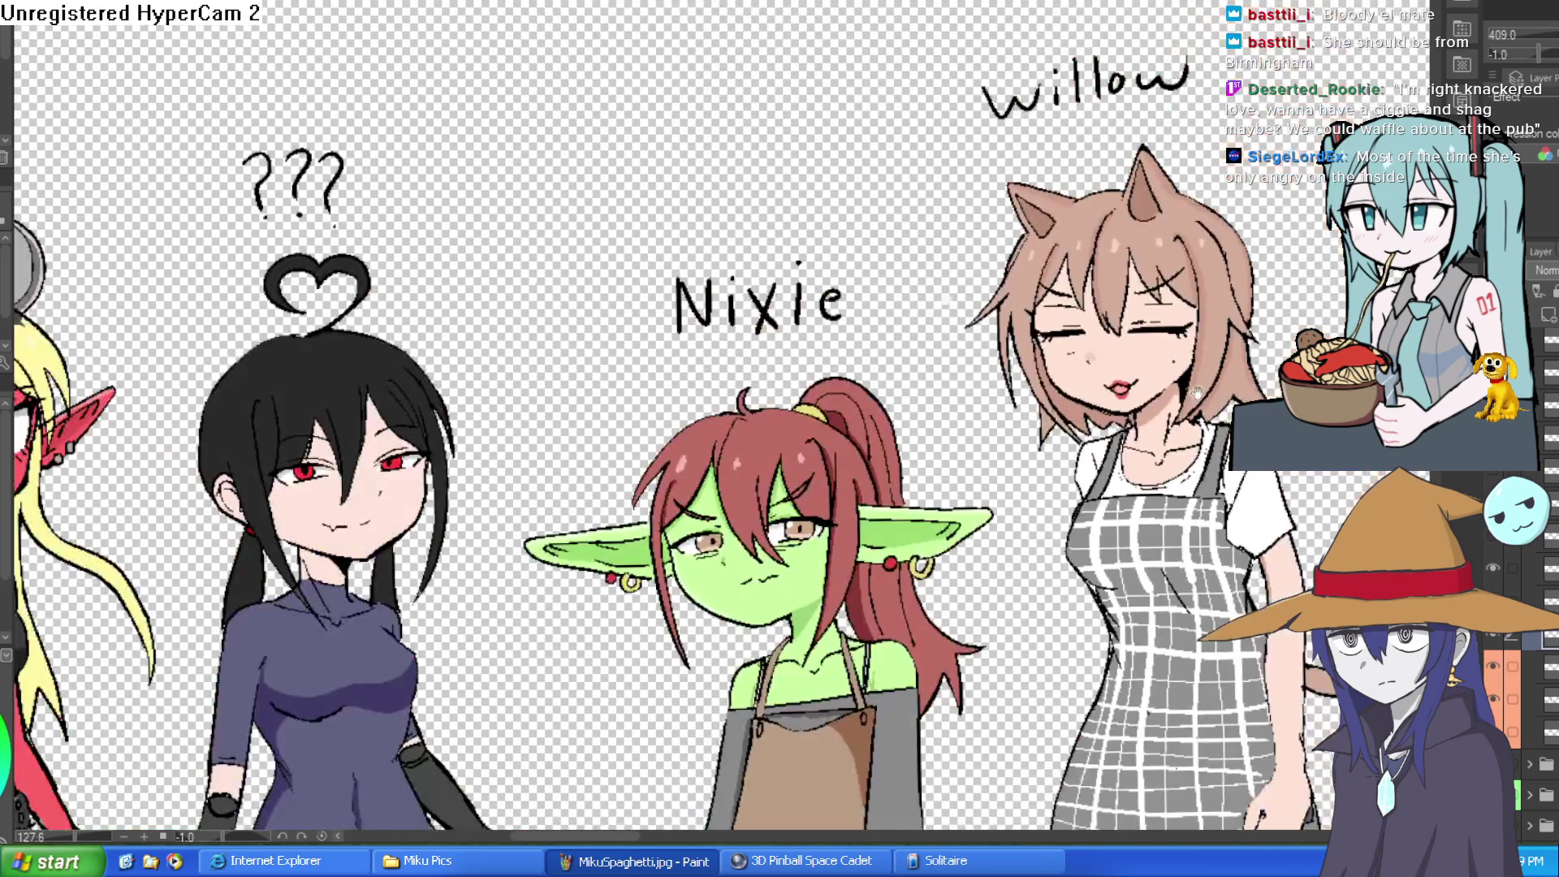
scroll(1137, 328, "up", 6)
scroll(1137, 328, "down", 8)
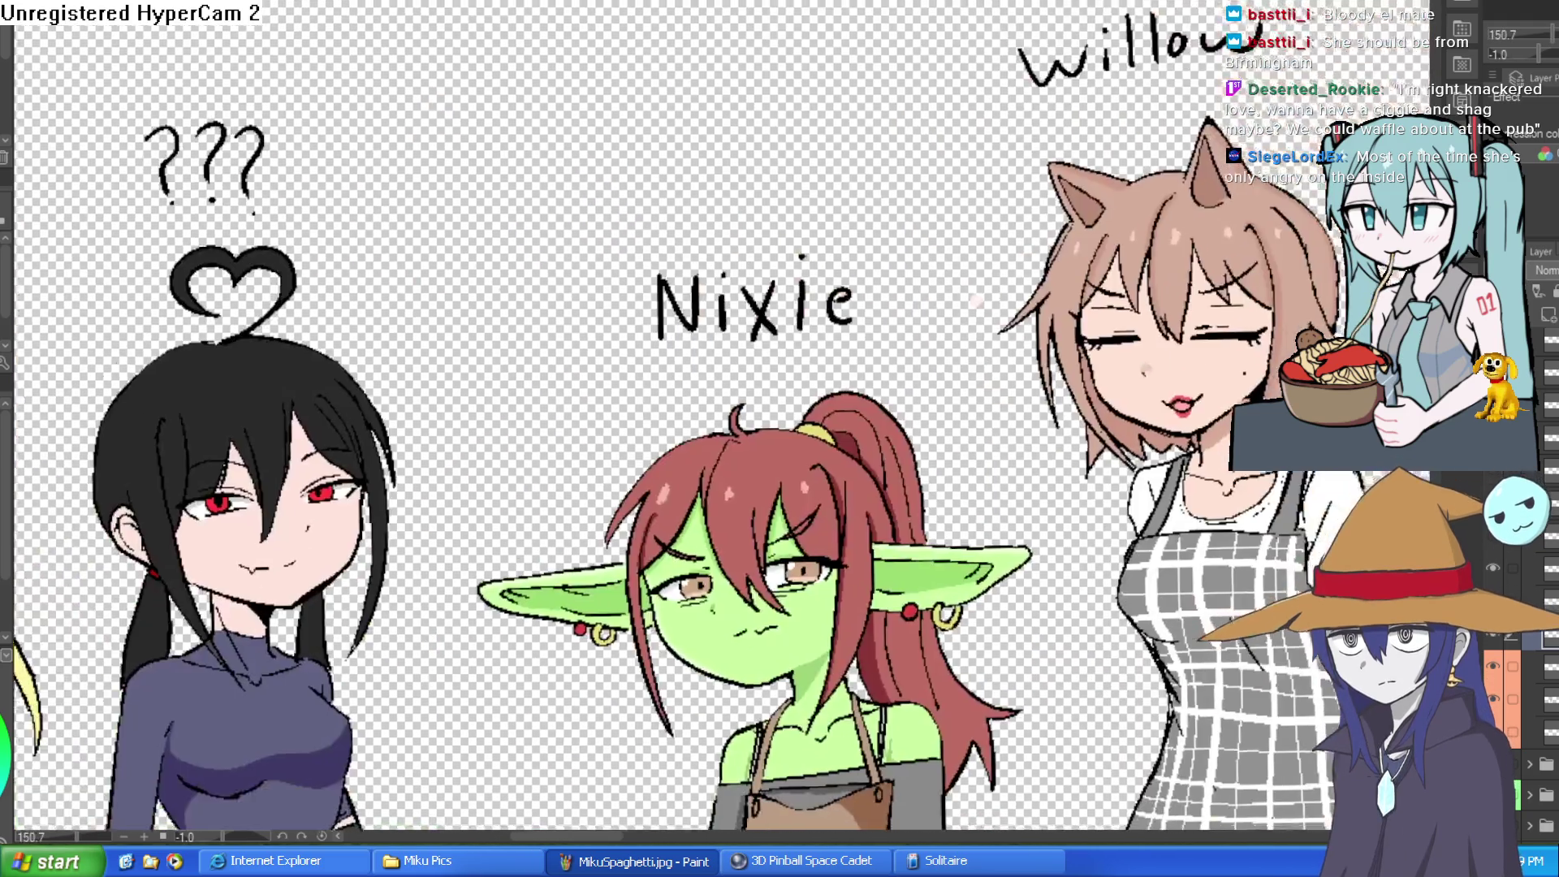
scroll(1245, 195, "up", 3)
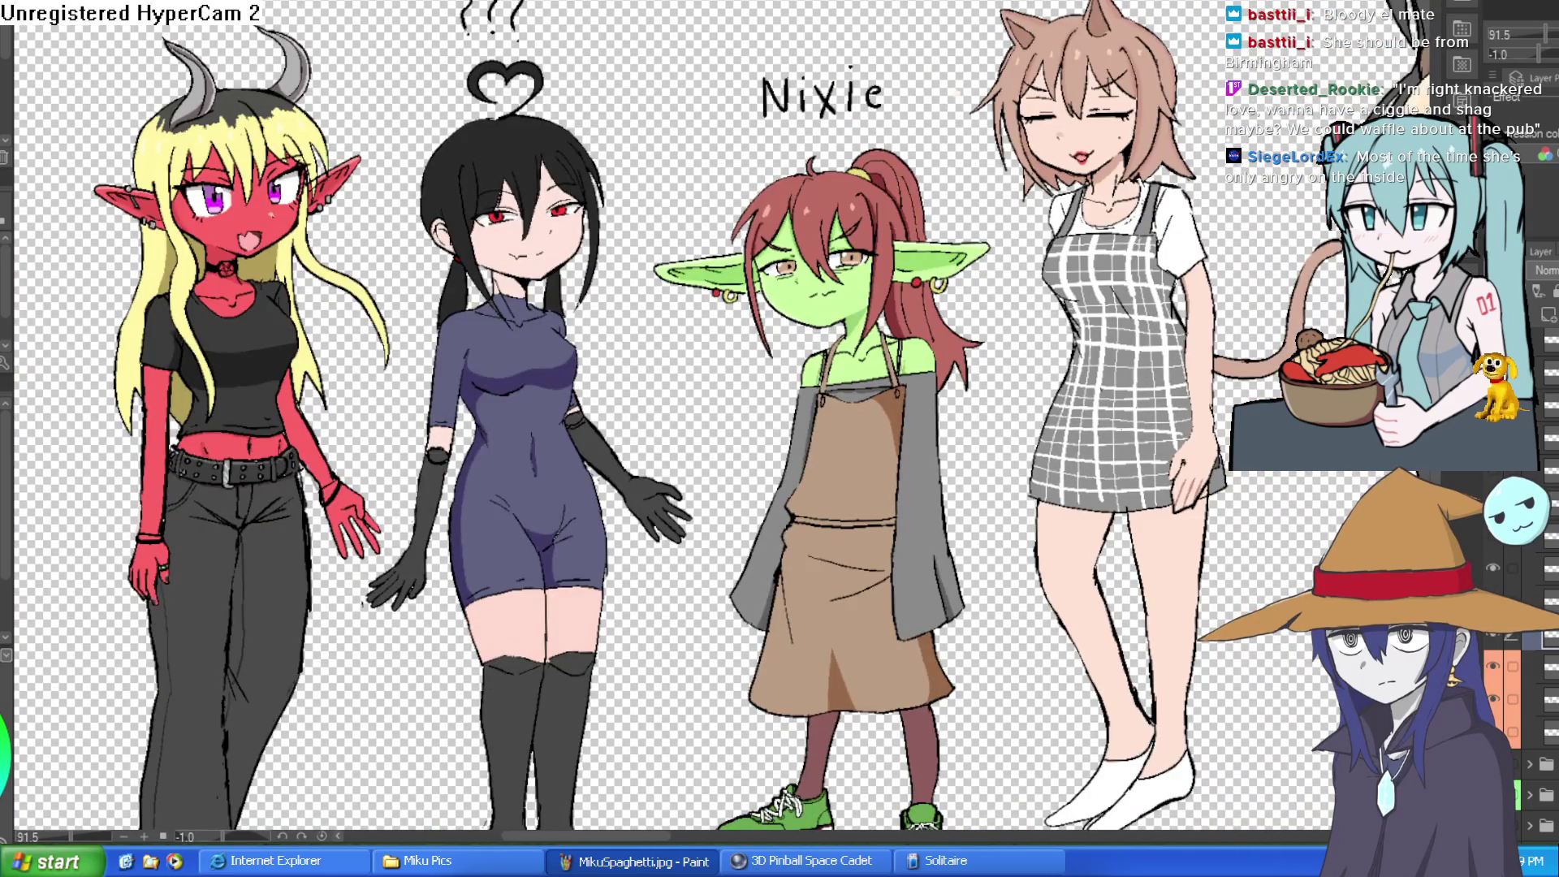
left_click(1493, 639)
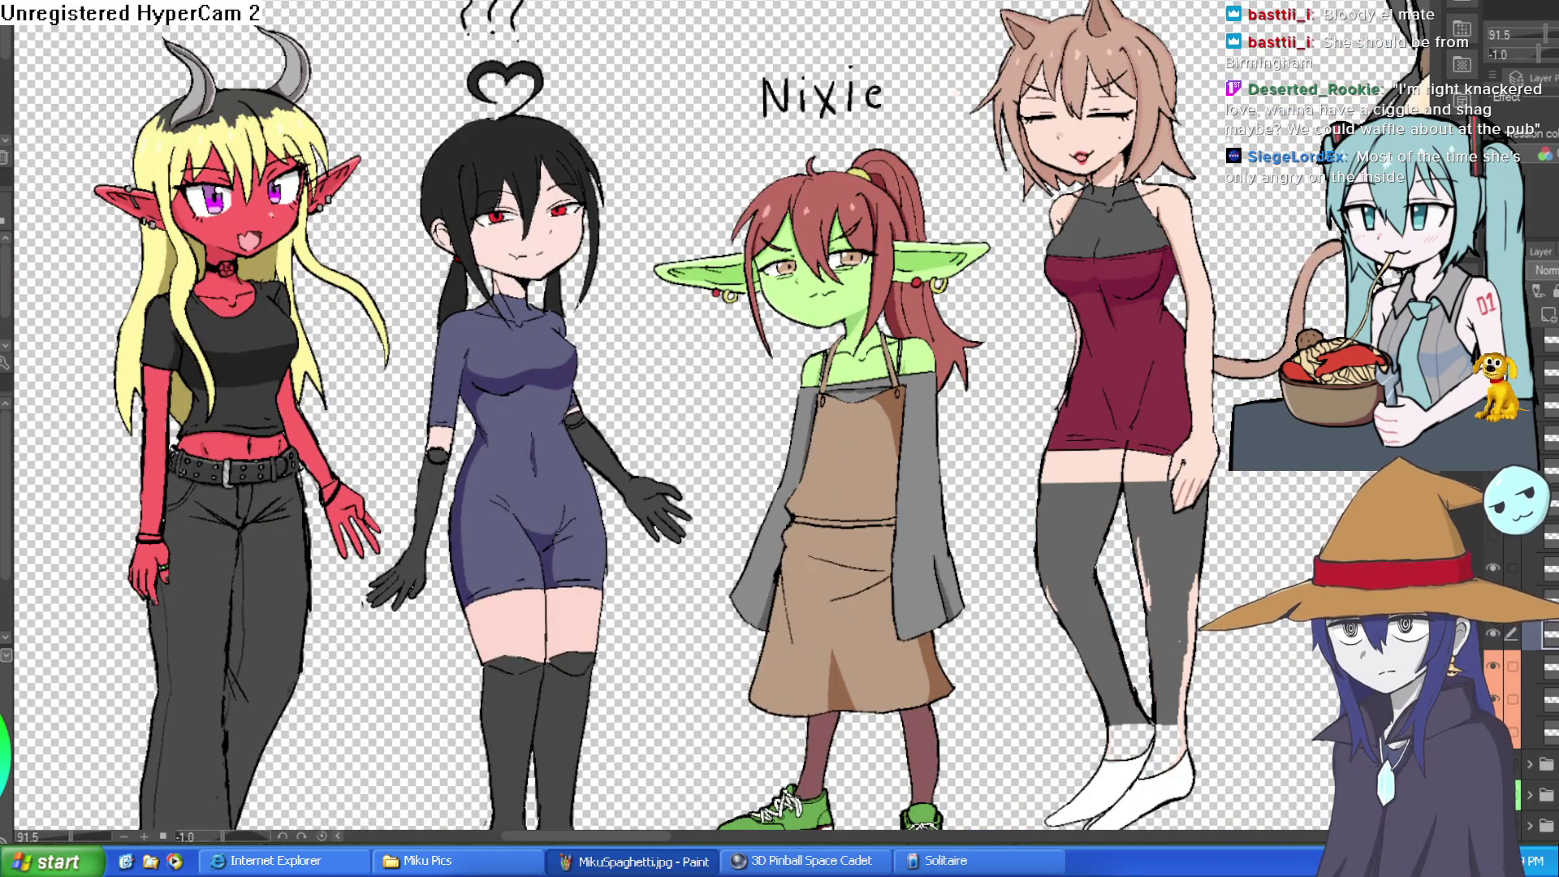
left_click(1493, 640)
left_click(1492, 639)
left_click(1493, 639)
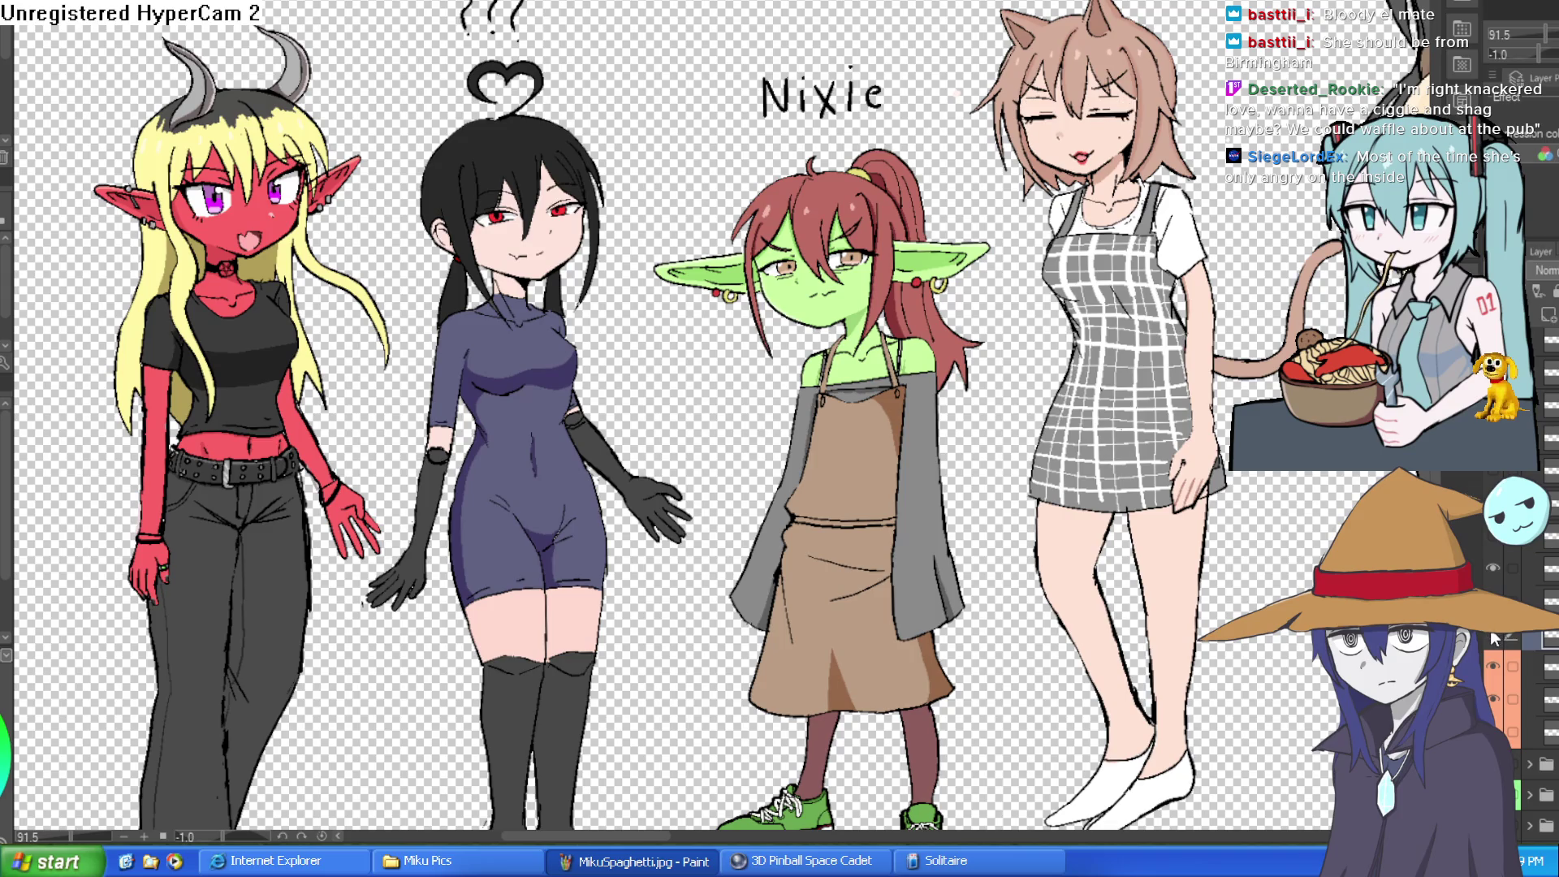
left_click(1493, 639)
- Try the fanged mouth and blonde hair variants, then show Willow's angry bloodied face
left_click(1492, 566)
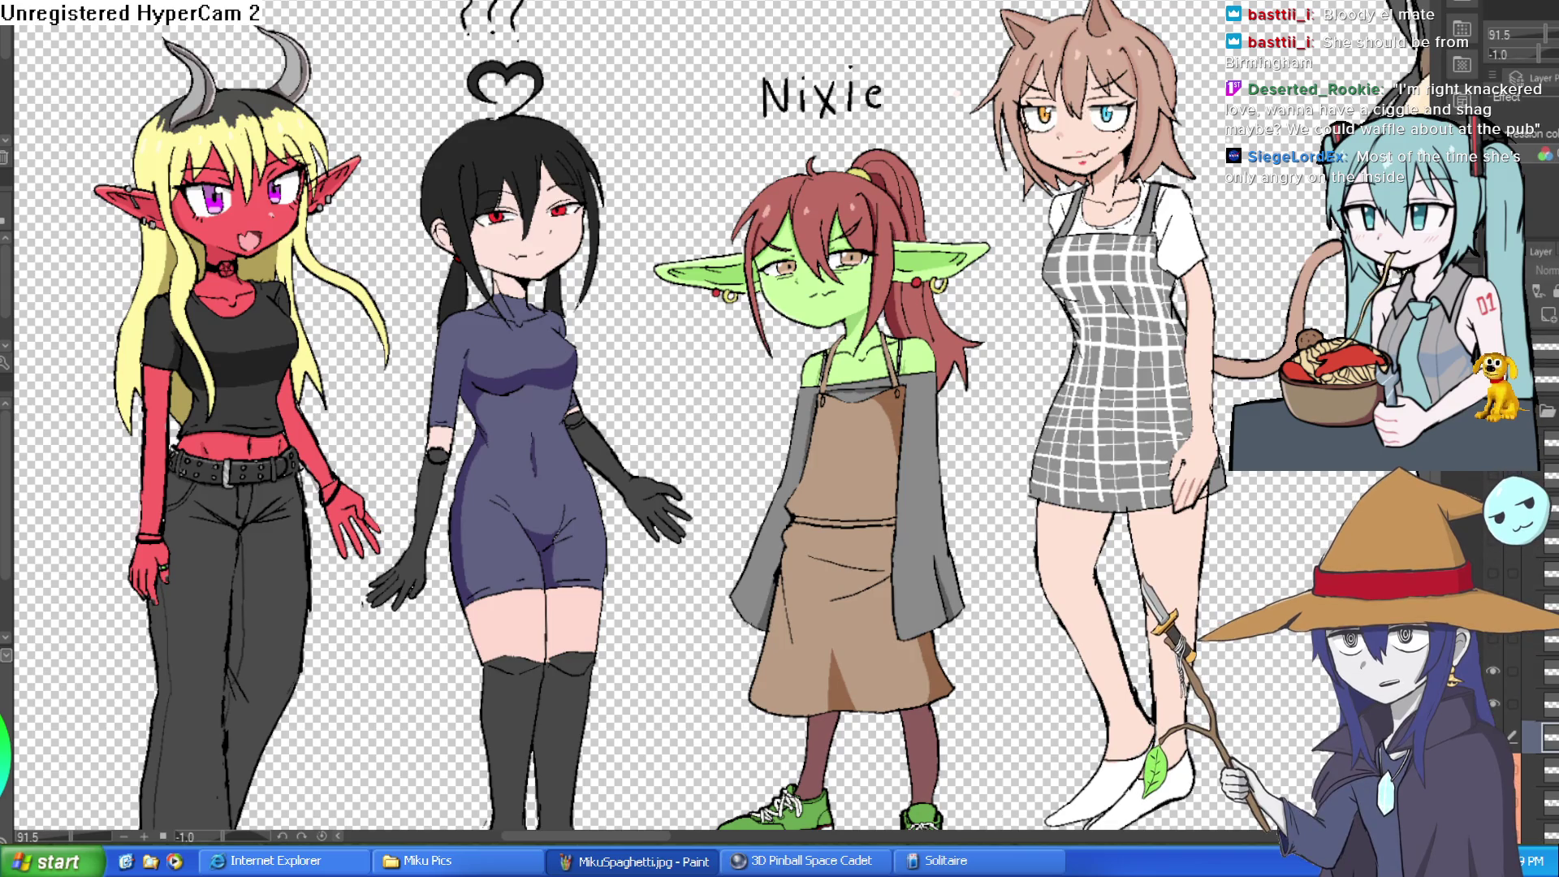
left_click(1493, 566)
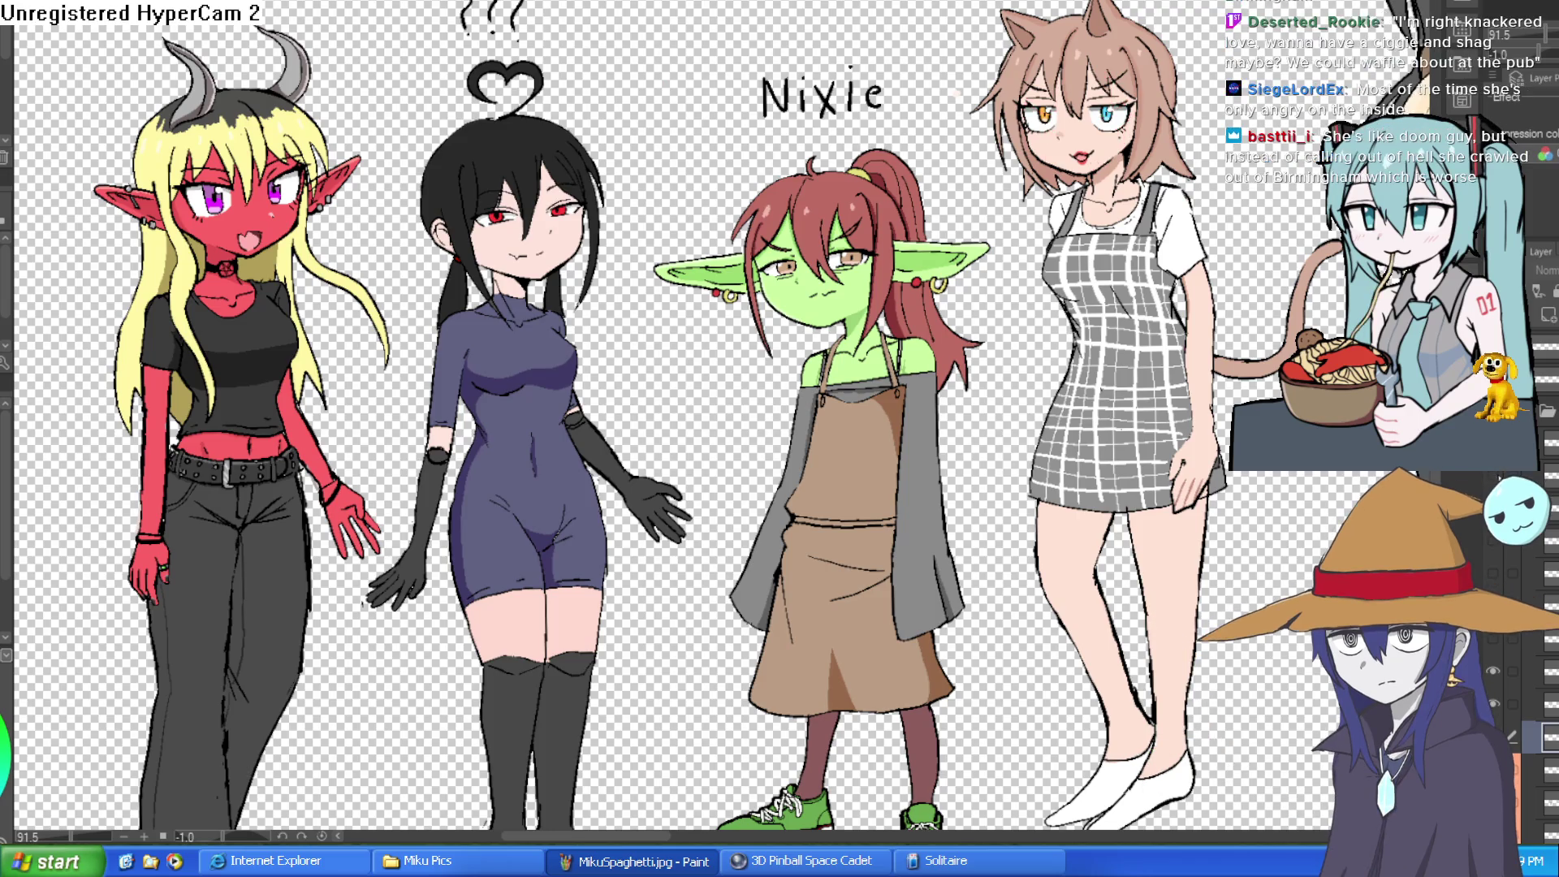
left_click(1492, 585)
left_click(1493, 585)
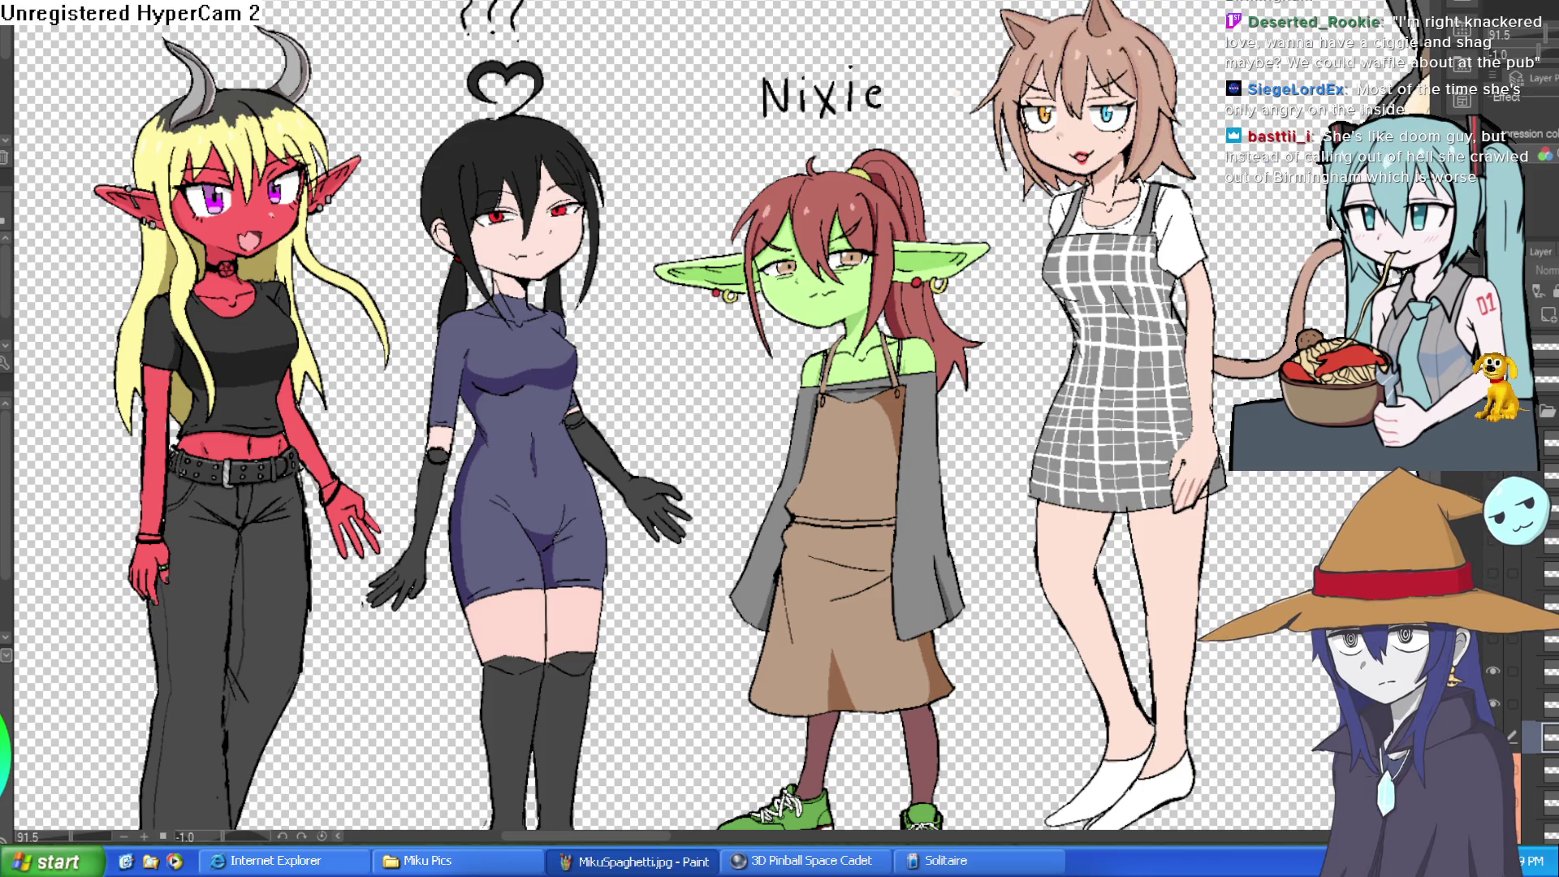
left_click(1493, 540)
mouse_move(1493, 544)
left_mouse_down()
mouse_move(1177, 476)
mouse_move(1140, 523)
left_mouse_up()
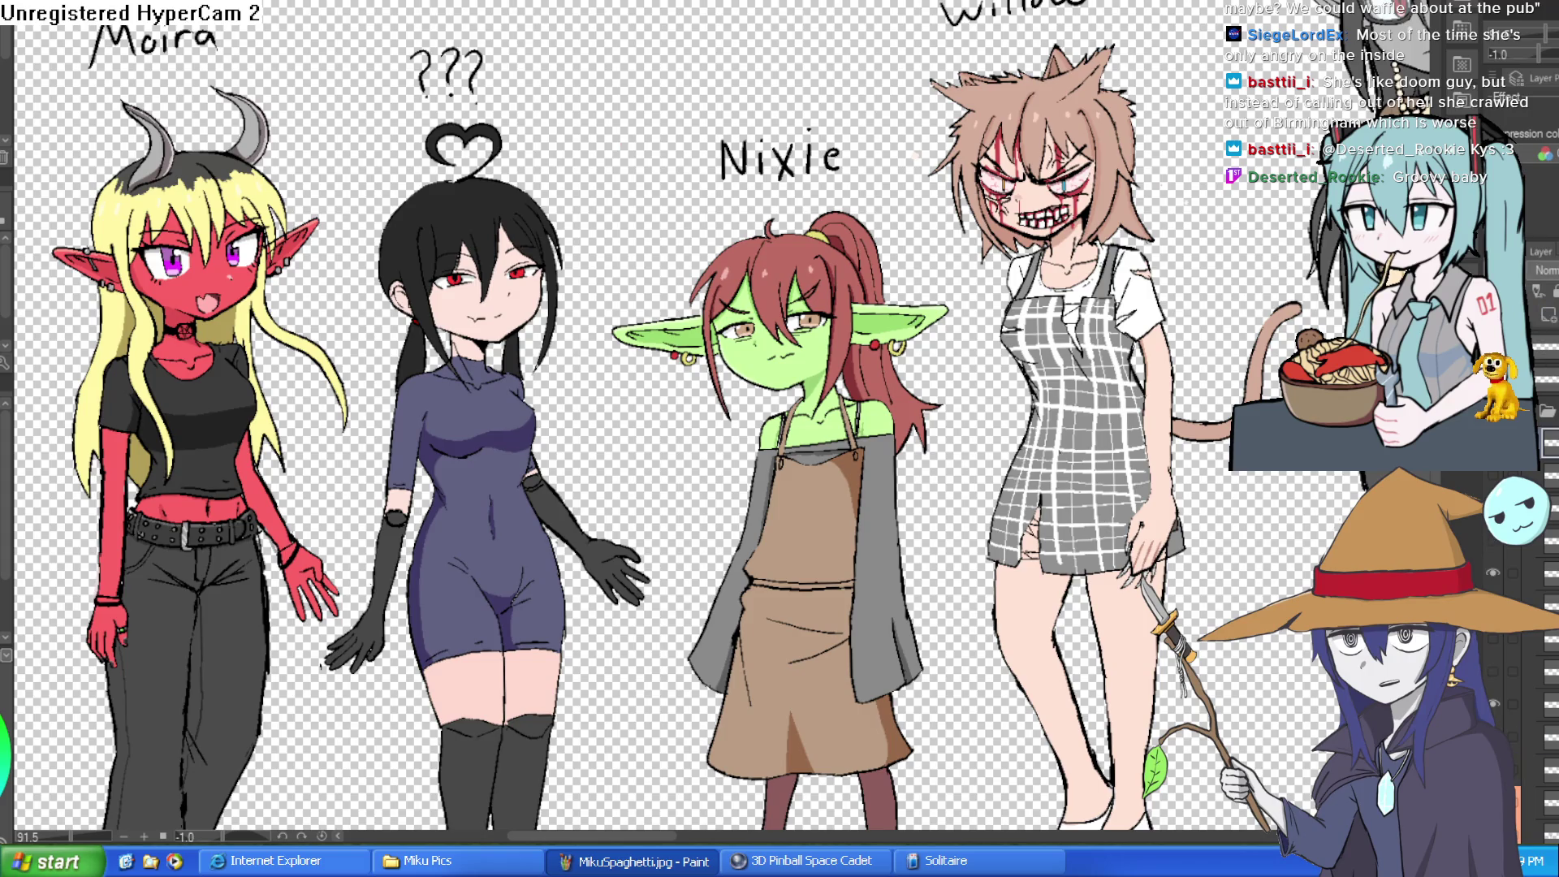
- Toggle Willow's angry bloodied face layer off and on to compare it with her calm face
left_click(1492, 573)
left_click(1492, 574)
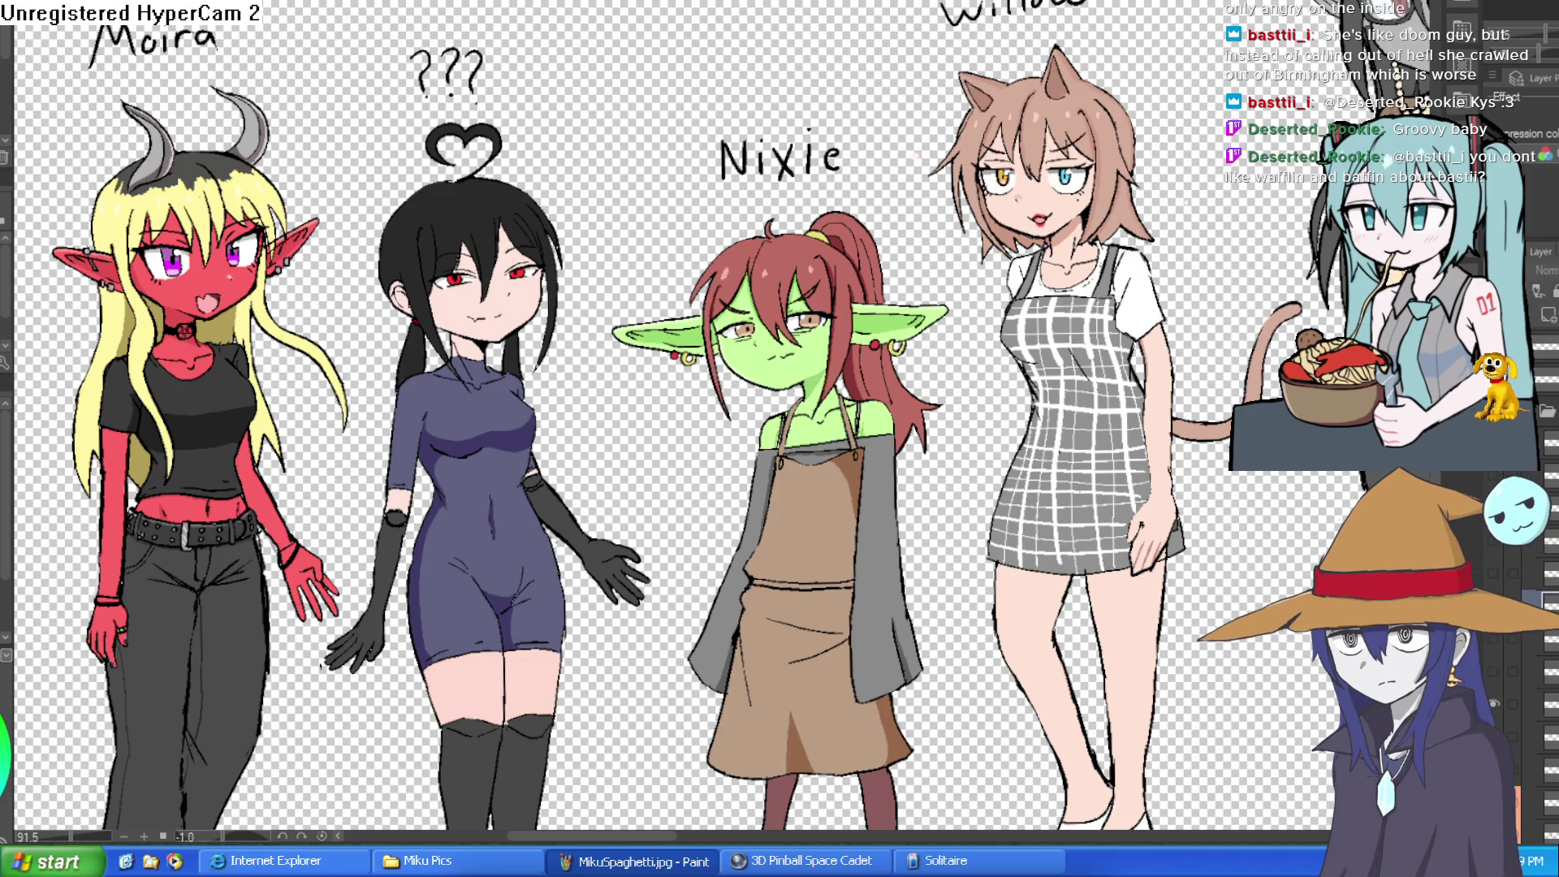
scroll(1184, 142, "up", 5)
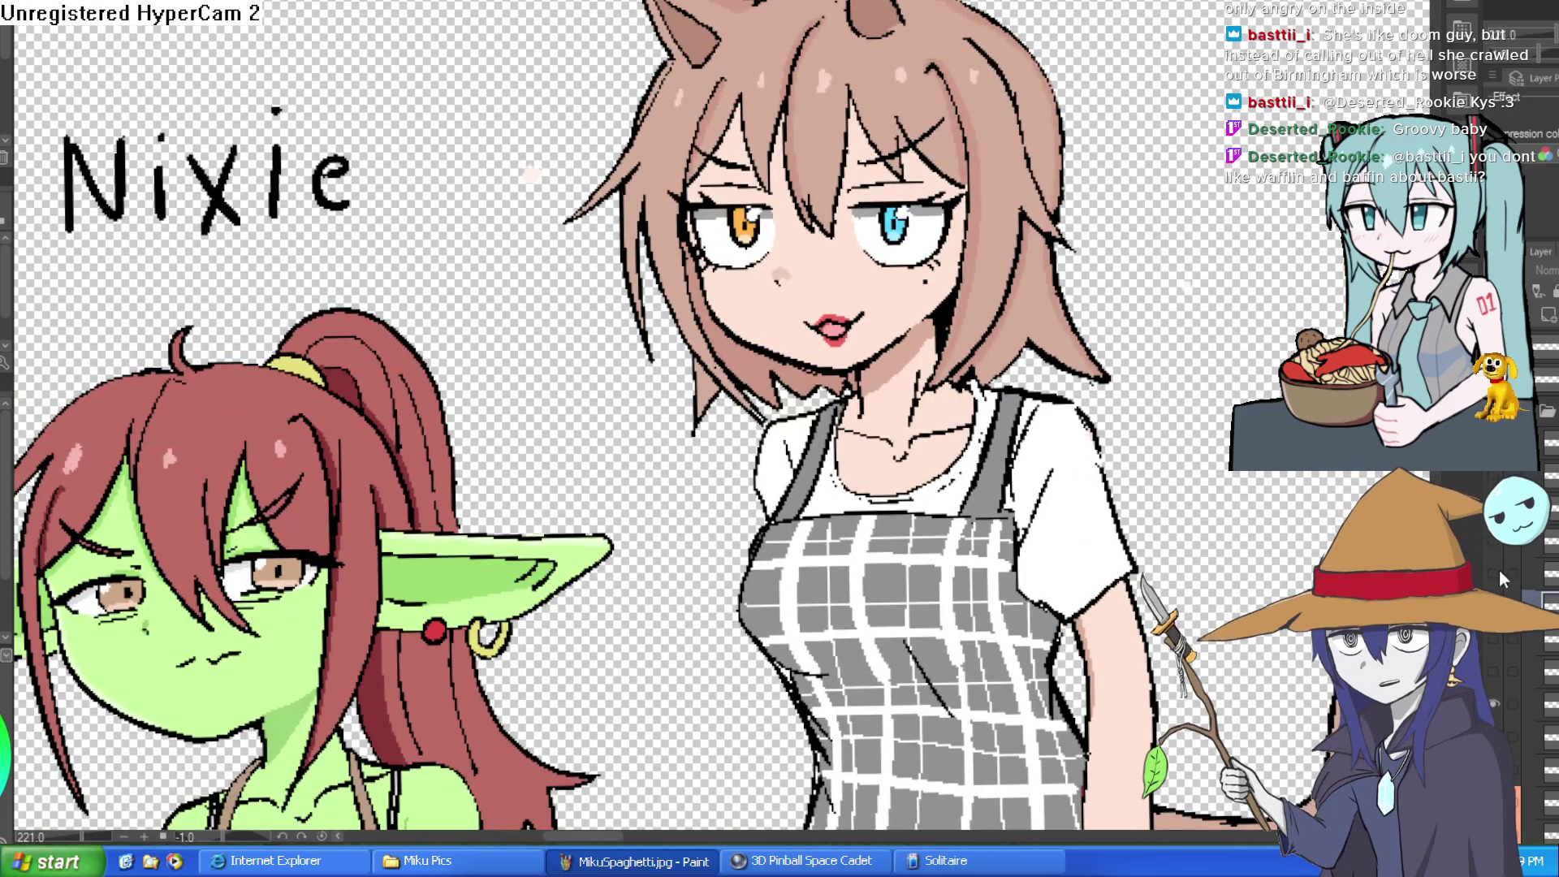
- Center Willow's face on the canvas at about 221% zoom
left_click_drag(779, 406, 663, 440)
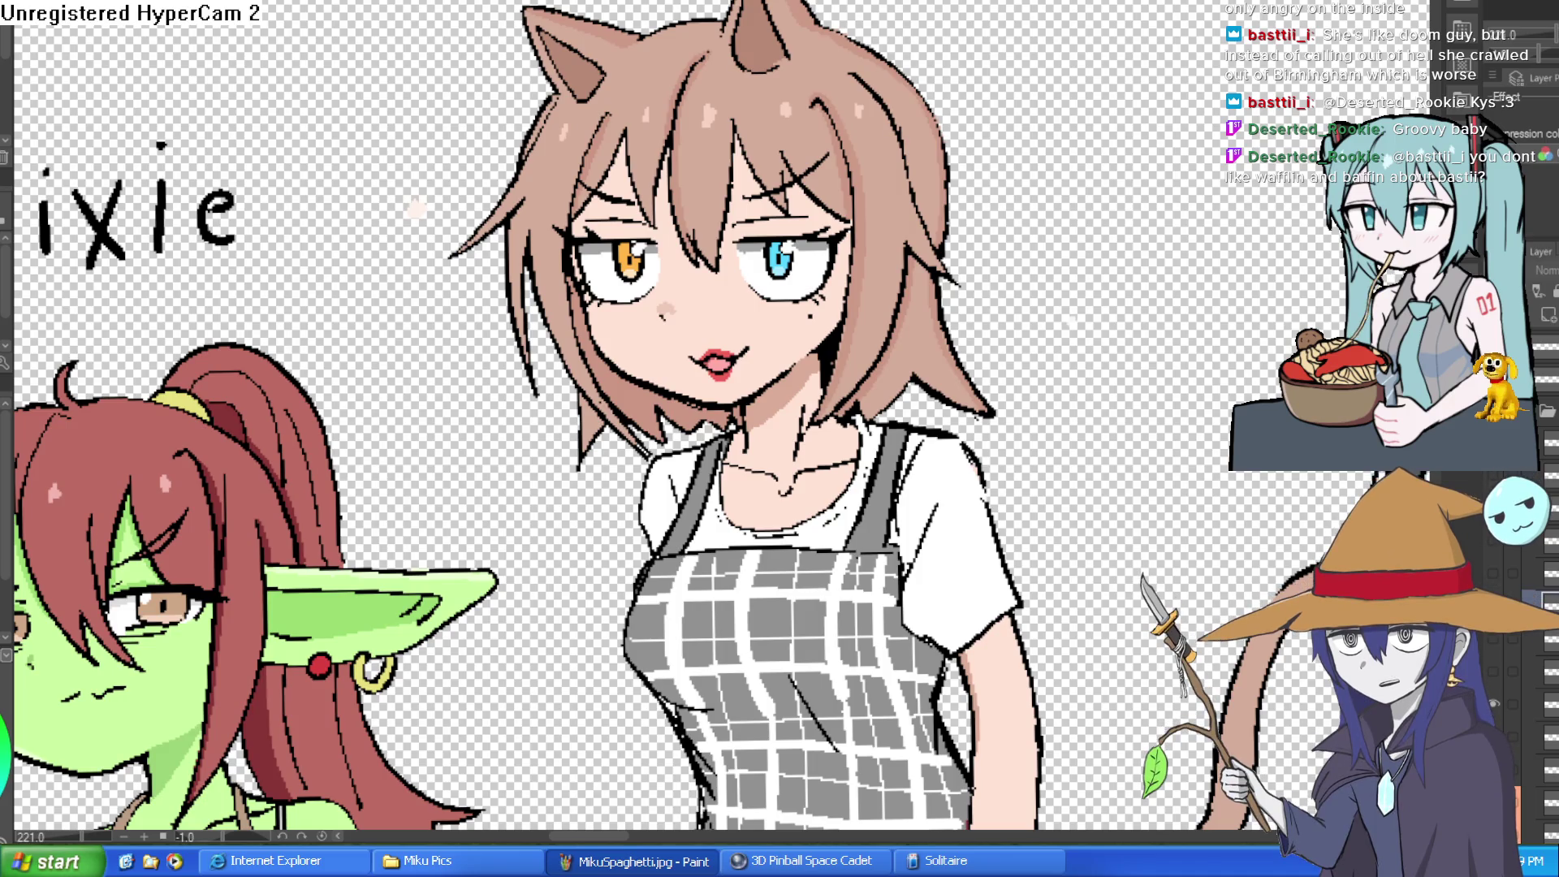
scroll(784, 539, "down", 4)
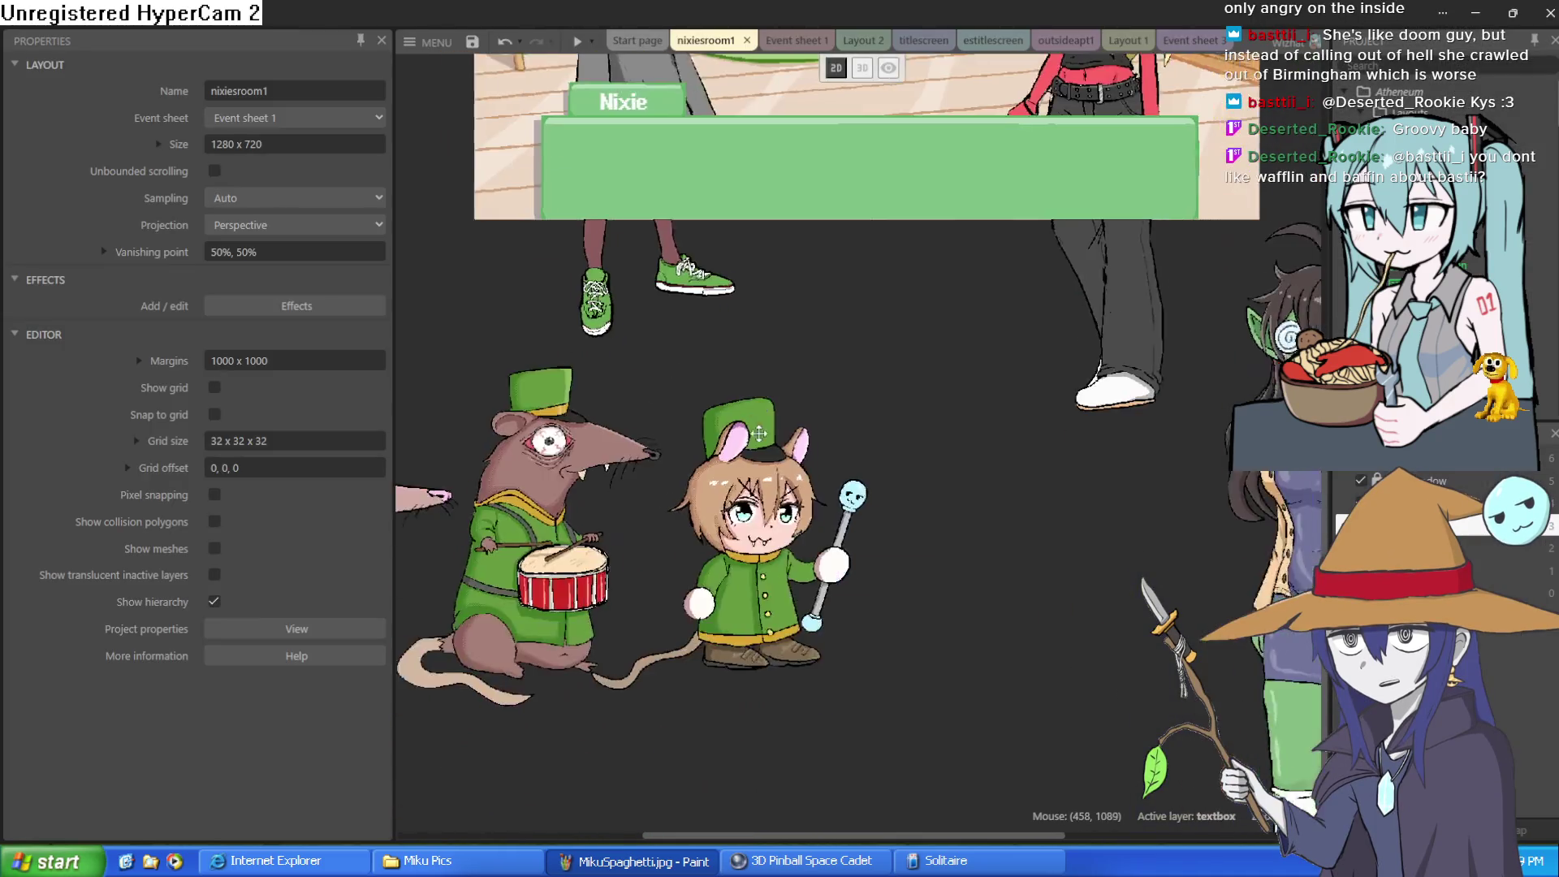
- Drag the chibi mouse-girl sprite just right of the drumming rat in nixiesroom1
mouse_move(784, 539)
left_mouse_down()
mouse_move(966, 527)
mouse_move(1050, 586)
mouse_move(1081, 513)
mouse_move(977, 546)
mouse_move(916, 510)
mouse_move(764, 523)
left_mouse_up()
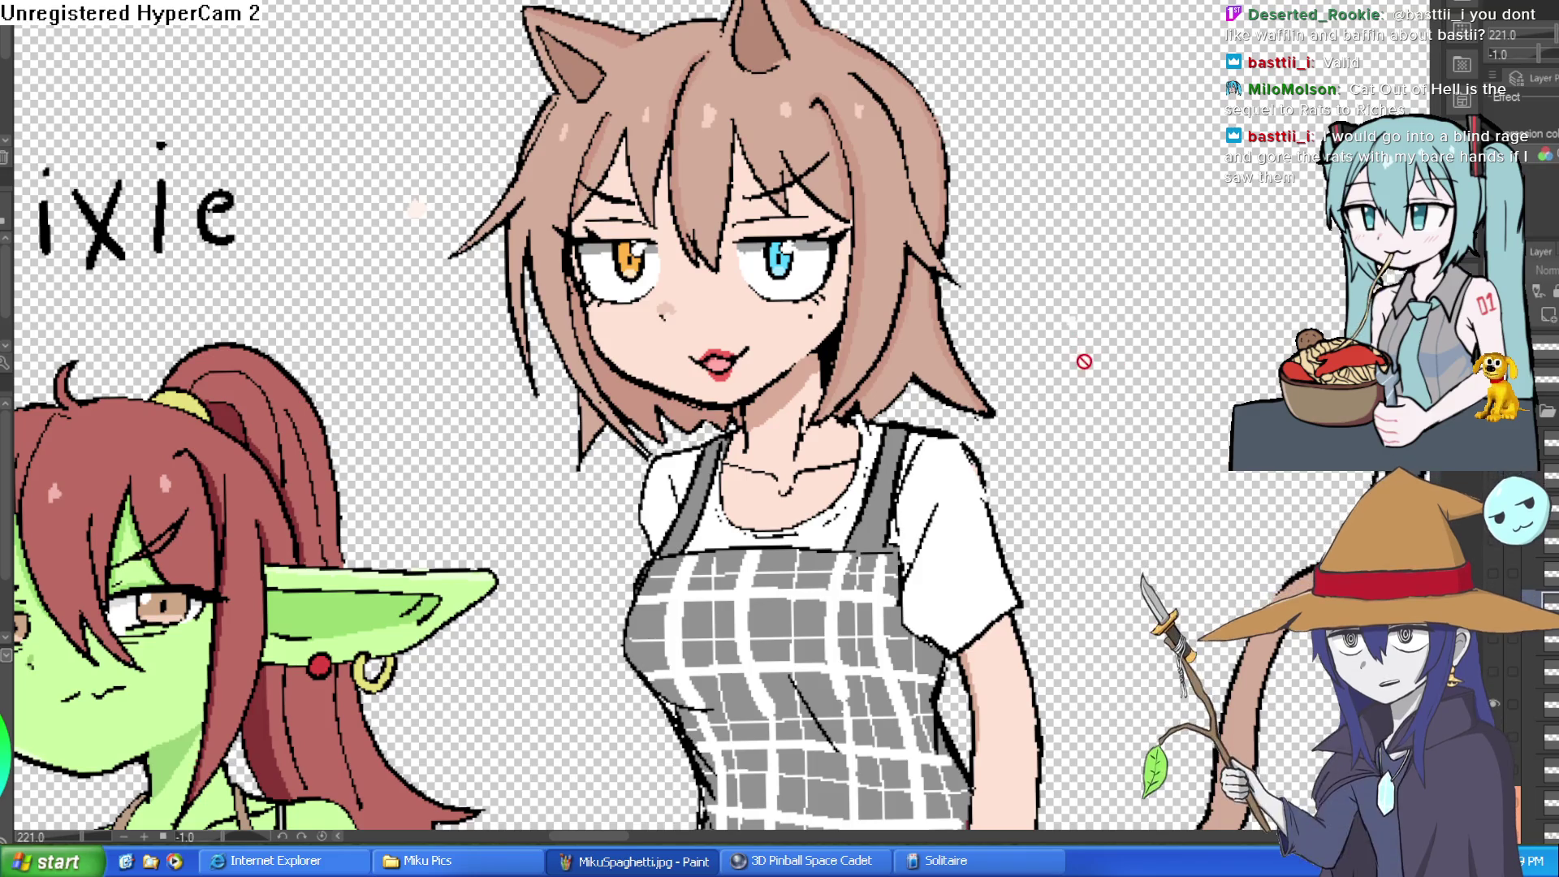
scroll(721, 416, "down", 3)
mouse_move(721, 487)
left_mouse_down()
mouse_move(814, 374)
mouse_move(989, 358)
mouse_move(1144, 306)
mouse_move(1151, 284)
left_mouse_up()
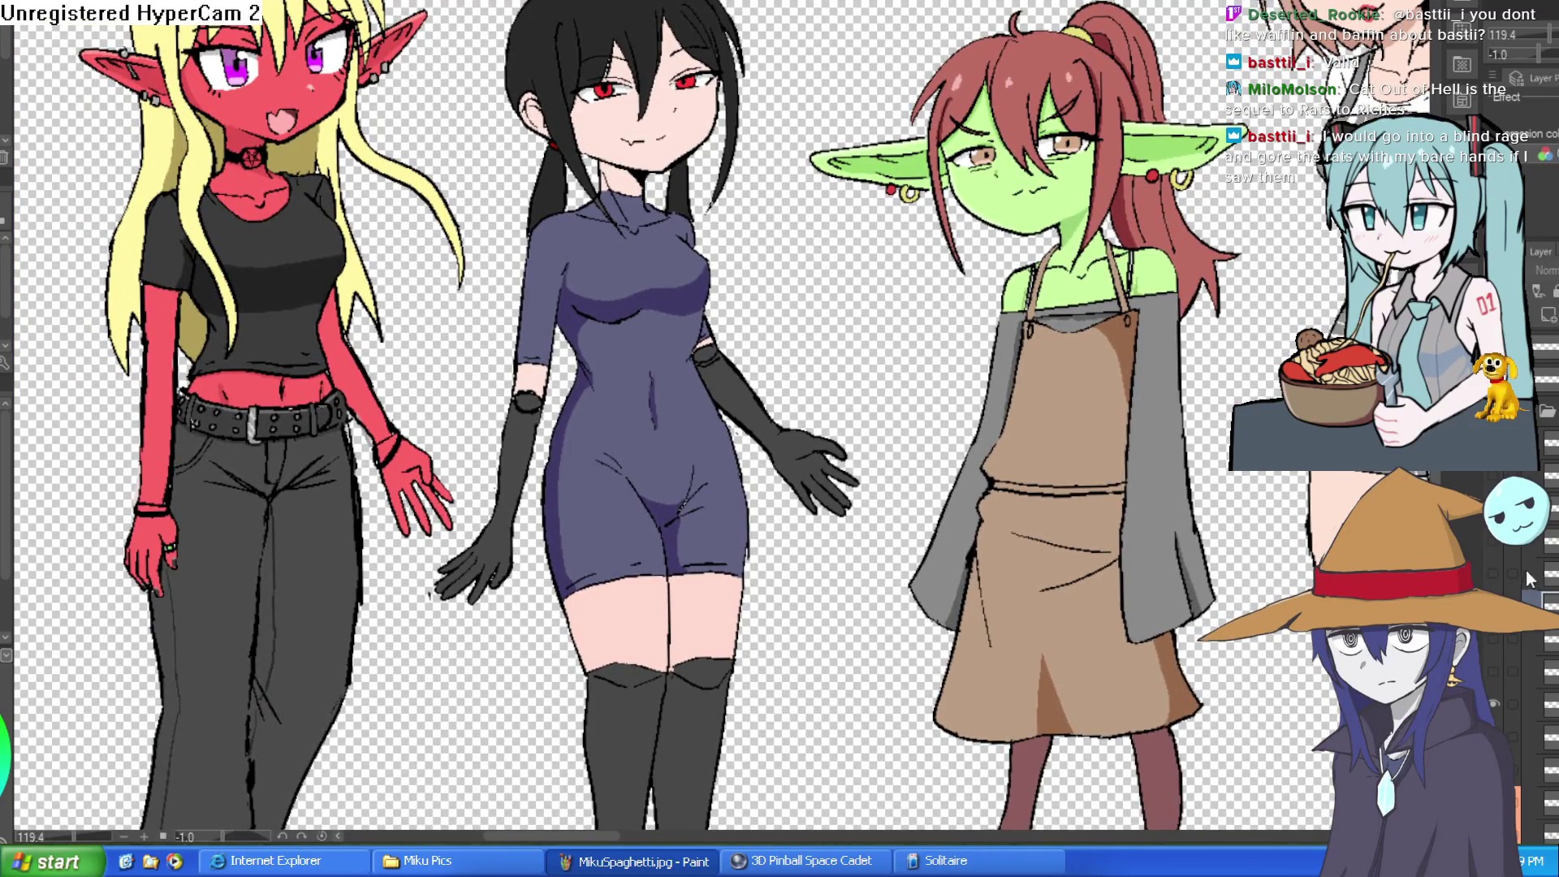
left_click_drag(1056, 406, 629, 394)
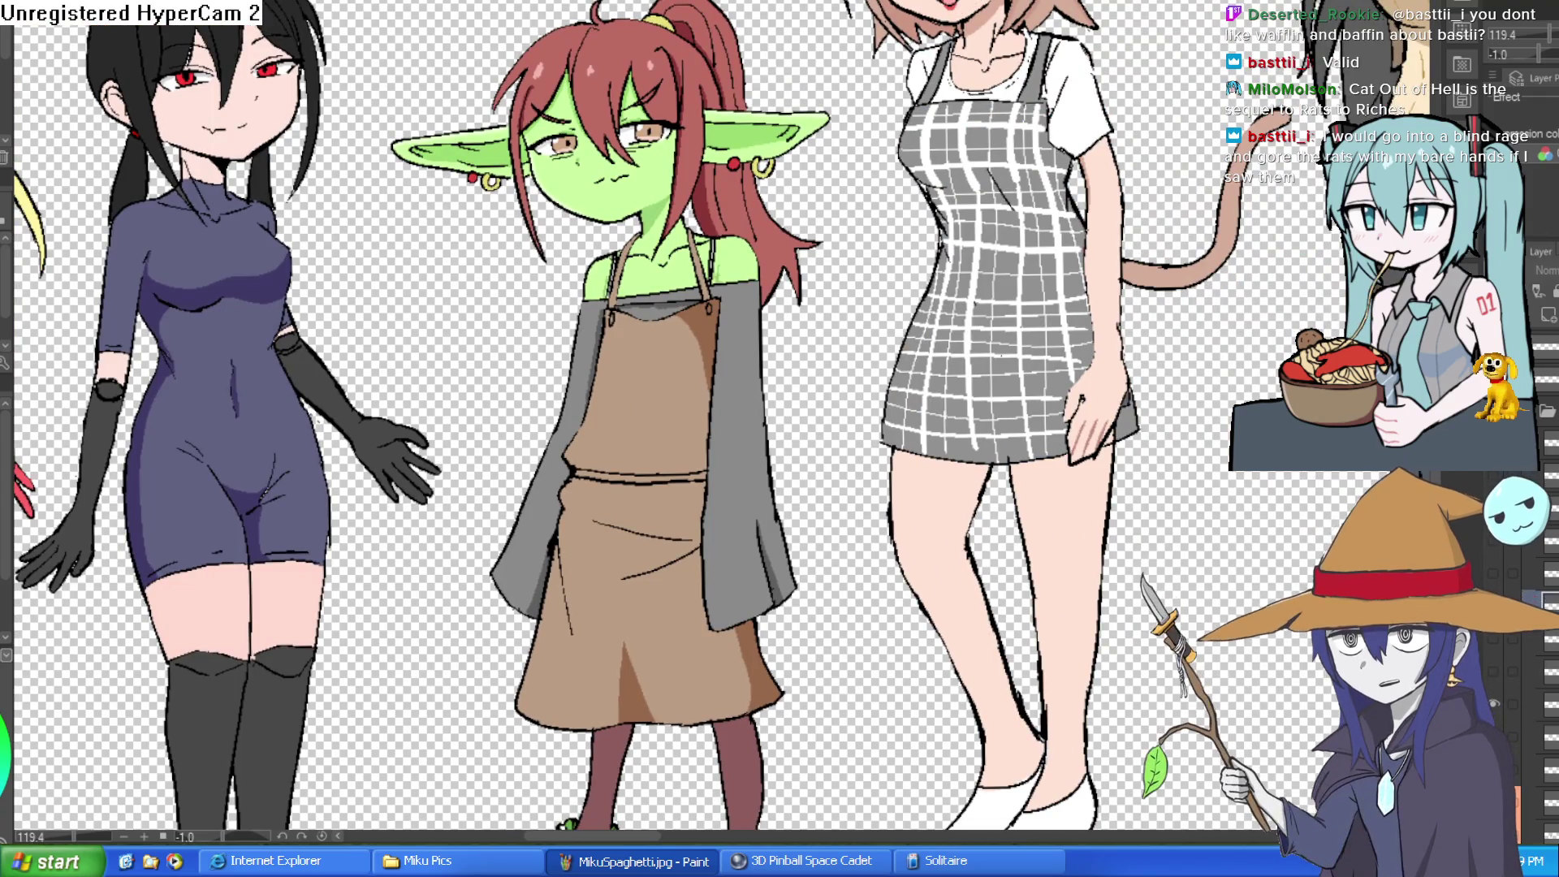
left_click(1494, 640)
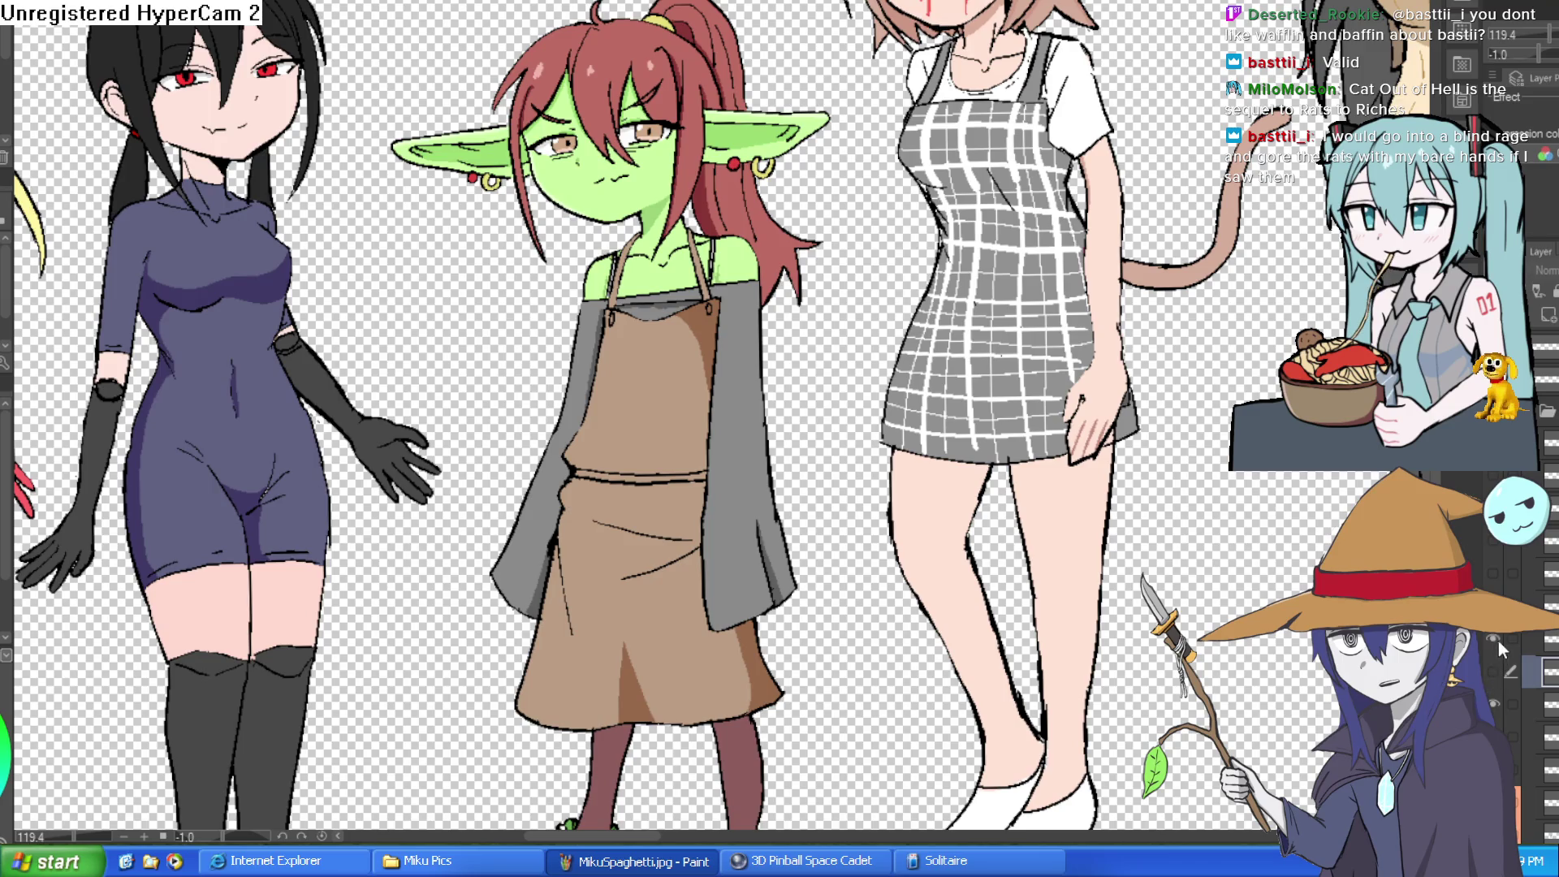
left_click(1497, 641)
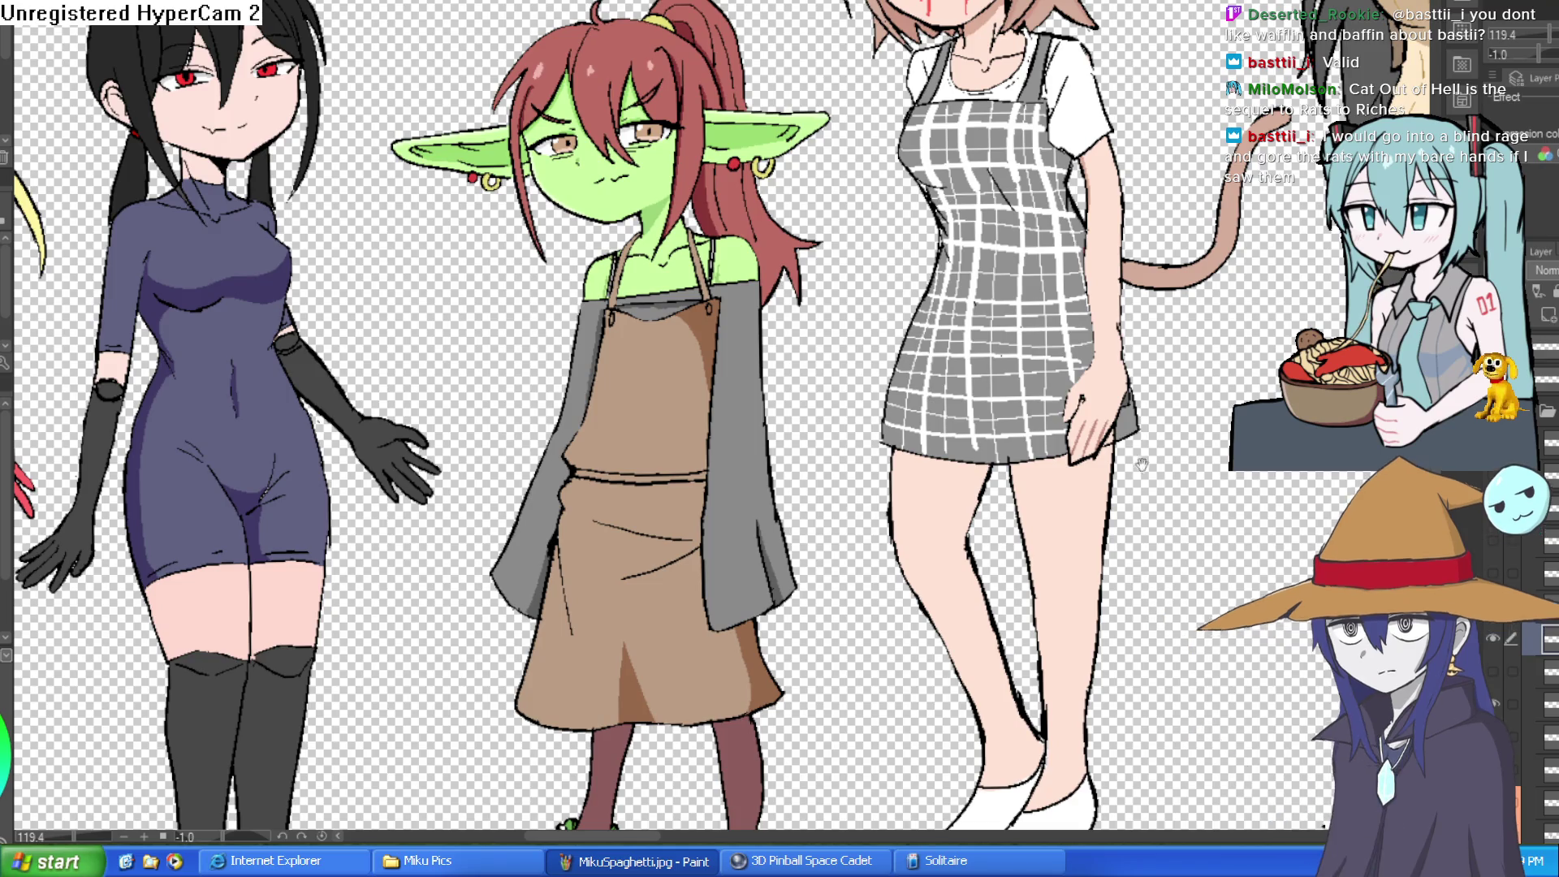
scroll(650, 406, "up", 4)
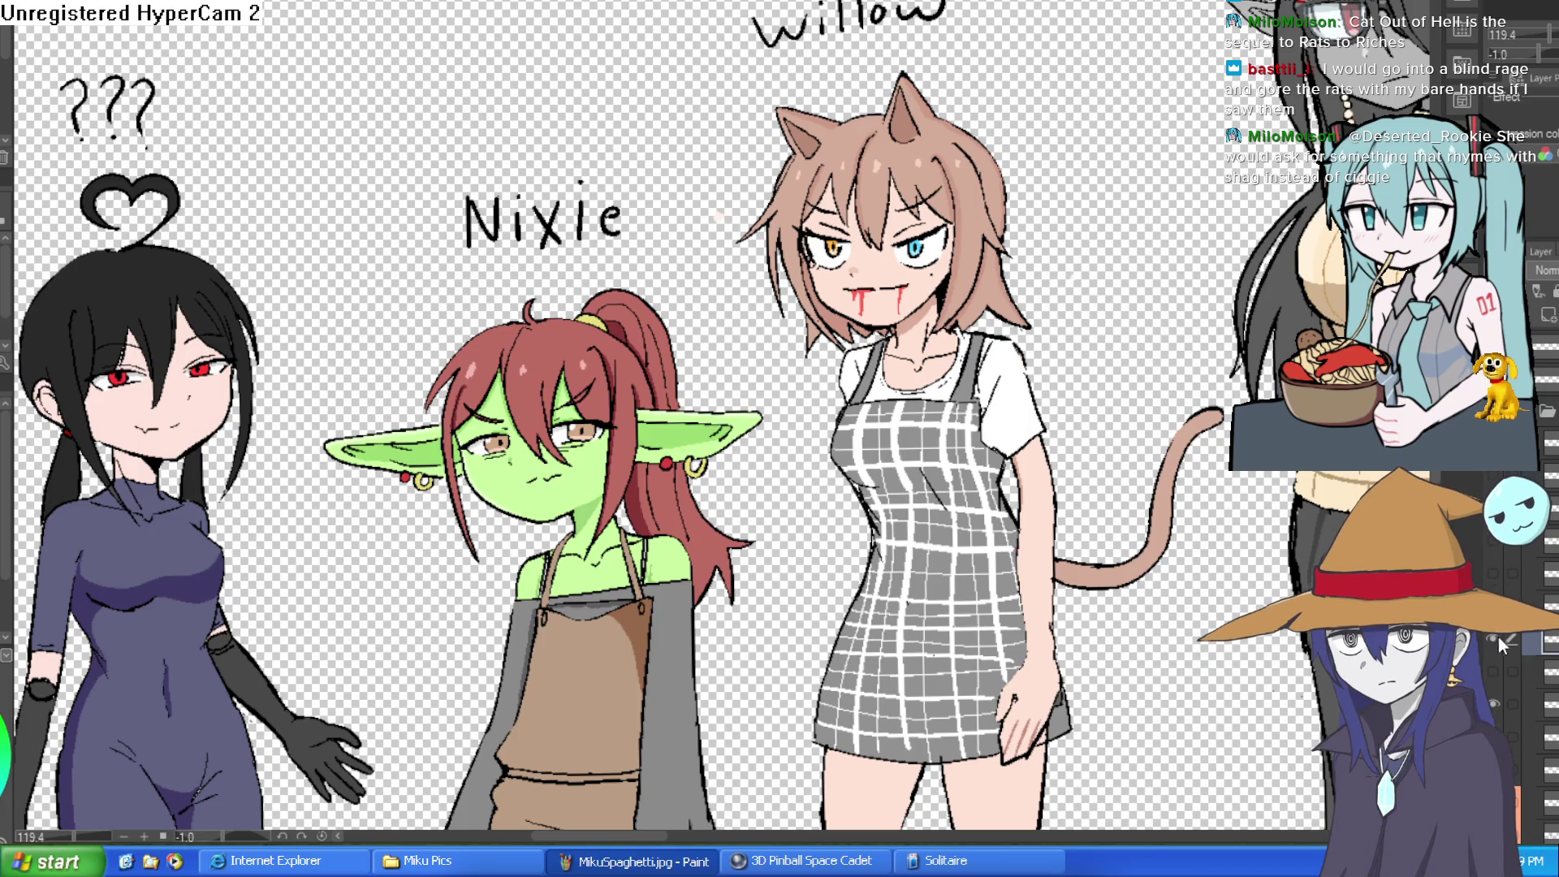
left_click(1495, 573)
left_click(1493, 573)
left_click(1494, 540)
left_click(1494, 540)
left_click(1494, 573)
left_click(1495, 573)
left_click(1493, 477)
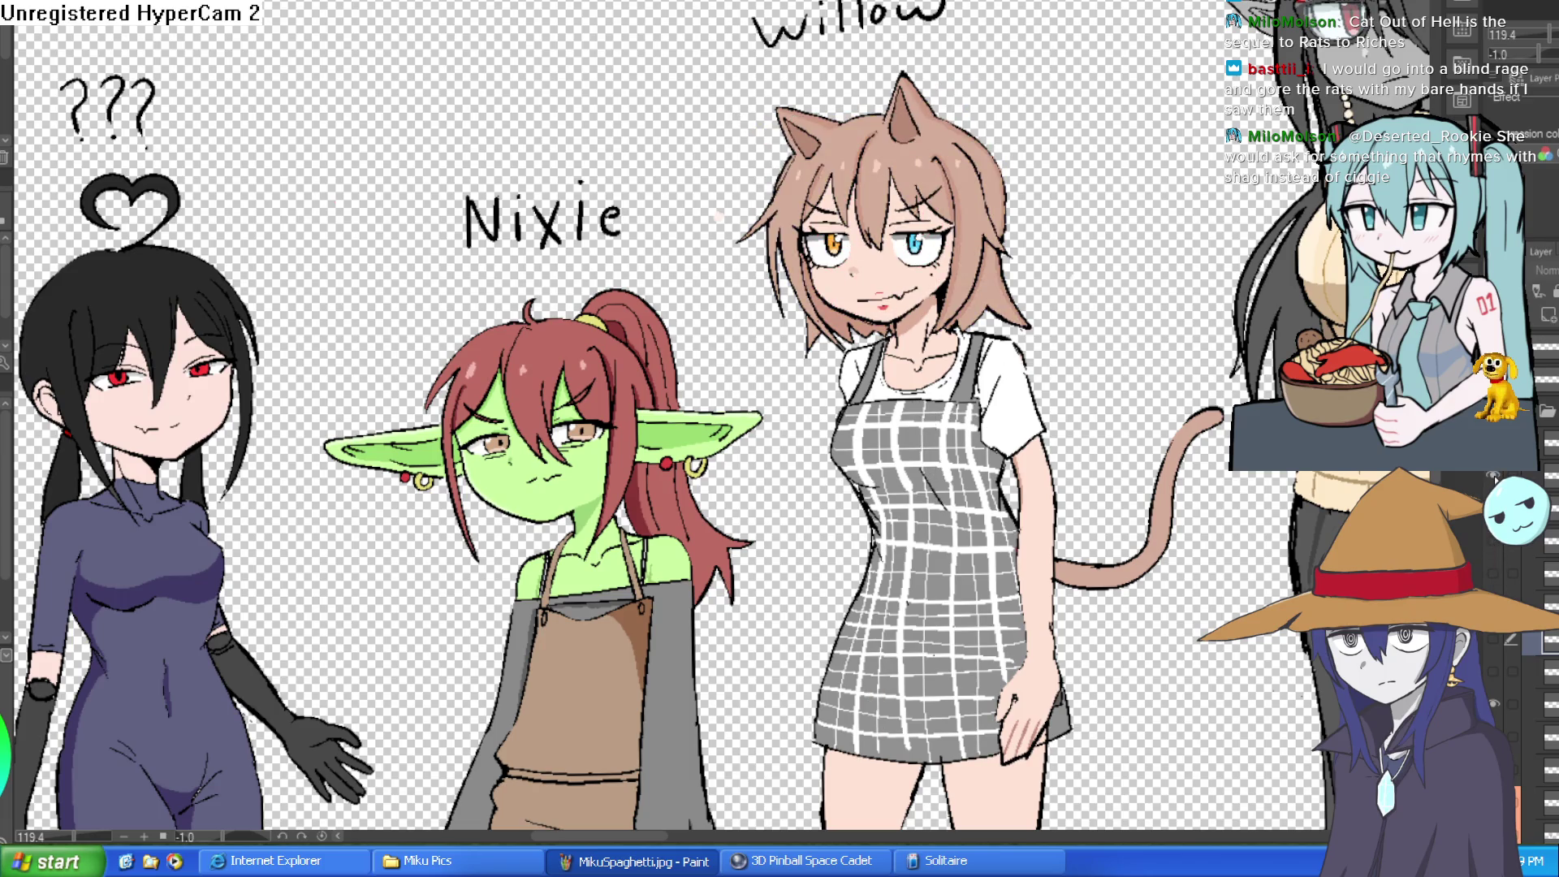
left_click(1493, 478)
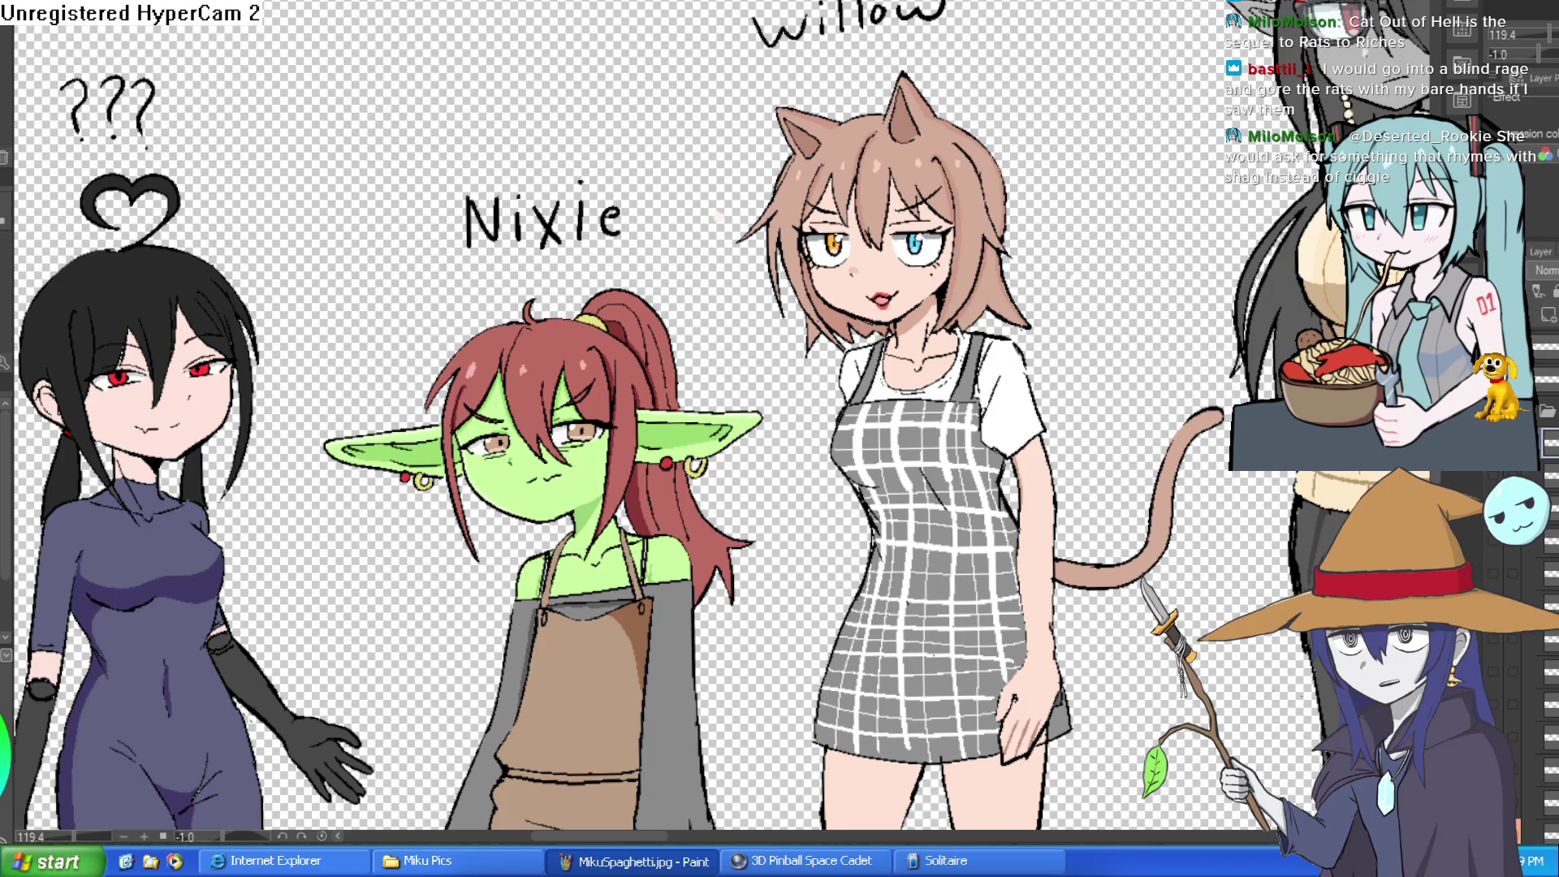
scroll(903, 265, "up", 5)
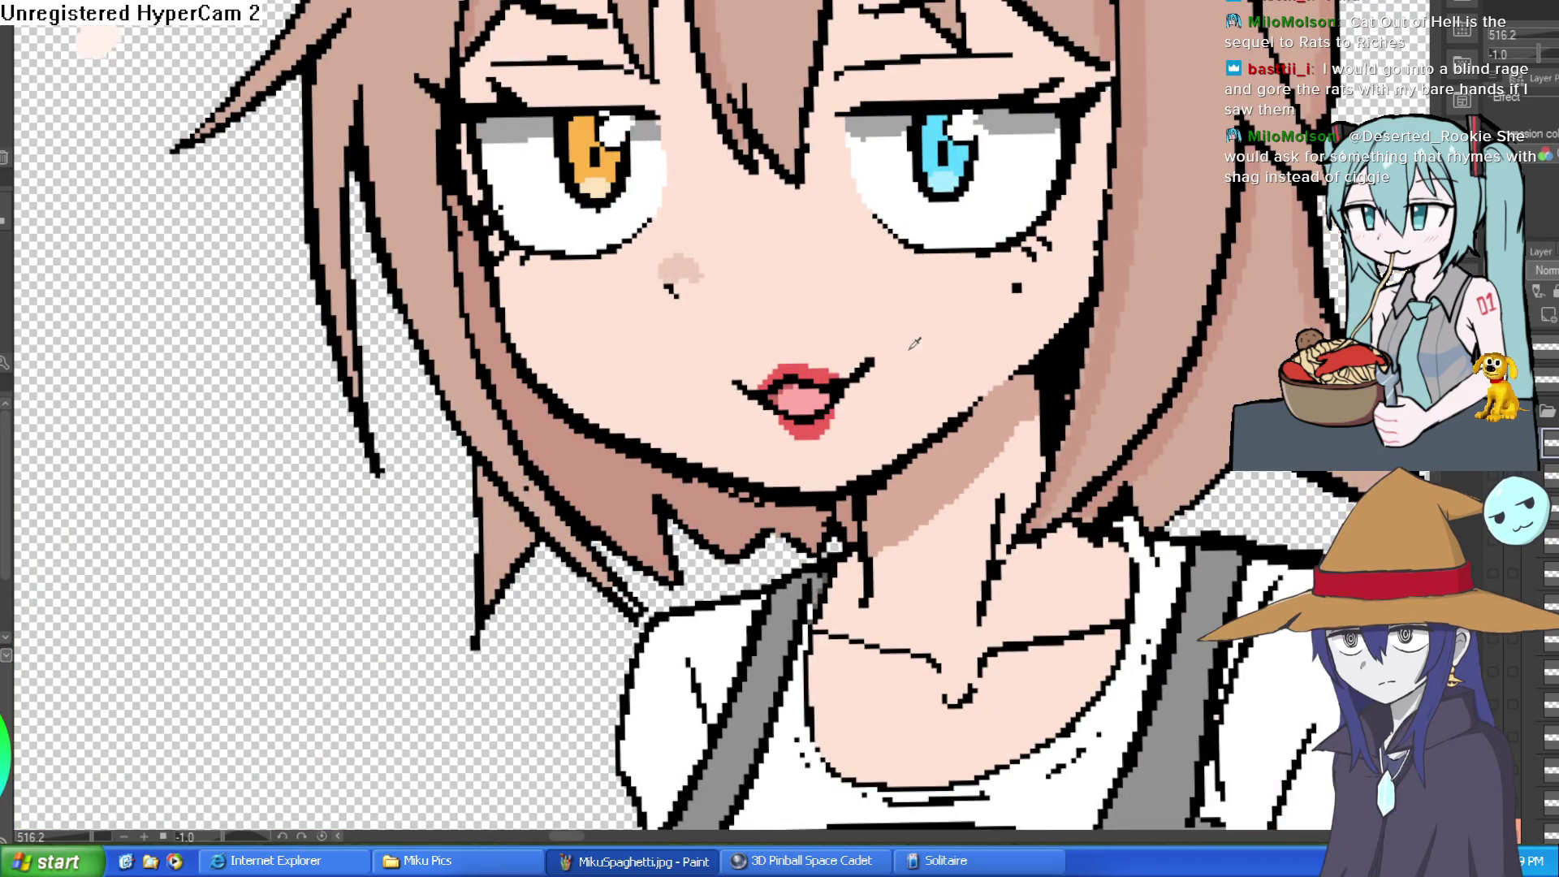
- Paint over Willow's red lips with skin colour and center her mouth area
mouse_move(880, 365)
left_mouse_down()
mouse_move(804, 406)
mouse_move(728, 380)
left_mouse_up()
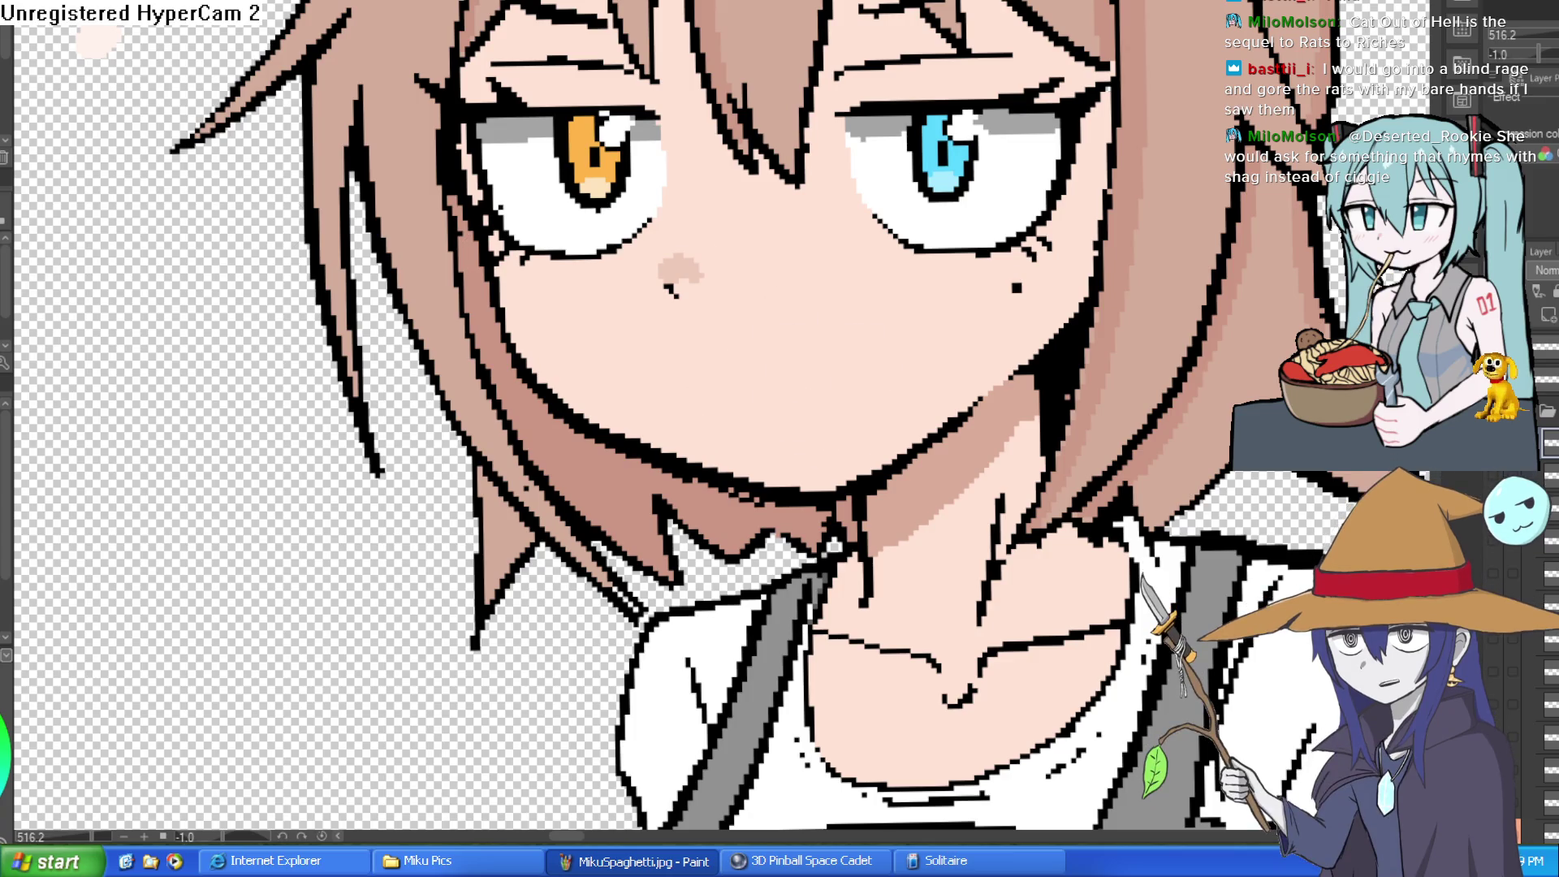
left_click_drag(849, 381, 833, 247)
mouse_move(745, 220)
left_mouse_down()
mouse_move(694, 213)
mouse_move(915, 168)
mouse_move(885, 269)
mouse_move(727, 223)
left_mouse_up()
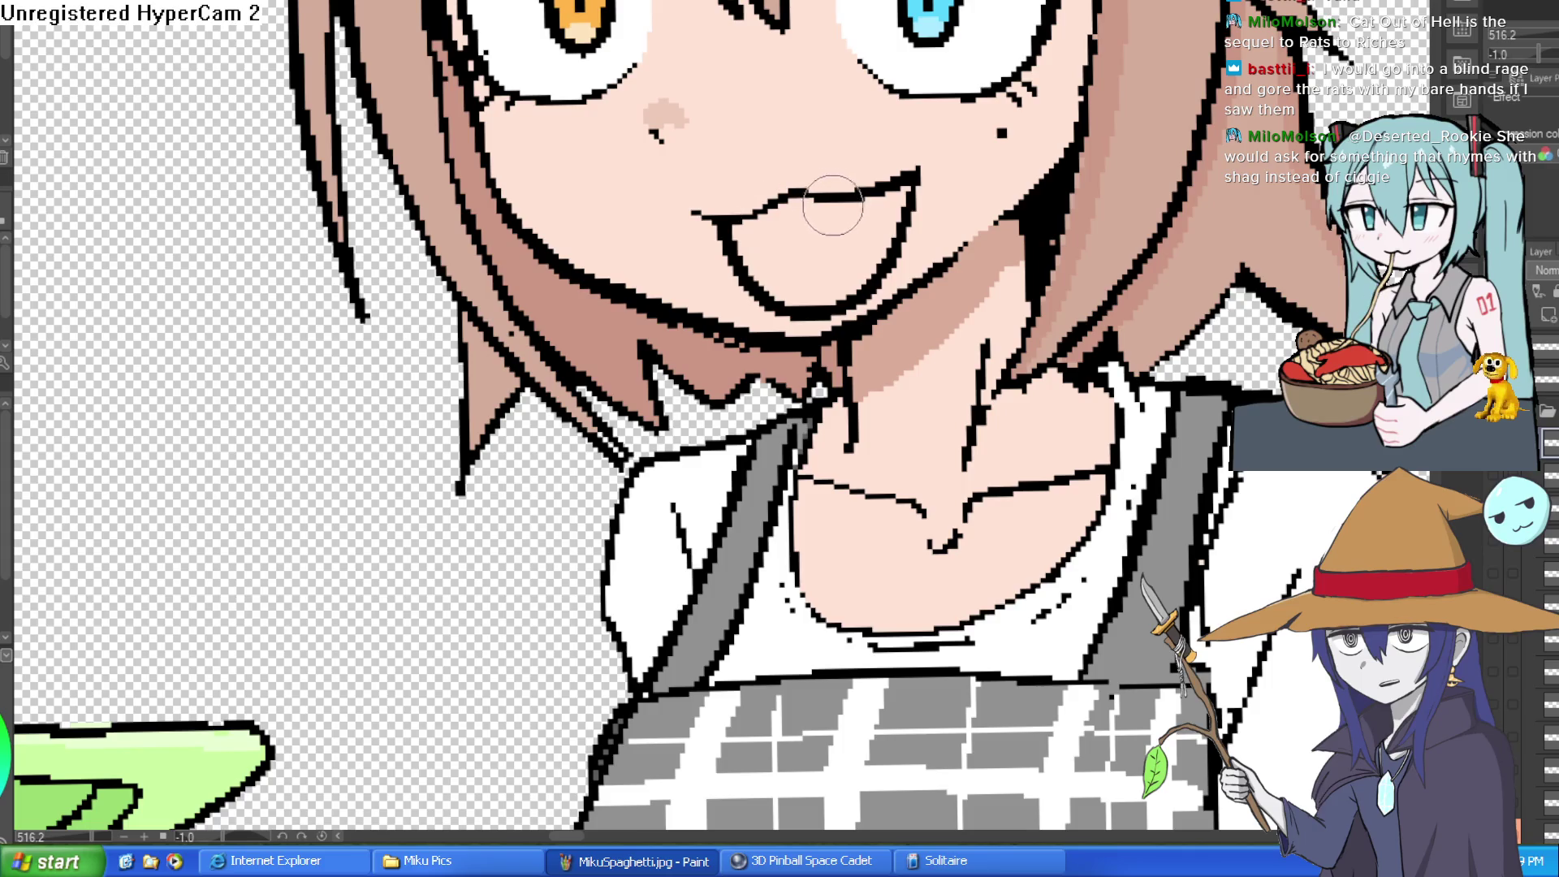
- Draw an open mouth with a tooth and a small fang under the upper lip
left_click_drag(812, 199, 861, 195)
left_click_drag(767, 217, 755, 237)
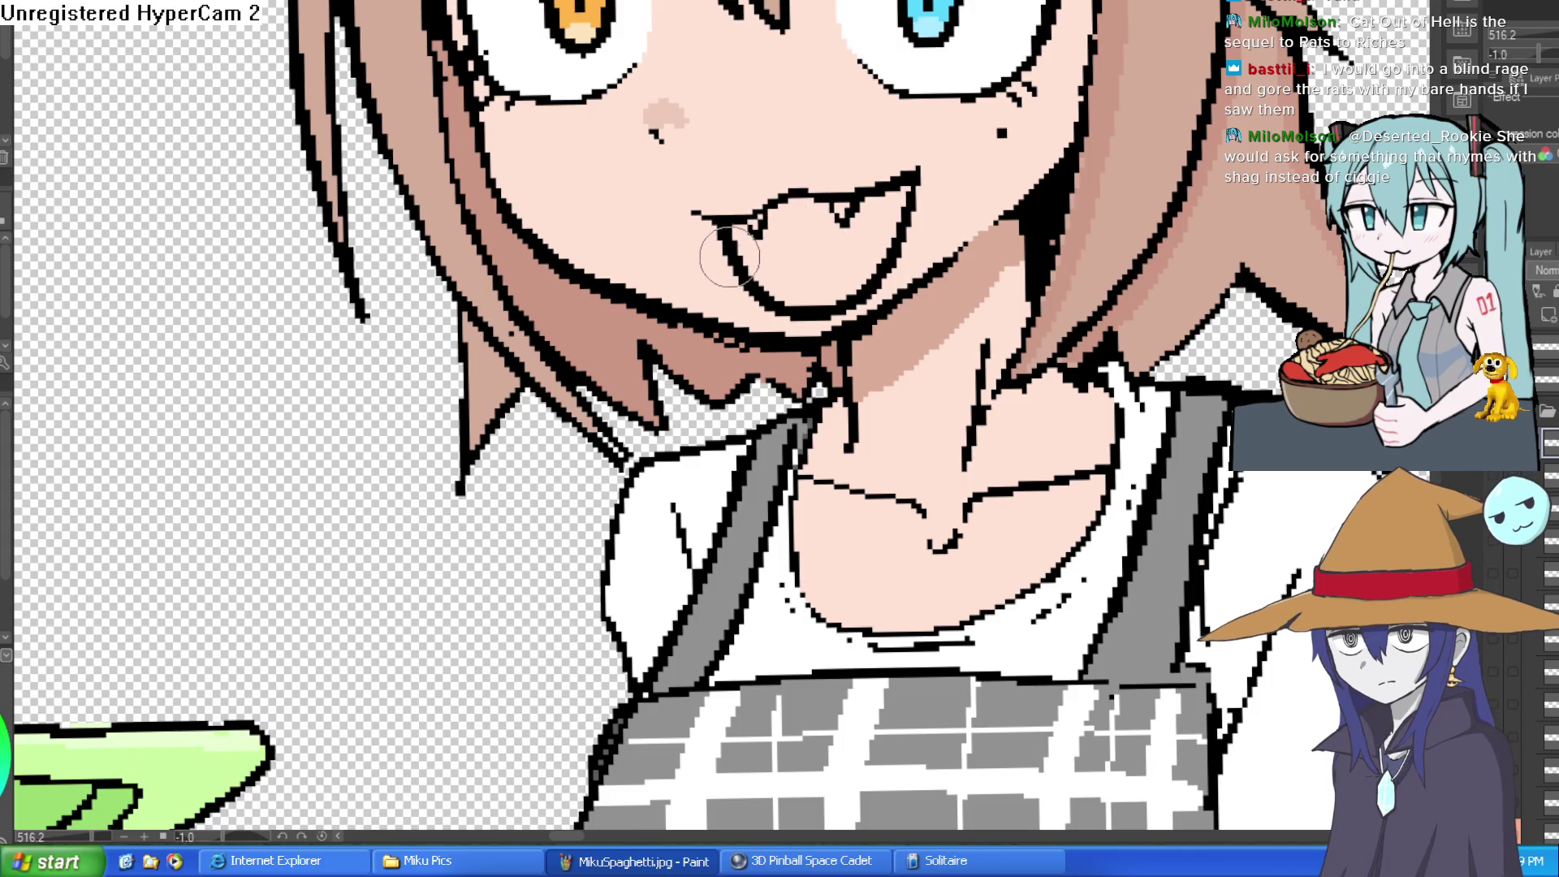
scroll(877, 203, "down", 5)
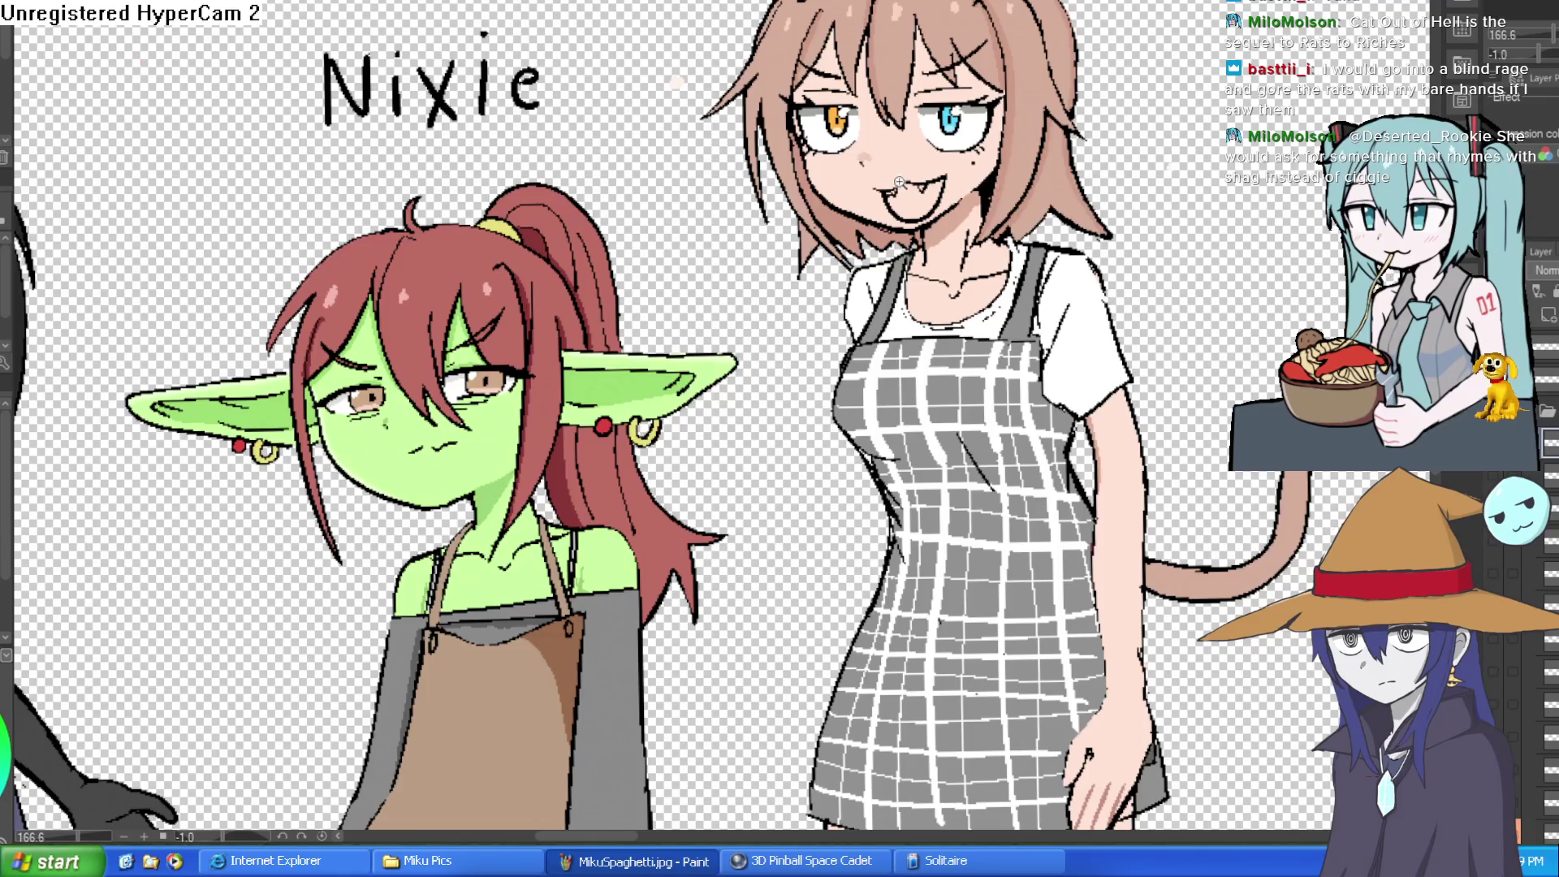
scroll(982, 186, "up", 8)
scroll(1121, 190, "down", 5)
scroll(1067, 207, "up", 2)
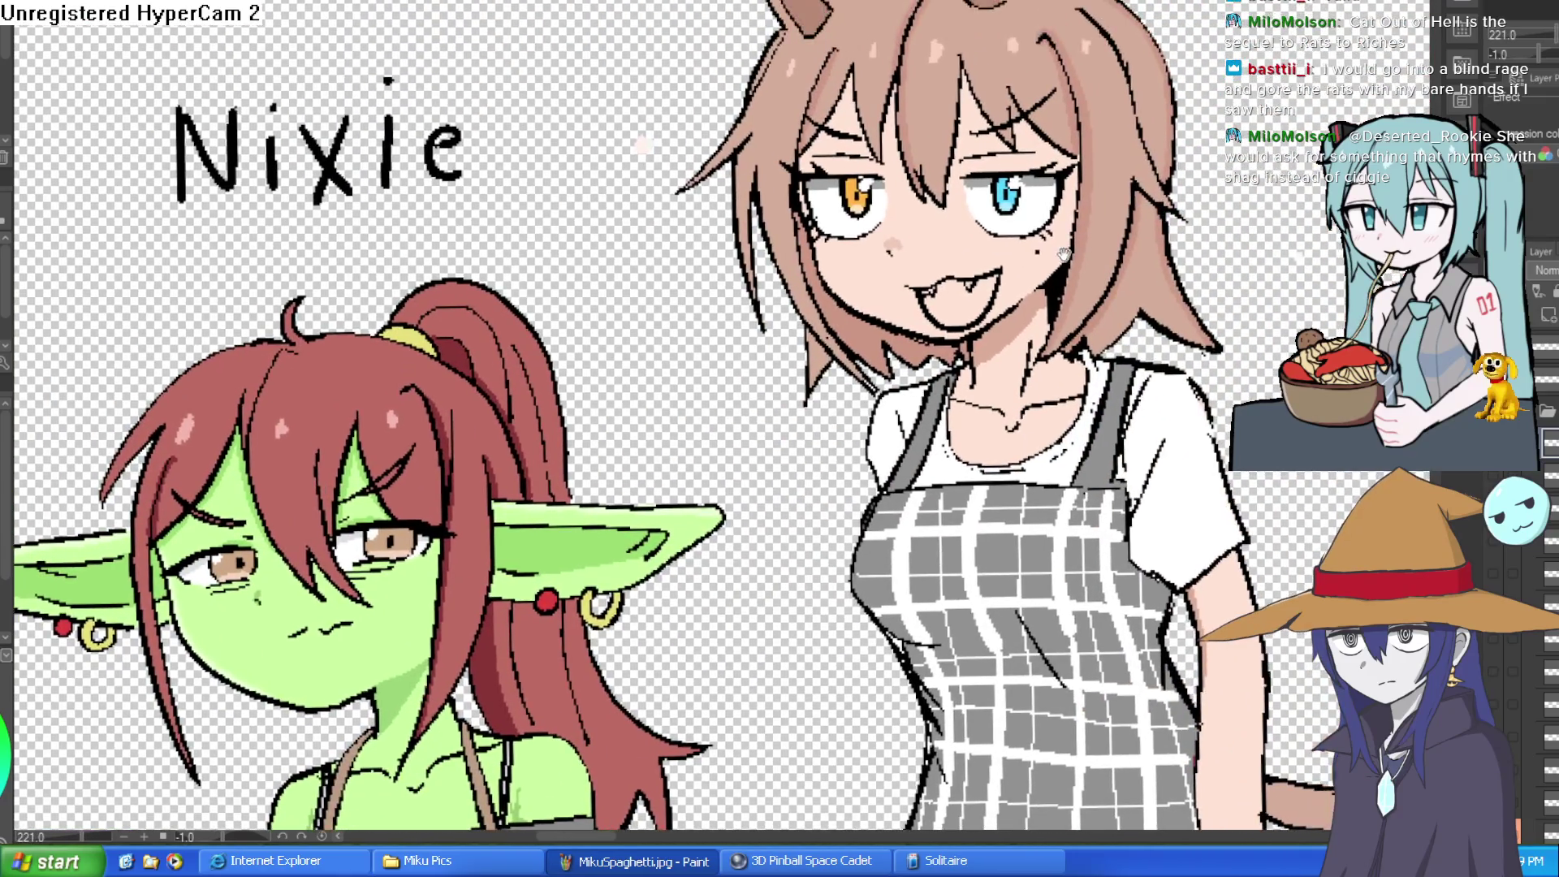
scroll(1015, 272, "up", 5)
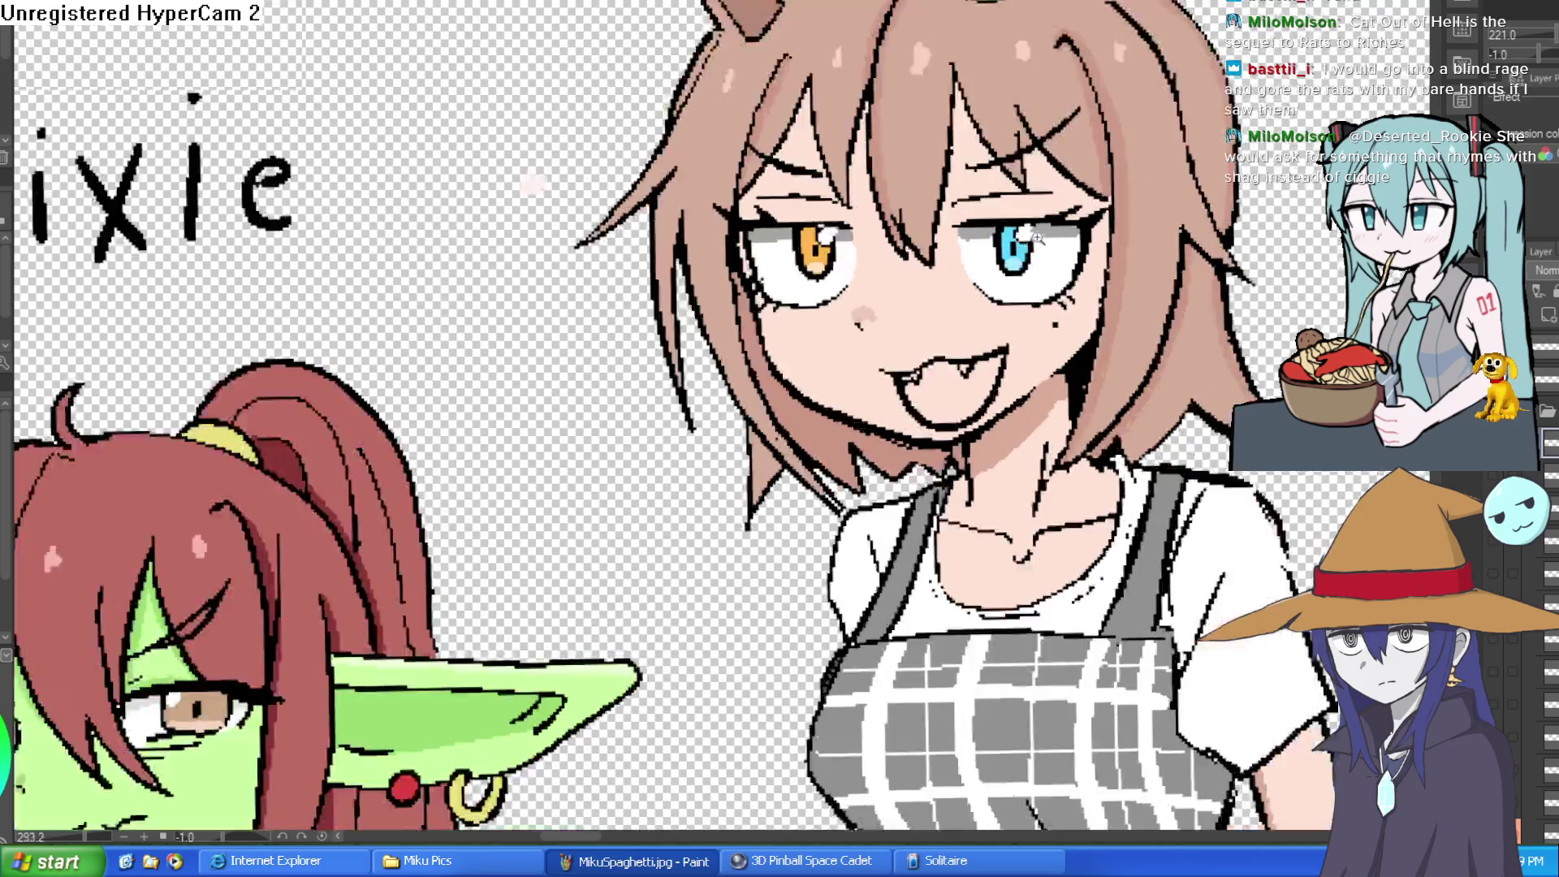
scroll(1124, 223, "down", 3)
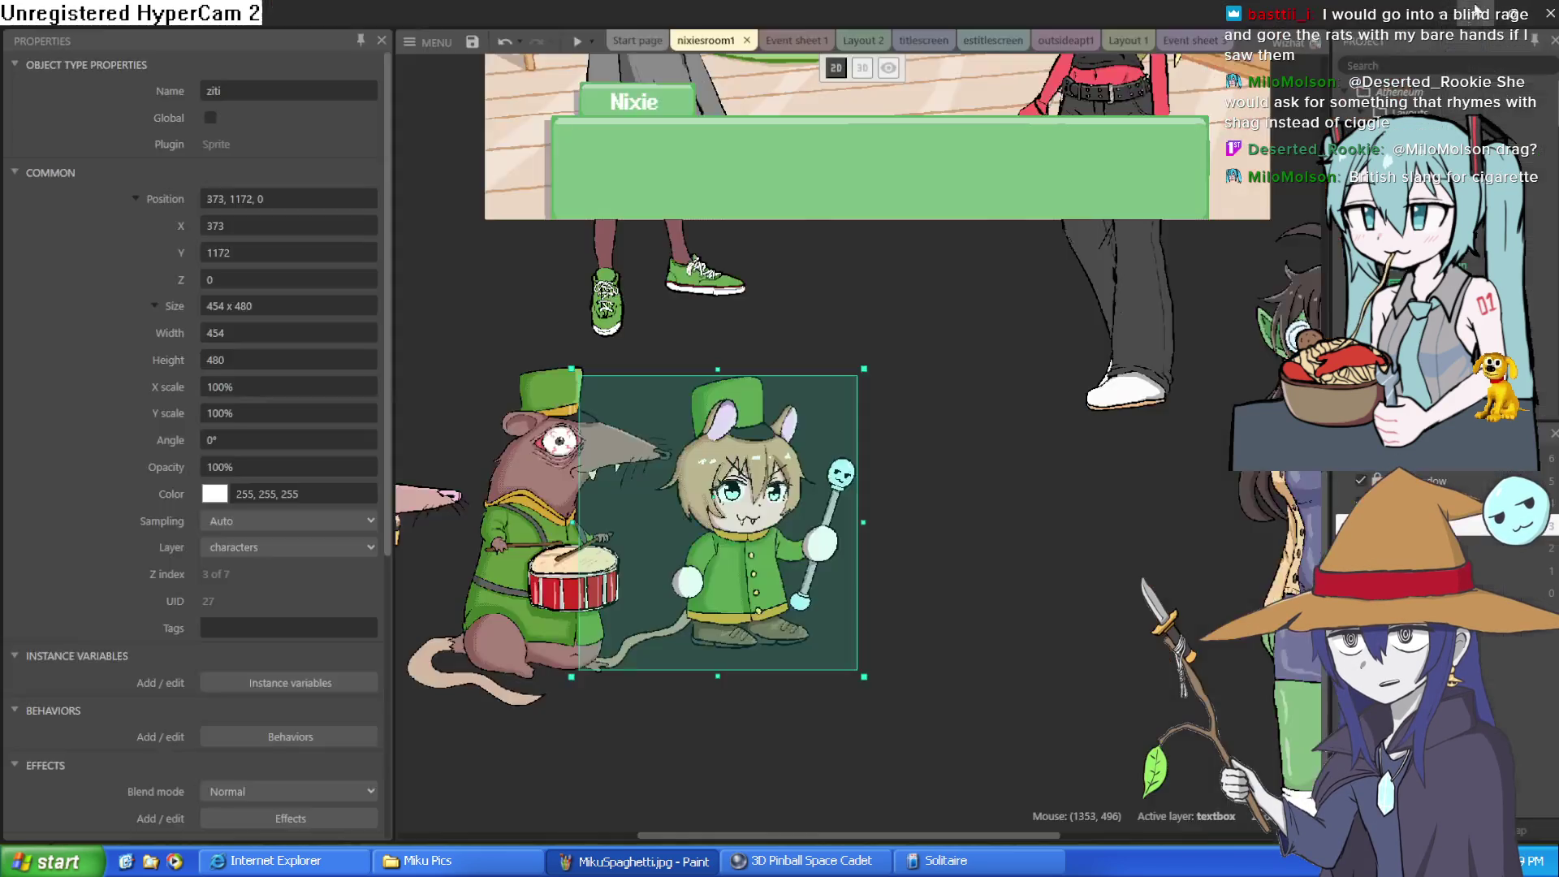
- Nudge the ziti mouse-girl sprite to stand beside the drumming rat
scroll(721, 549, "up", 8)
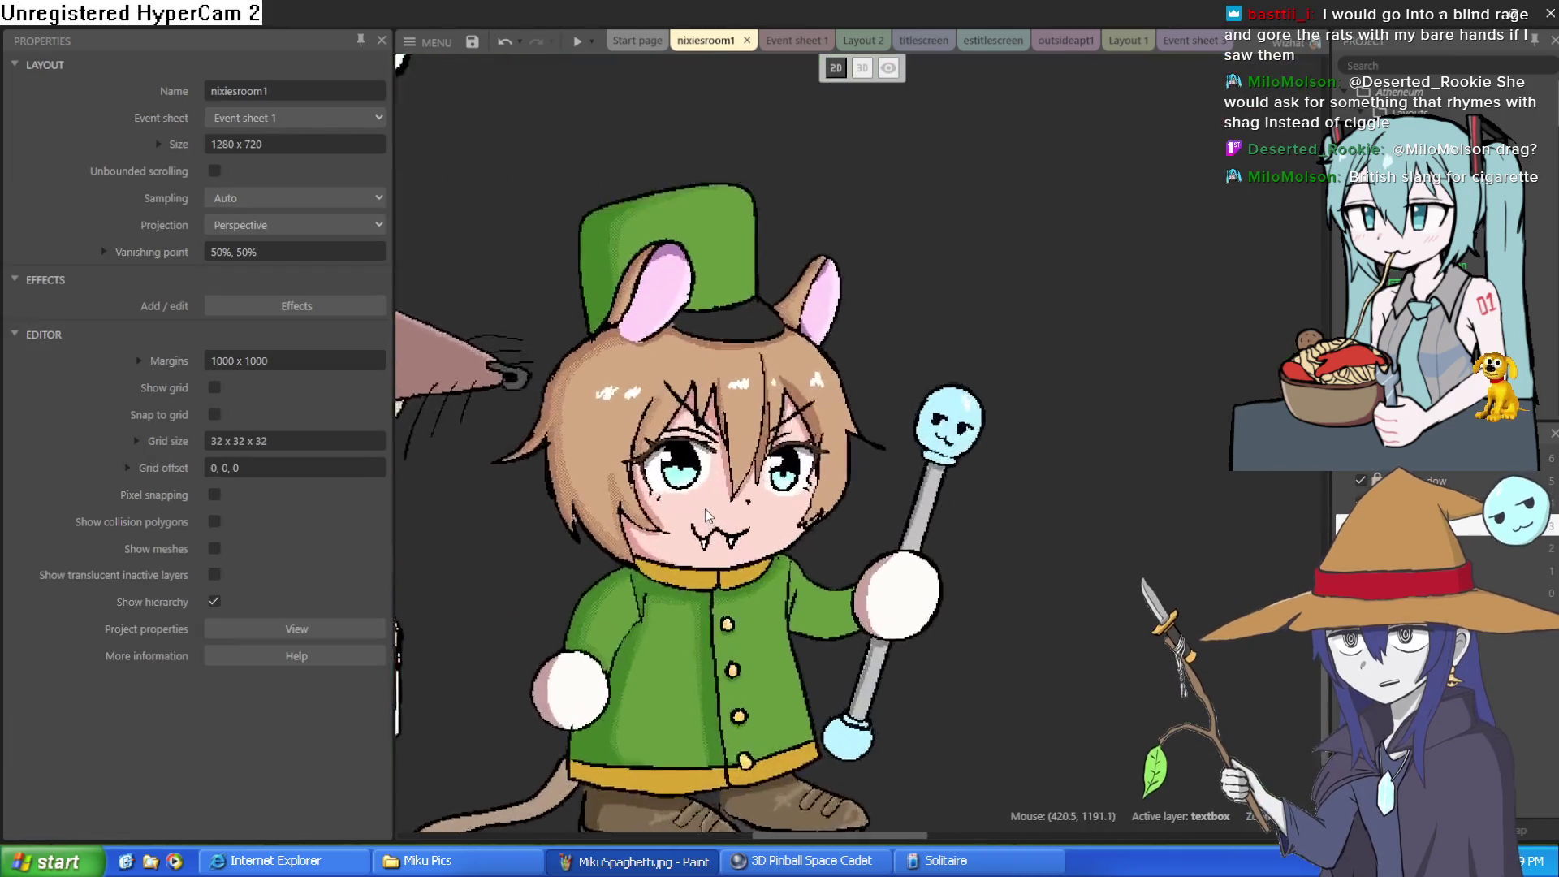
scroll(725, 466, "down", 8)
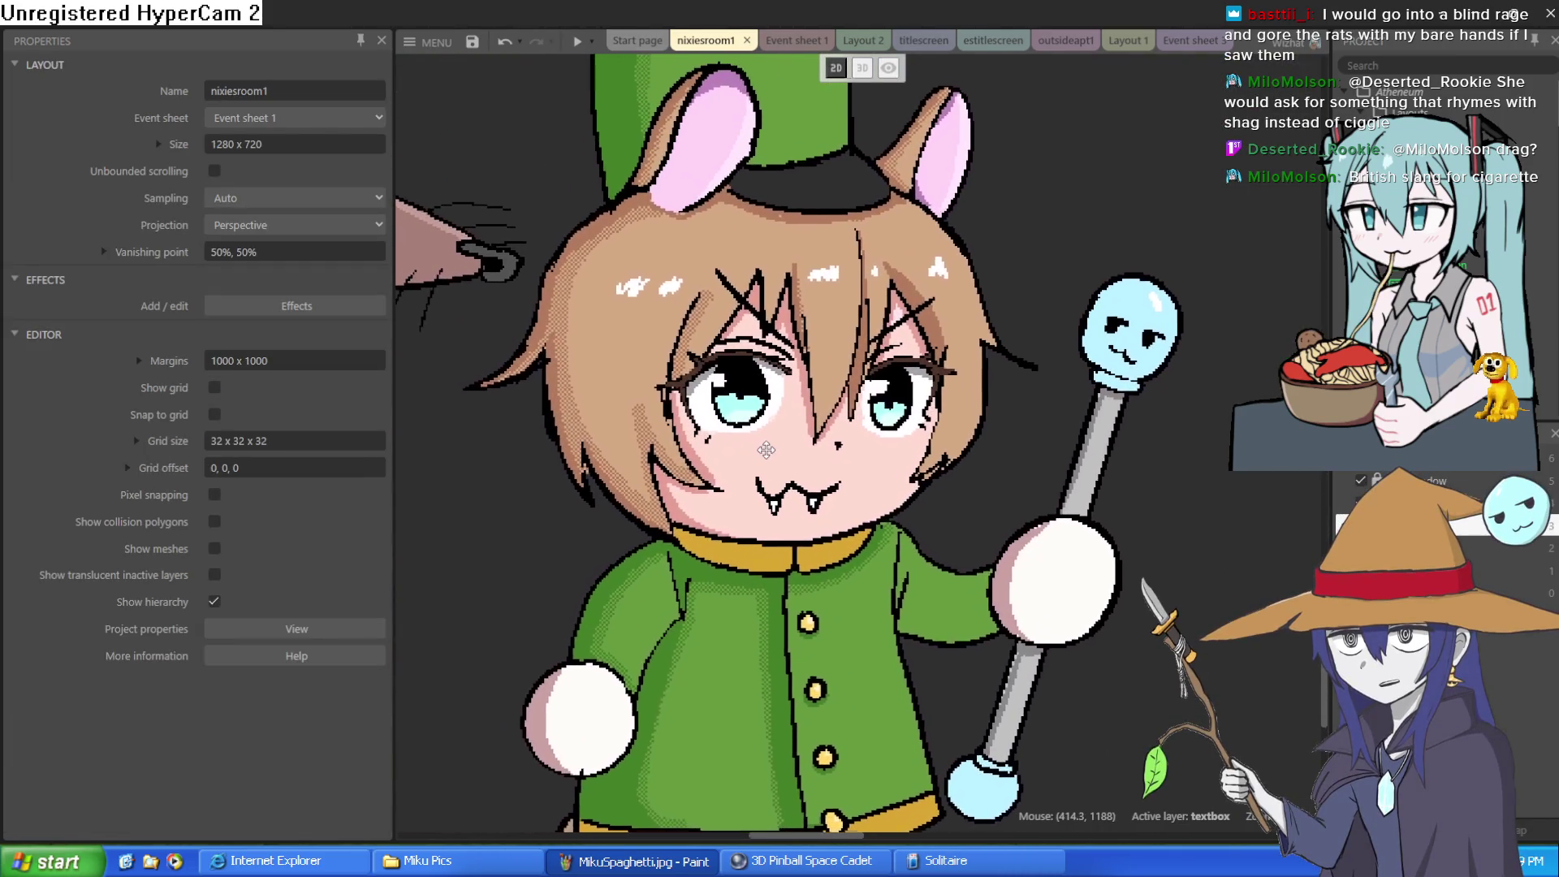
scroll(785, 552, "down", 4)
mouse_move(723, 548)
left_mouse_down()
mouse_move(978, 596)
mouse_move(999, 582)
mouse_move(792, 596)
left_mouse_up()
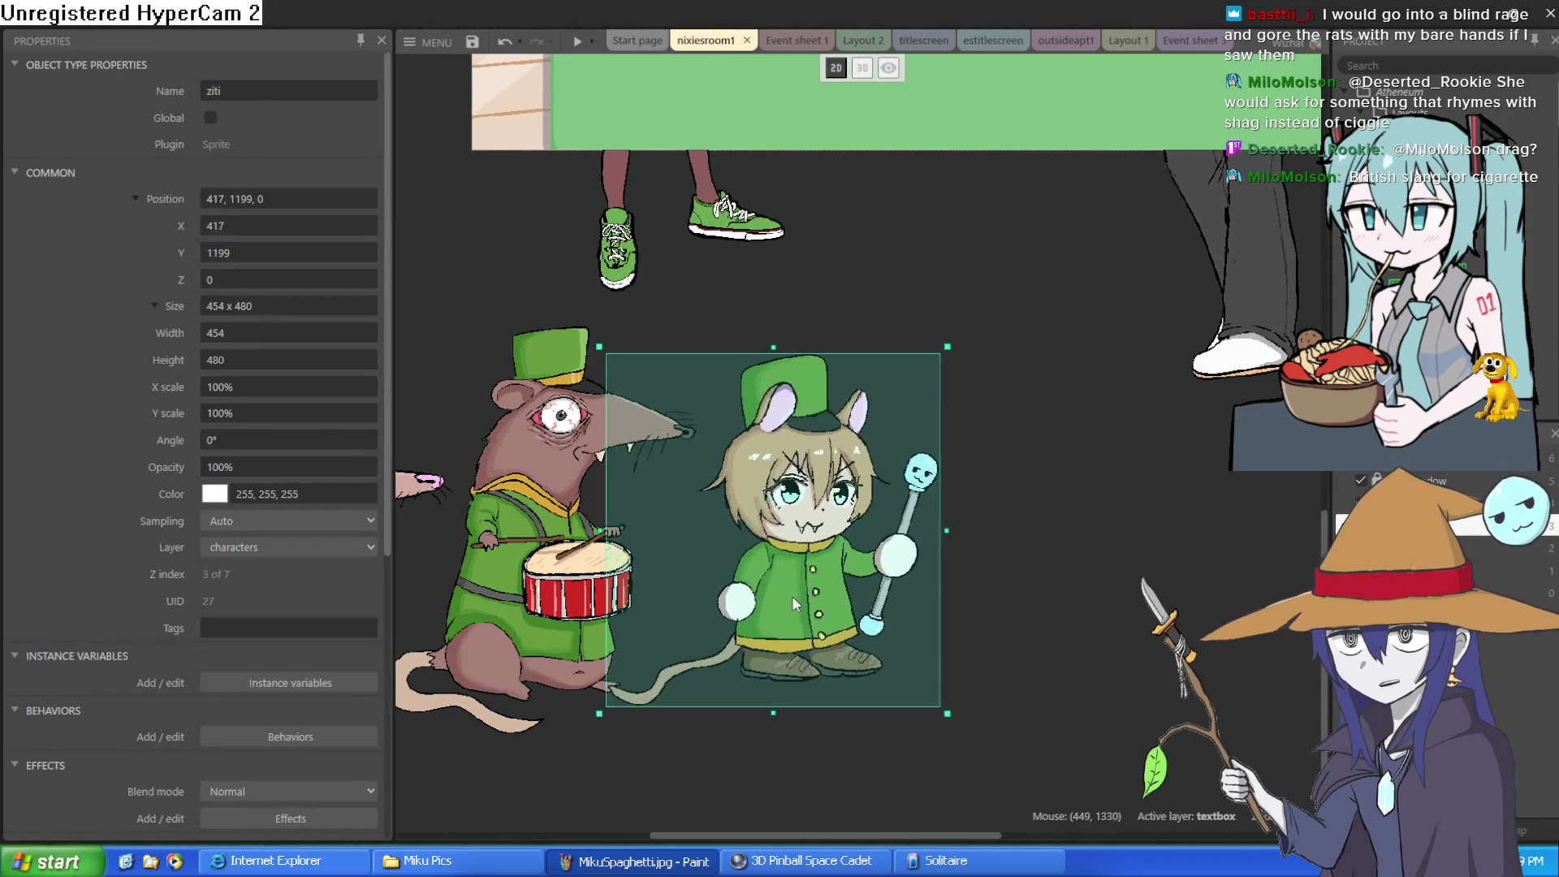
scroll(802, 447, "up", 6)
- Select the nixie sprite and zoom around to inspect its pixel art
left_click(875, 207)
scroll(826, 429, "up", 6)
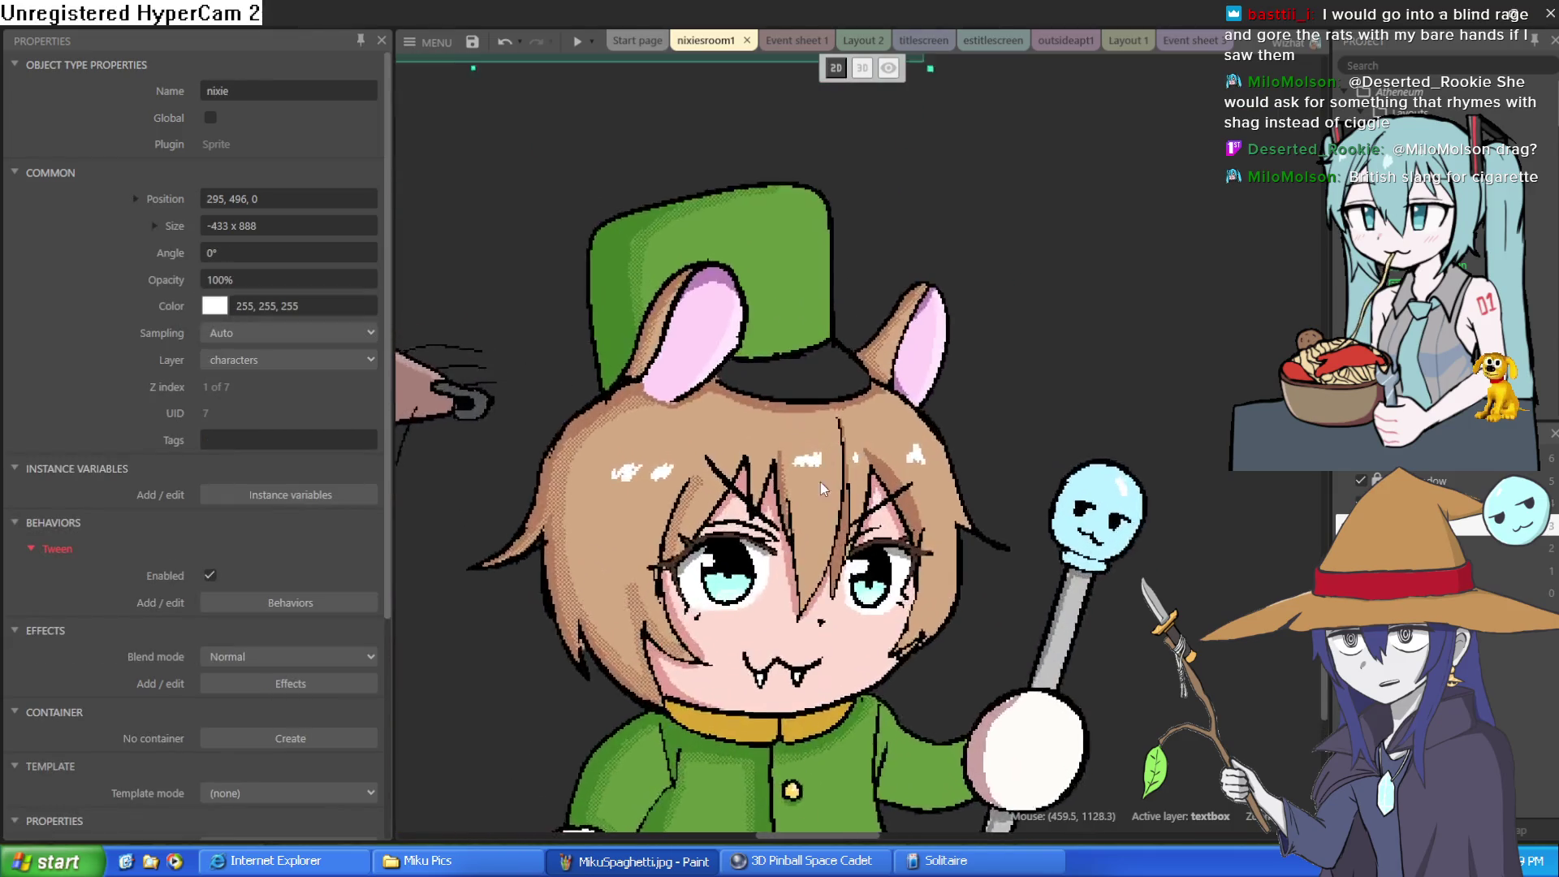
scroll(825, 422, "down", 6)
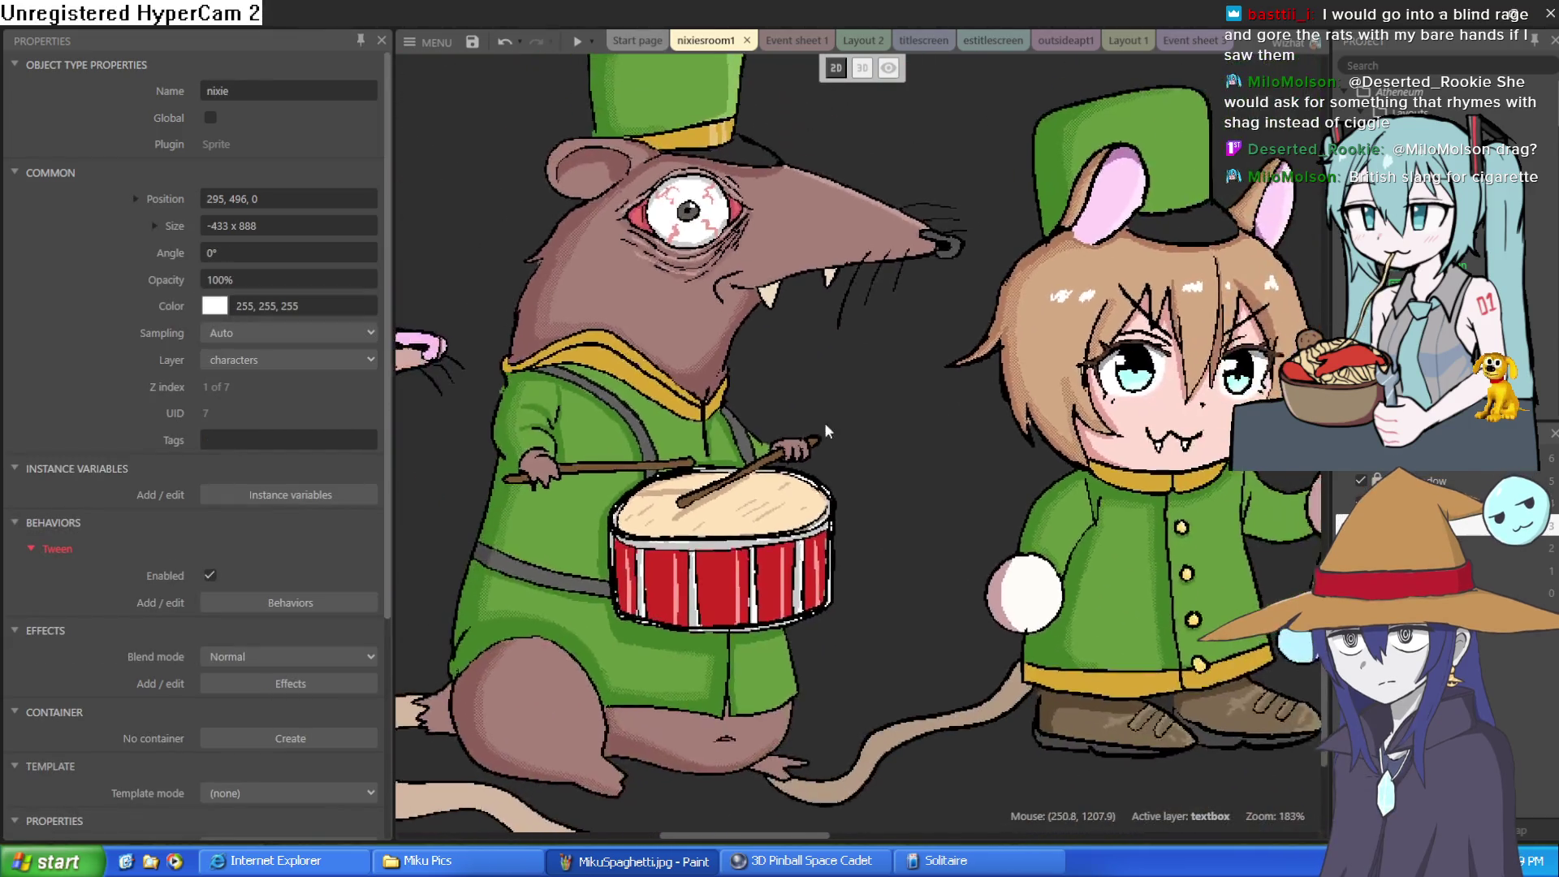
scroll(825, 422, "left", 4)
scroll(779, 418, "right", 4)
scroll(757, 415, "up", 4)
scroll(757, 414, "up", 5)
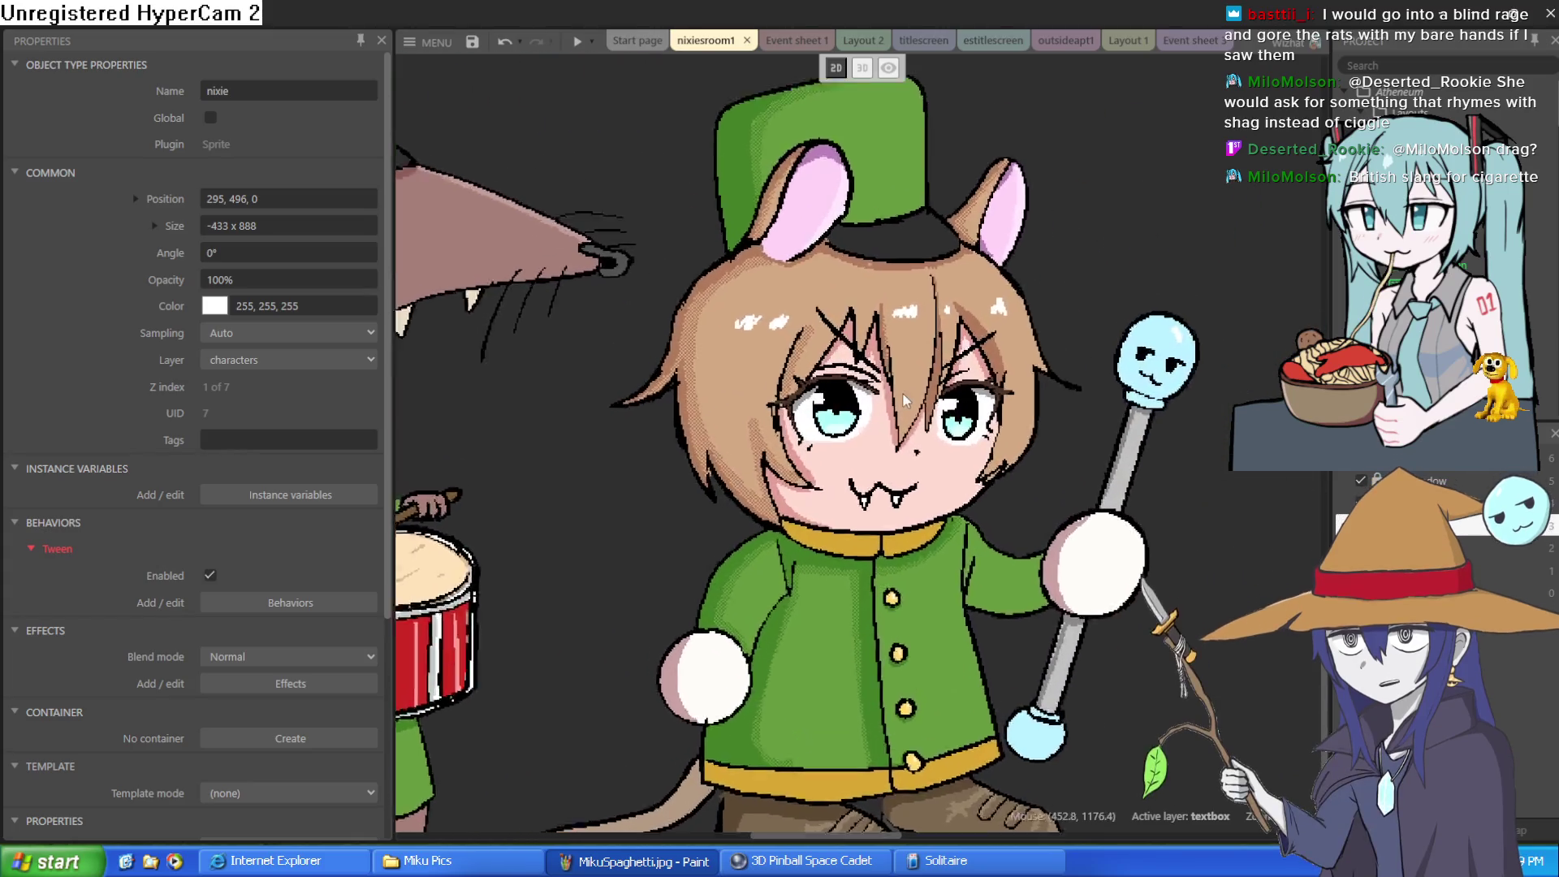
scroll(766, 541, "down", 2)
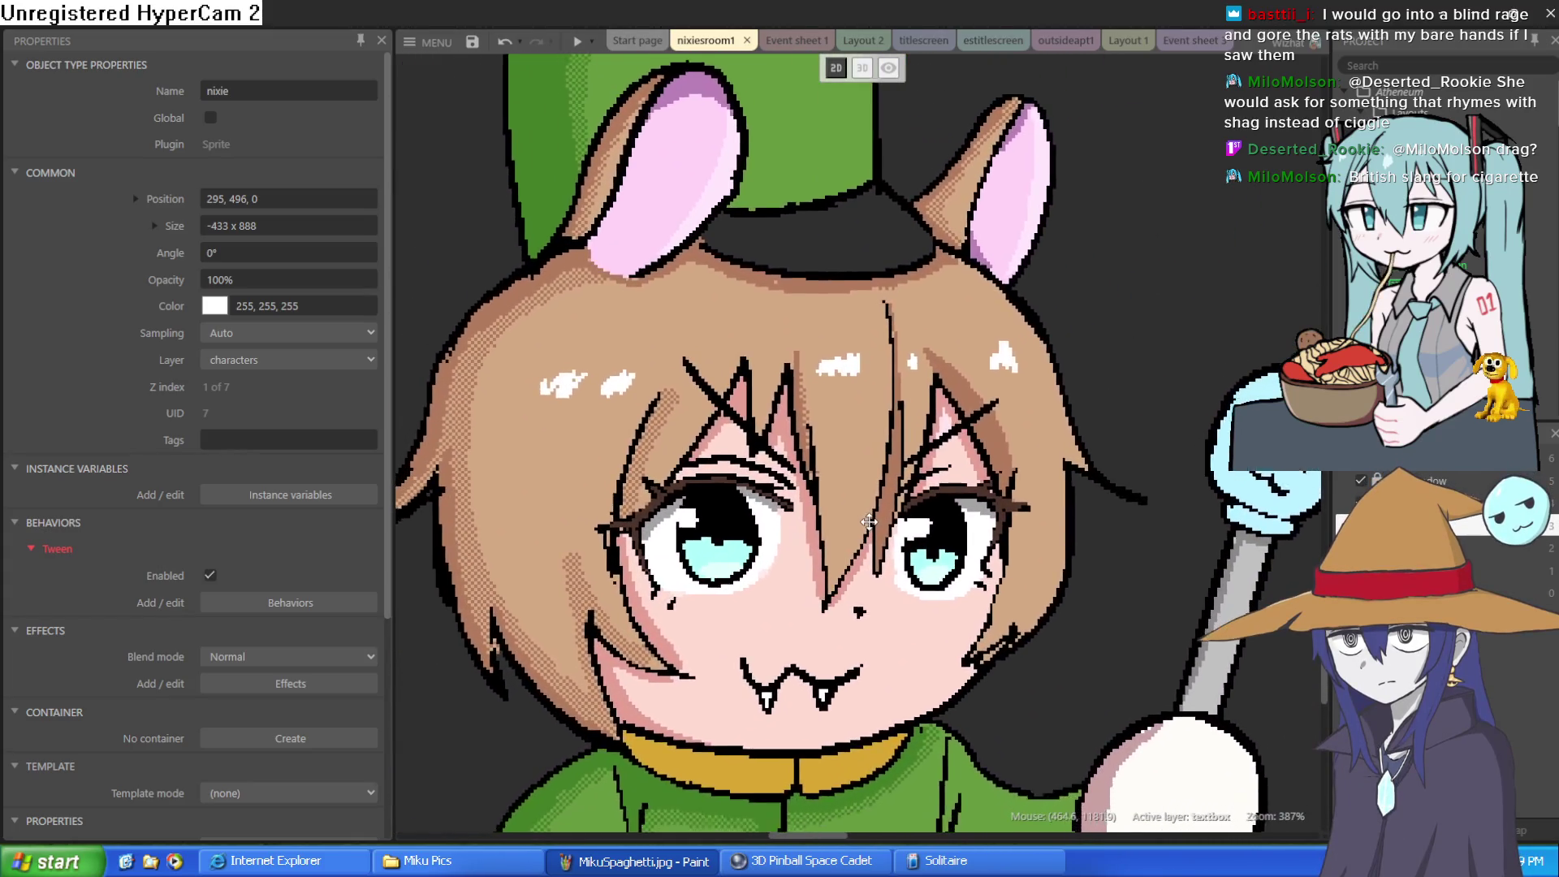
scroll(822, 493, "up", 5)
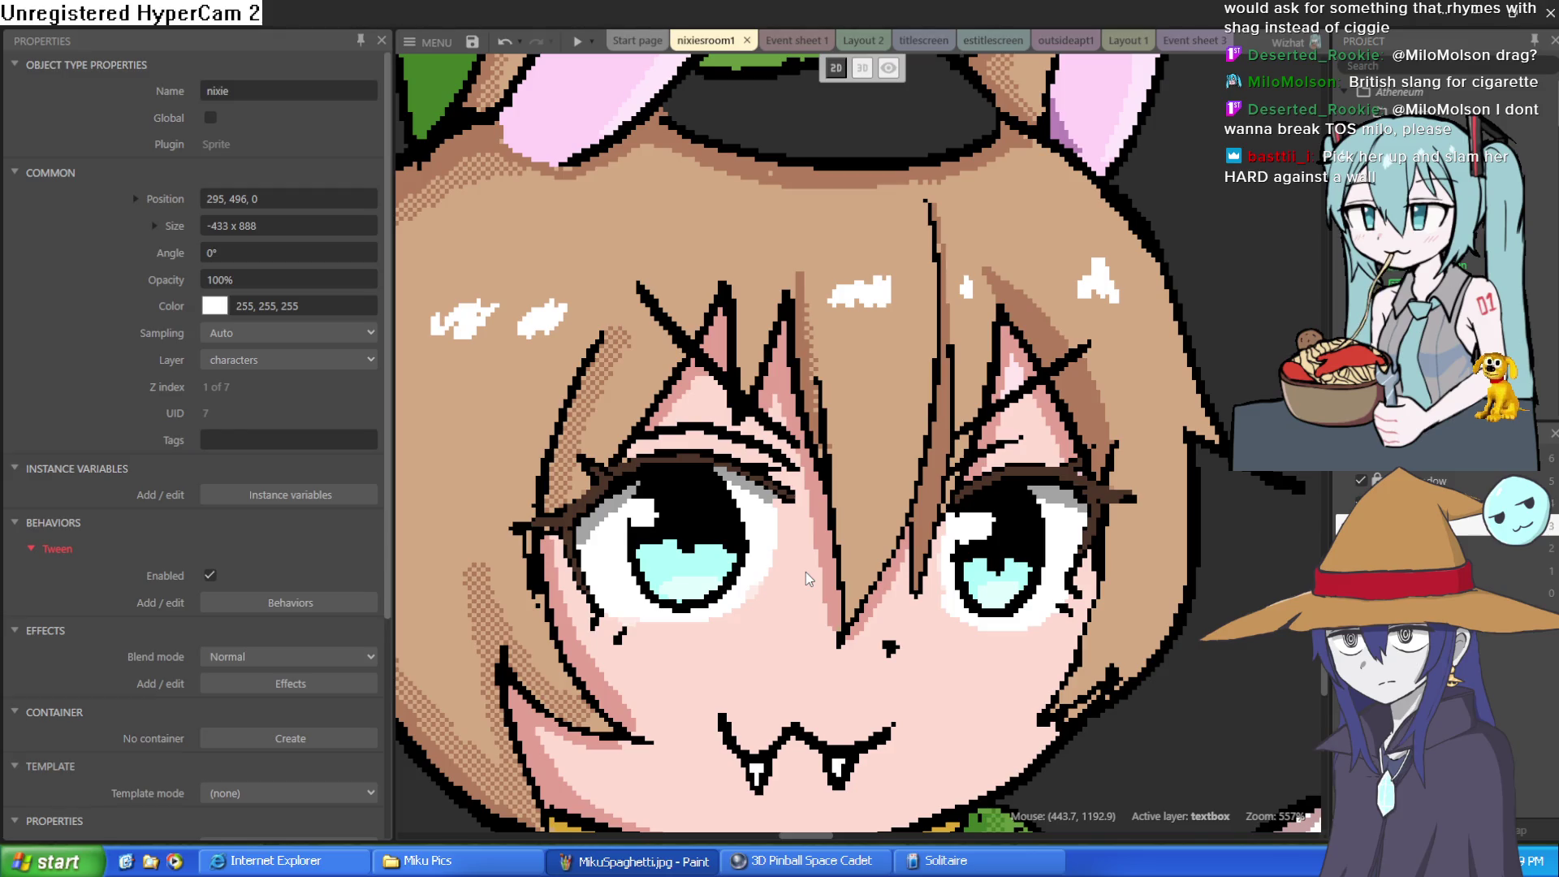
- Inspect the green collar close up, then select and deselect the mouse girl to show layout properties
mouse_move(836, 486)
left_mouse_down()
mouse_move(854, 389)
mouse_move(862, 402)
left_mouse_up()
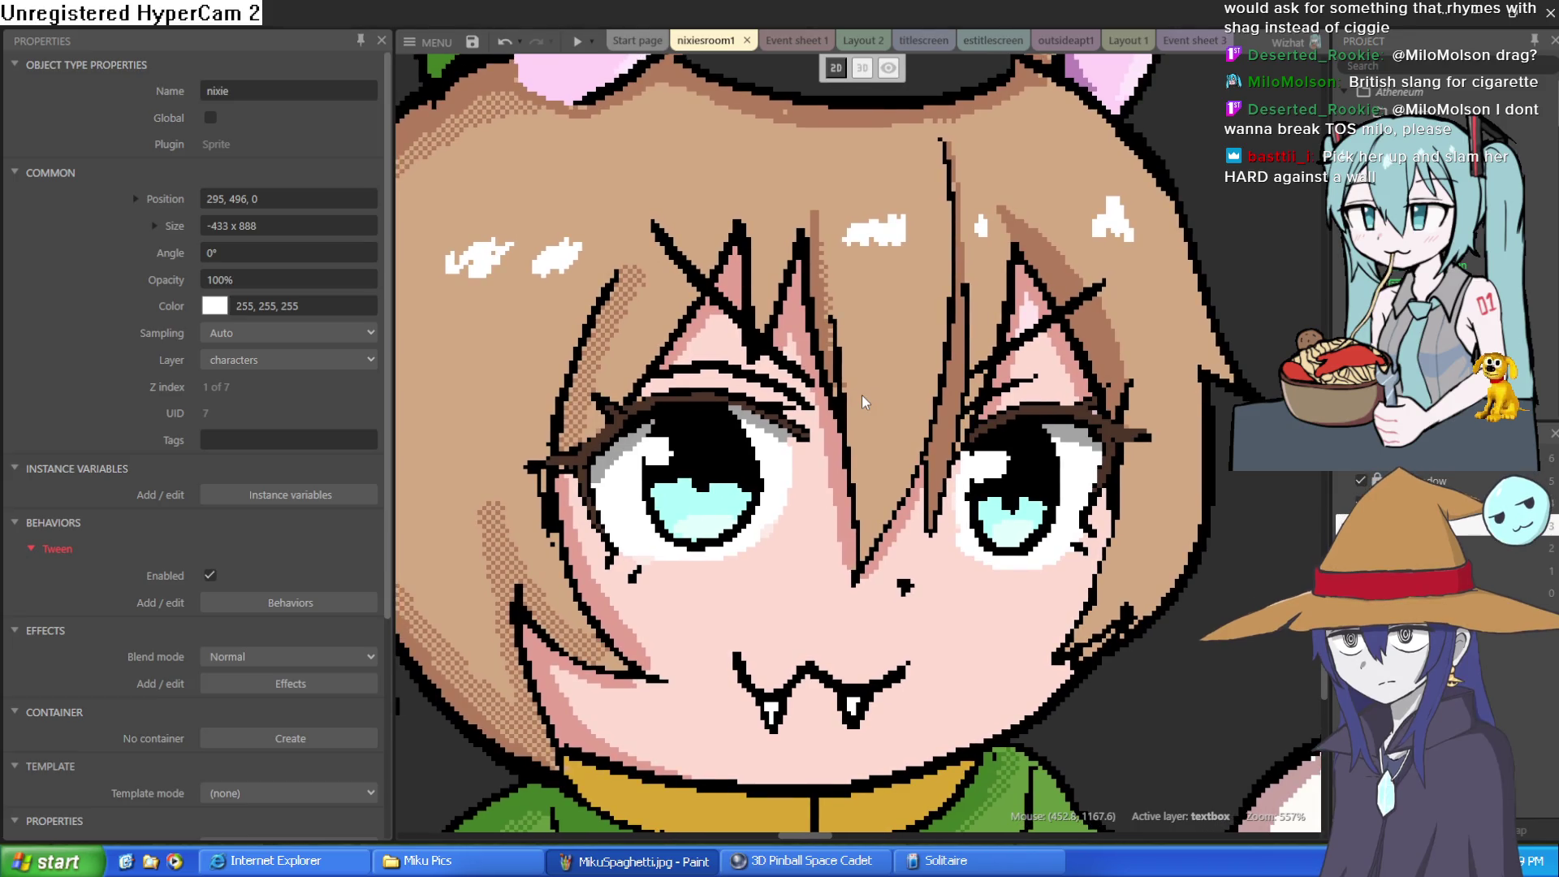
scroll(862, 402, "down", 1)
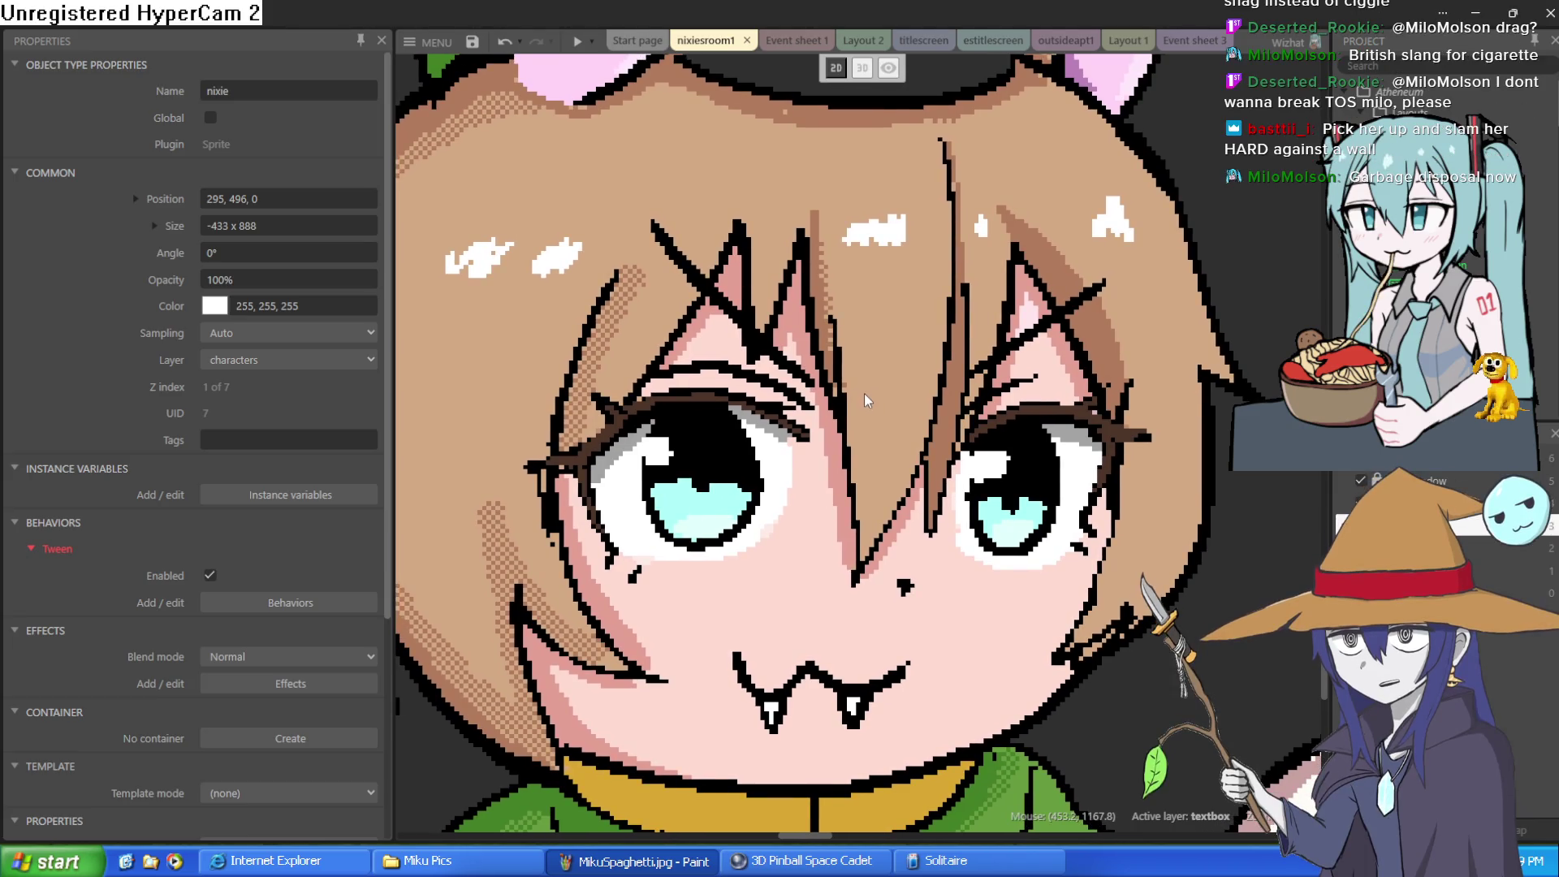
scroll(865, 400, "down", 2)
scroll(868, 400, "down", 4)
scroll(877, 488, "up", 3)
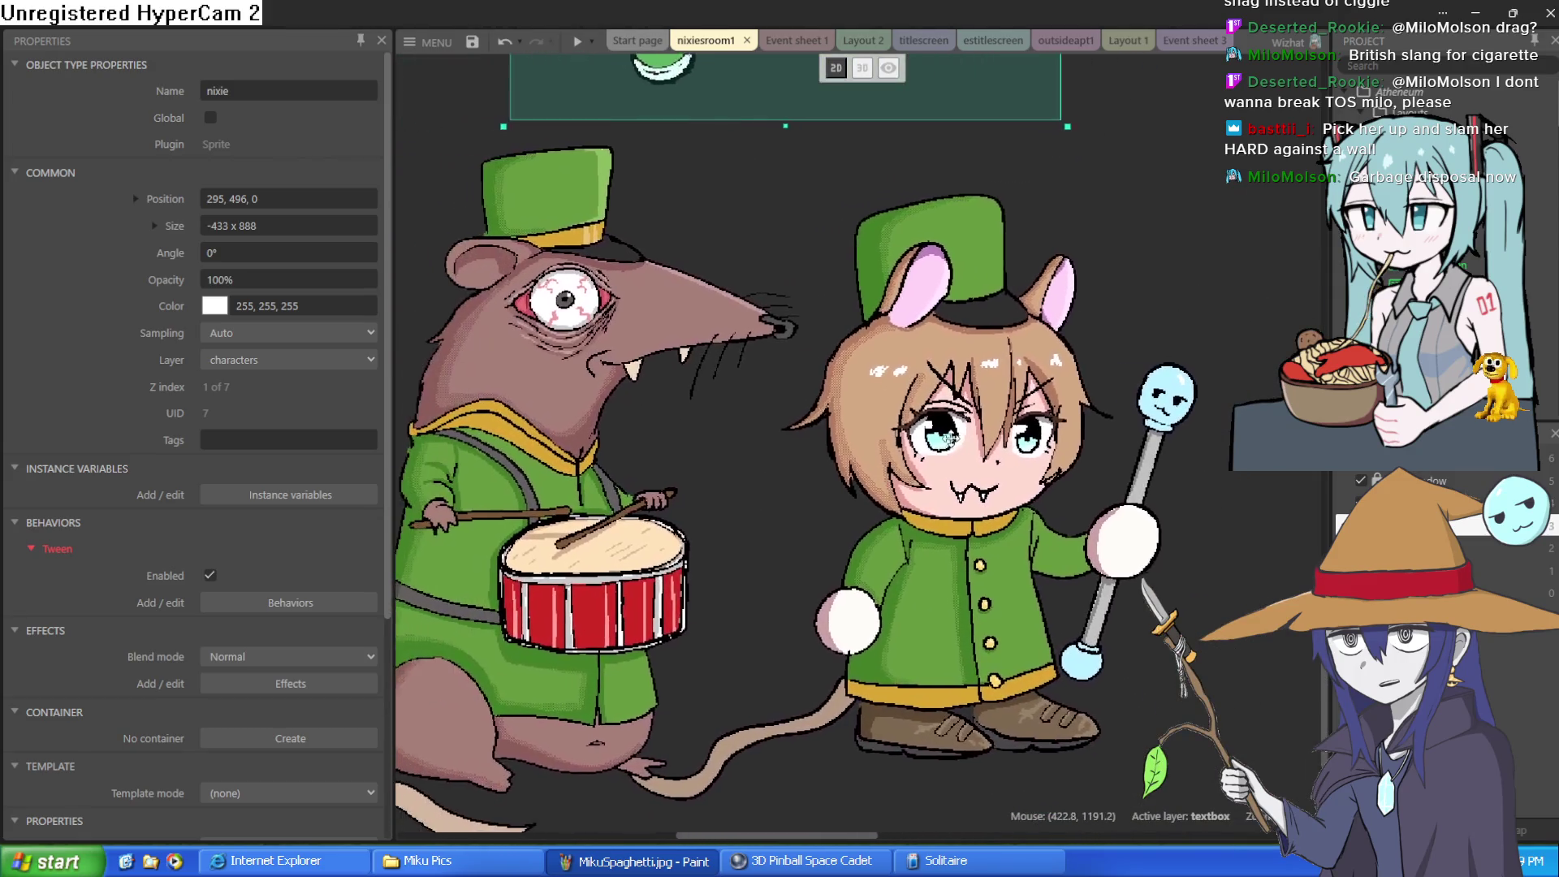
left_click(883, 532)
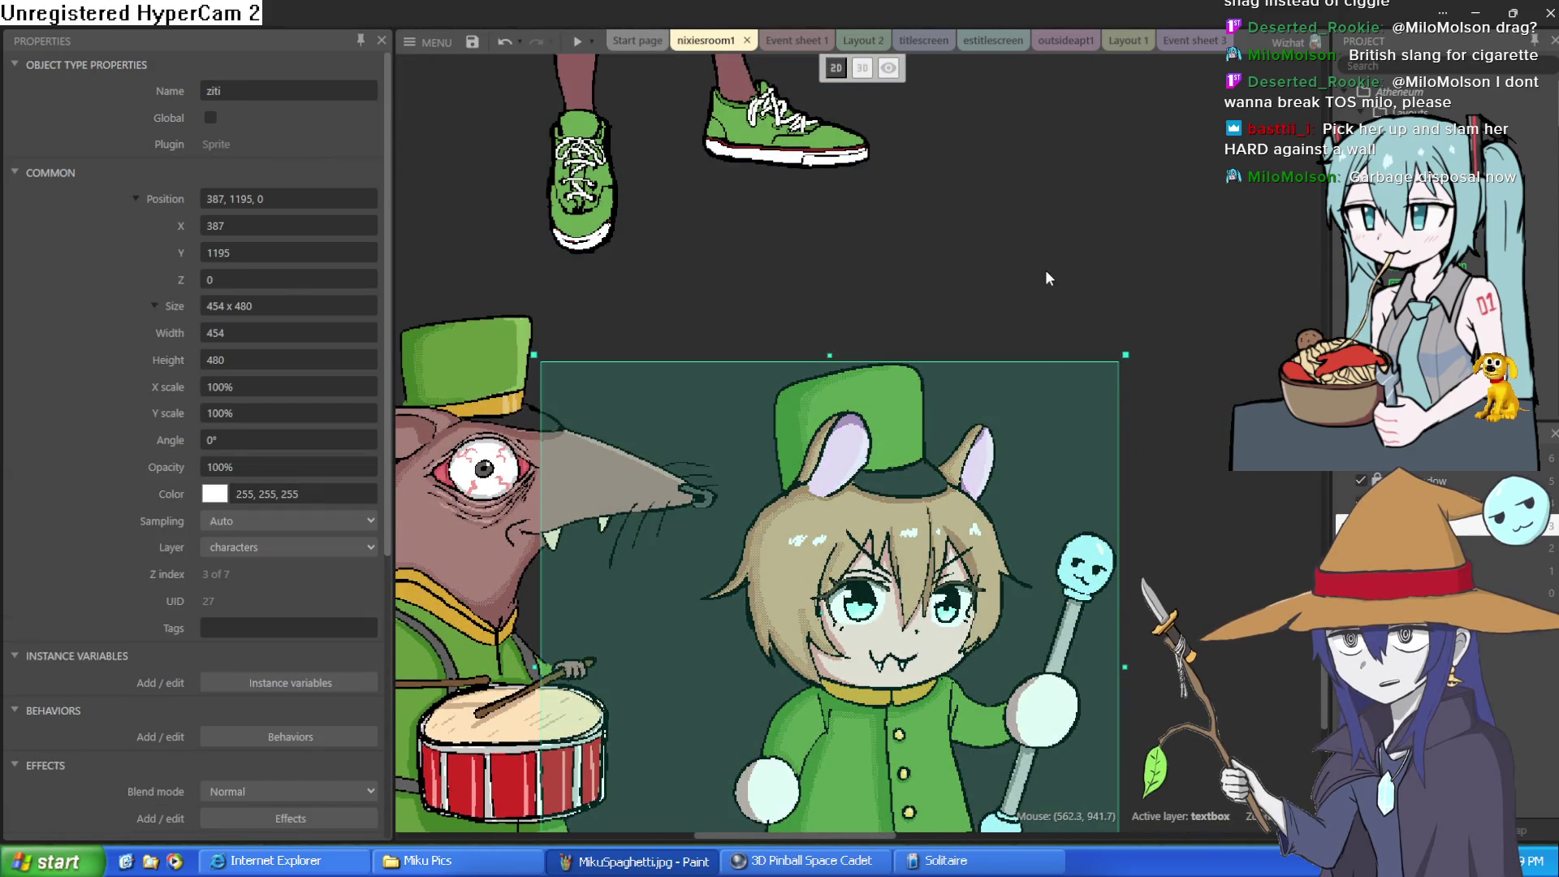
left_click(1052, 274)
scroll(962, 553, "up", 3)
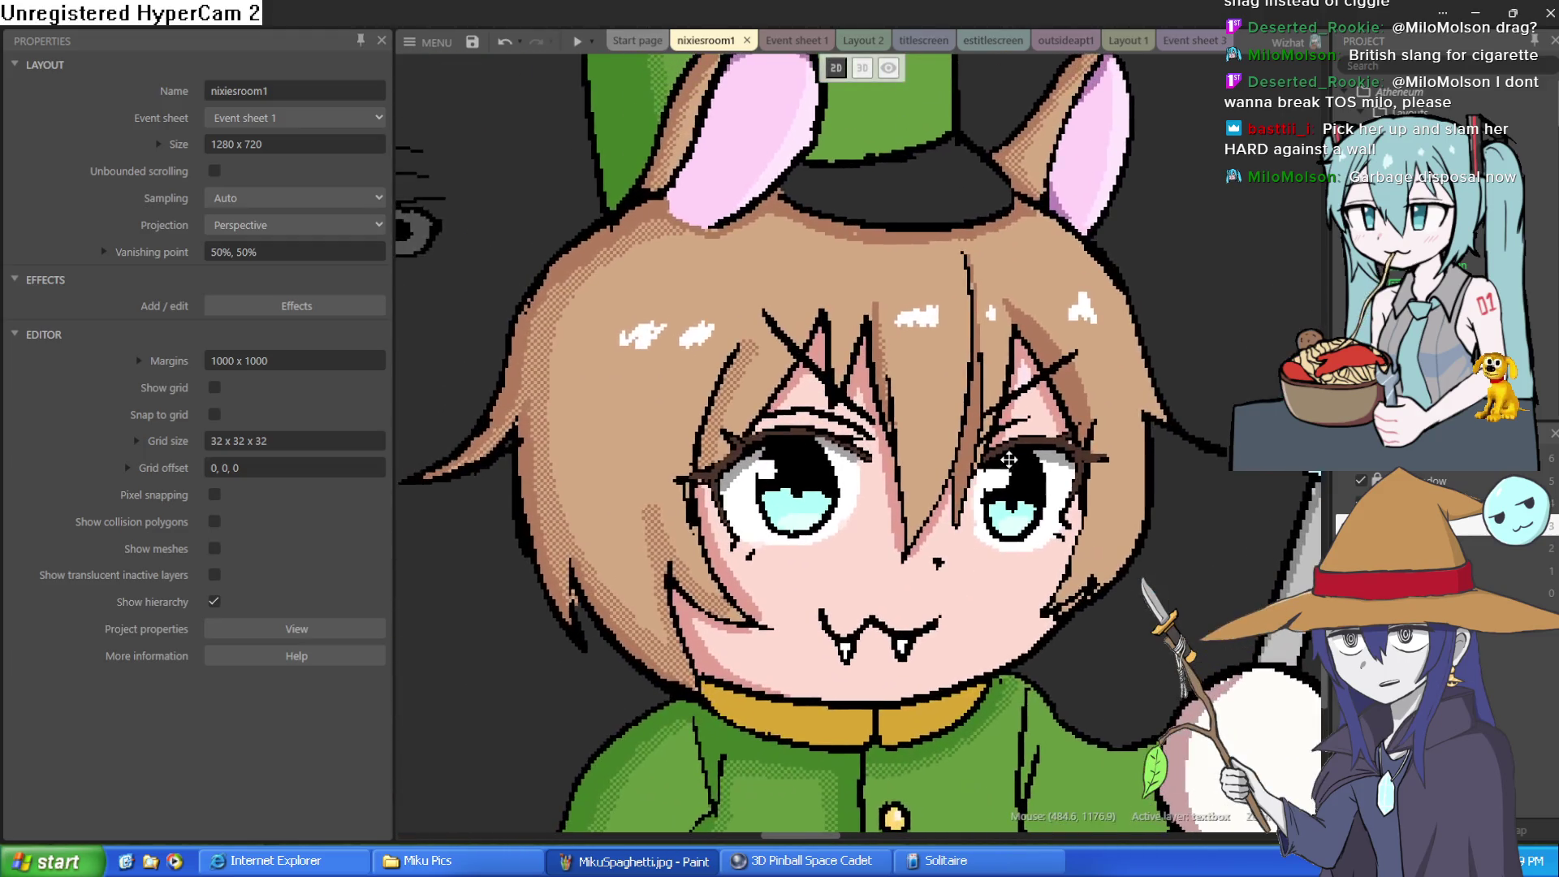
scroll(985, 499, "down", 4)
scroll(986, 499, "up", 5)
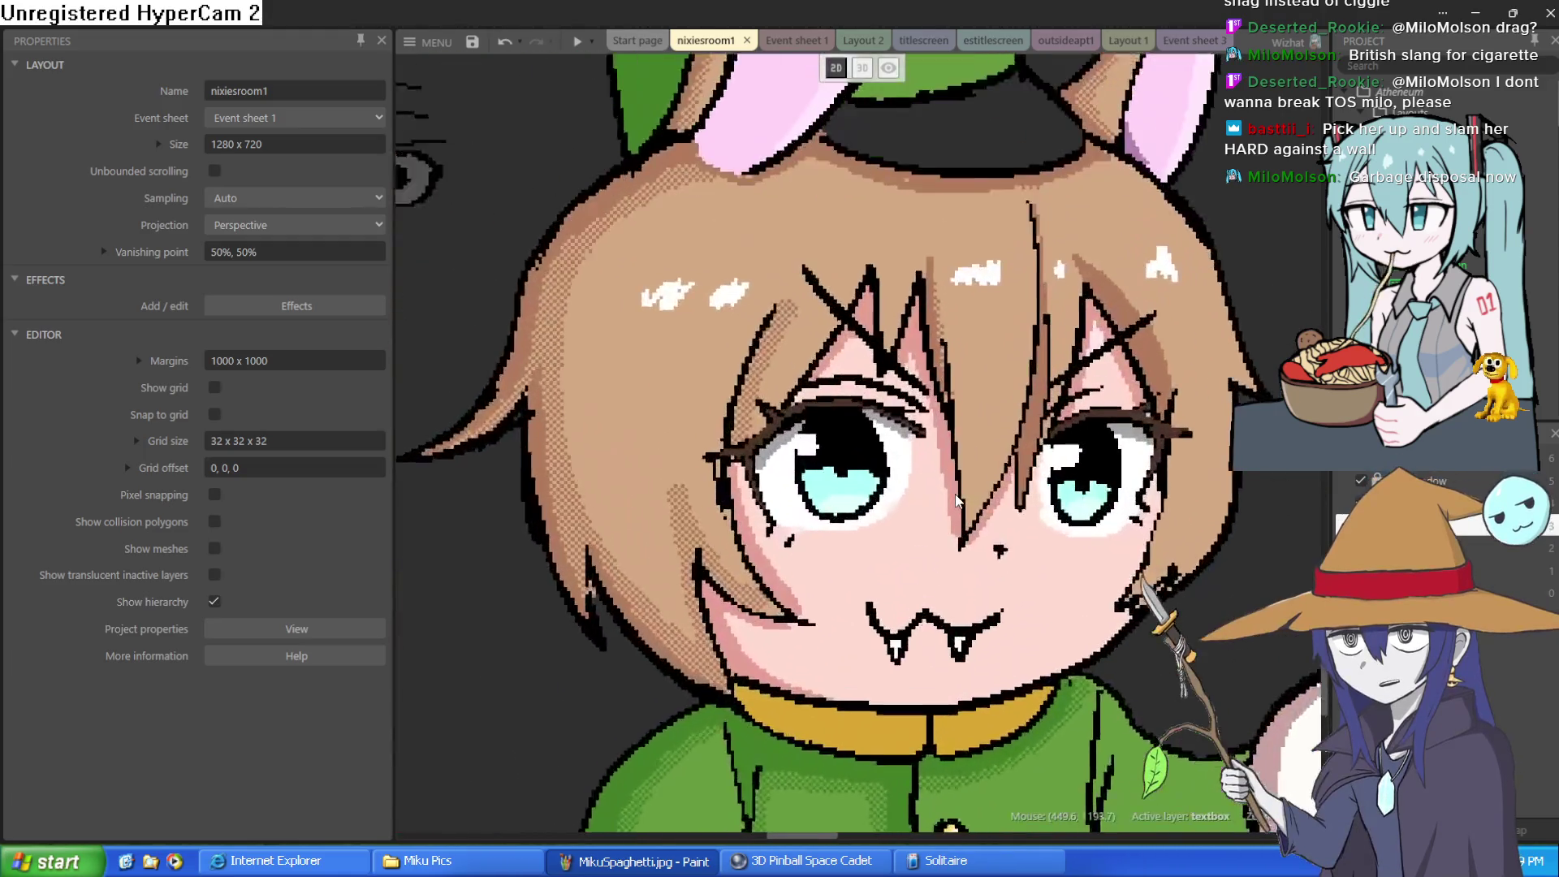
scroll(880, 568, "down", 5)
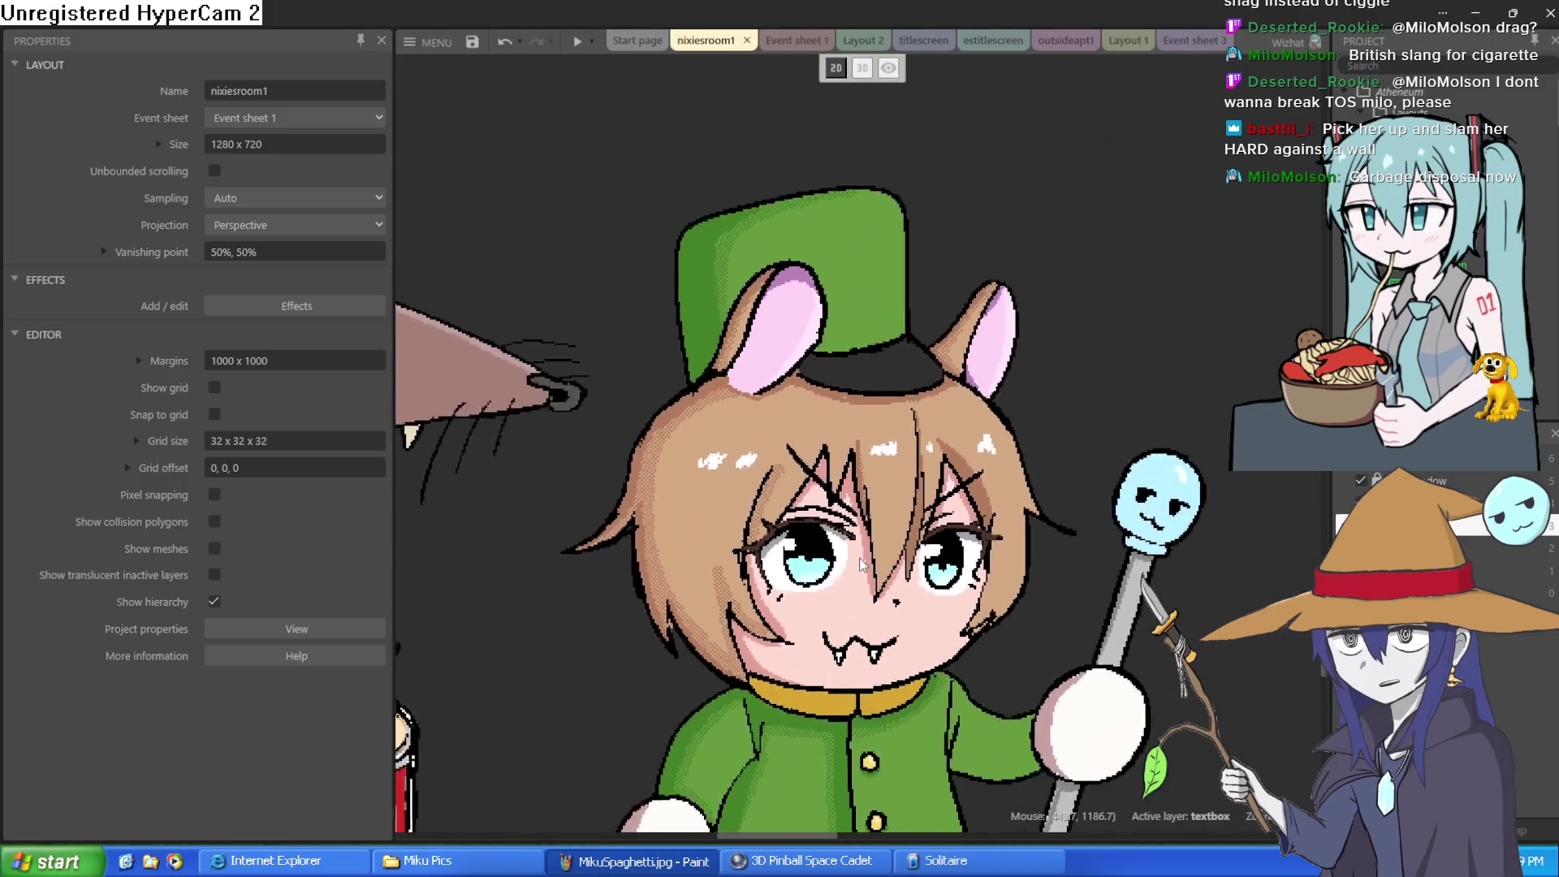
scroll(859, 555, "down", 3)
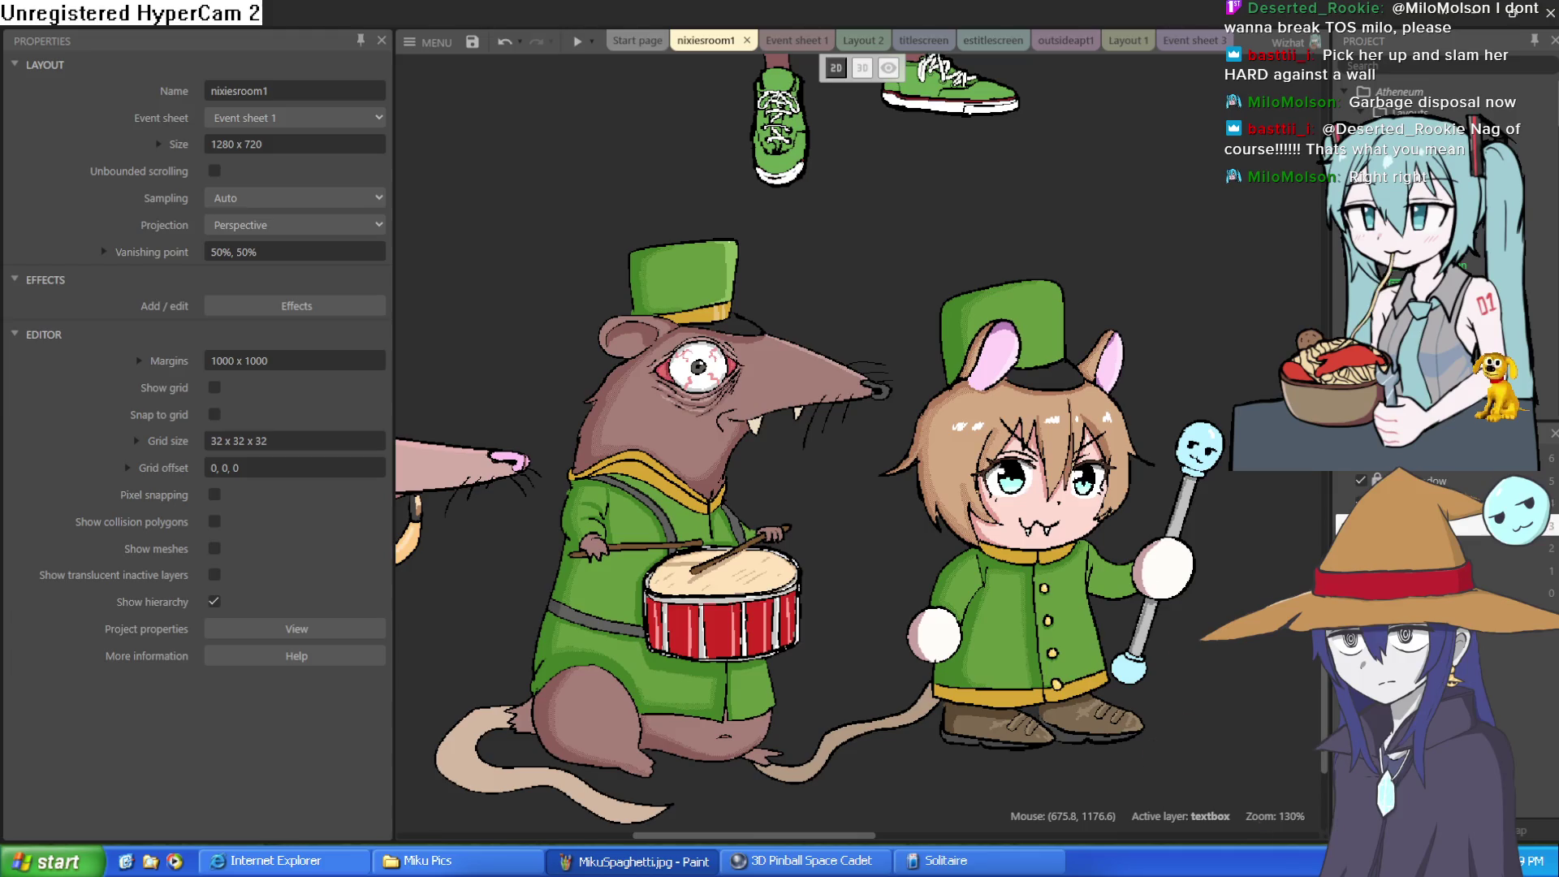
- Pan the Layout View along the rat marching band line
mouse_move(616, 641)
left_mouse_down()
mouse_move(725, 641)
mouse_move(1066, 504)
left_mouse_up()
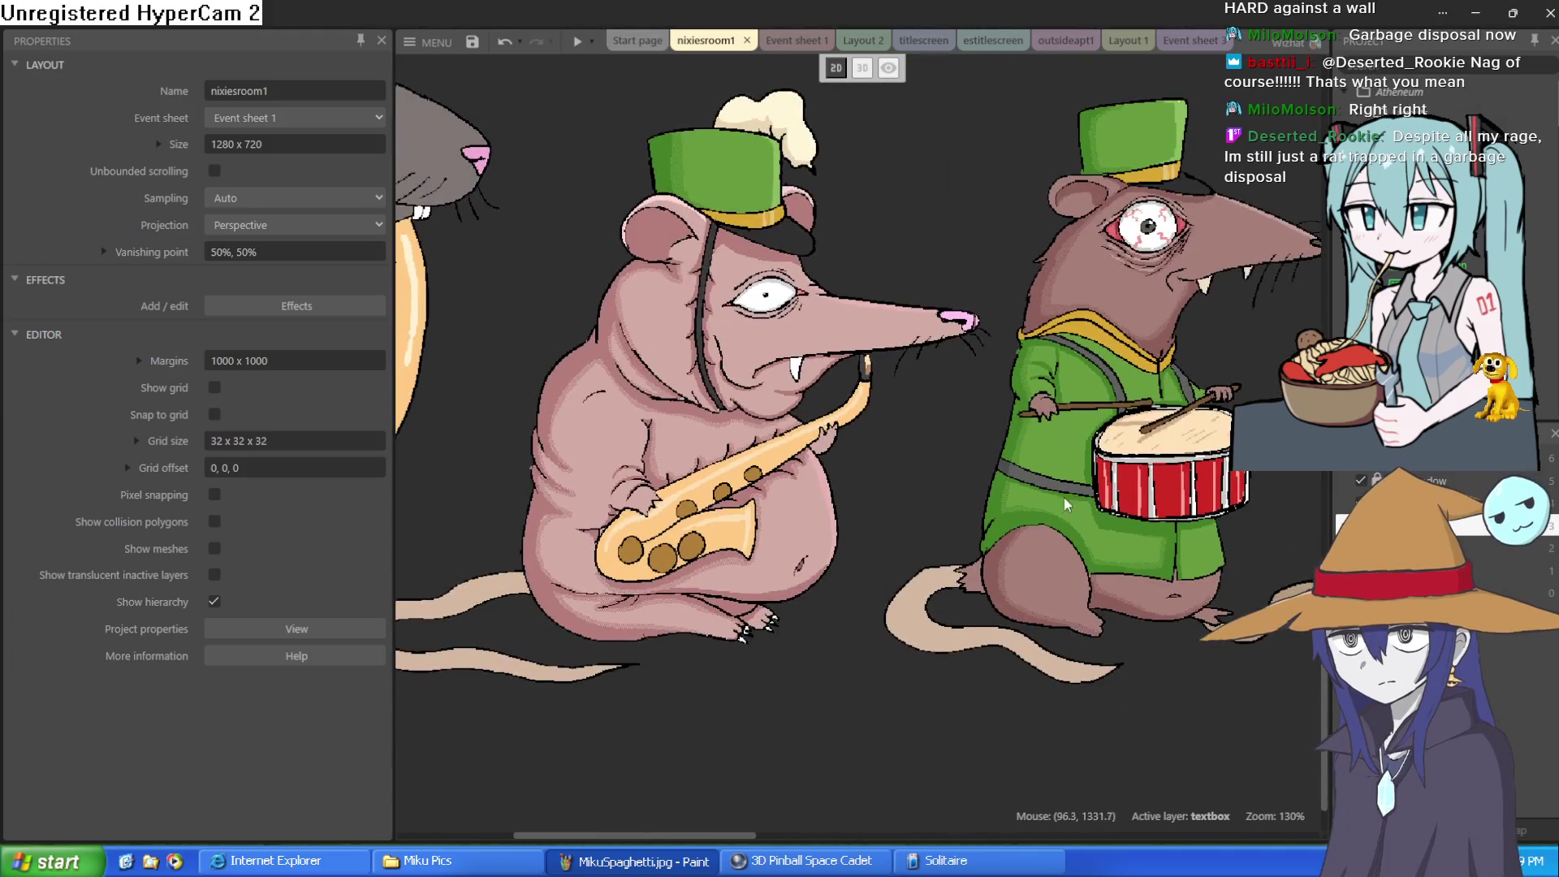
scroll(1066, 504, "down", 5)
left_click_drag(1042, 555, 1081, 610)
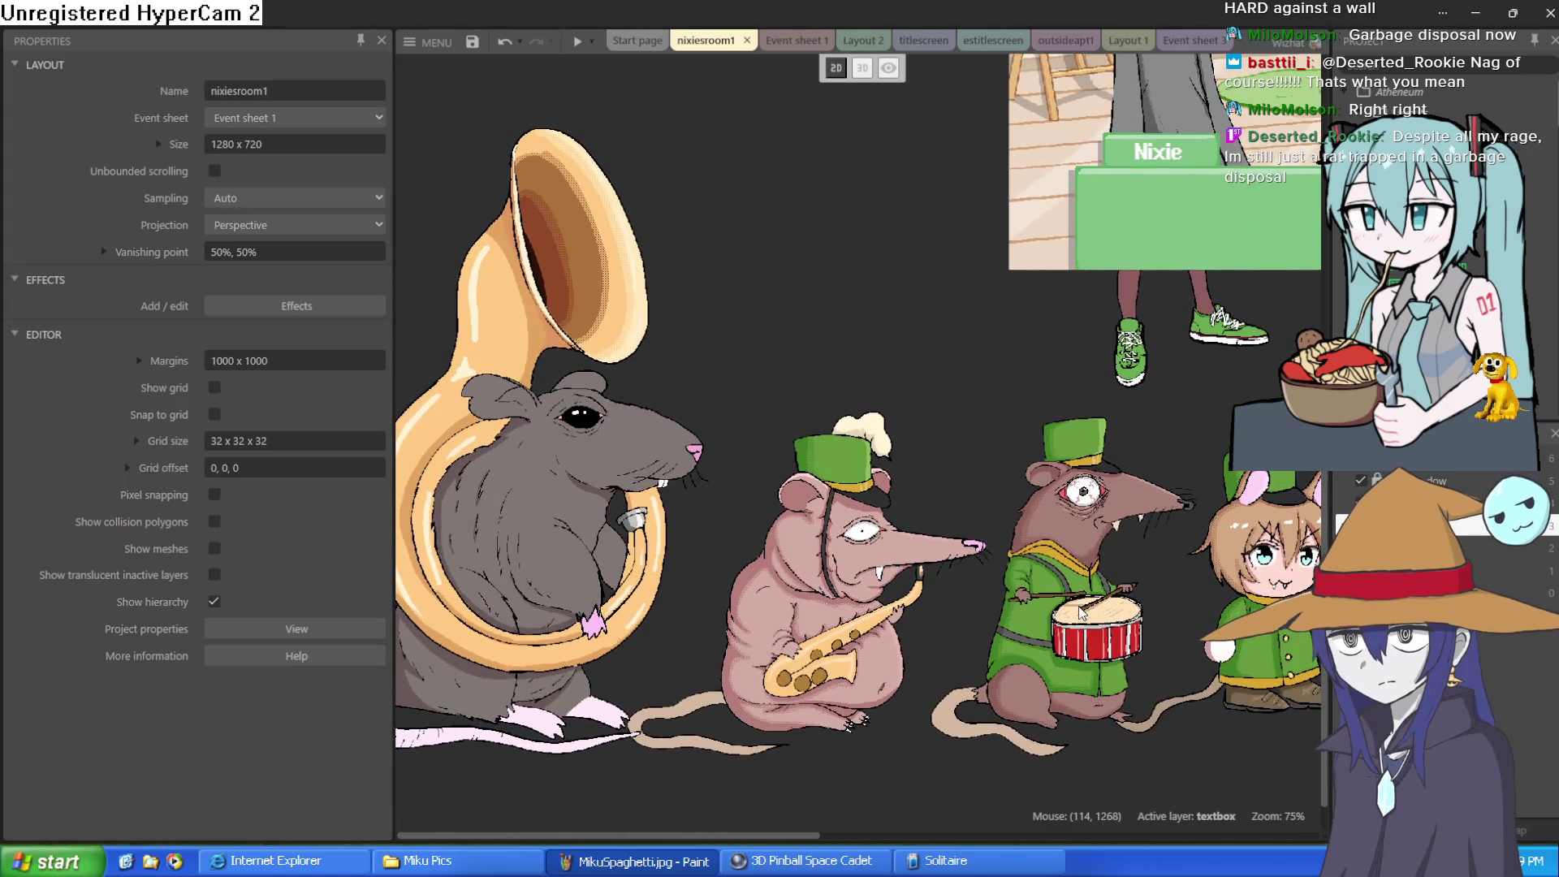
left_click_drag(1277, 642, 987, 606)
- Select the ziti mouse-girl sprite, deselect it, then select it again
left_click(1031, 601)
left_click(1197, 523)
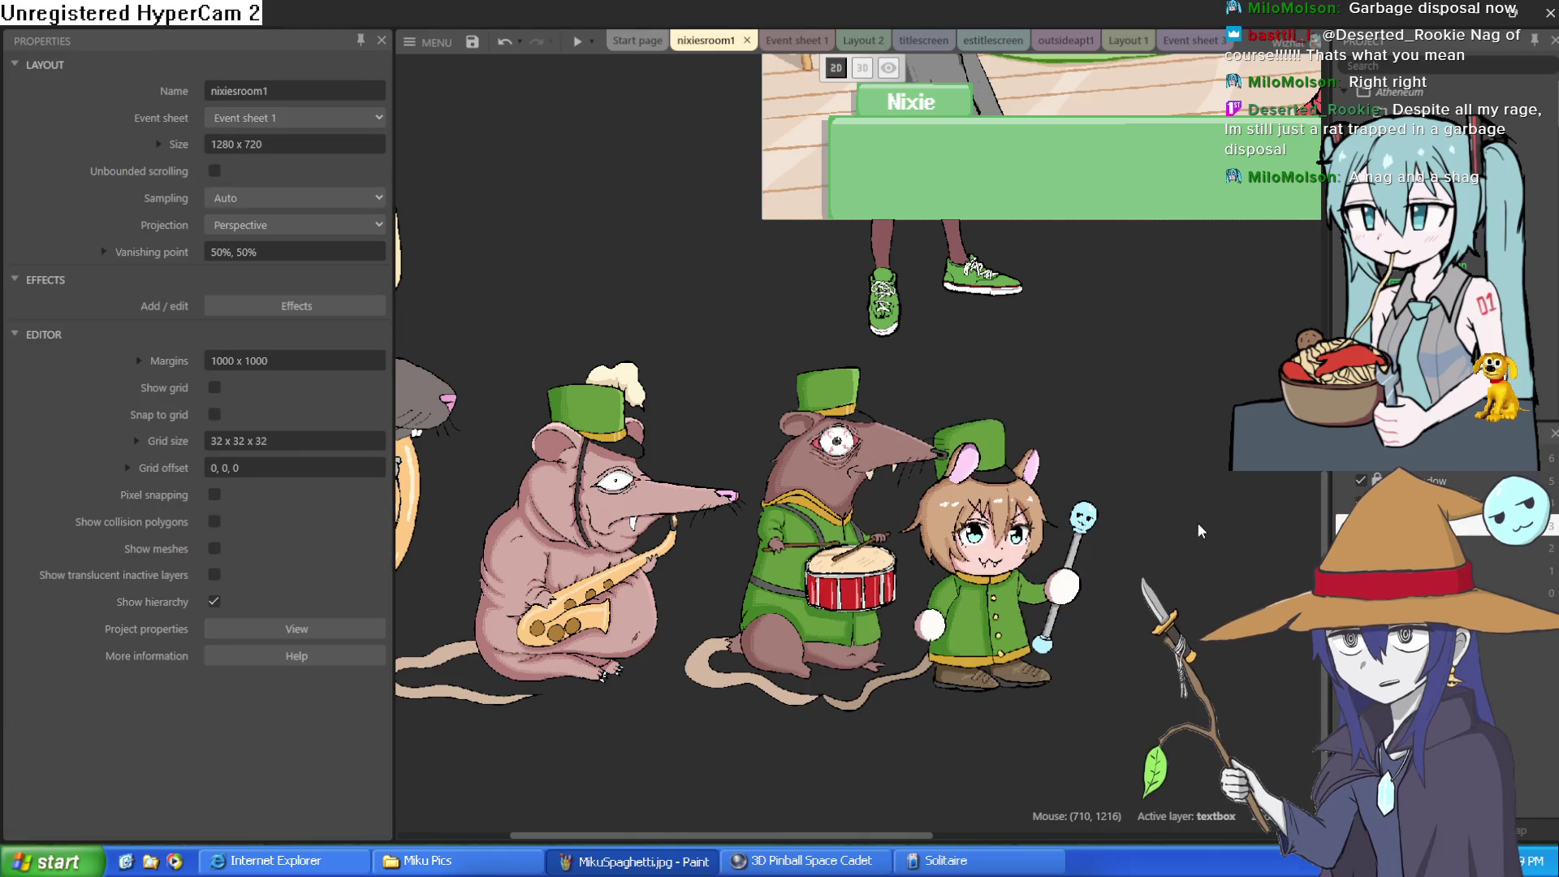
scroll(1193, 523, "down", 2)
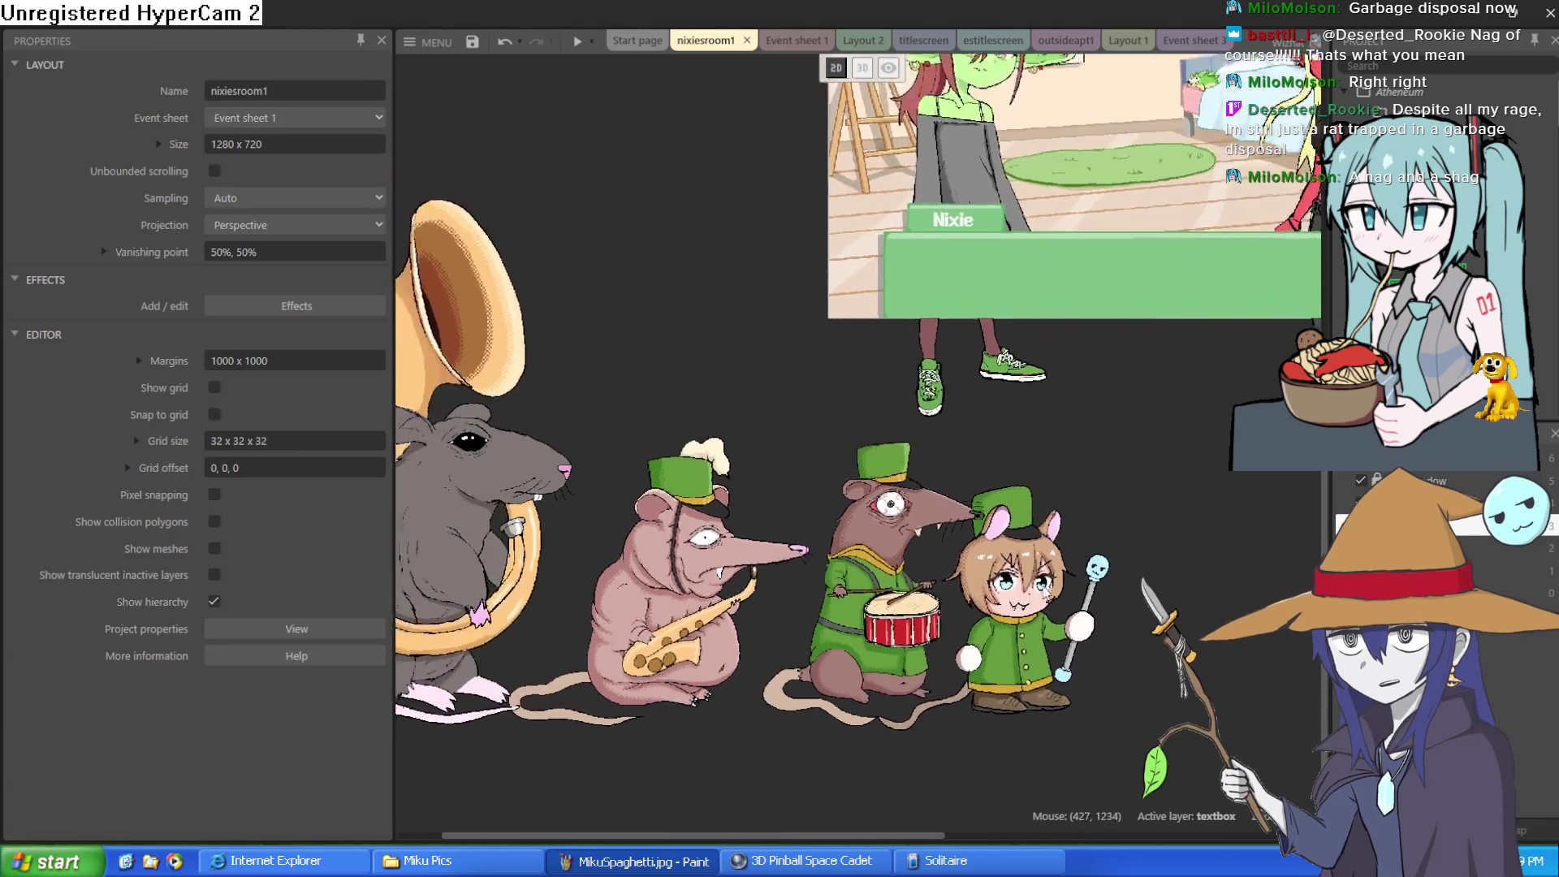
scroll(1086, 611, "up", 5)
left_click(1086, 610)
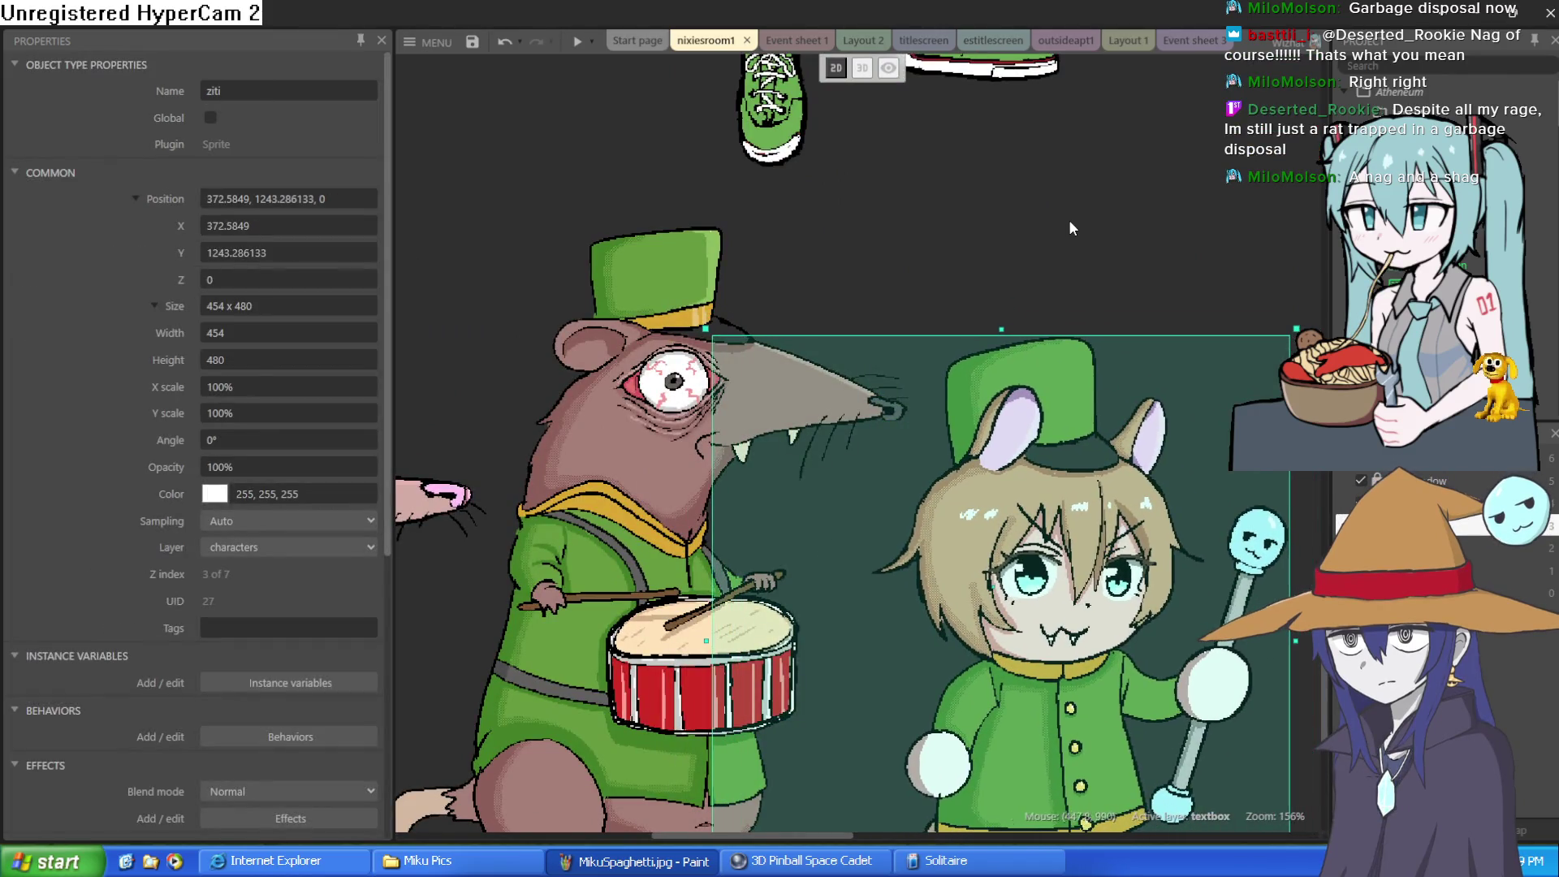
left_click(1069, 219)
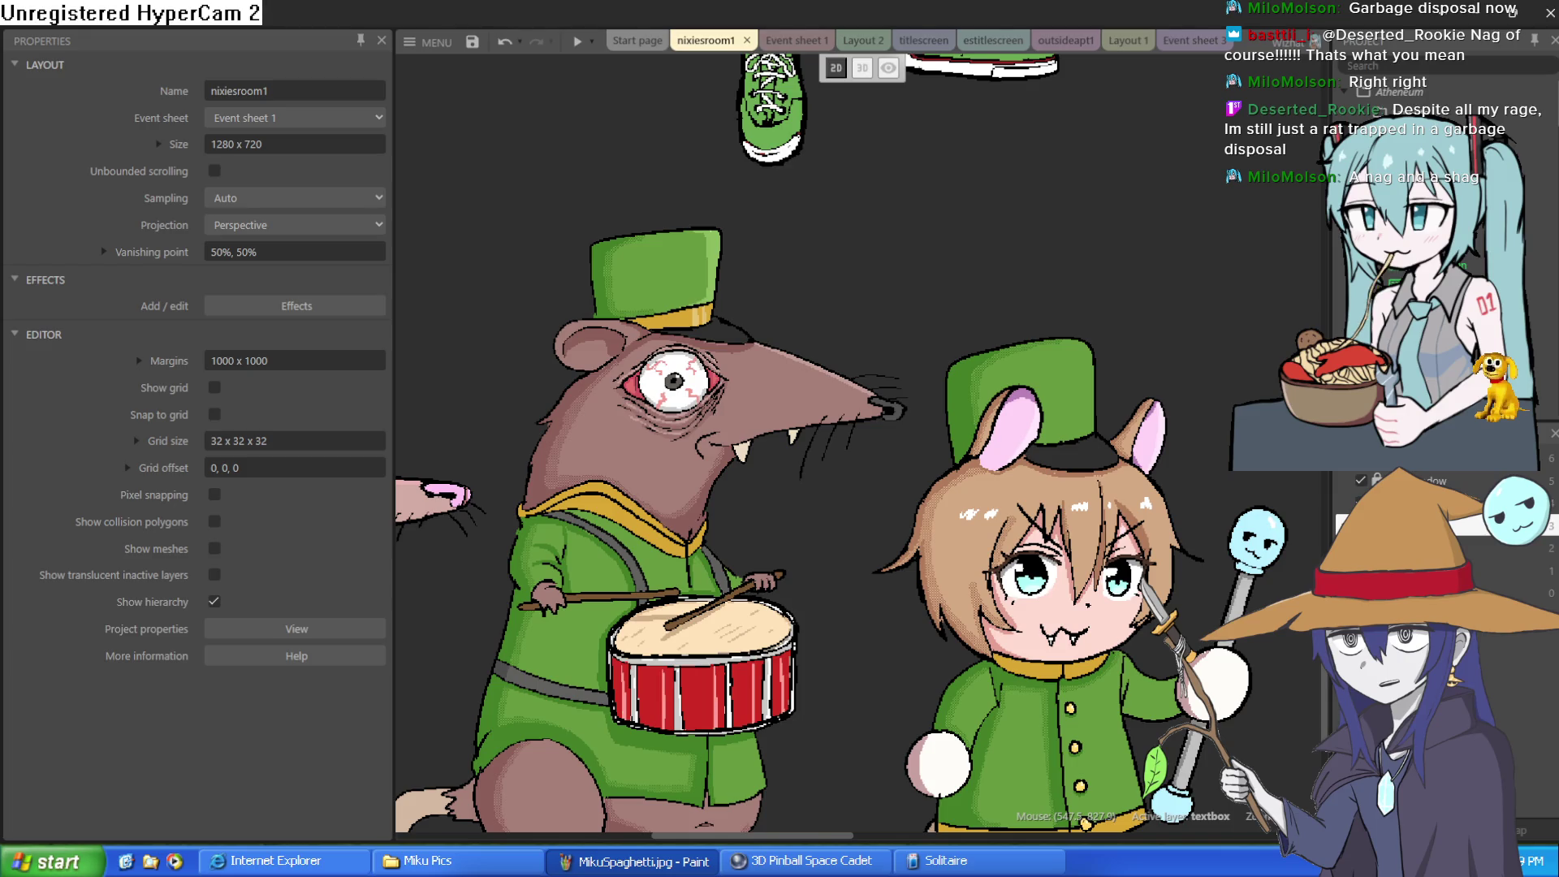
scroll(1114, 348, "down", 3)
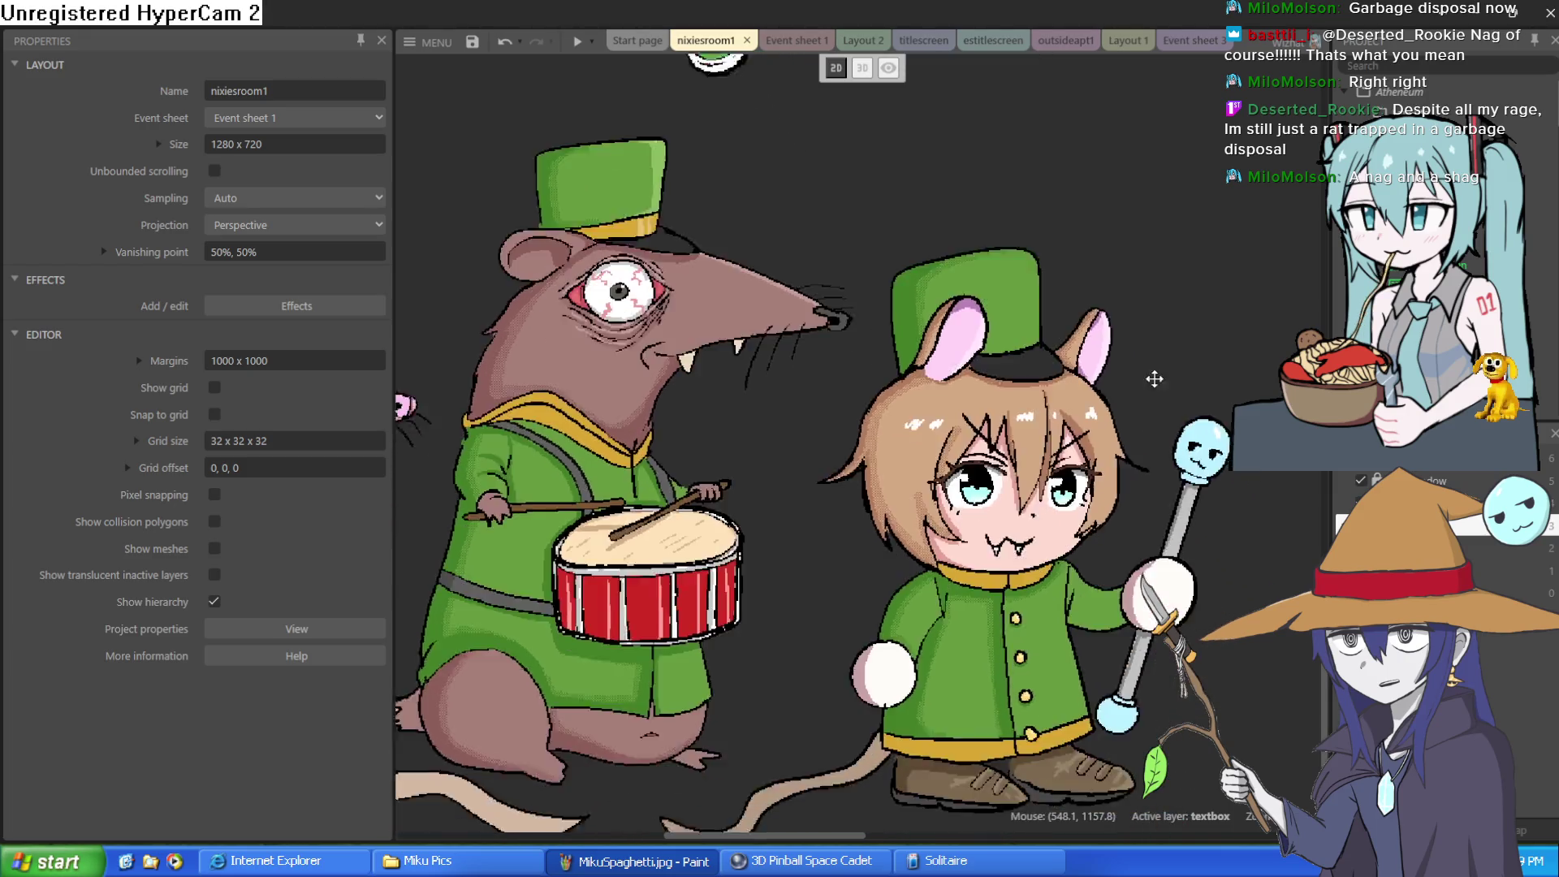
mouse_move(1192, 422)
left_mouse_down()
mouse_move(1104, 520)
mouse_move(1064, 532)
left_mouse_up()
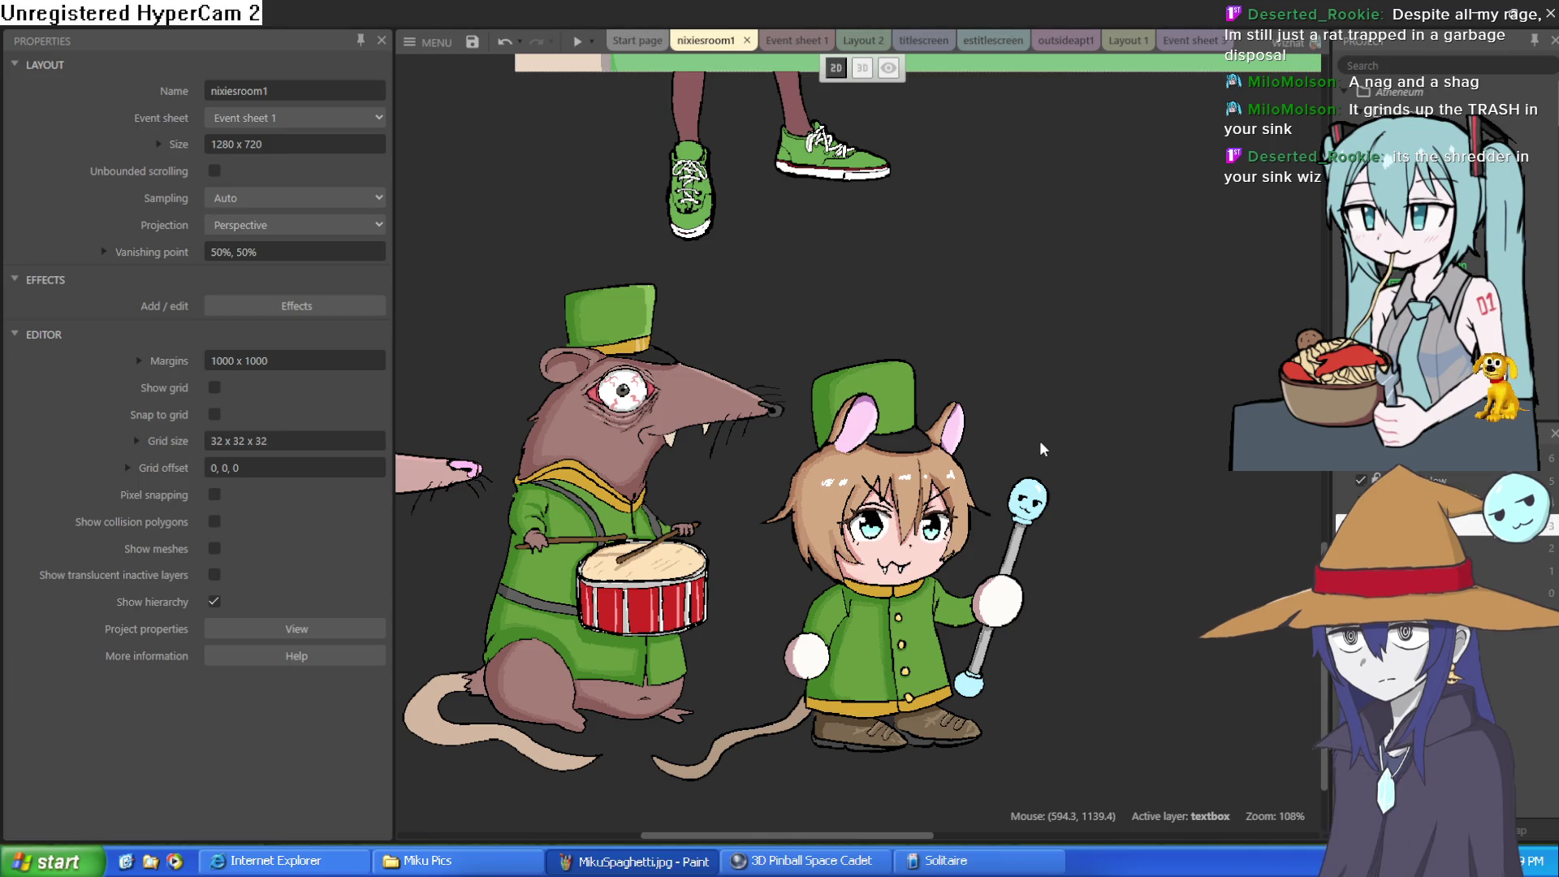
scroll(1044, 439, "down", 5)
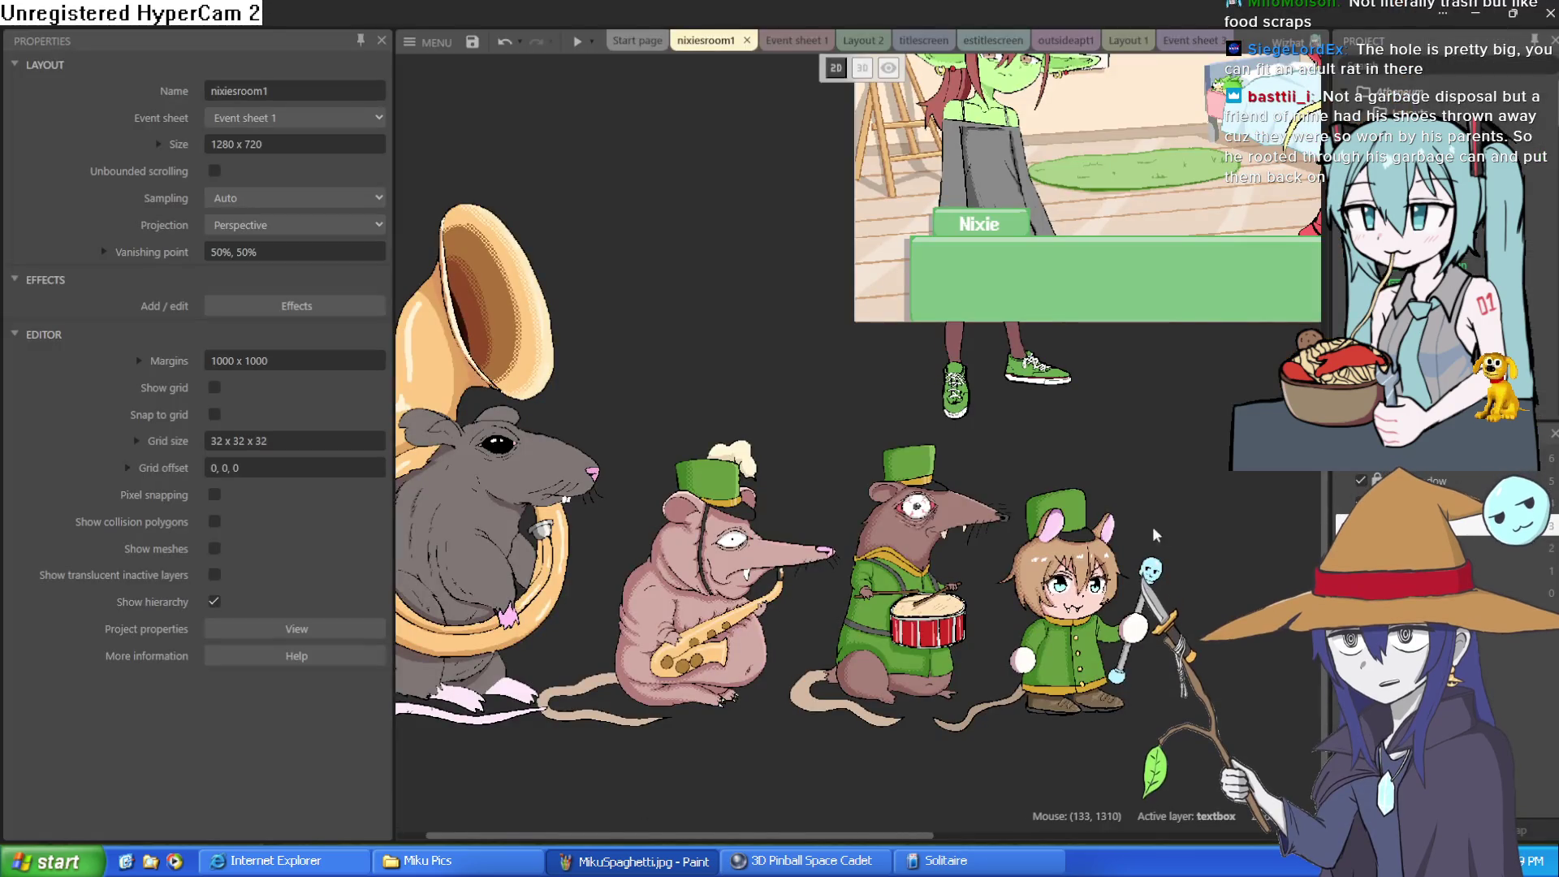
- Select the ziti sprite and drag it left toward the drummer rat
scroll(1086, 447, "up", 3)
scroll(1058, 483, "up", 5)
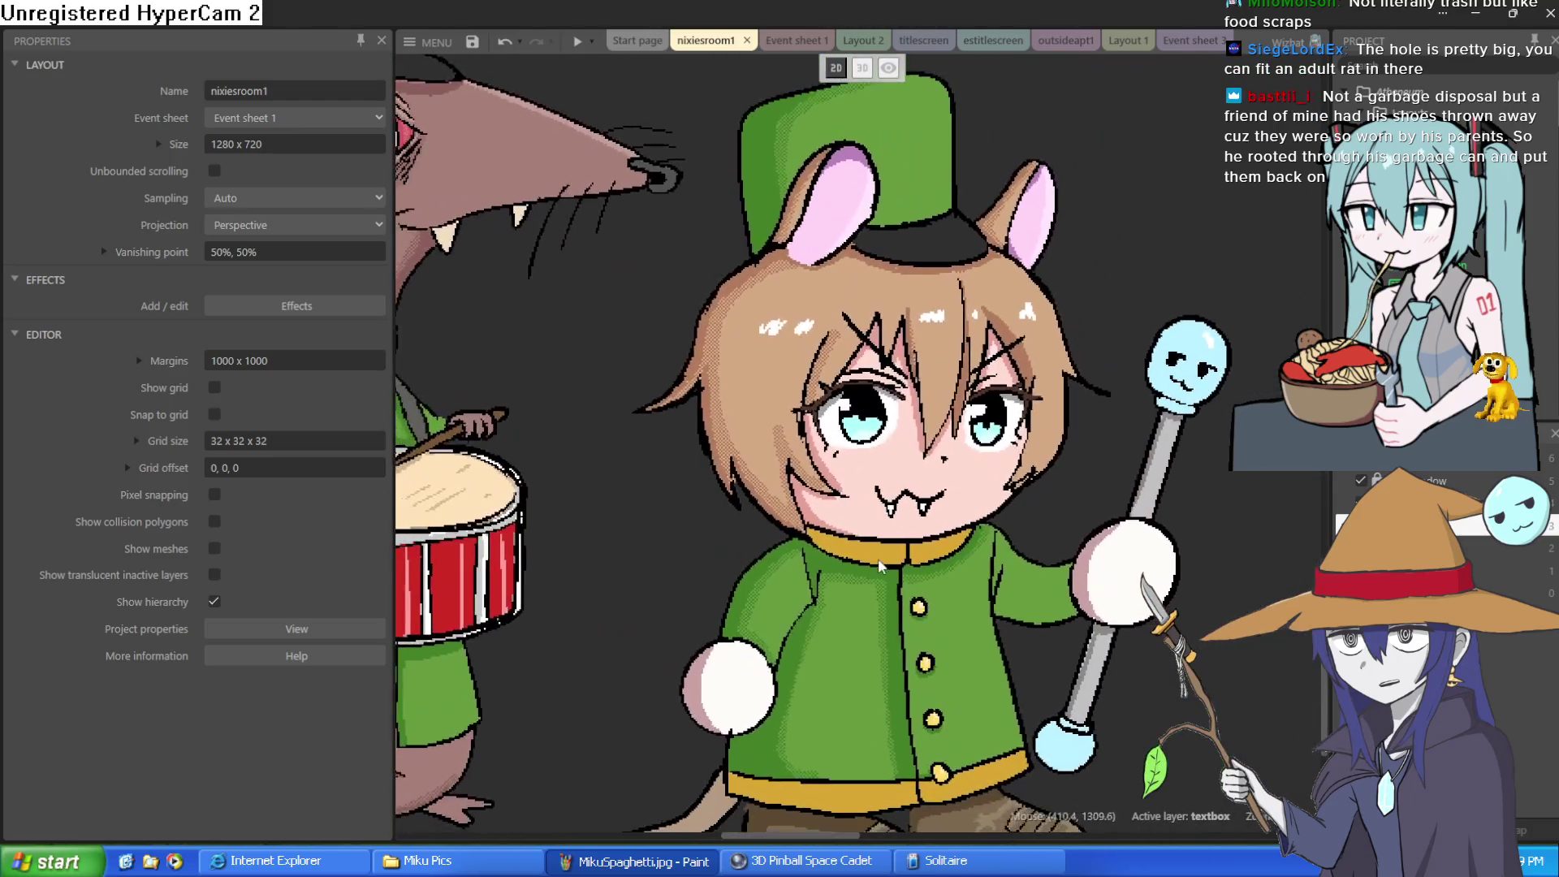
scroll(879, 566, "down", 3)
left_click(885, 560)
scroll(1040, 463, "up", 3)
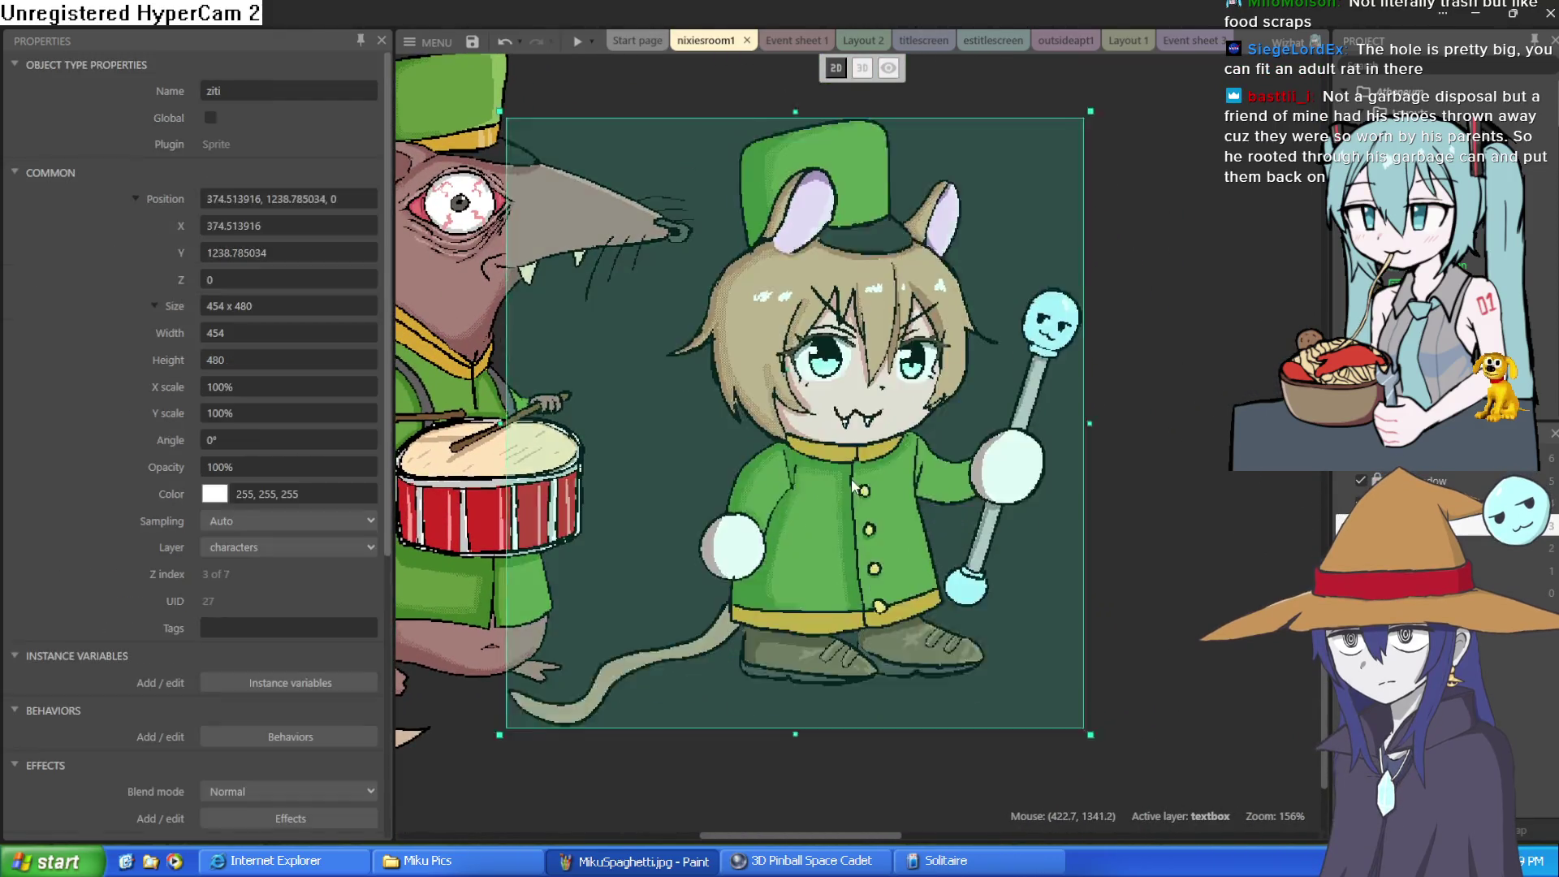
mouse_move(1038, 456)
left_mouse_down()
mouse_move(845, 510)
mouse_move(921, 456)
mouse_move(1027, 484)
mouse_move(1095, 471)
mouse_move(879, 510)
left_mouse_up()
scroll(880, 510, "down", 5)
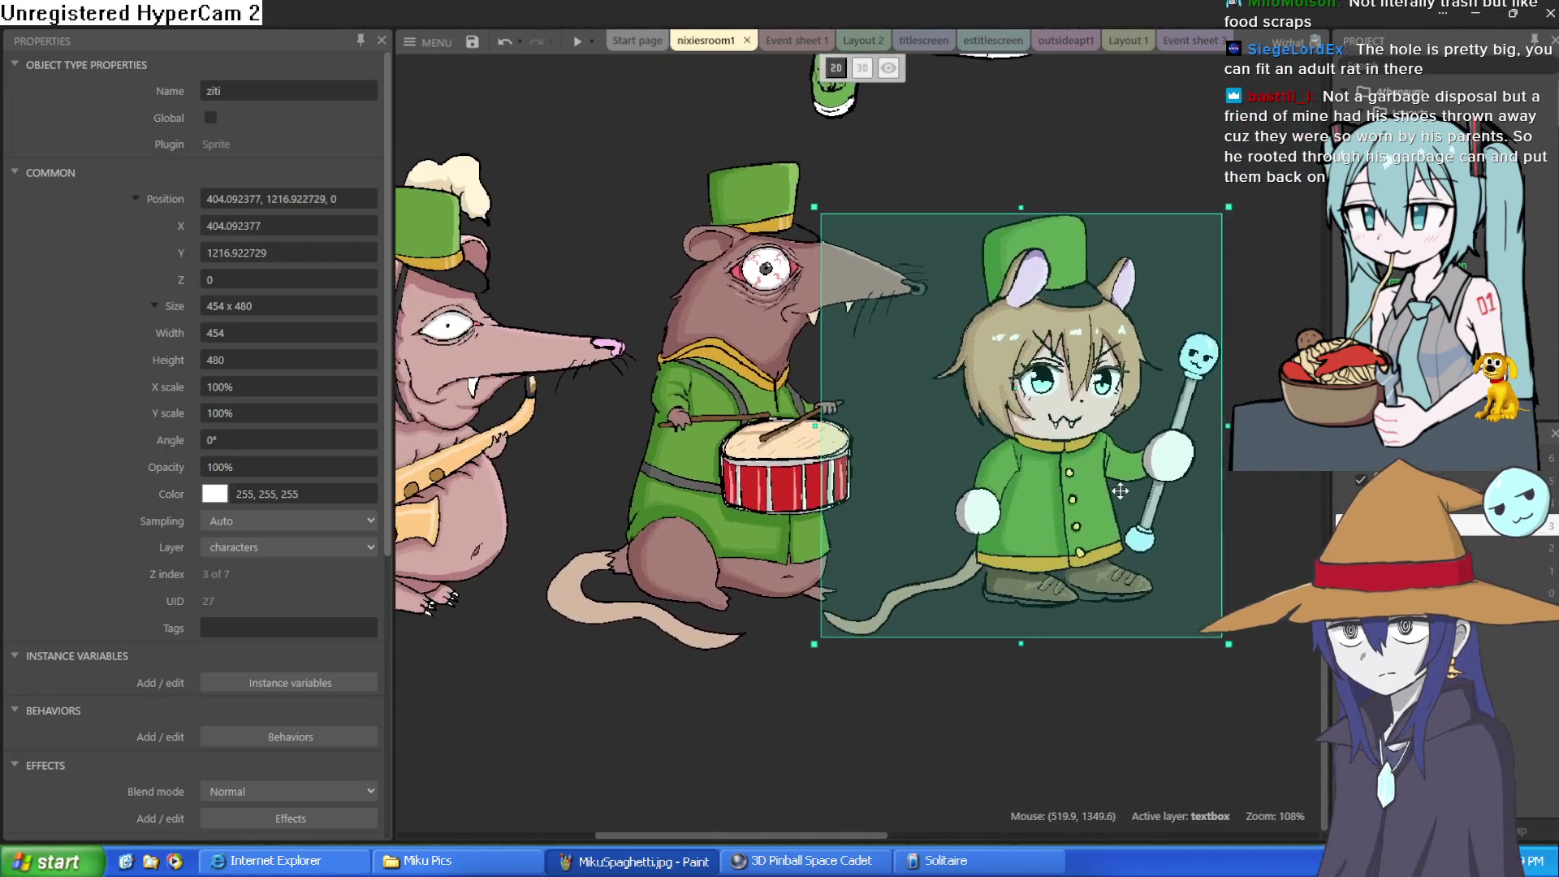
- Shift ziti back right to about 514, 1241 beside the drummer, then deselect and zoom out
left_click_drag(1129, 442, 1242, 454)
scroll(873, 470, "left", 3)
scroll(873, 469, "up", 4)
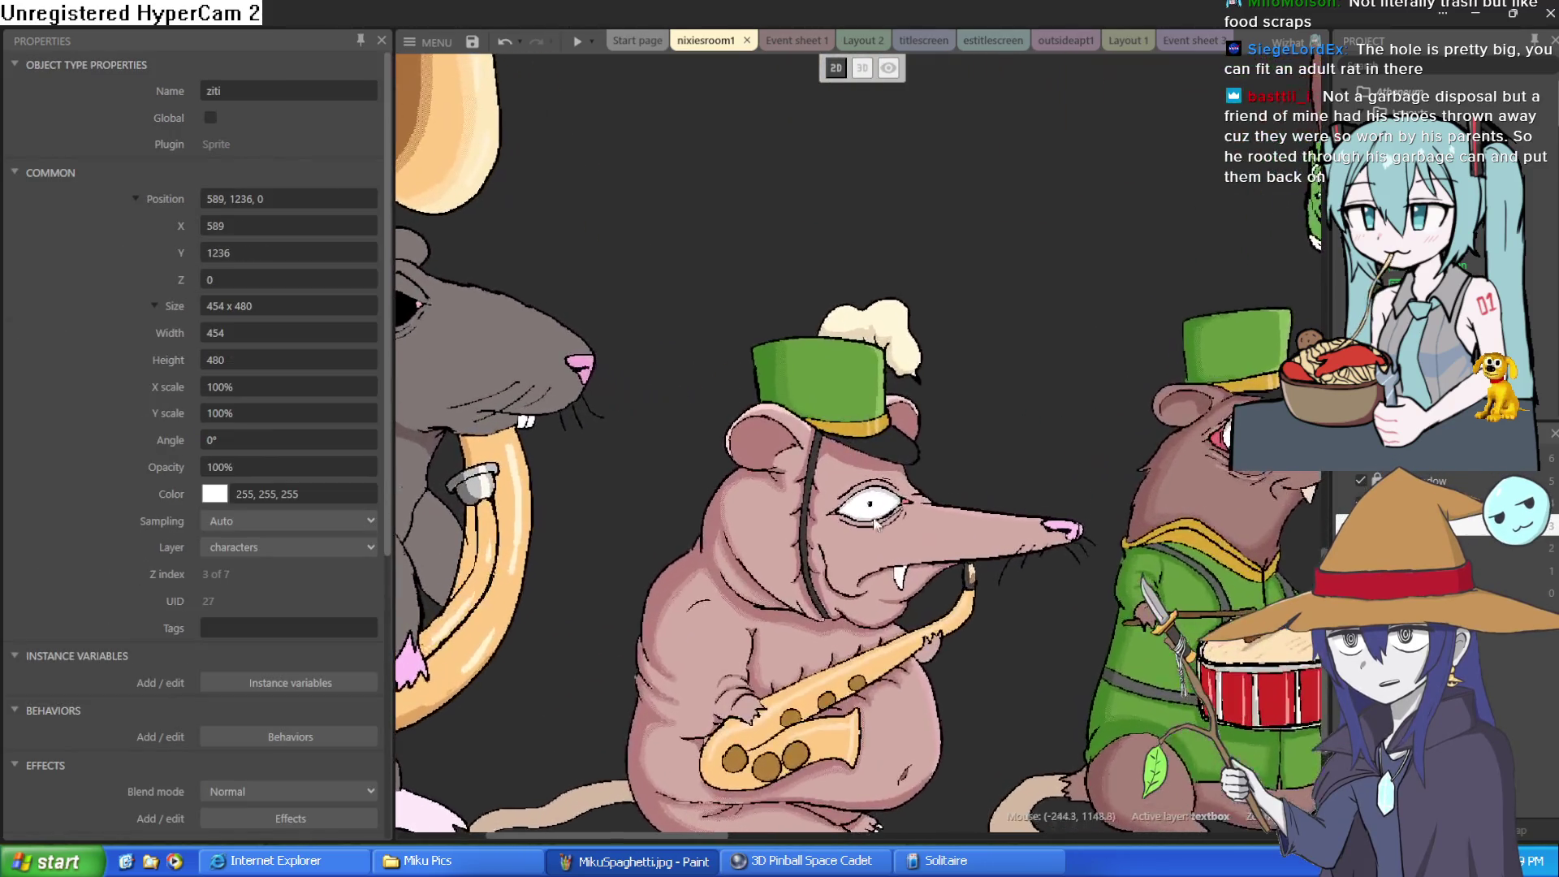
scroll(942, 410, "down", 2)
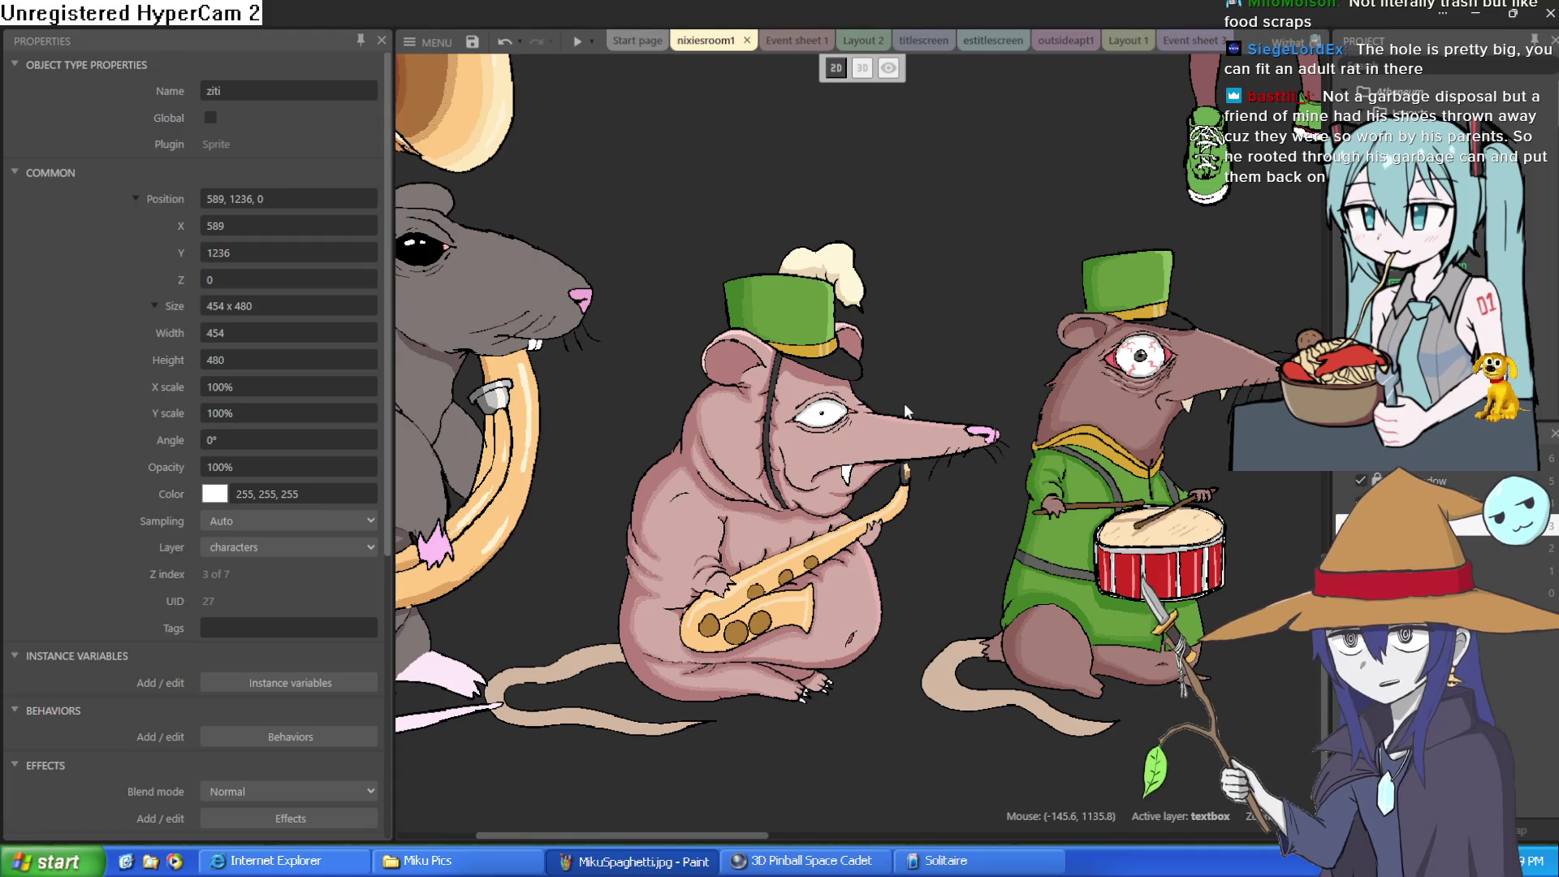
scroll(895, 388, "down", 2)
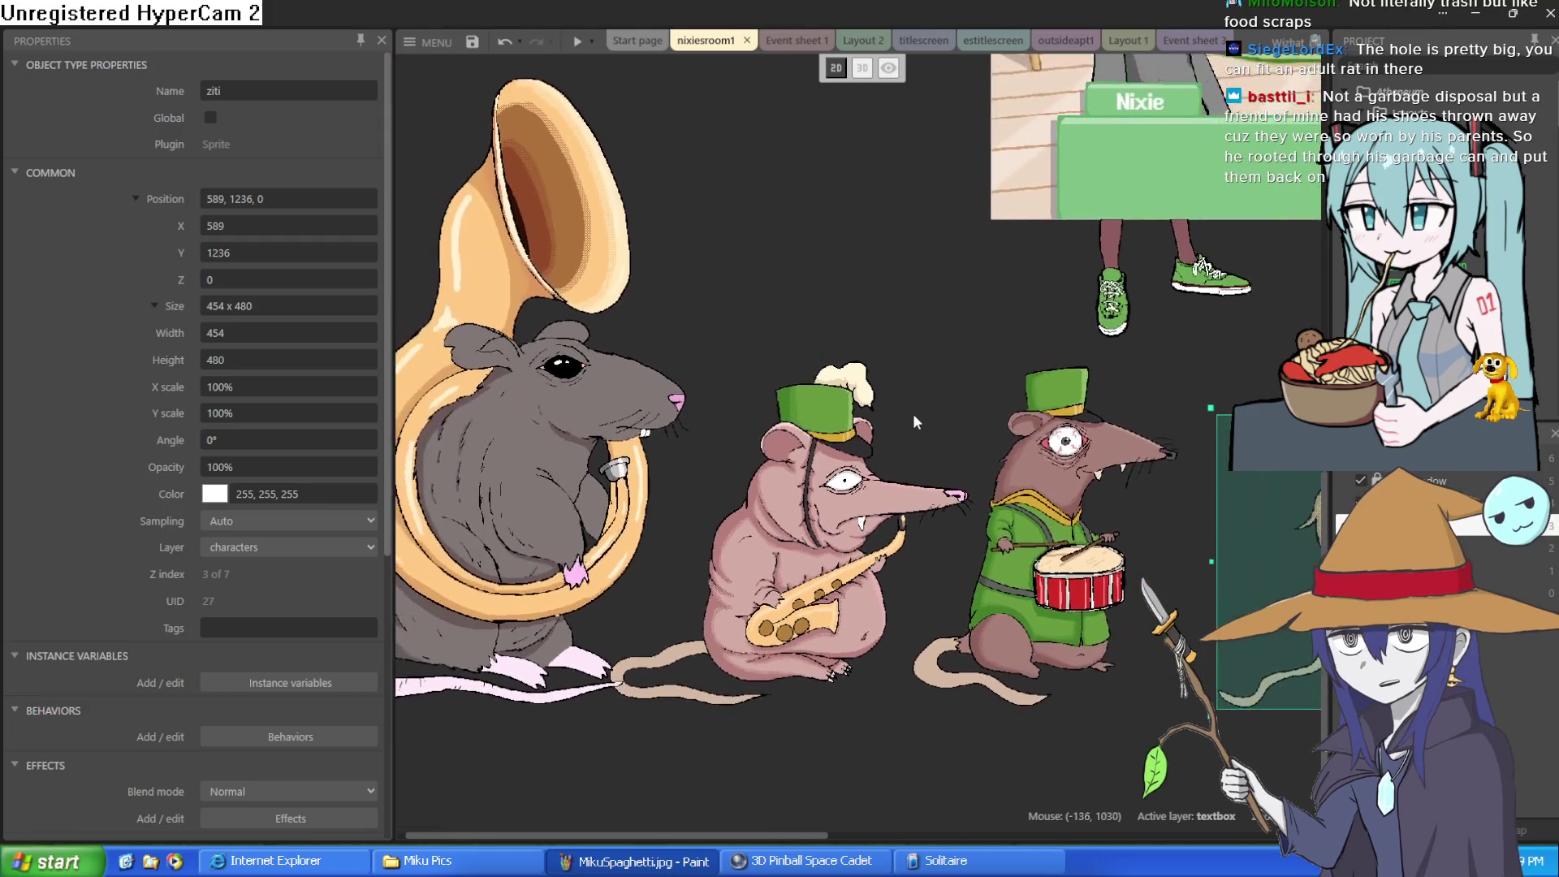
scroll(915, 422, "right", 5)
mouse_move(914, 495)
left_mouse_down()
mouse_move(1052, 500)
mouse_move(915, 488)
mouse_move(816, 526)
mouse_move(855, 530)
left_mouse_up()
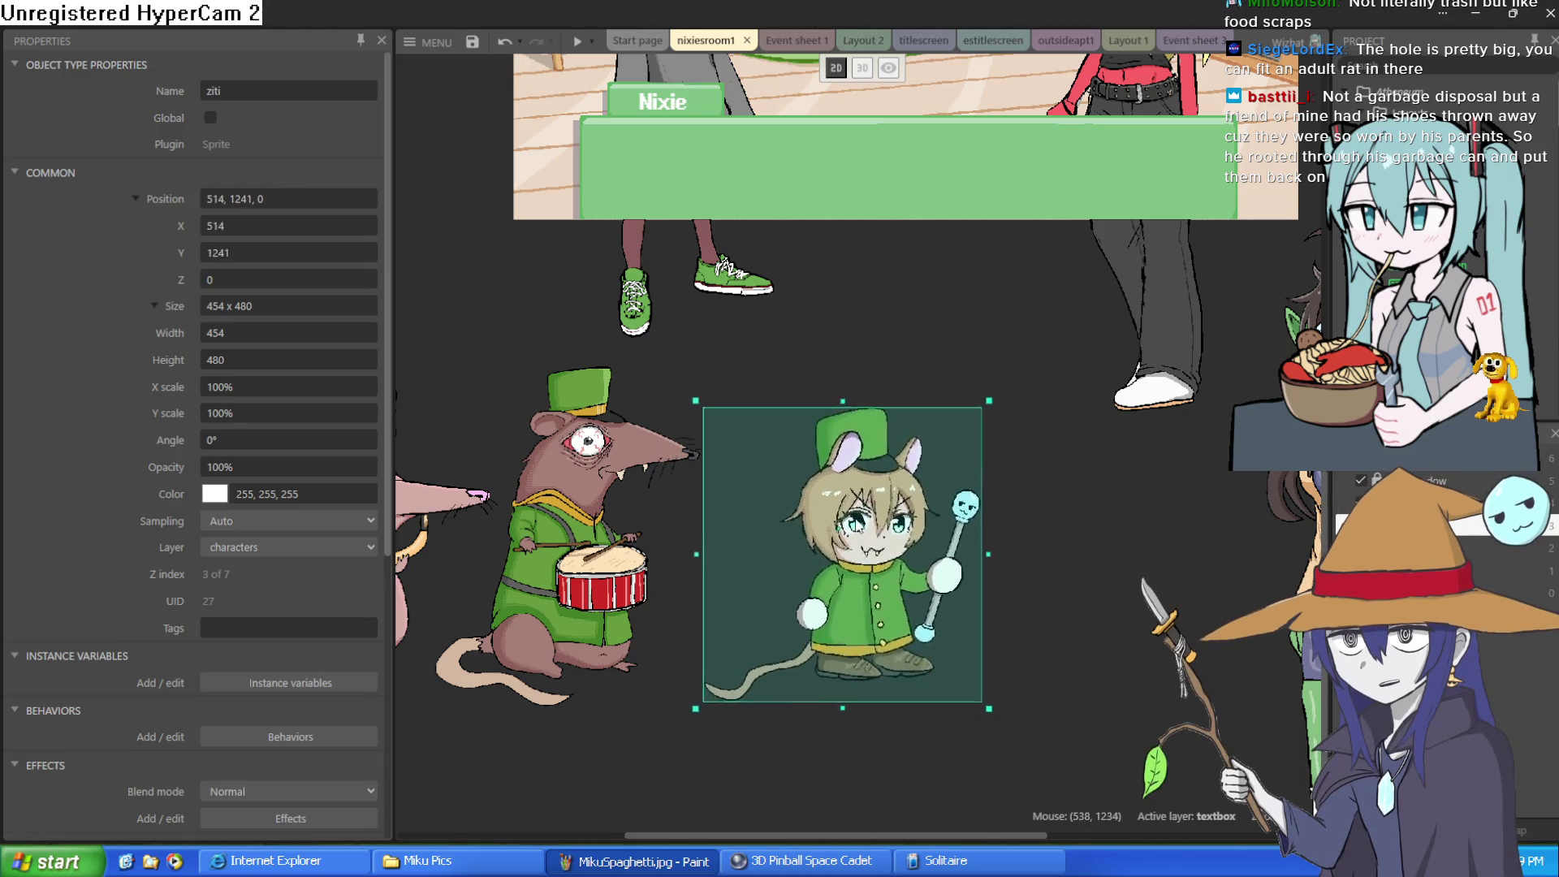
left_click(900, 469)
scroll(896, 490, "down", 4)
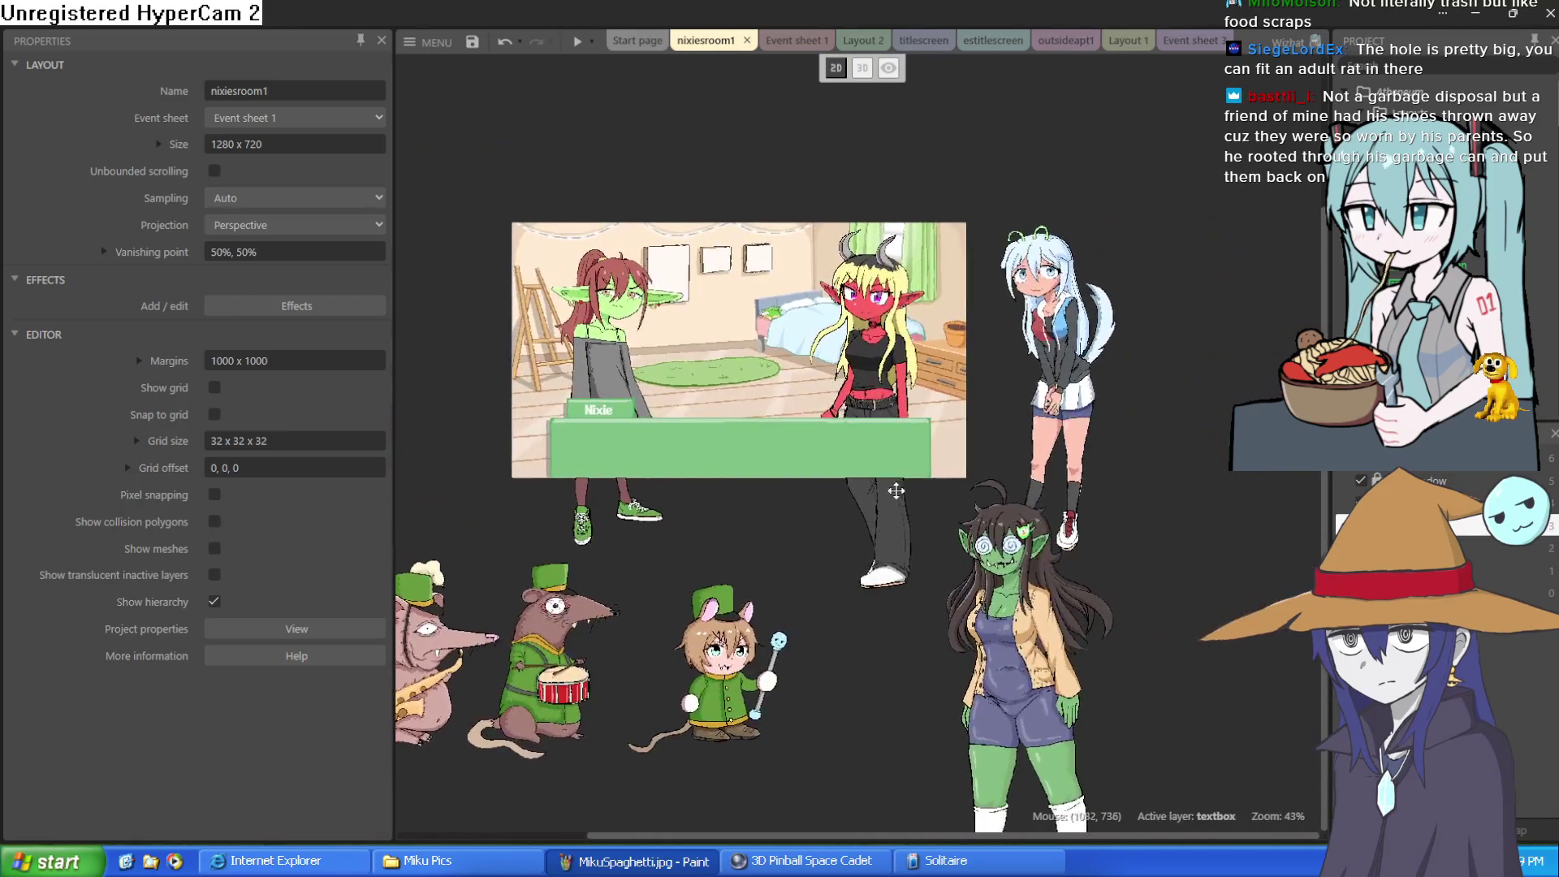
- Cancel the Close bar dialog, then maximize and minimize the Construct window
double_click(800, 18)
left_click(381, 41)
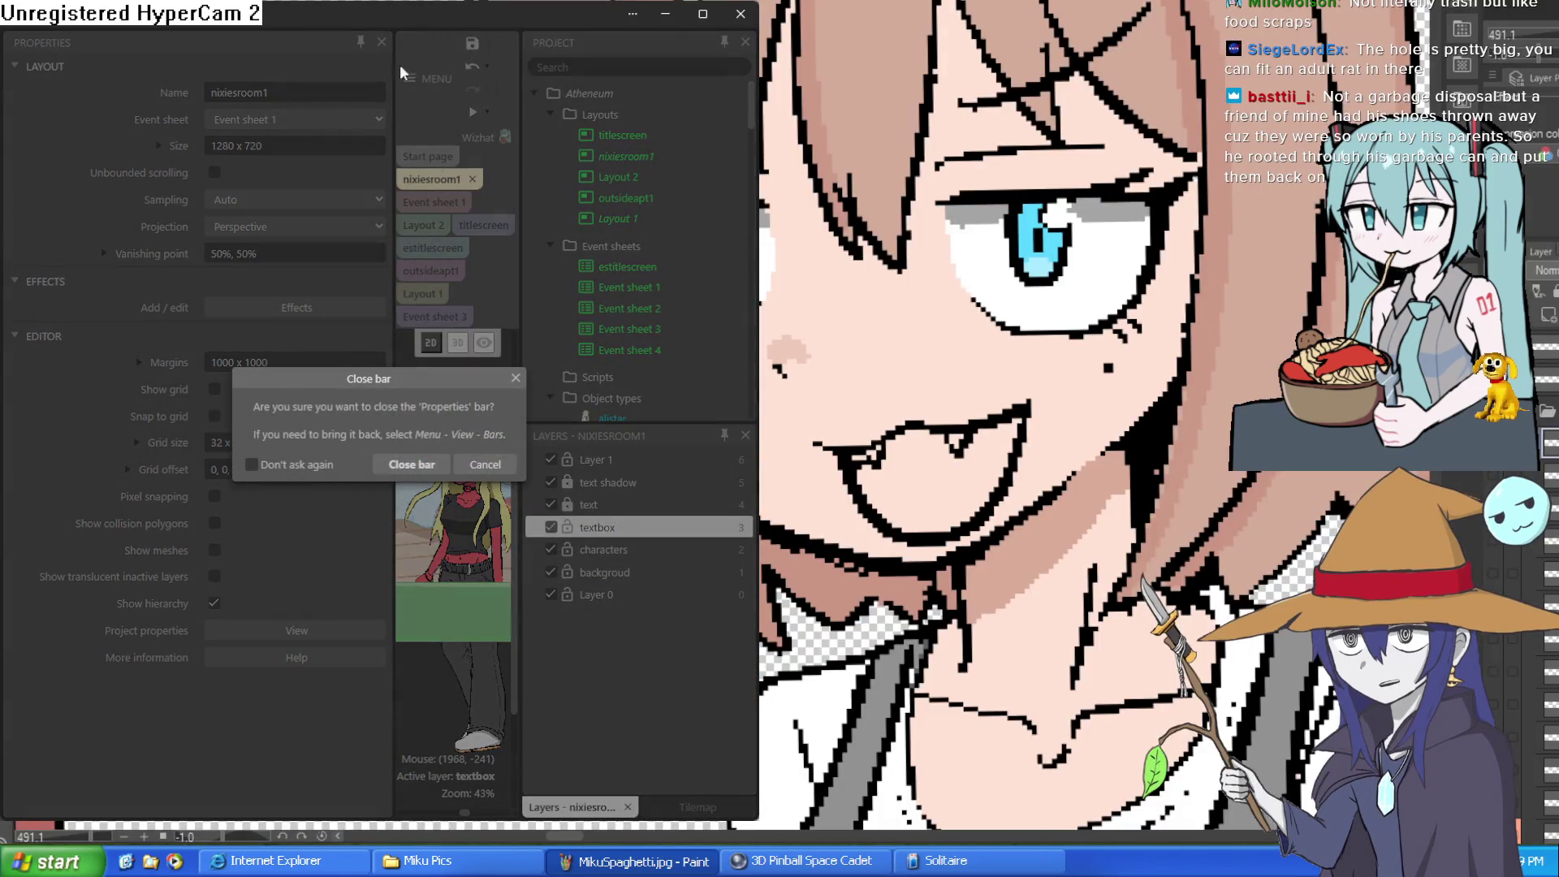
left_click(486, 464)
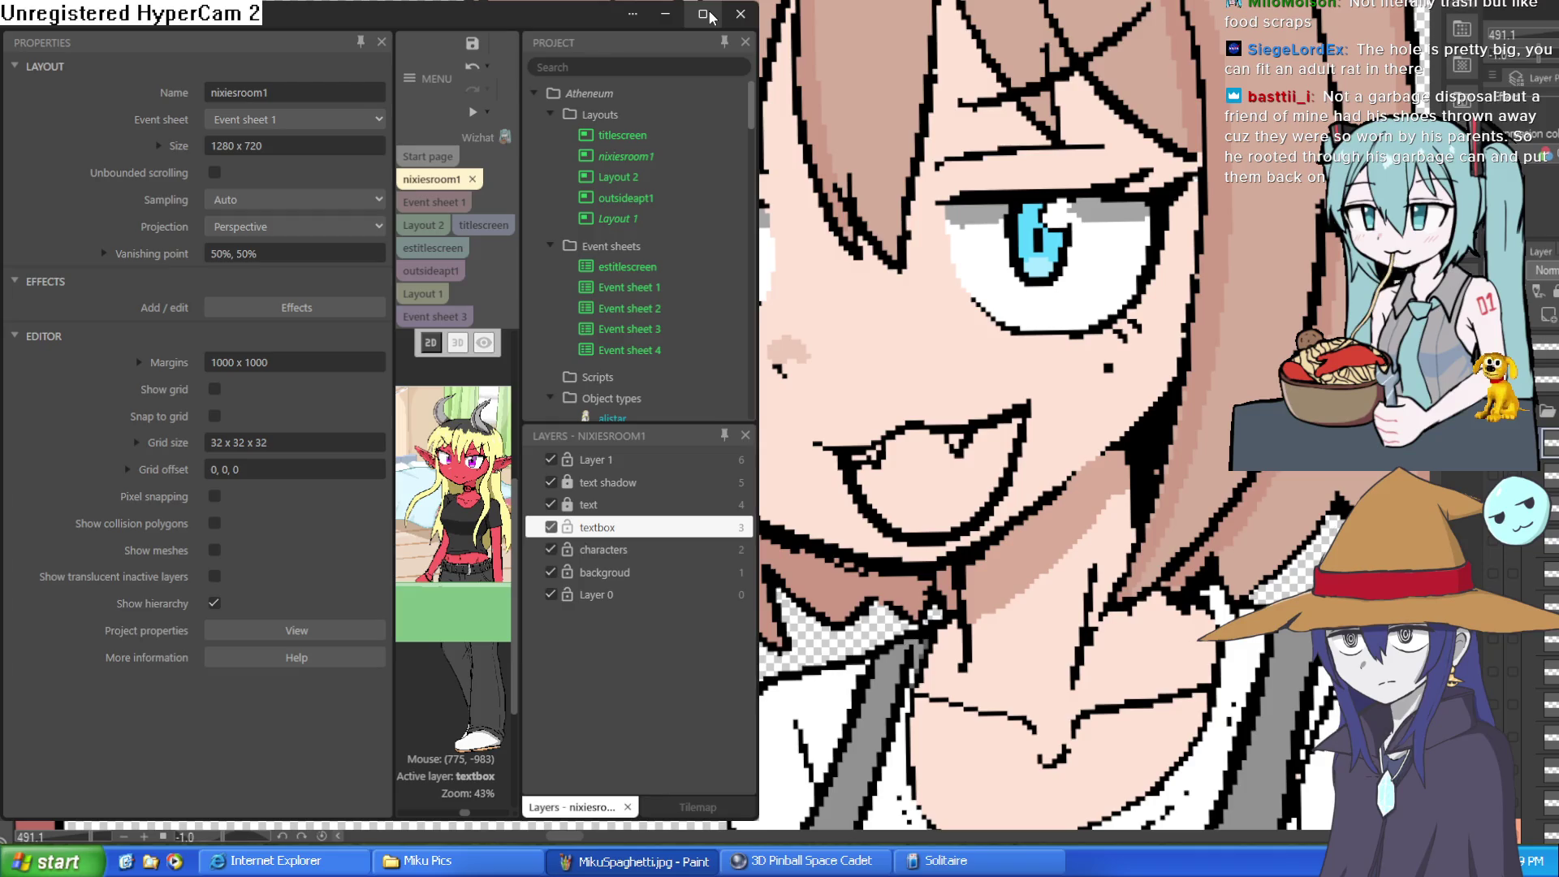
left_click(705, 15)
left_click(1477, 14)
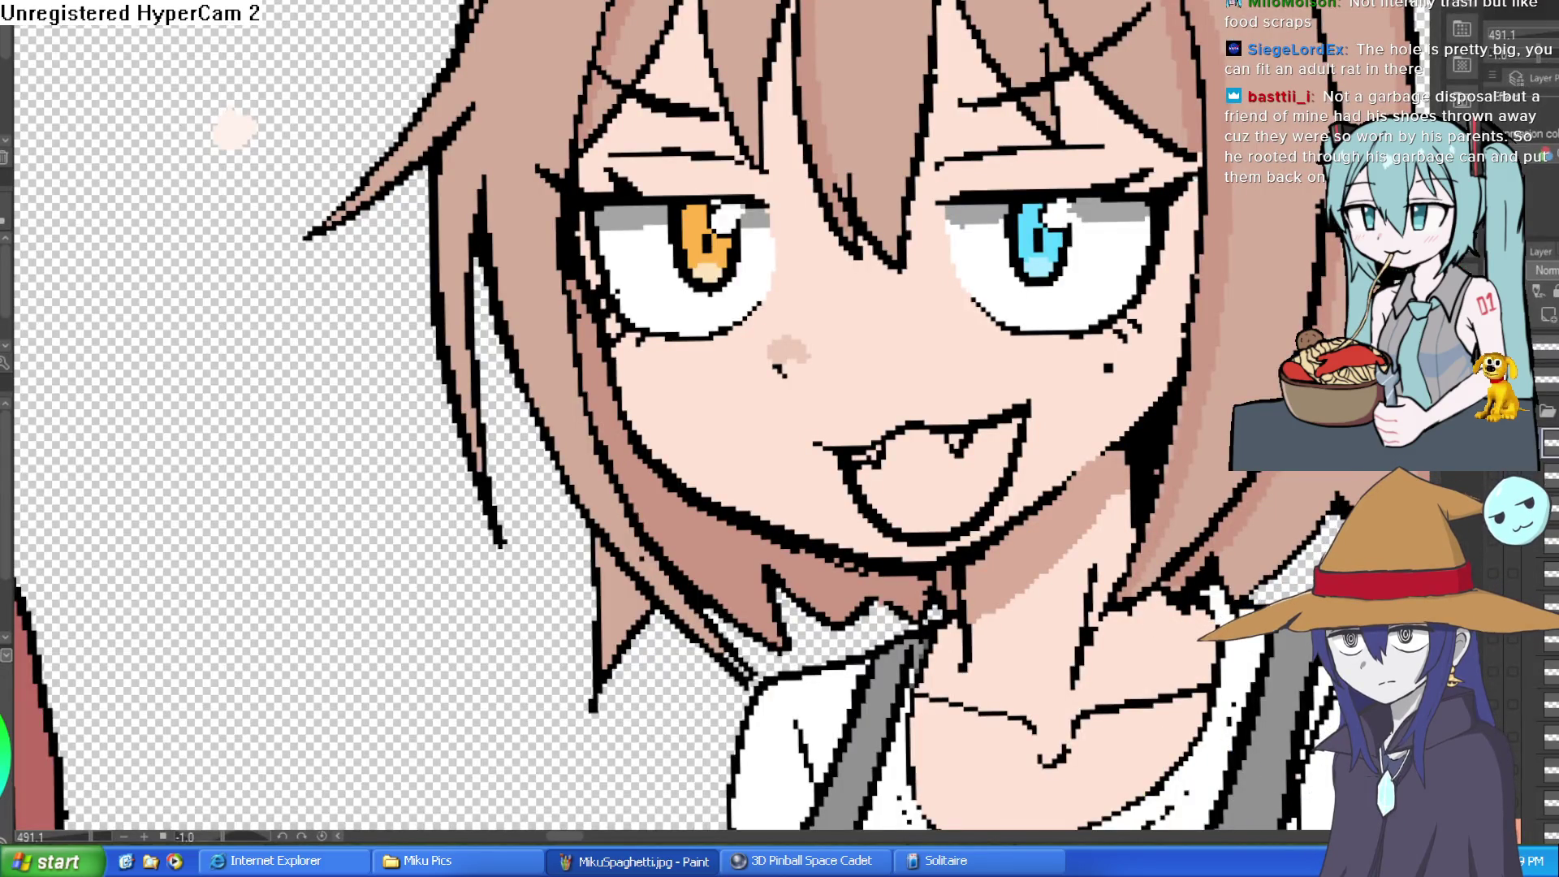
- Zoom in on the aproned girl's mouth in Clip Studio Paint
scroll(906, 493, "up", 3)
scroll(906, 493, "down", 3)
scroll(1022, 335, "down", 2)
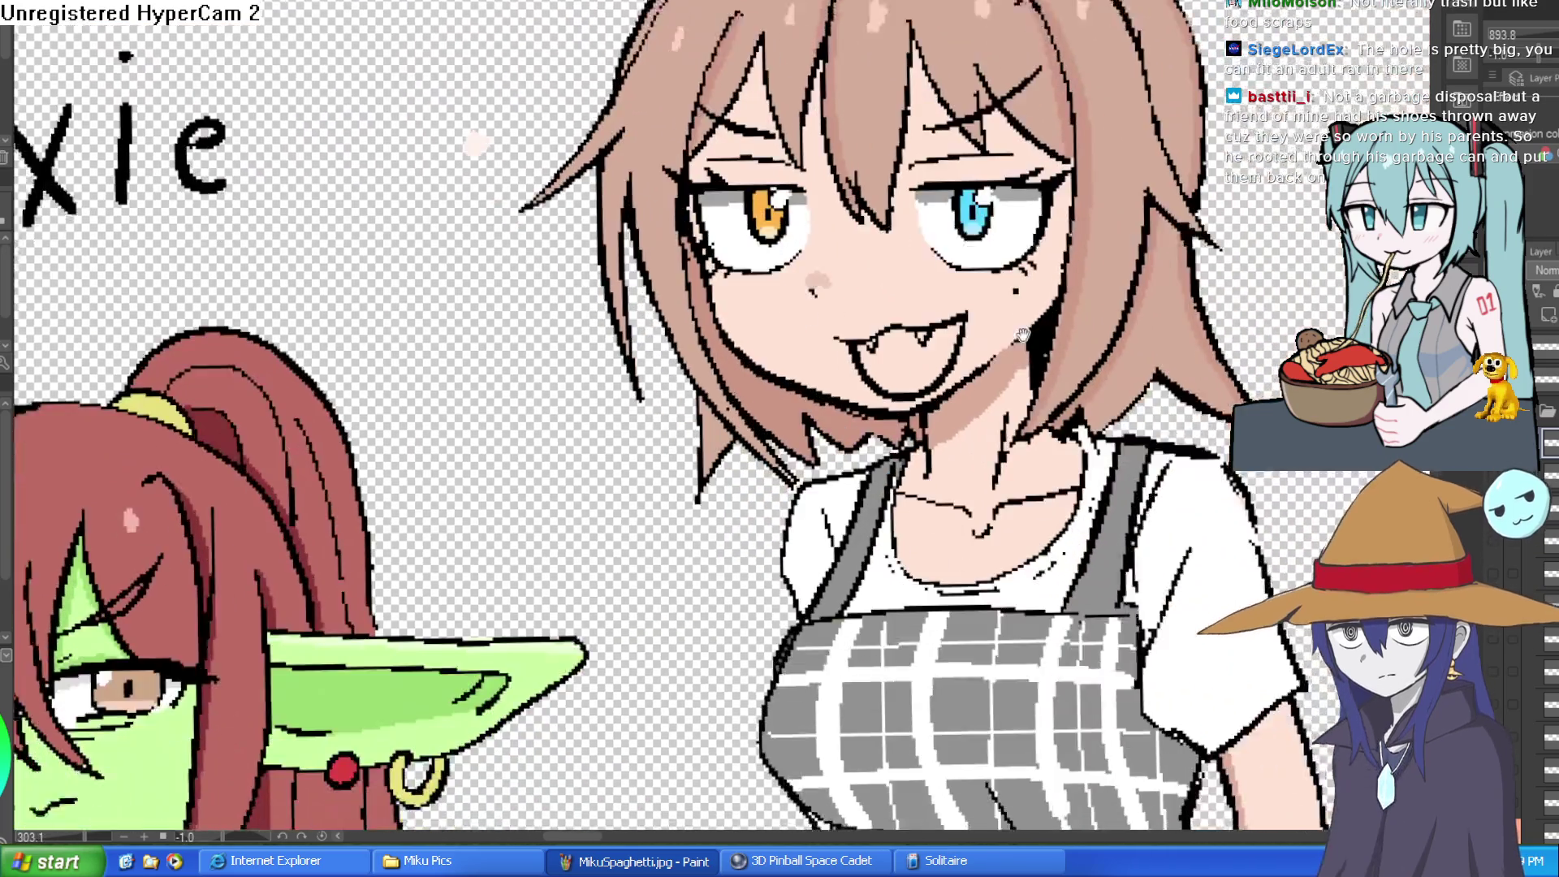
scroll(1022, 335, "down", 3)
scroll(1024, 328, "up", 4)
scroll(1024, 328, "down", 5)
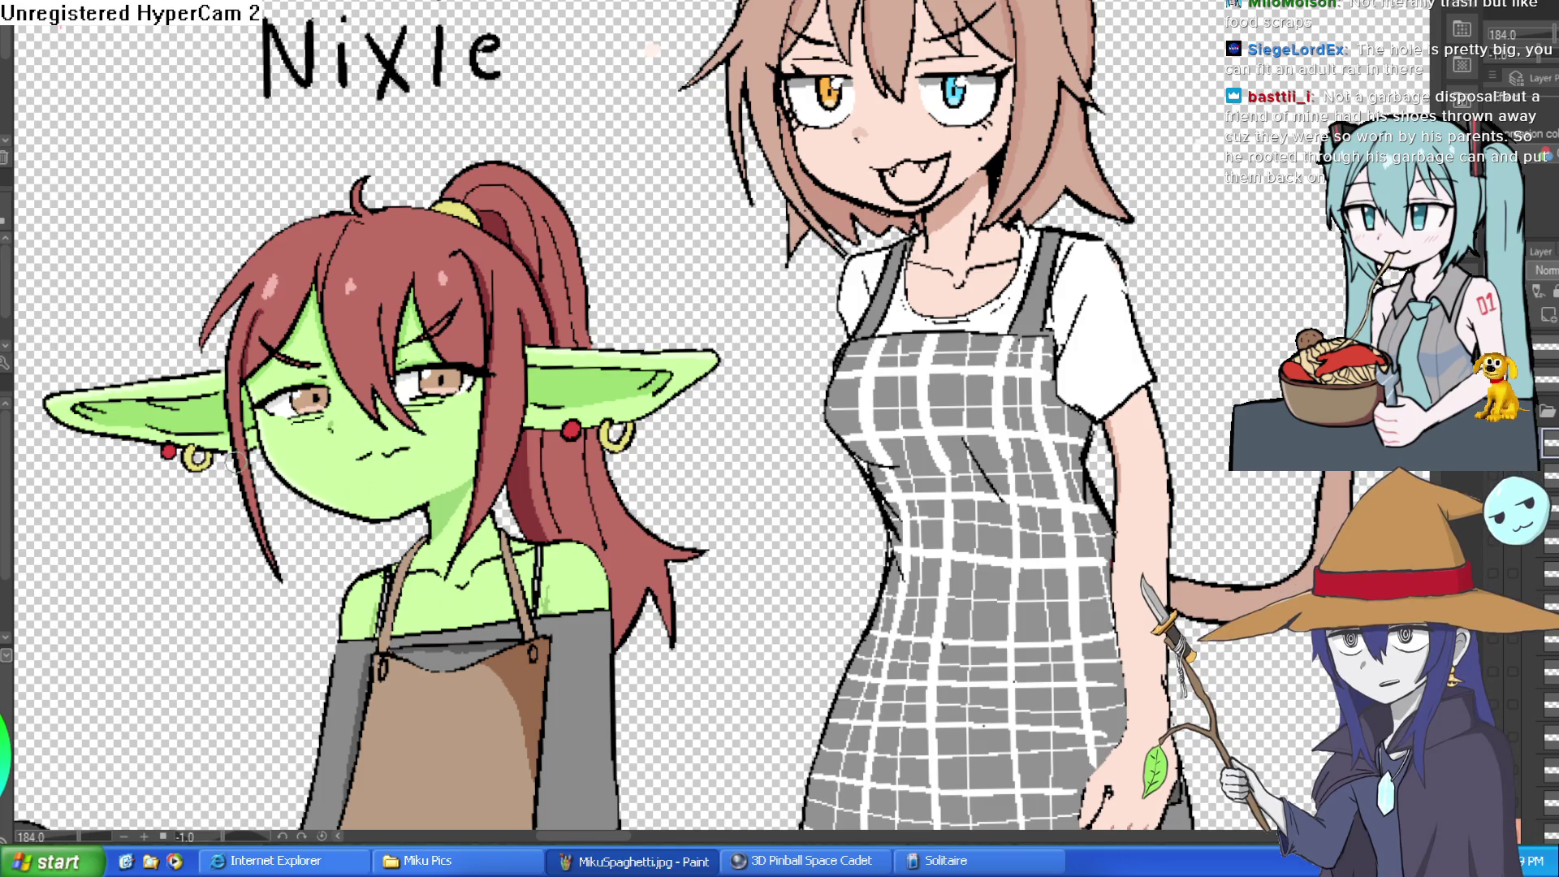
scroll(974, 153, "up", 12)
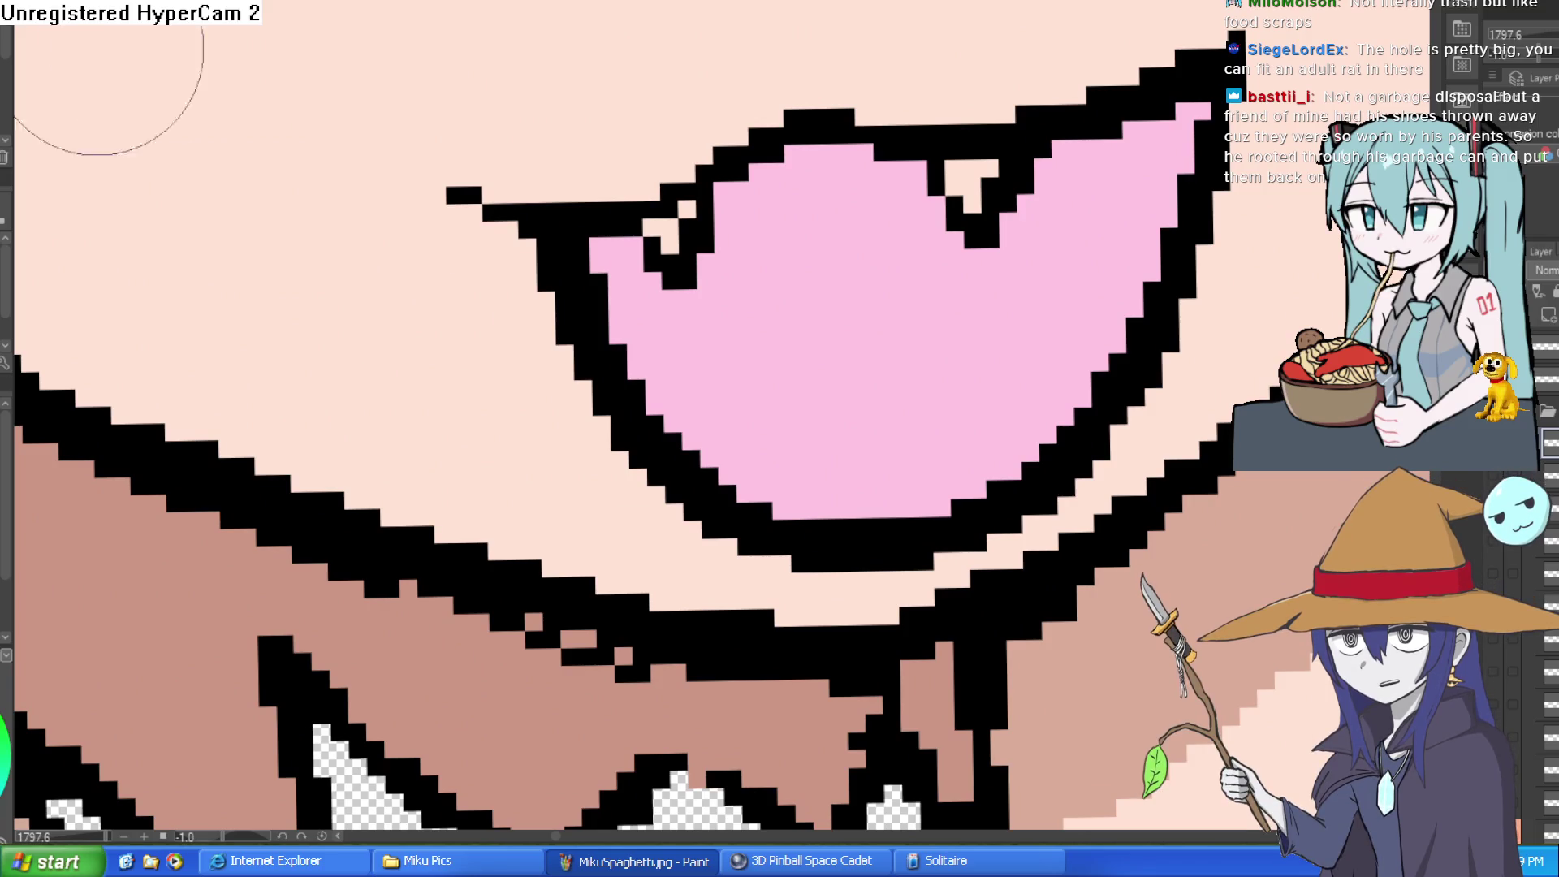
- Paint a darker-pink shadow on the aproned girl's tongue
scroll(615, 326, "up", 2)
mouse_move(620, 341)
left_mouse_down()
mouse_move(682, 279)
mouse_move(685, 198)
left_mouse_up()
scroll(849, 209, "down", 2)
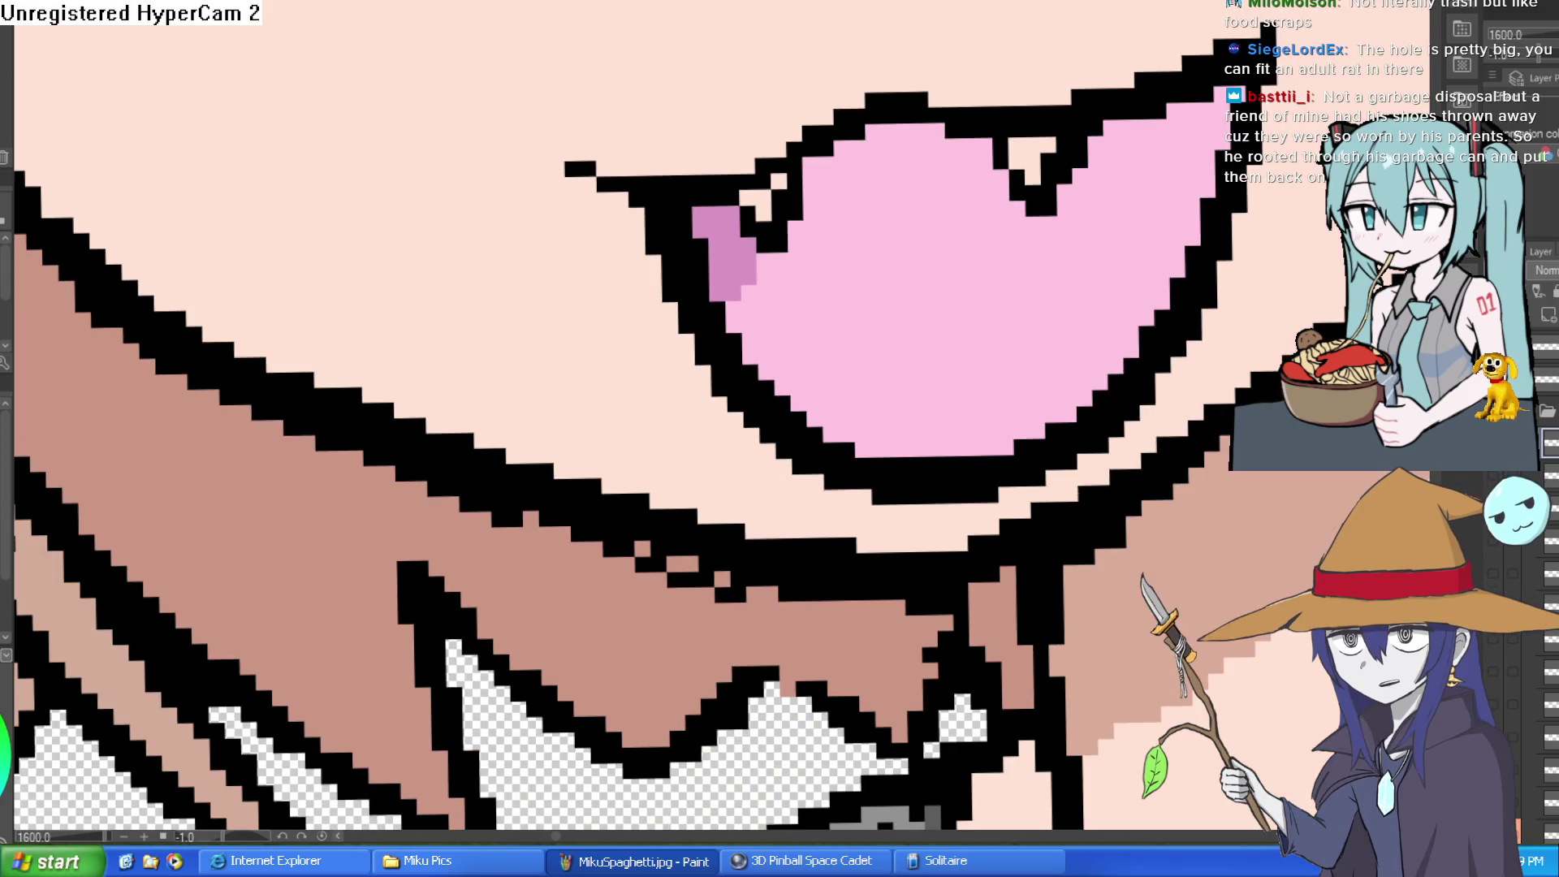
scroll(804, 181, "up", 2)
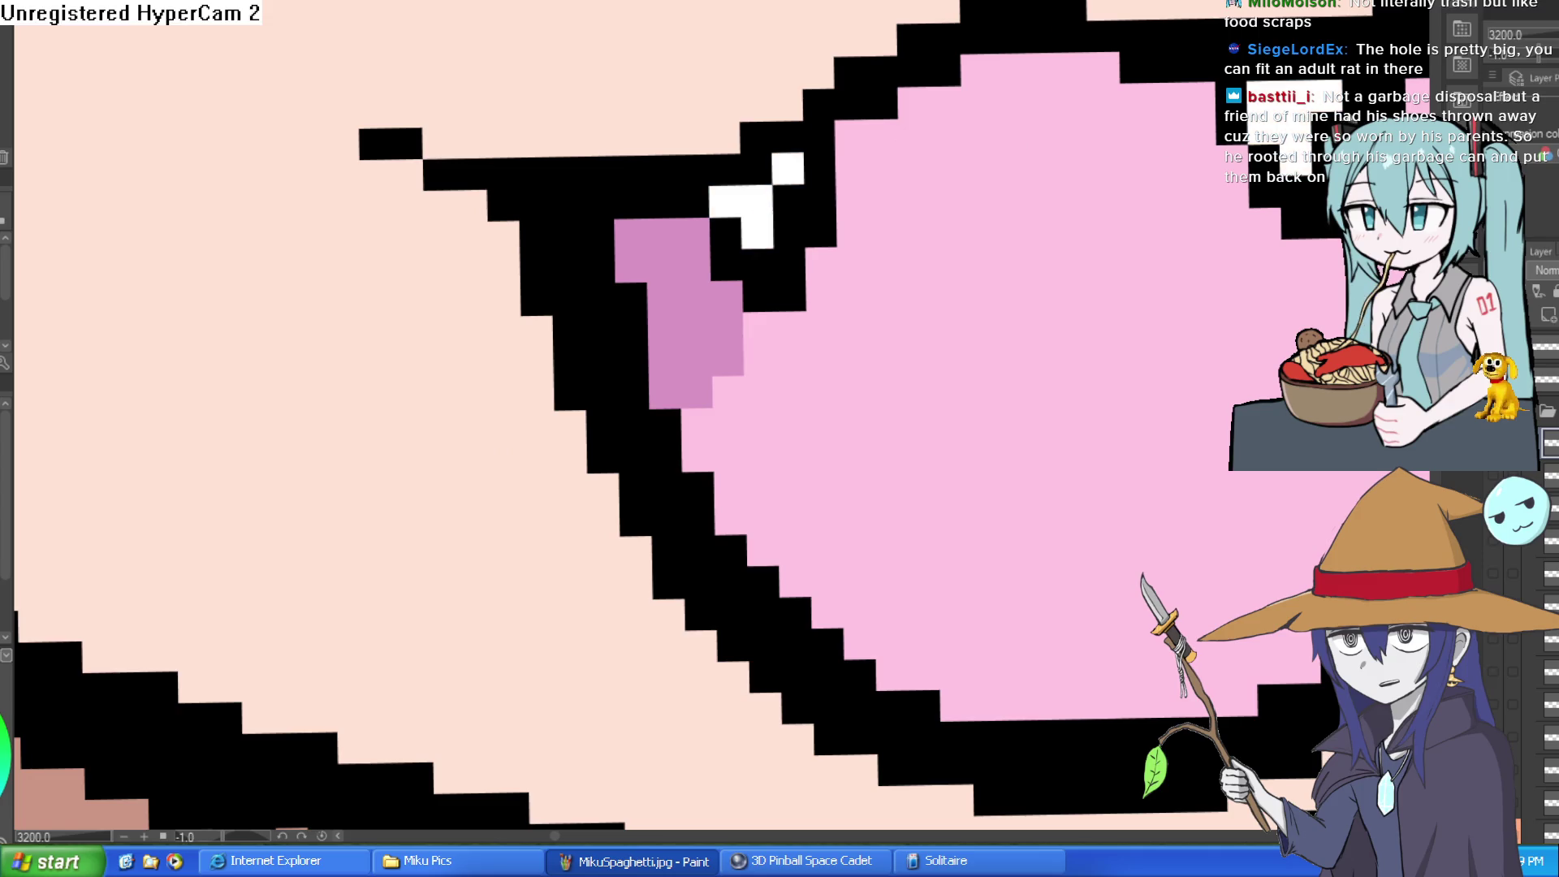
scroll(1035, 213, "down", 10)
- Touch up the girl's lower lip edge with a peach stroke
left_click_drag(1116, 218, 1035, 213)
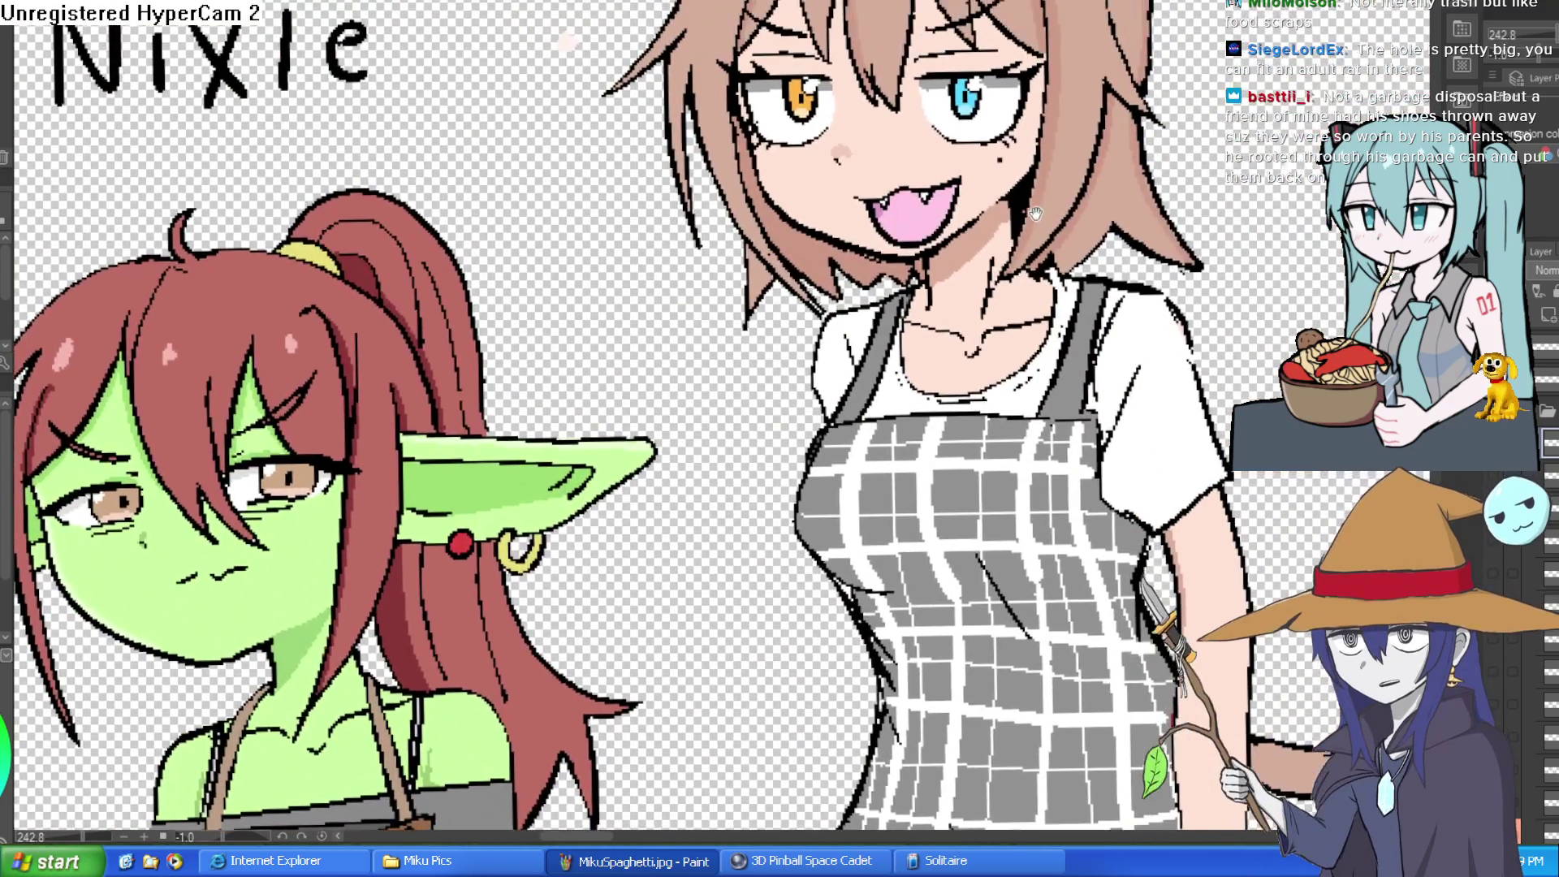
scroll(1035, 213, "down", 2)
scroll(474, 221, "up", 5)
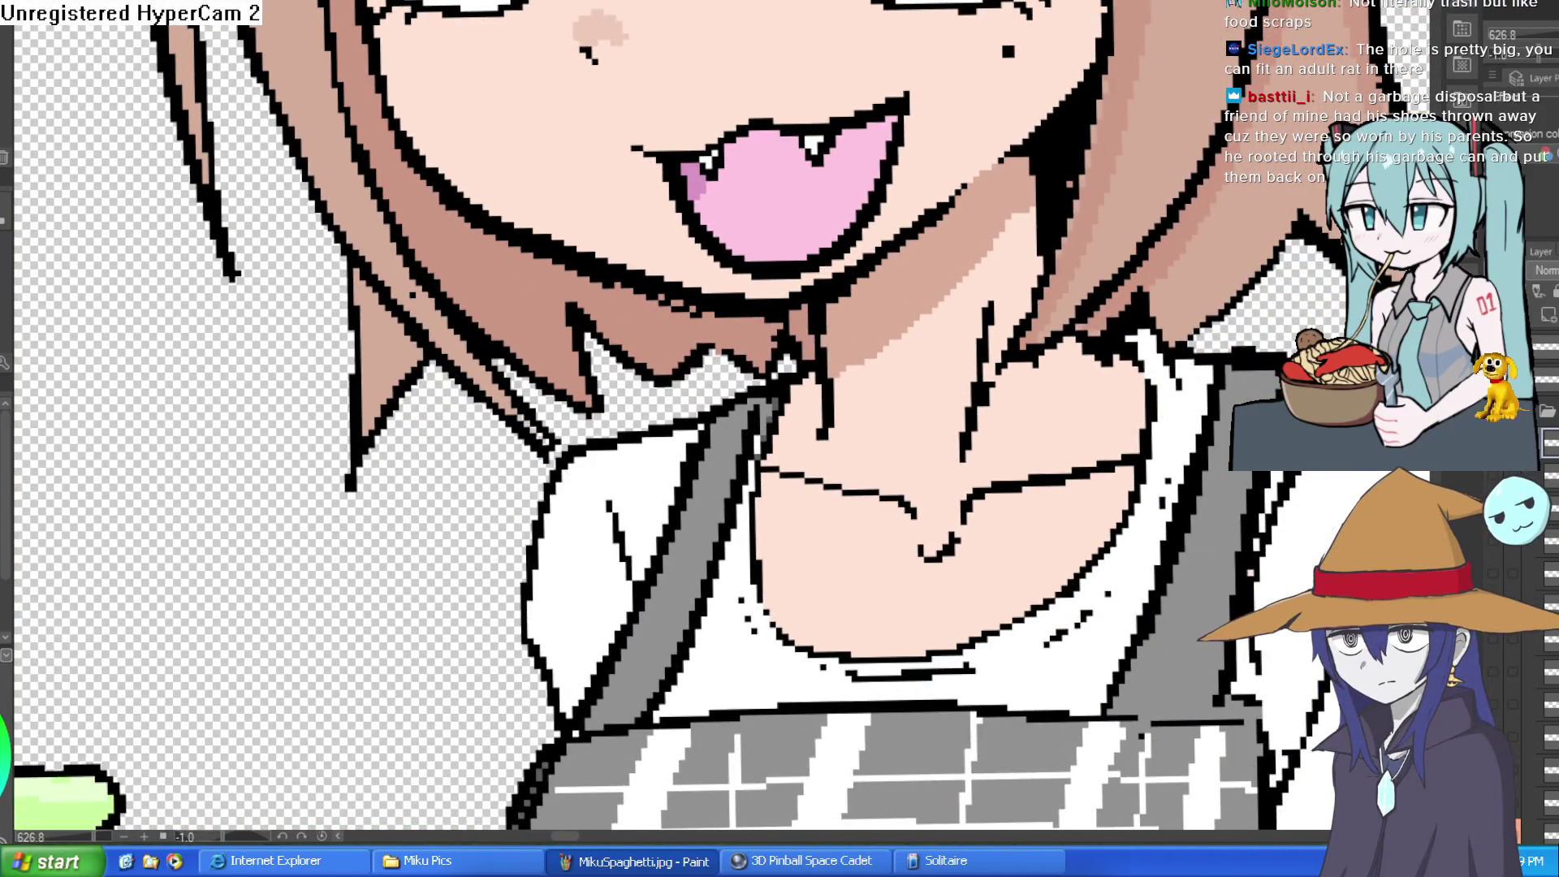
mouse_move(934, 122)
left_mouse_down()
mouse_move(969, 202)
mouse_move(799, 38)
mouse_move(946, 48)
left_mouse_up()
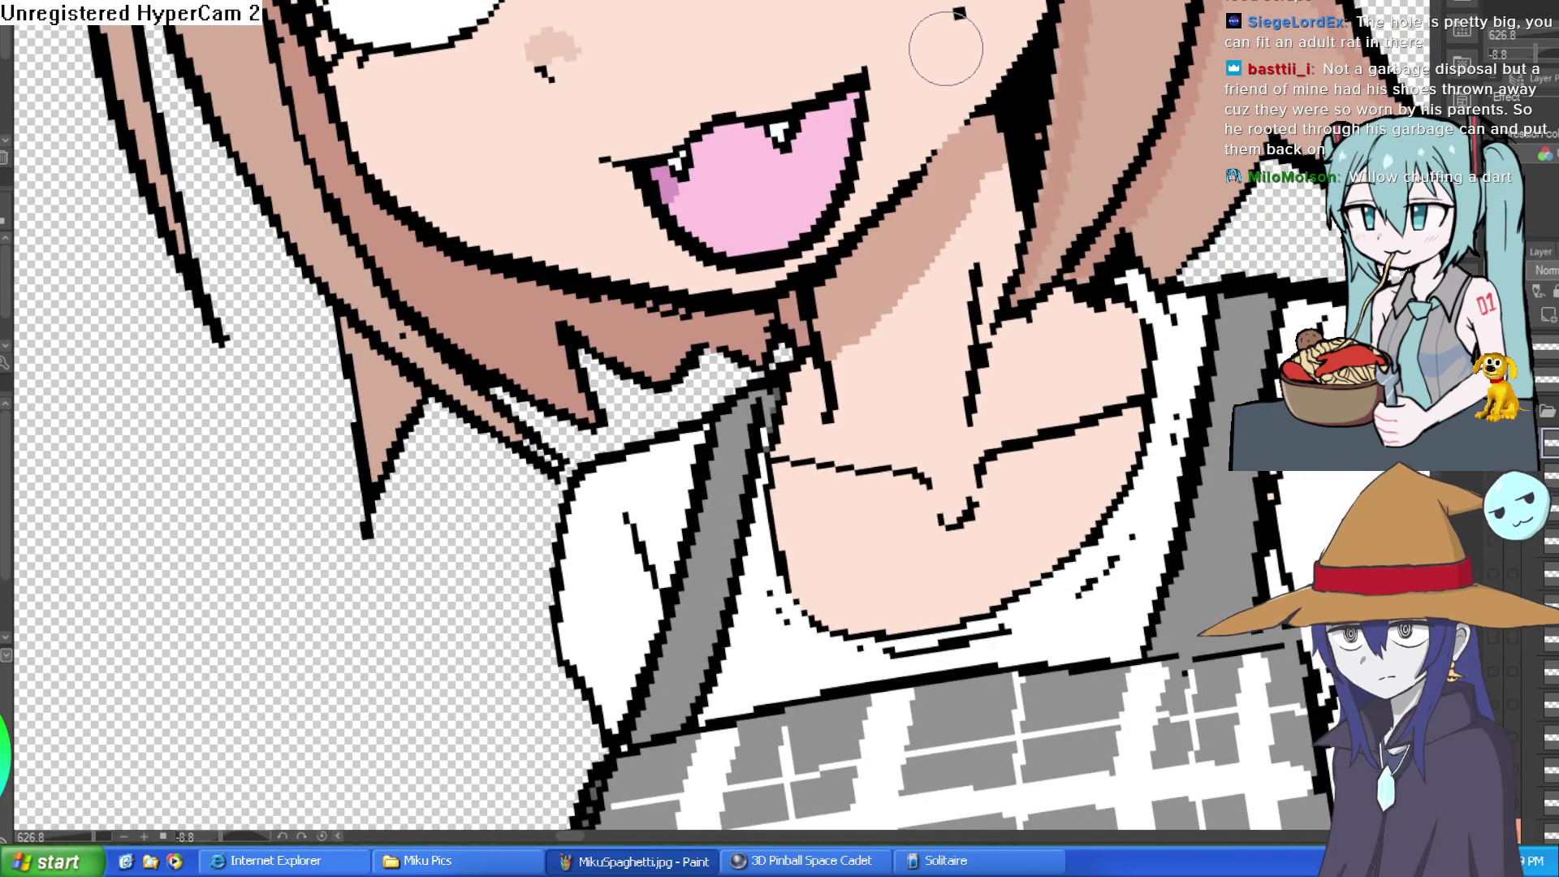
mouse_move(674, 232)
left_mouse_down()
mouse_move(779, 236)
mouse_move(690, 248)
mouse_move(830, 224)
left_mouse_up()
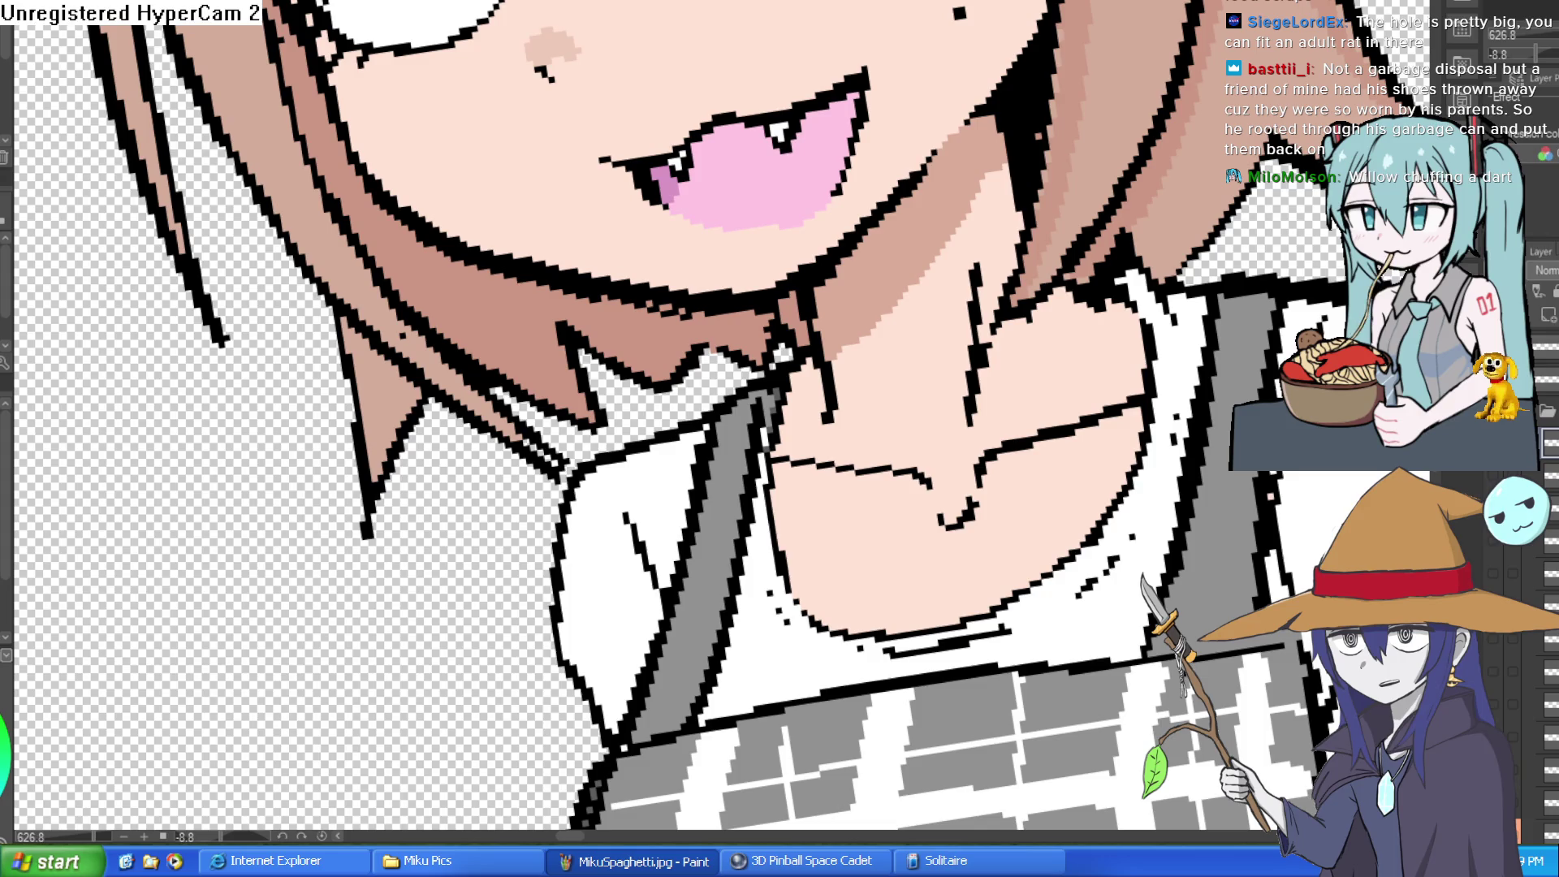
scroll(1084, 195, "down", 8)
mouse_move(1083, 194)
left_mouse_down()
mouse_move(1055, 243)
mouse_move(1015, 503)
mouse_move(907, 521)
left_mouse_up()
scroll(855, 253, "up", 5)
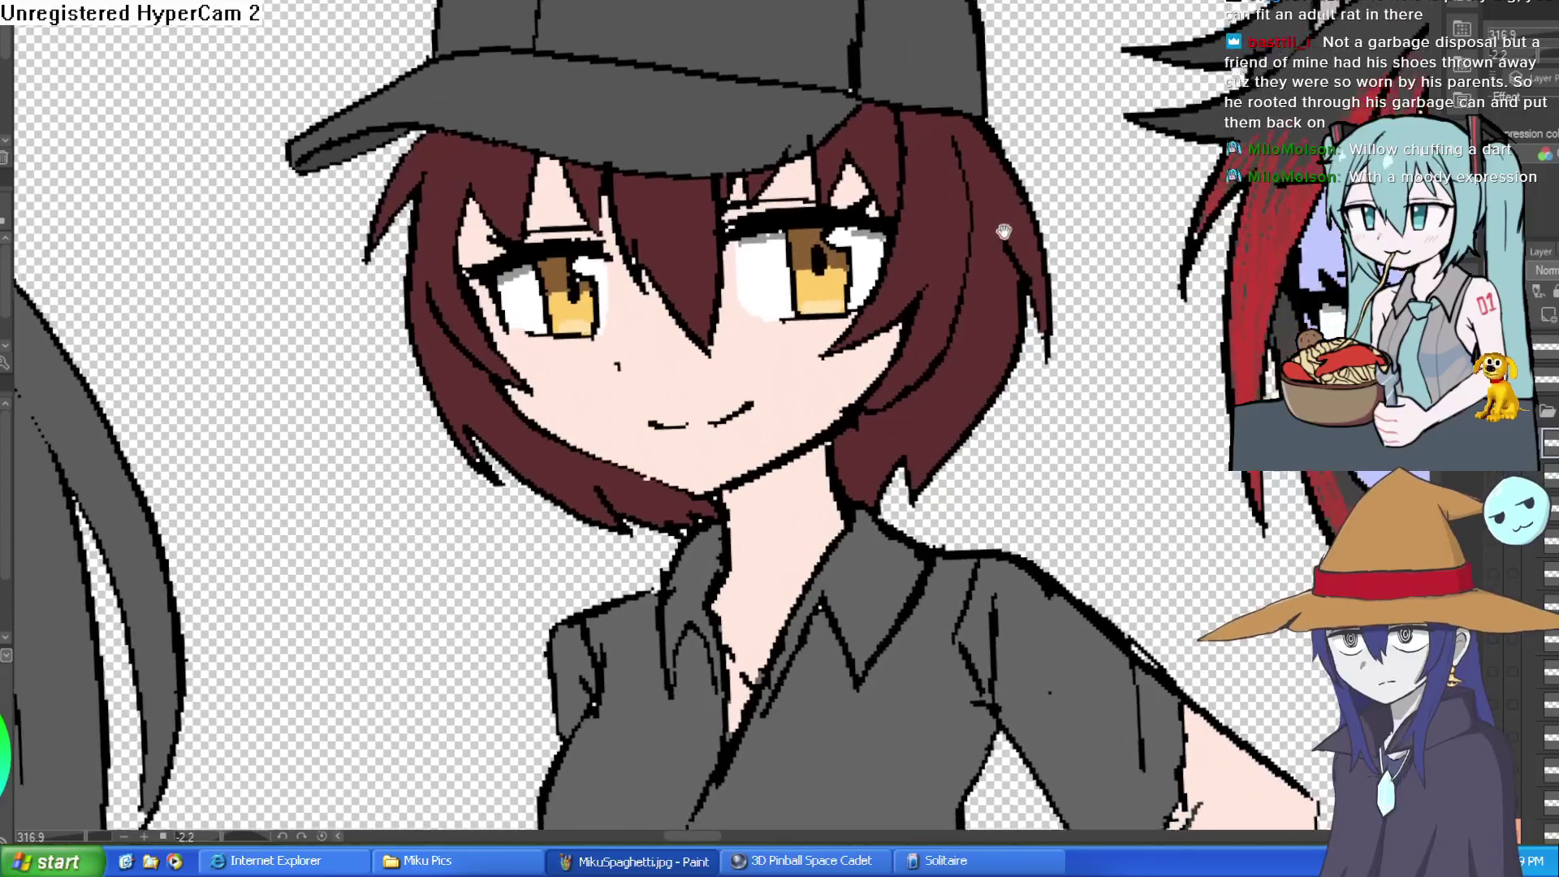
scroll(1017, 218, "down", 4)
scroll(999, 216, "left", 10)
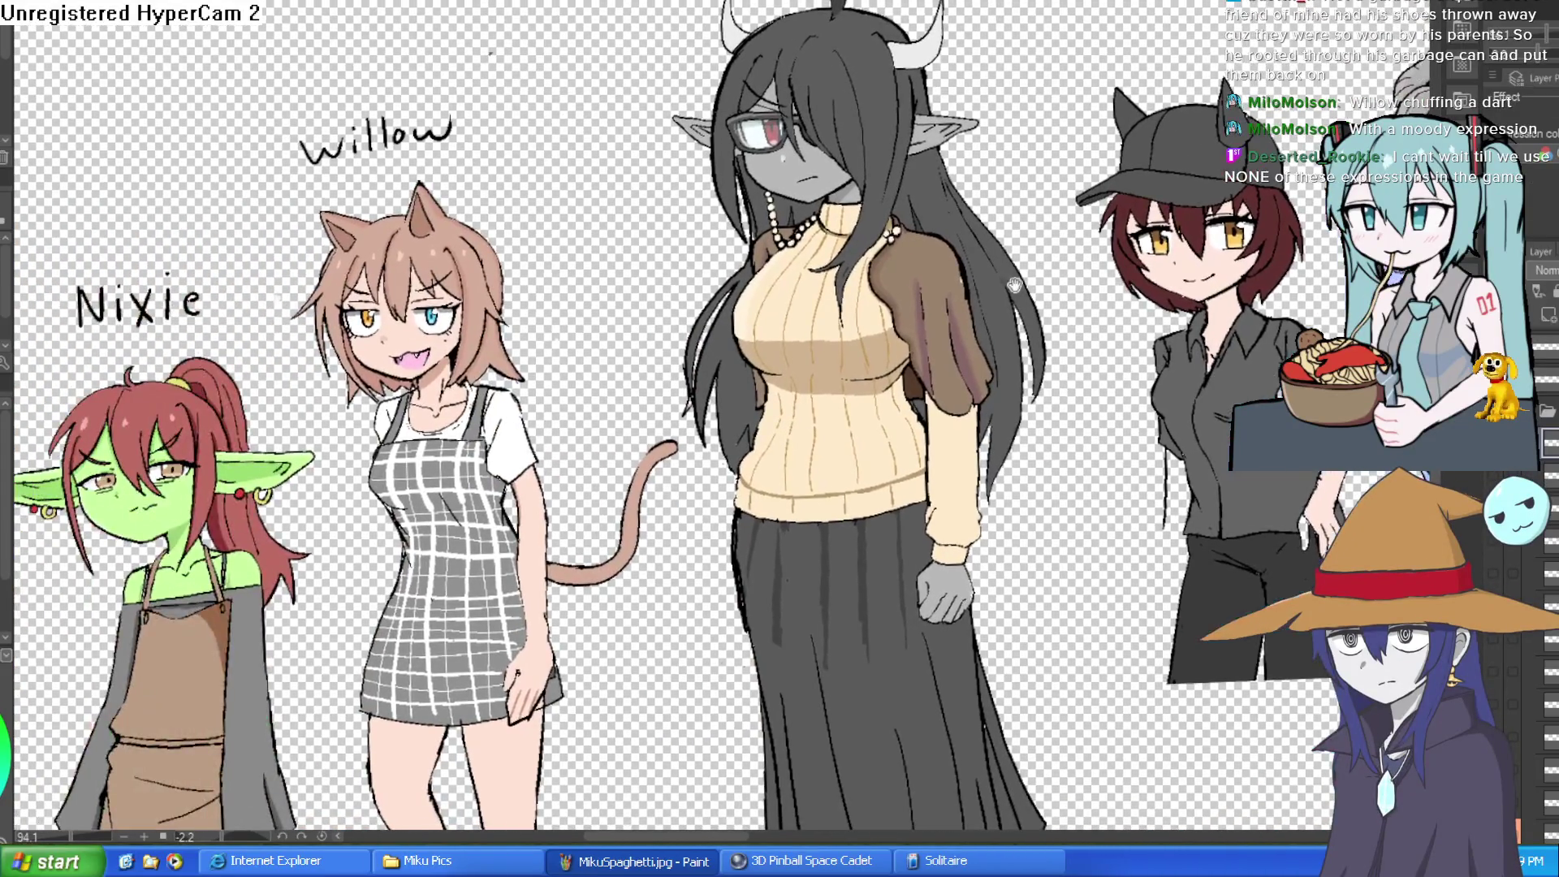
scroll(990, 214, "right", 8)
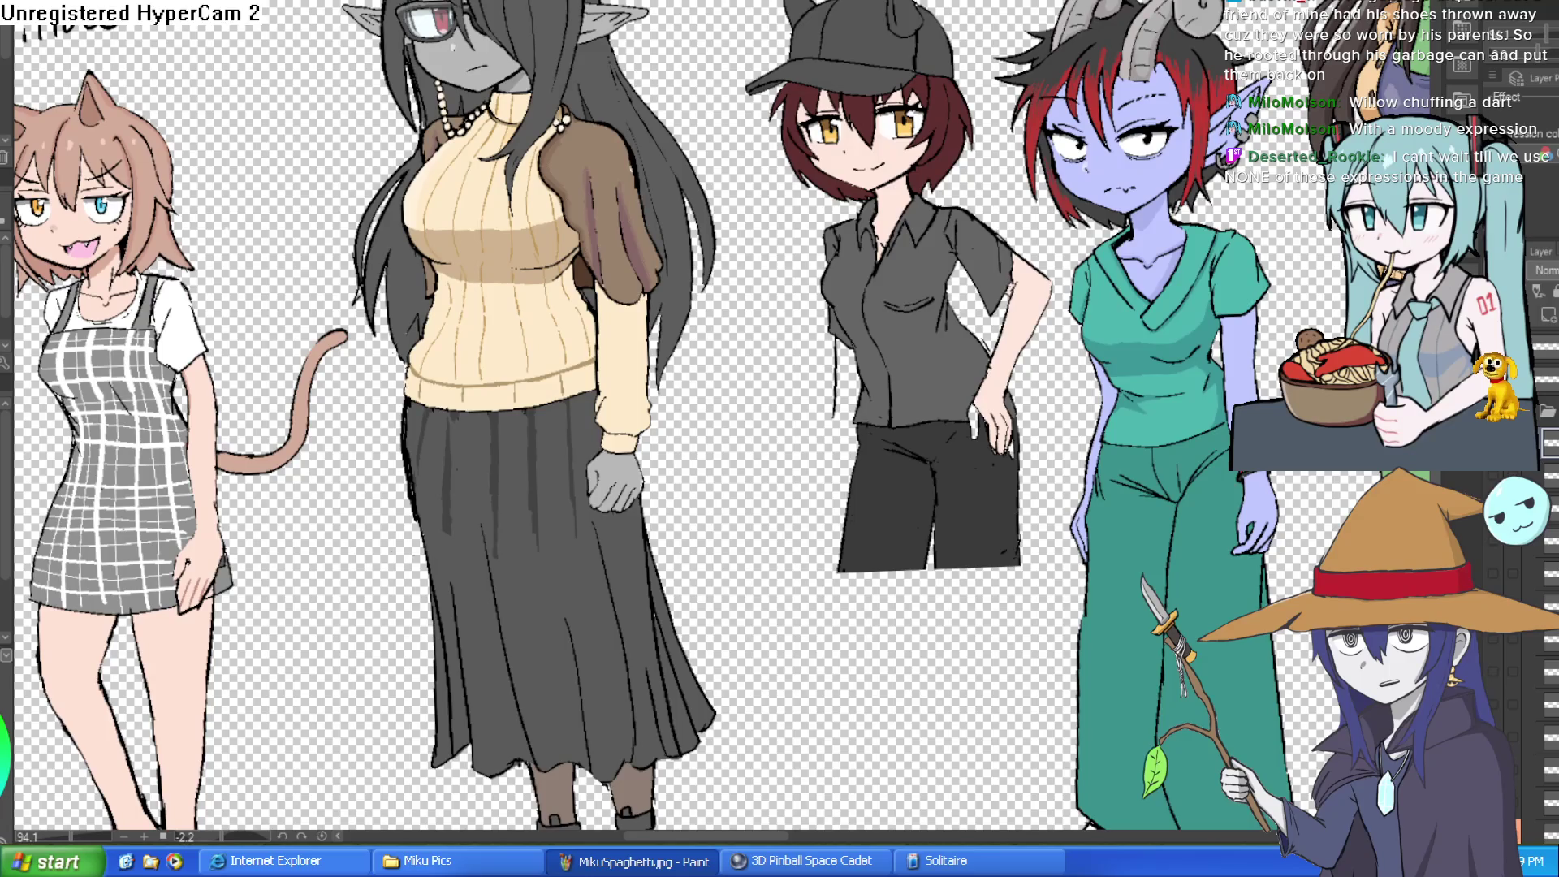
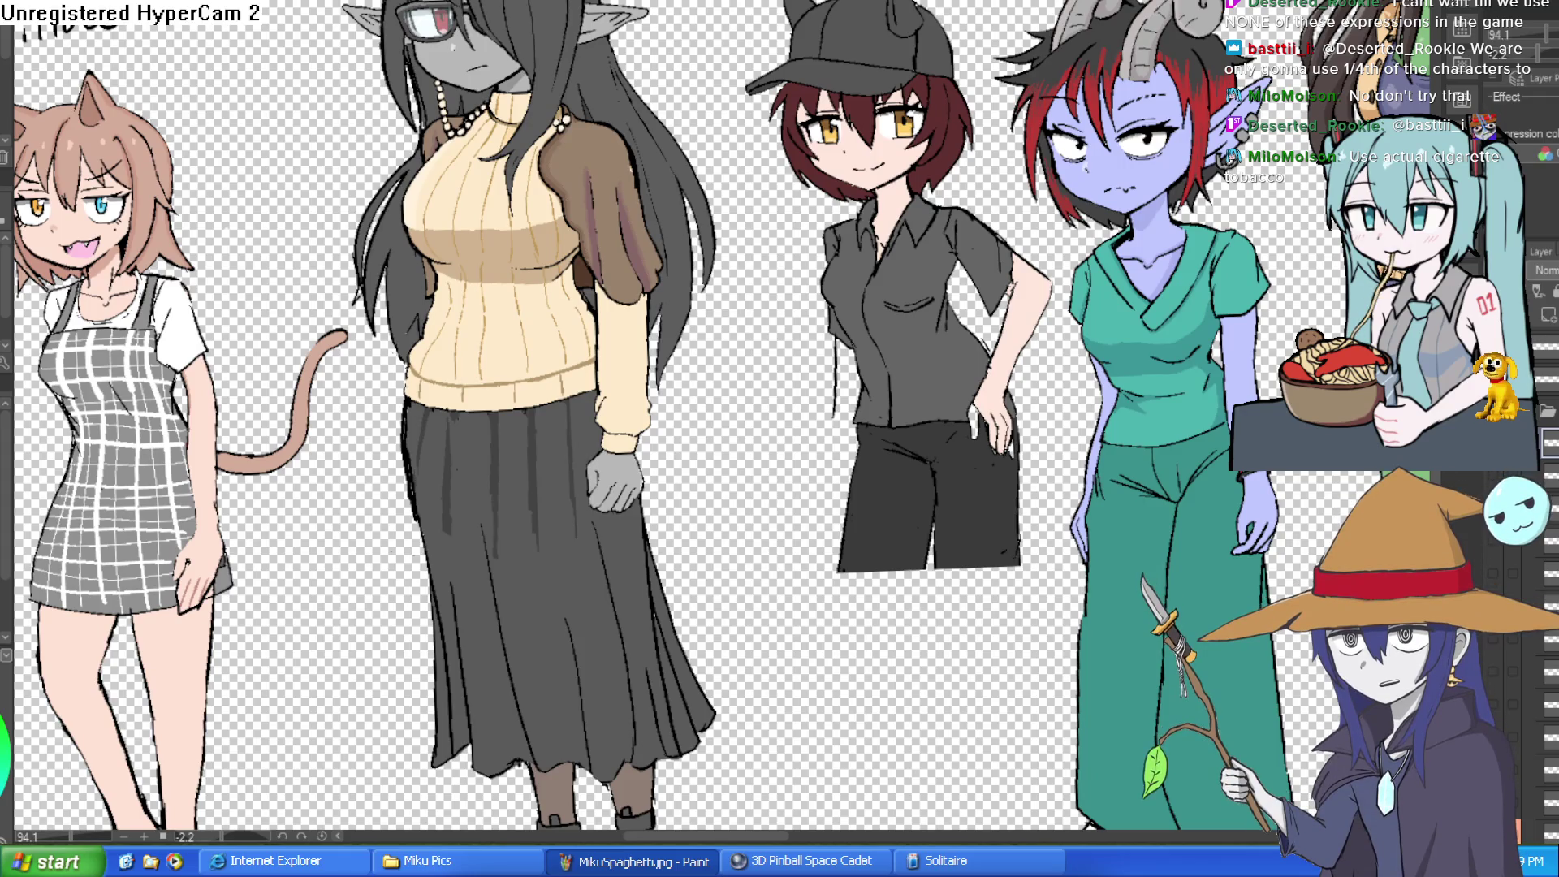
- Pan and zoom the canvas to centre the cat-eared girl's face beside Nixie
left_click_drag(705, 50, 1072, 67)
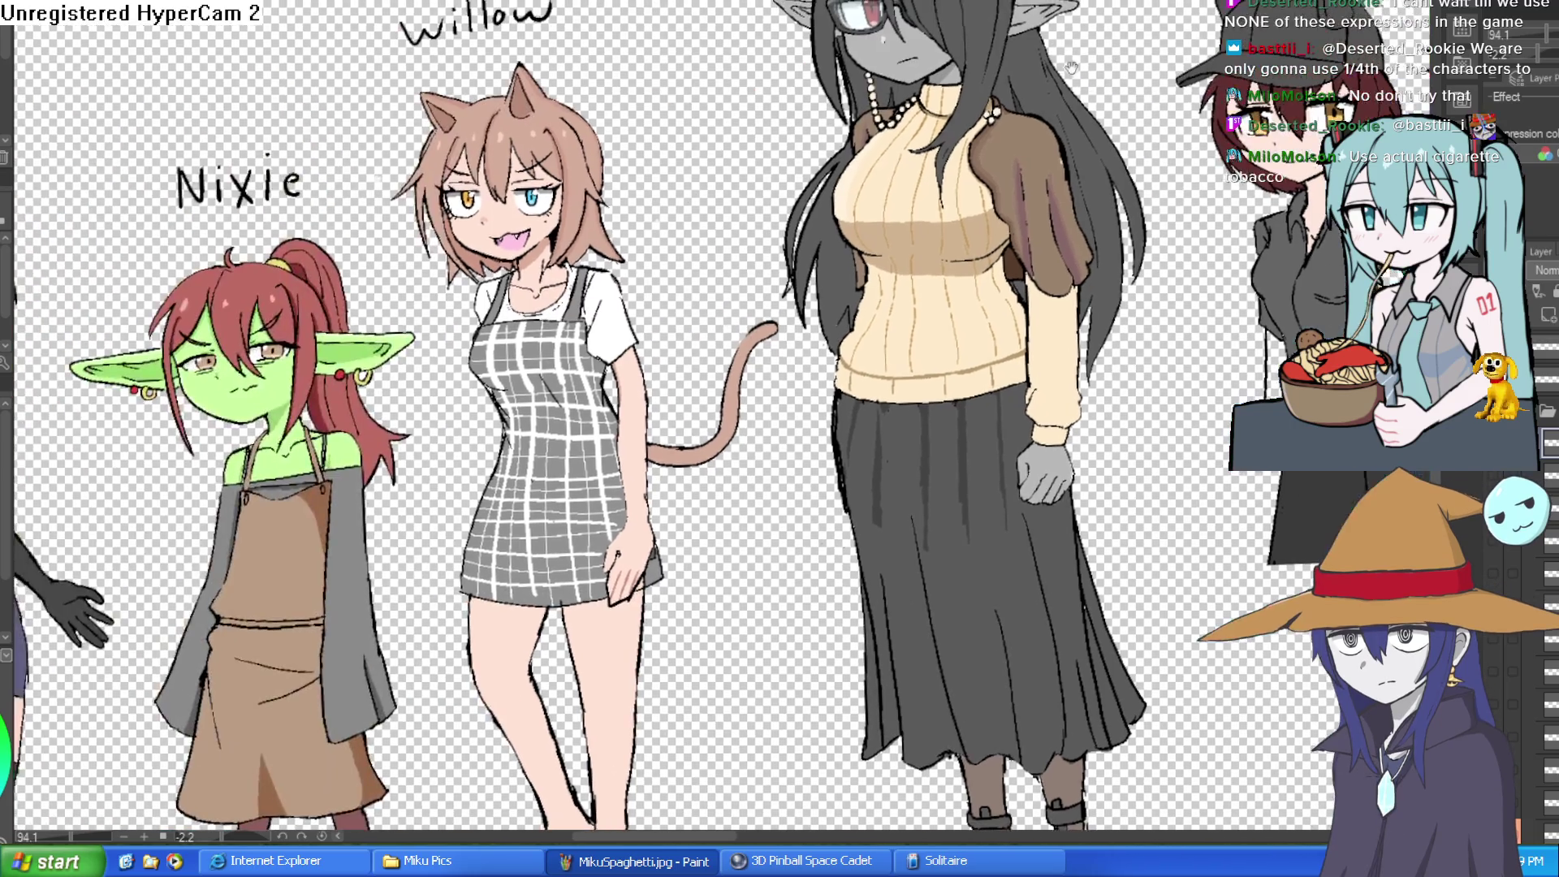
scroll(414, 285, "up", 5)
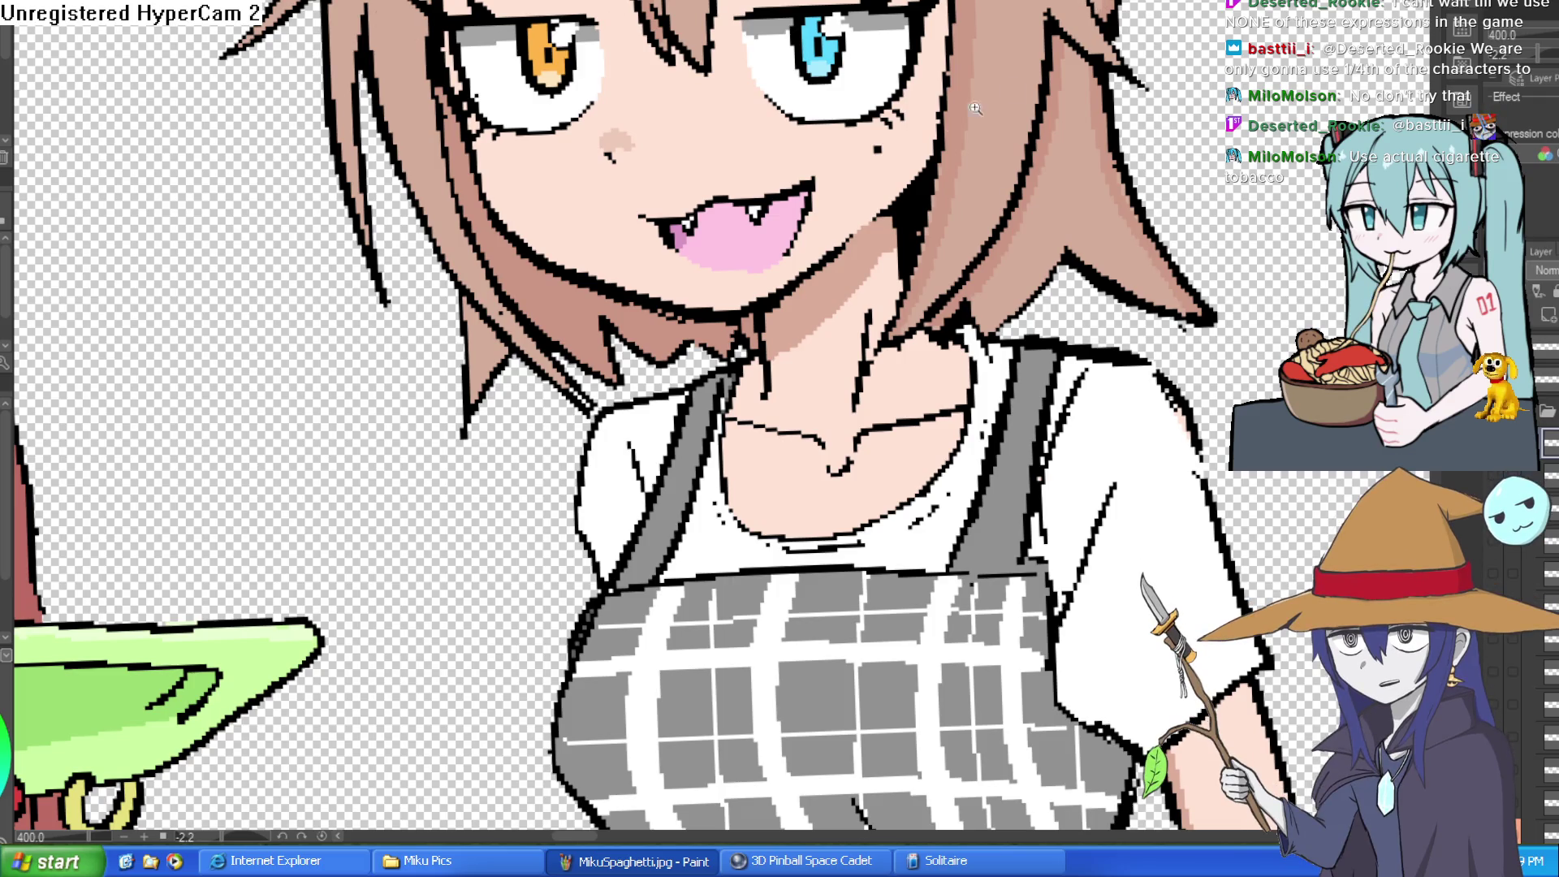
scroll(733, 183, "up", 3)
scroll(732, 183, "down", 5)
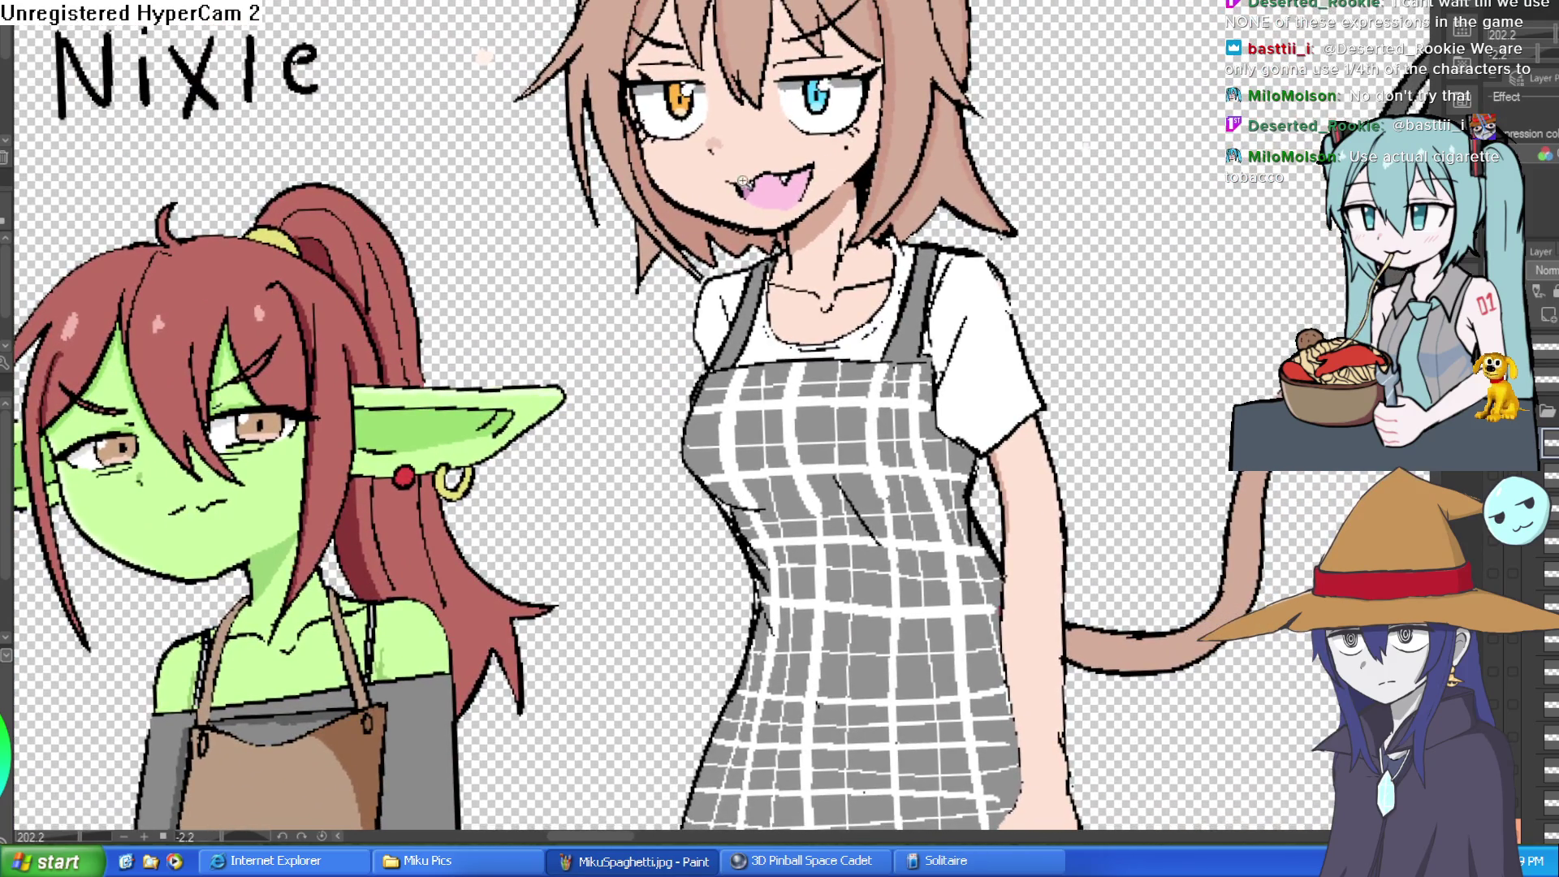
scroll(744, 183, "up", 6)
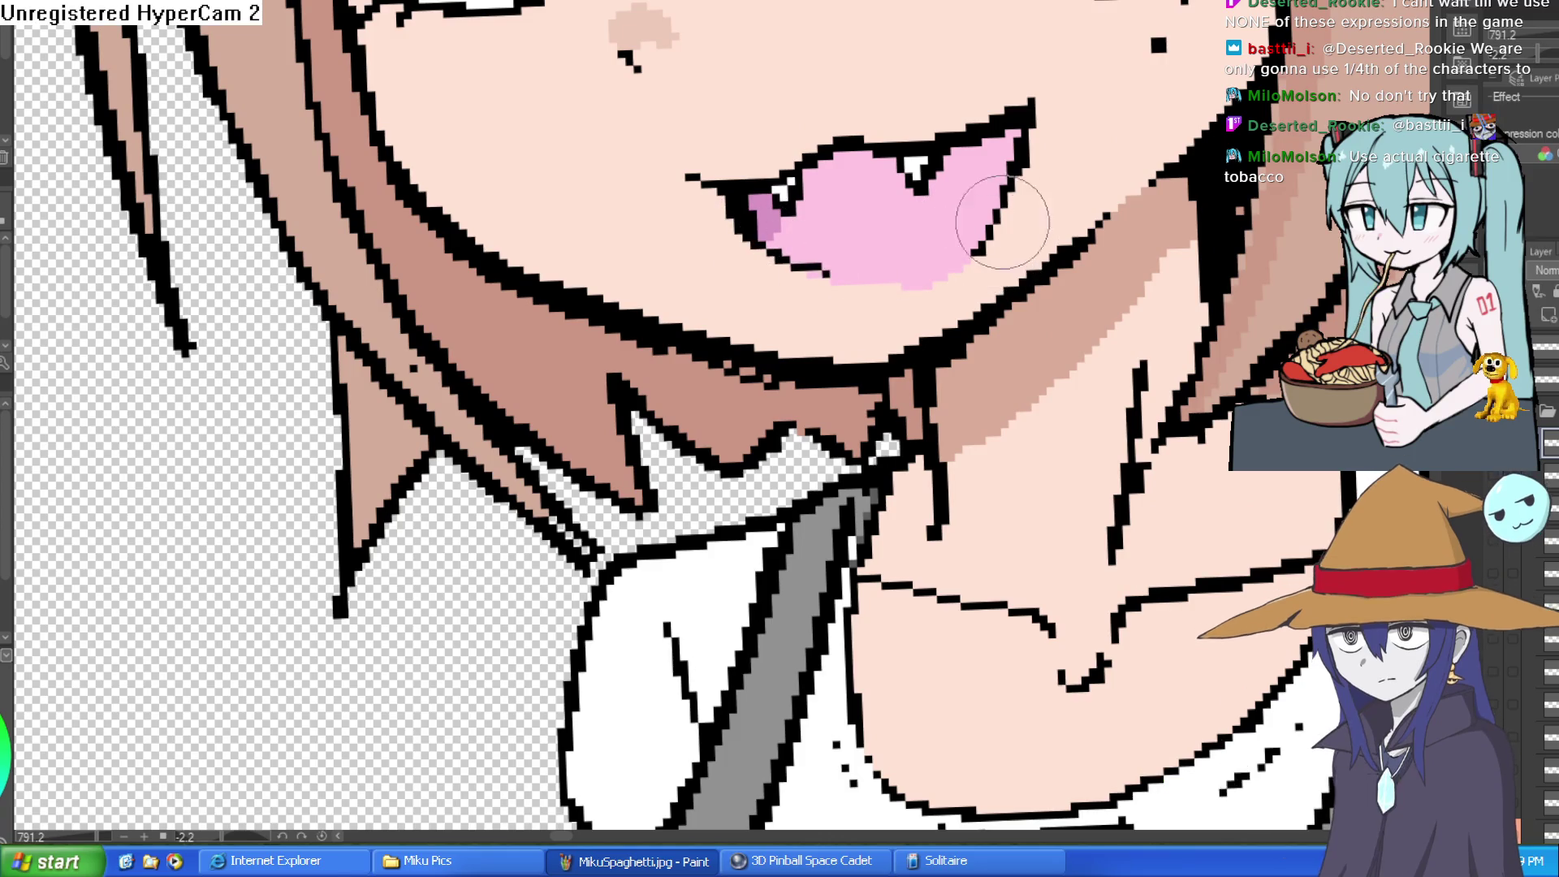
scroll(968, 258, "down", 5)
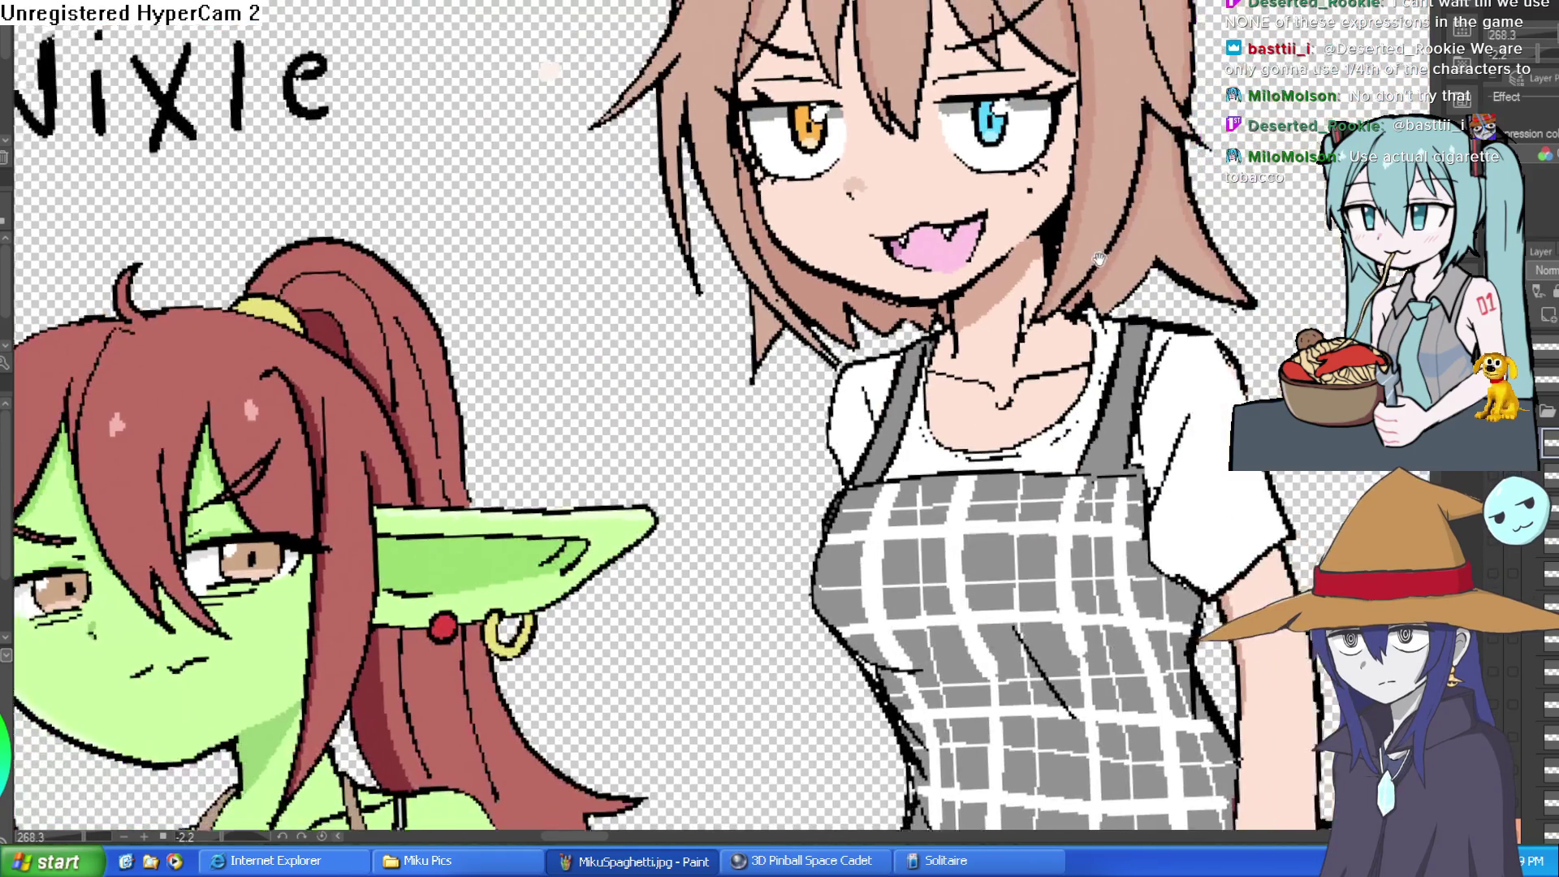
scroll(975, 258, "up", 4)
left_click_drag(982, 258, 925, 323)
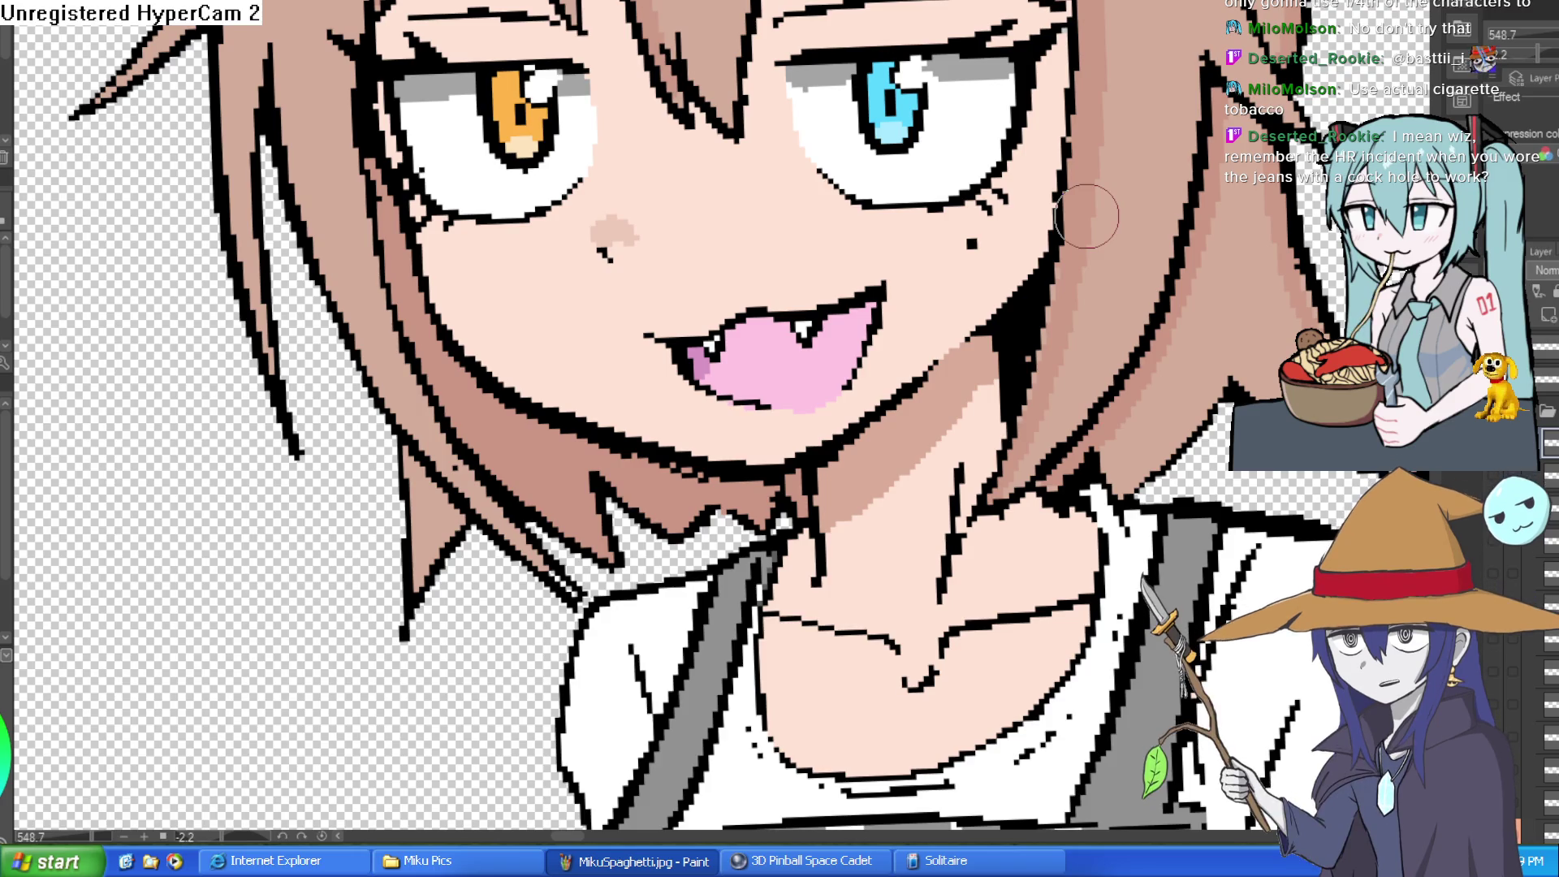
- Swap the fanged open mouth for small closed red lips and start painting them with skin colour
scroll(1087, 216, "down", 4)
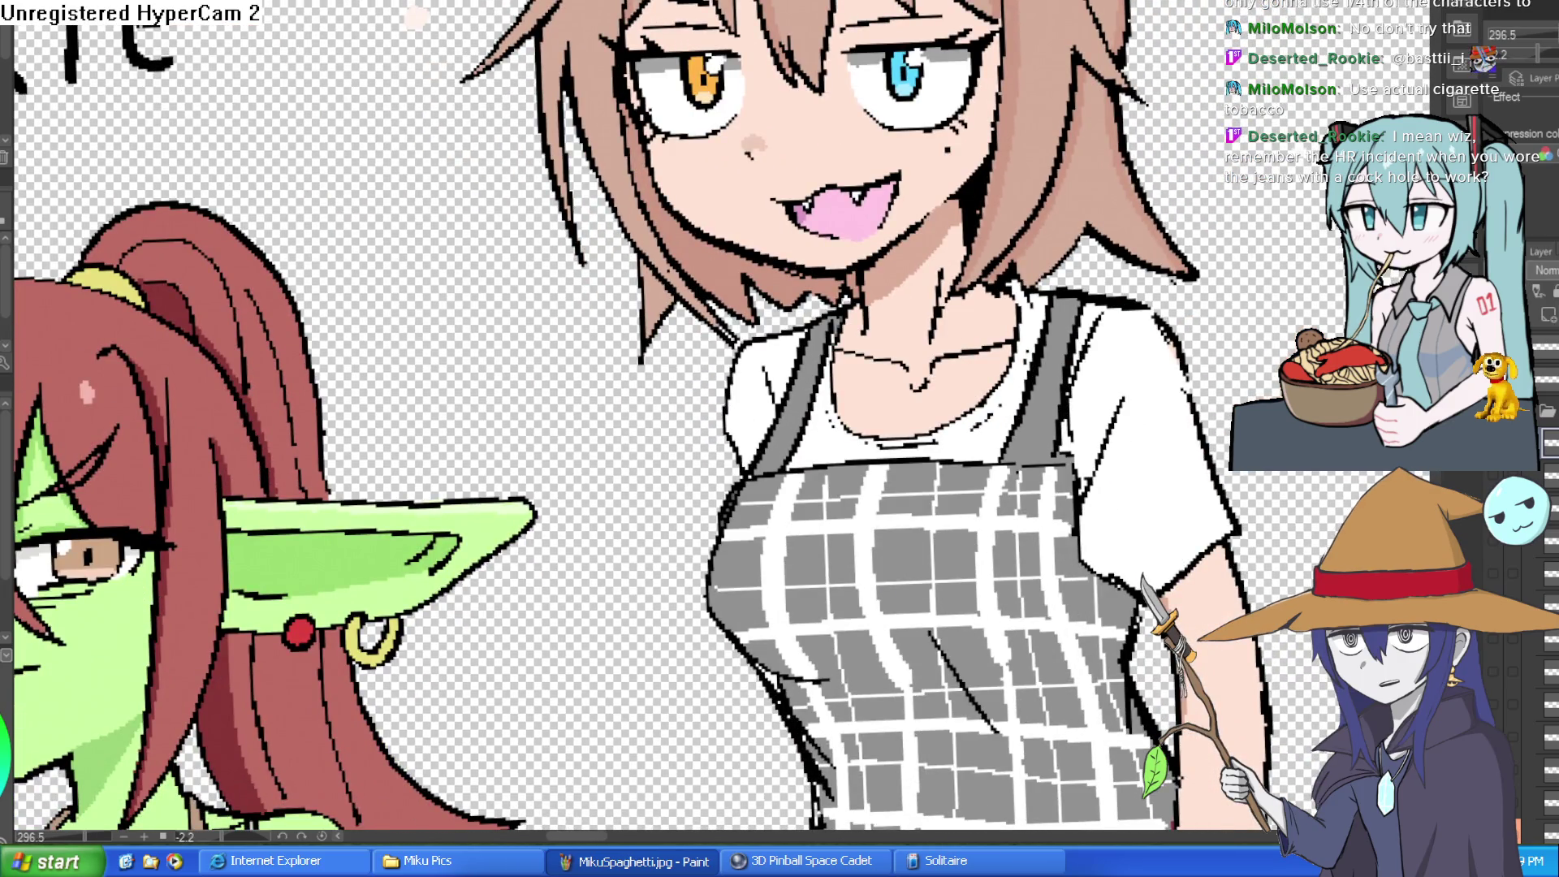
key("ctrl+z")
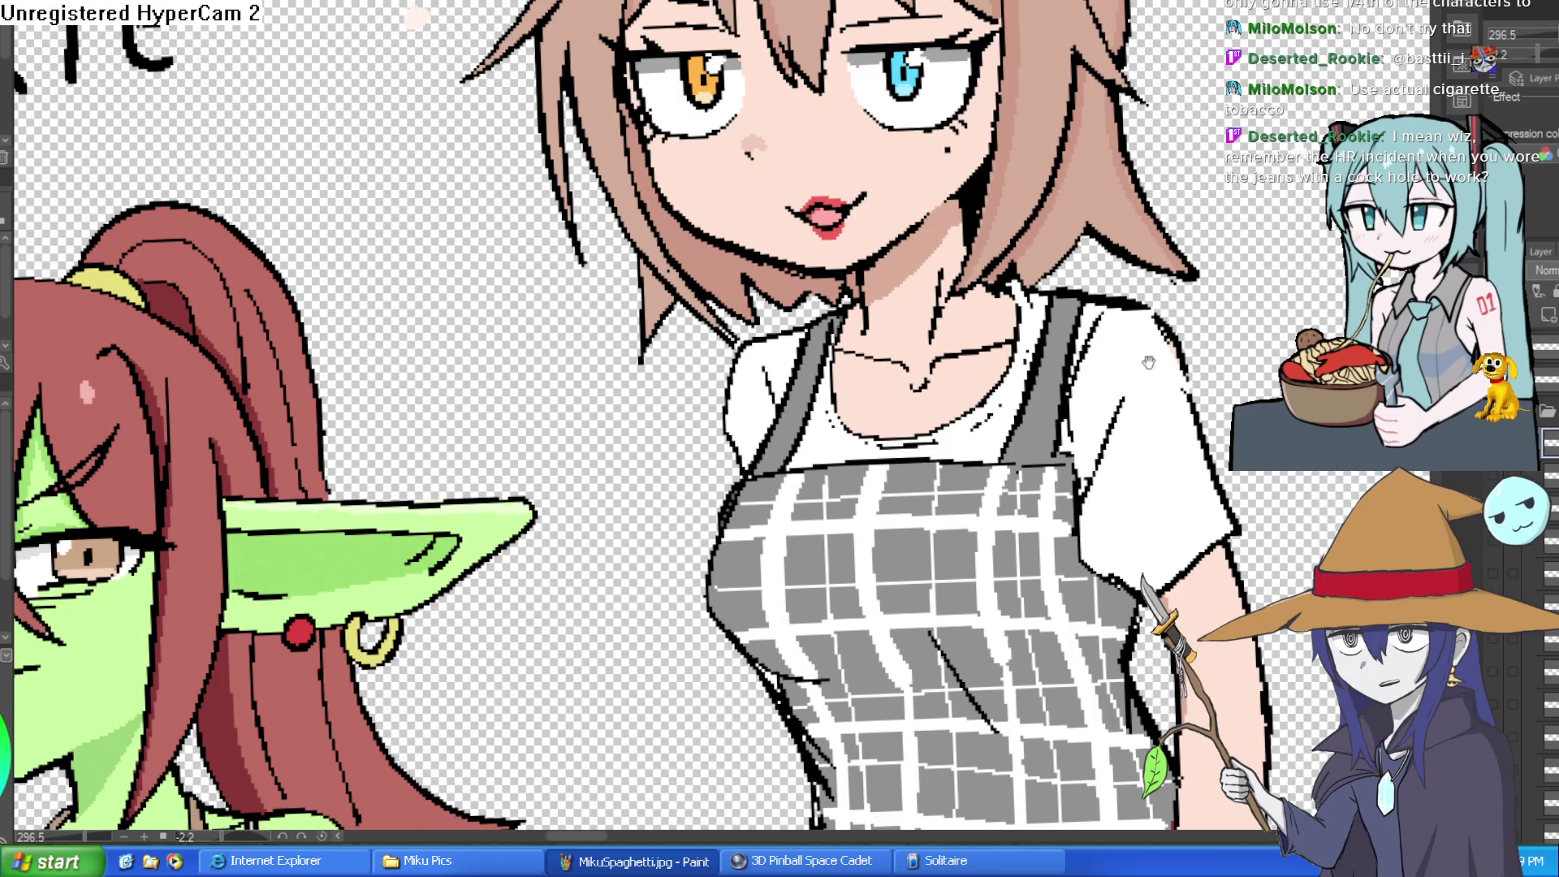
left_click_drag(1149, 363, 1095, 439)
key("ctrl+z")
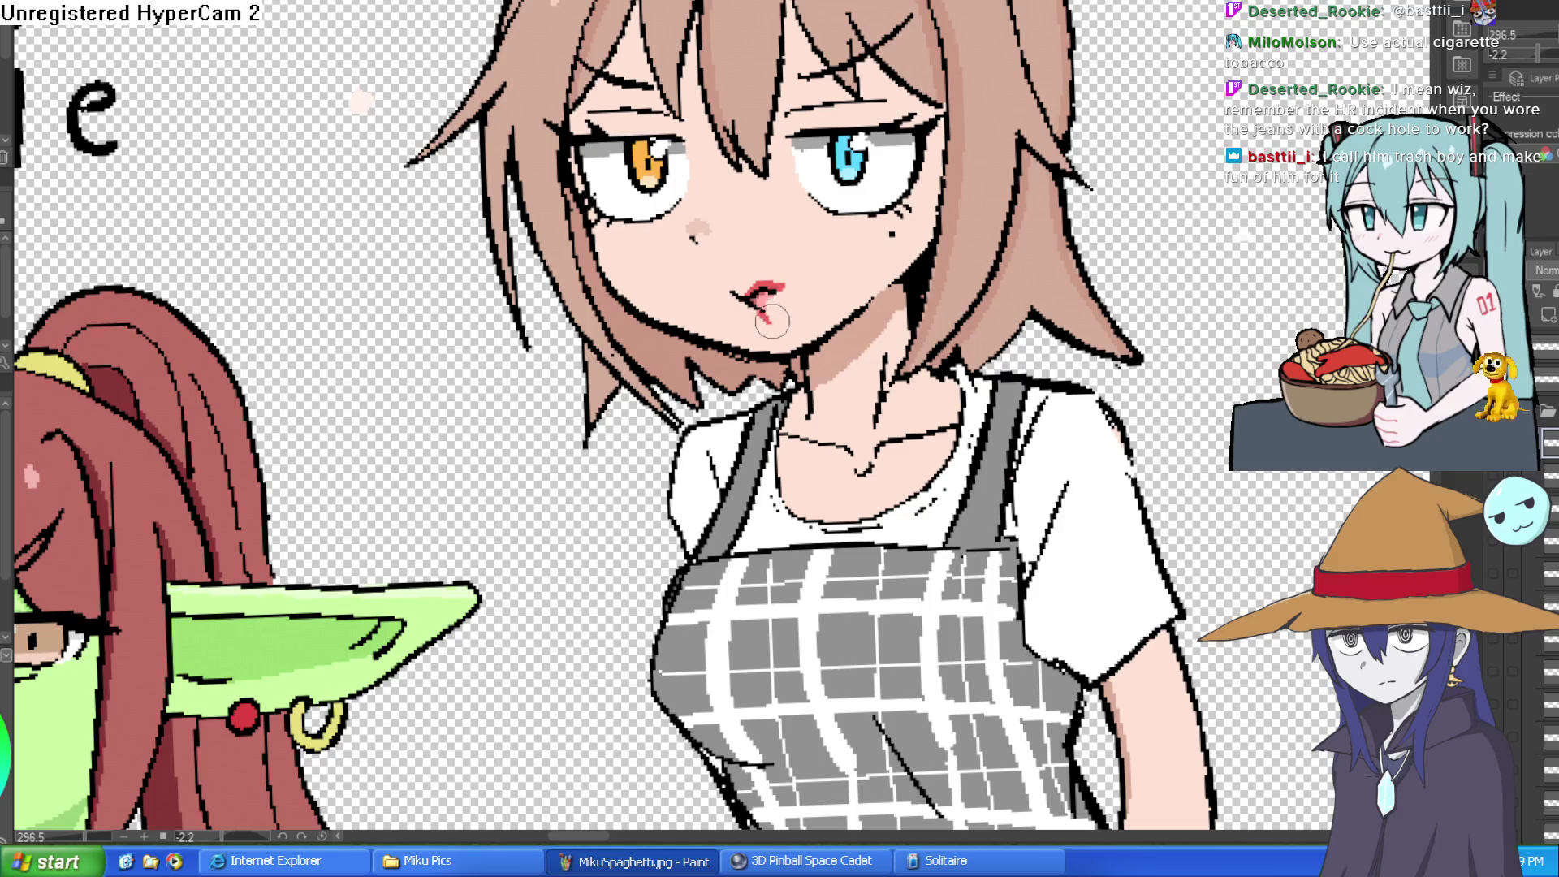
left_click_drag(767, 296, 779, 278)
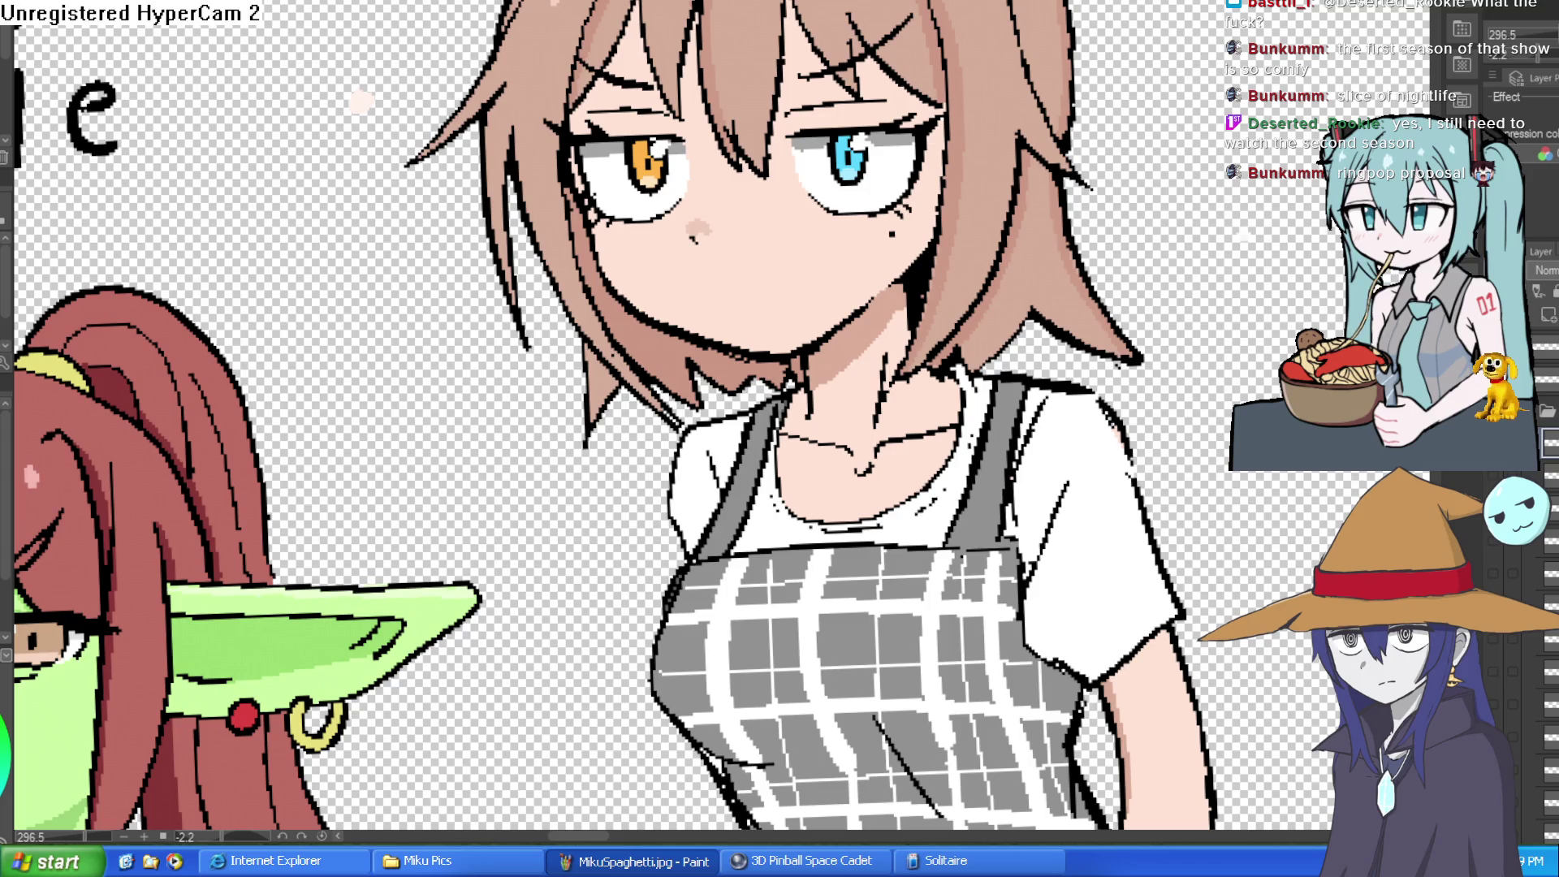
- Fill the upper and lower cigarette shapes with white
mouse_move(887, 254)
left_mouse_down()
mouse_move(852, 203)
mouse_move(735, 278)
mouse_move(633, 427)
mouse_move(648, 423)
left_mouse_up()
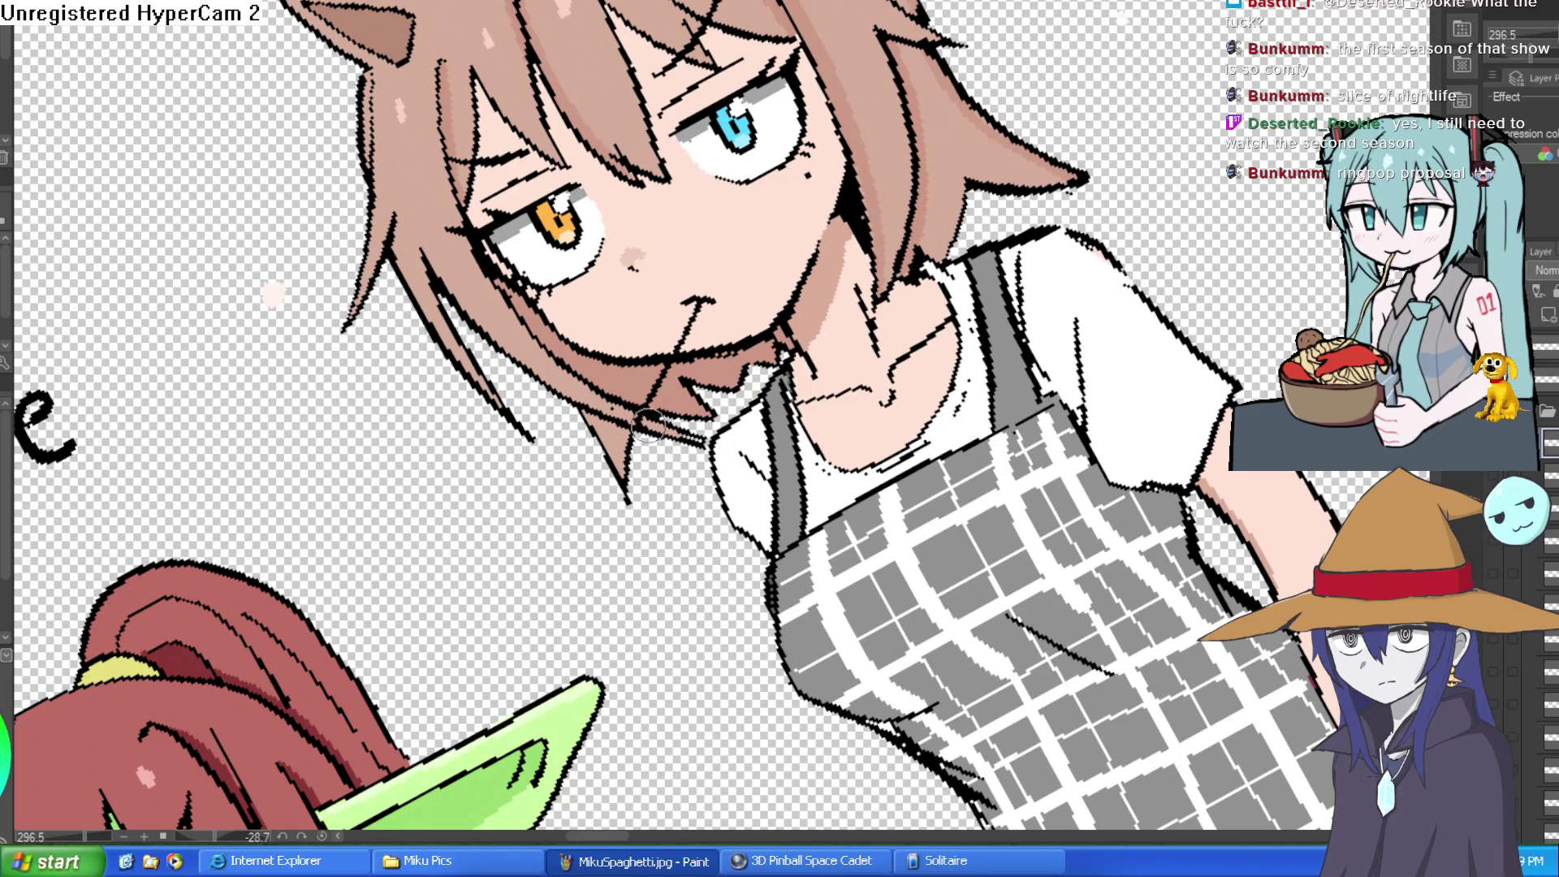
mouse_move(723, 294)
left_mouse_down()
mouse_move(804, 385)
mouse_move(784, 285)
mouse_move(786, 424)
mouse_move(603, 335)
left_mouse_up()
mouse_move(827, 222)
left_mouse_down()
mouse_move(872, 254)
mouse_move(985, 274)
mouse_move(952, 163)
left_mouse_up()
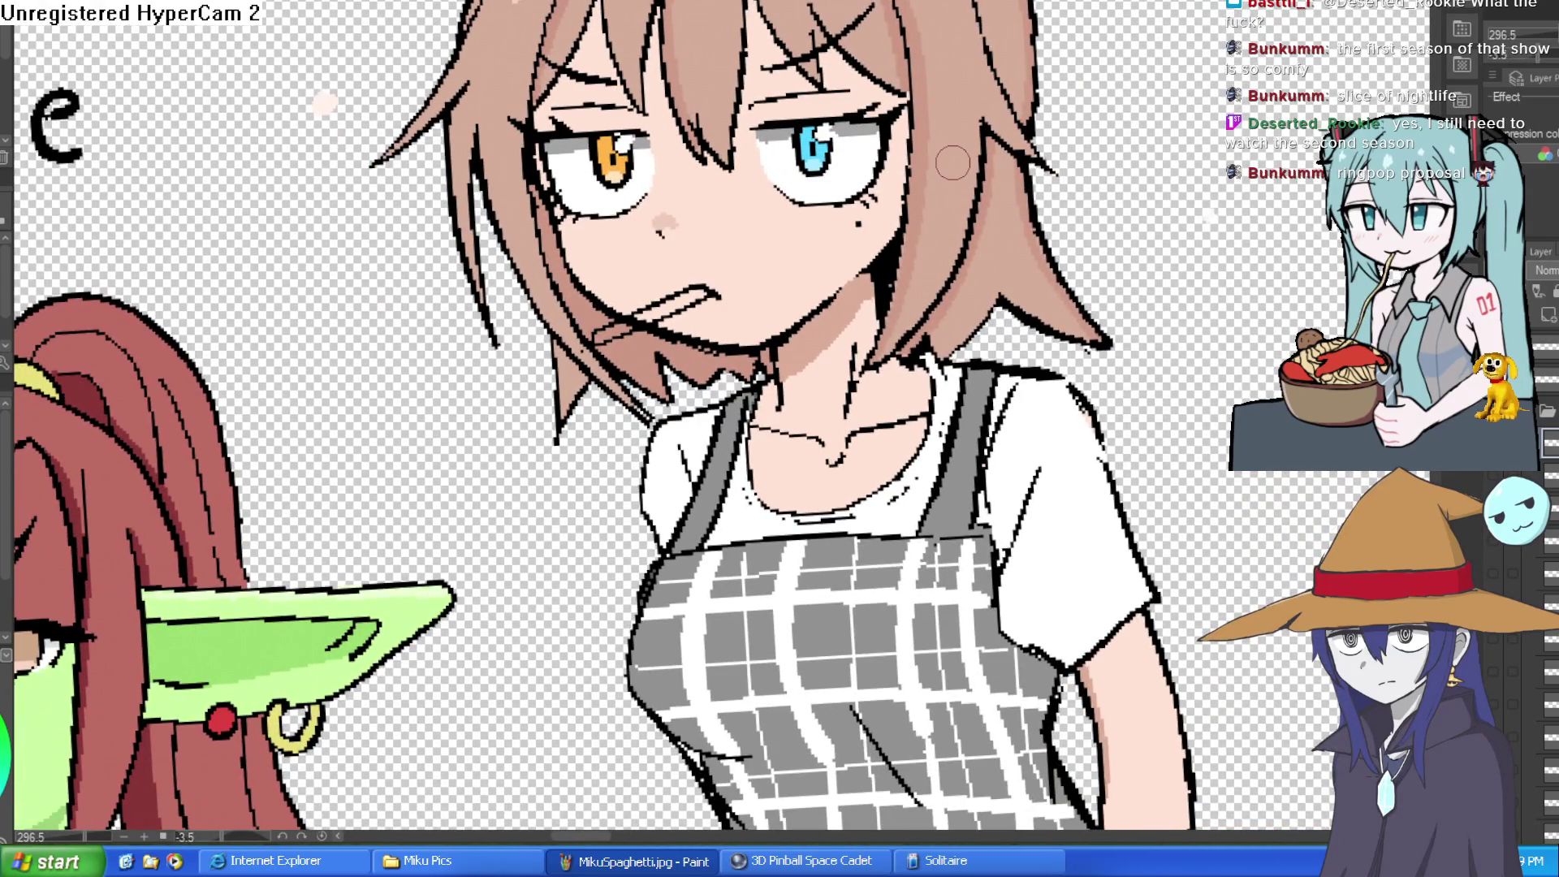
scroll(649, 325, "up", 2)
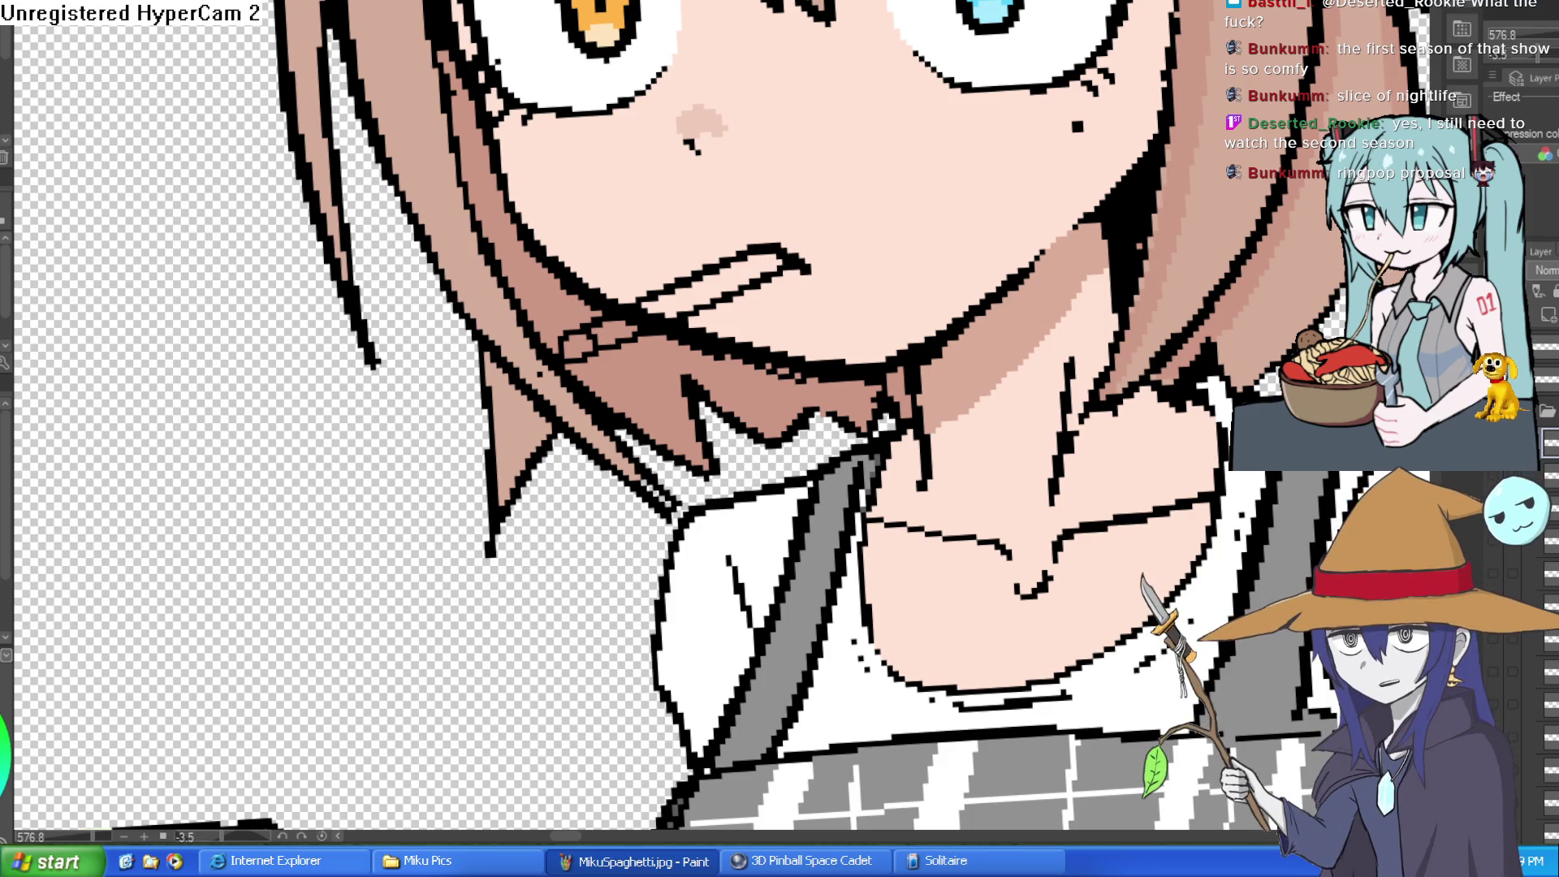
key("g")
left_click(744, 268)
left_click(619, 325)
- Join the two white shapes into one continuous cigarette with the brush
key("b")
scroll(637, 284, "up", 5)
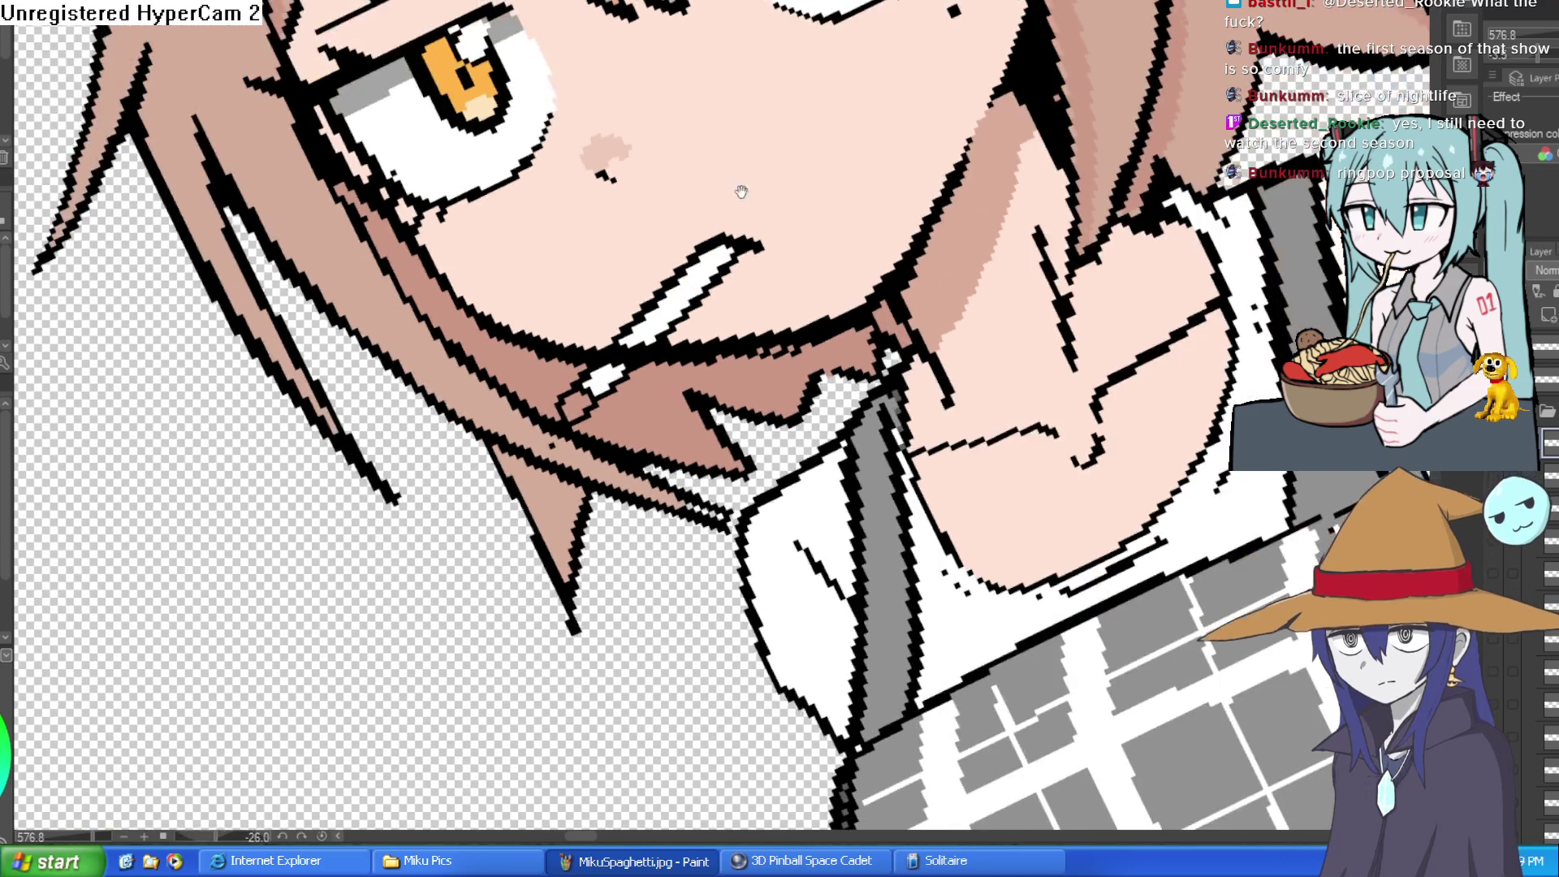
mouse_move(629, 358)
left_mouse_down()
mouse_move(748, 244)
mouse_move(734, 267)
left_mouse_up()
scroll(1045, 303, "down", 3)
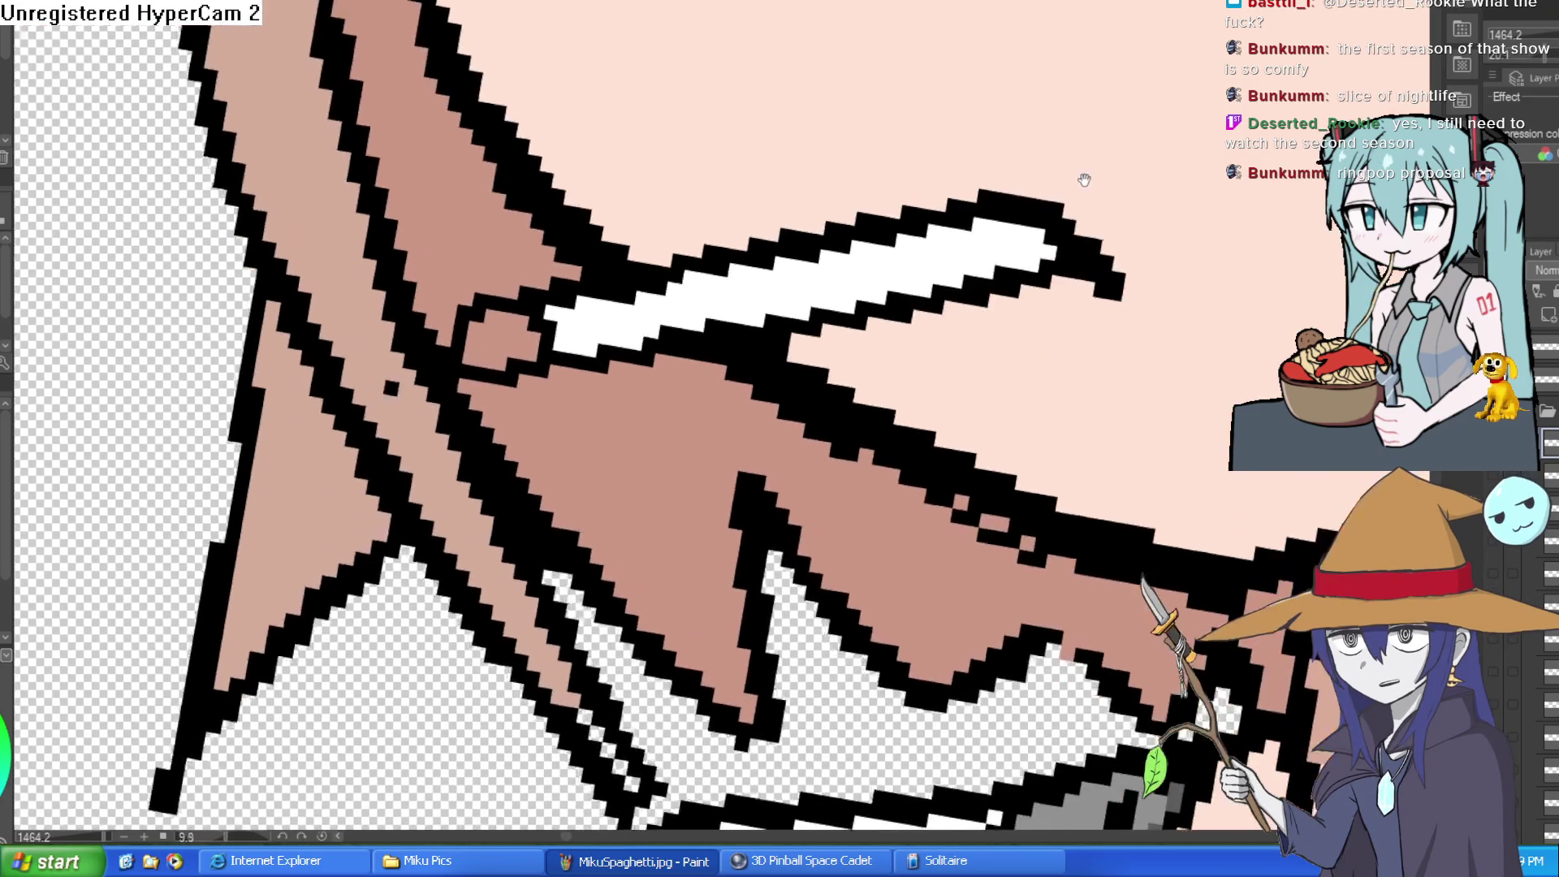
scroll(1035, 216, "down", 1)
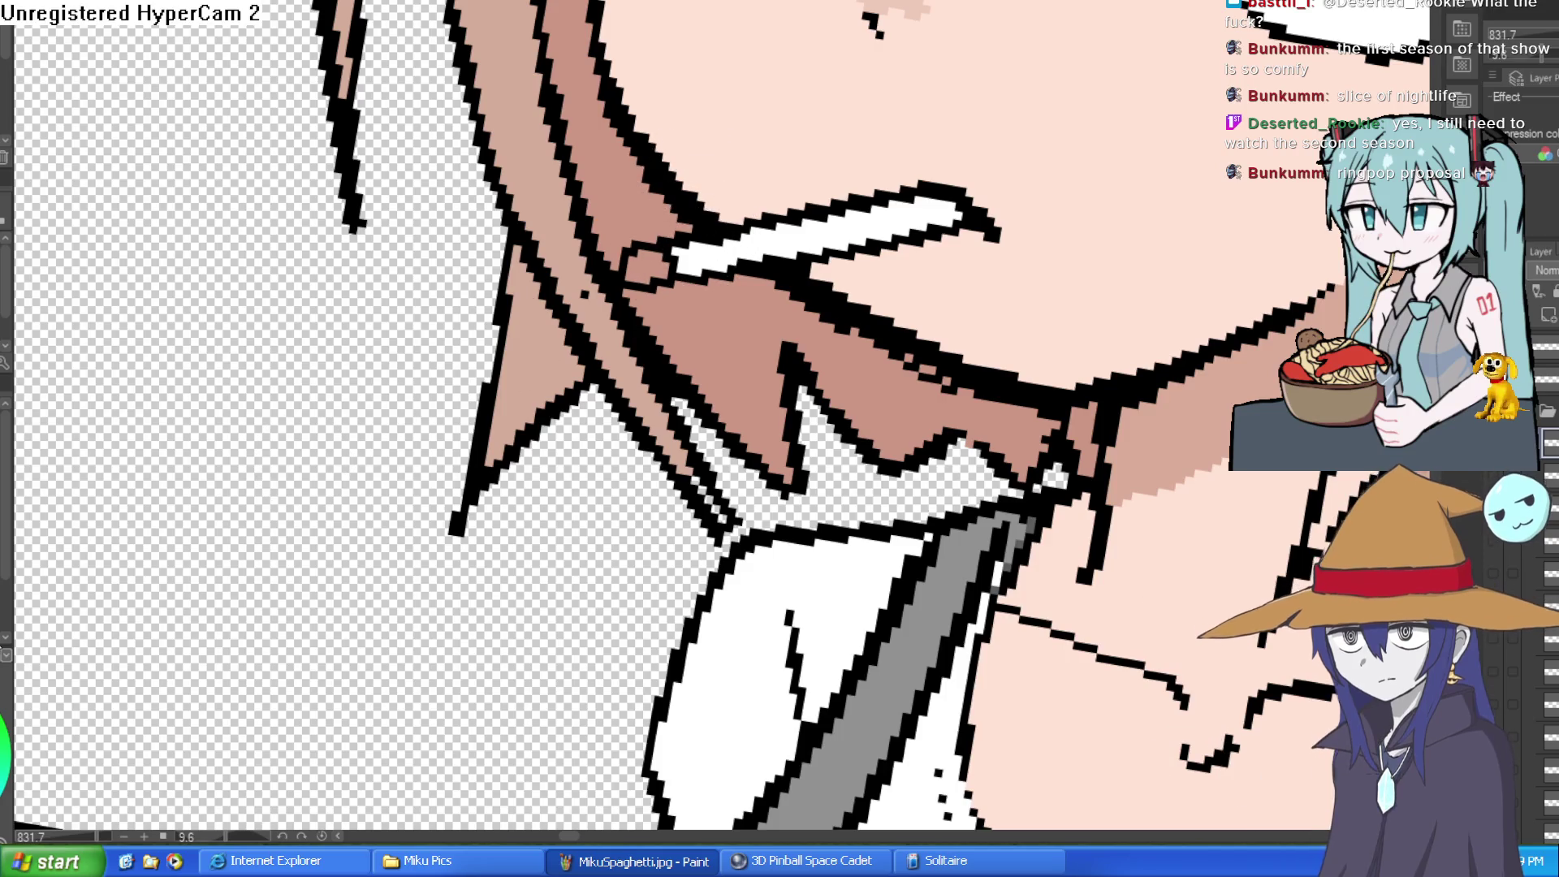
scroll(1034, 279, "down", 5)
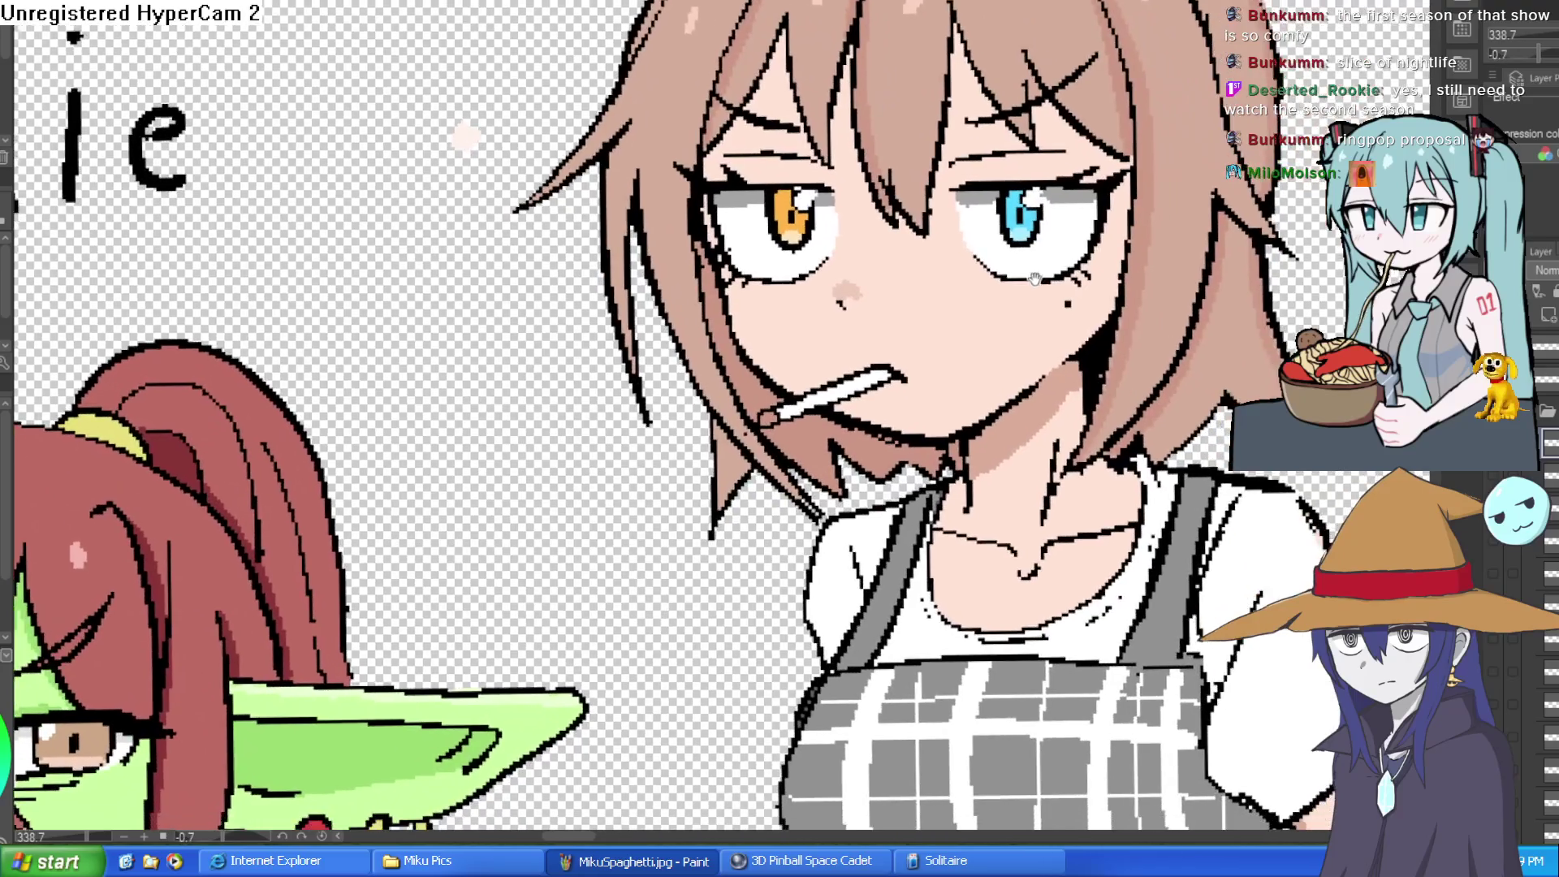
left_click_drag(1034, 278, 1053, 270)
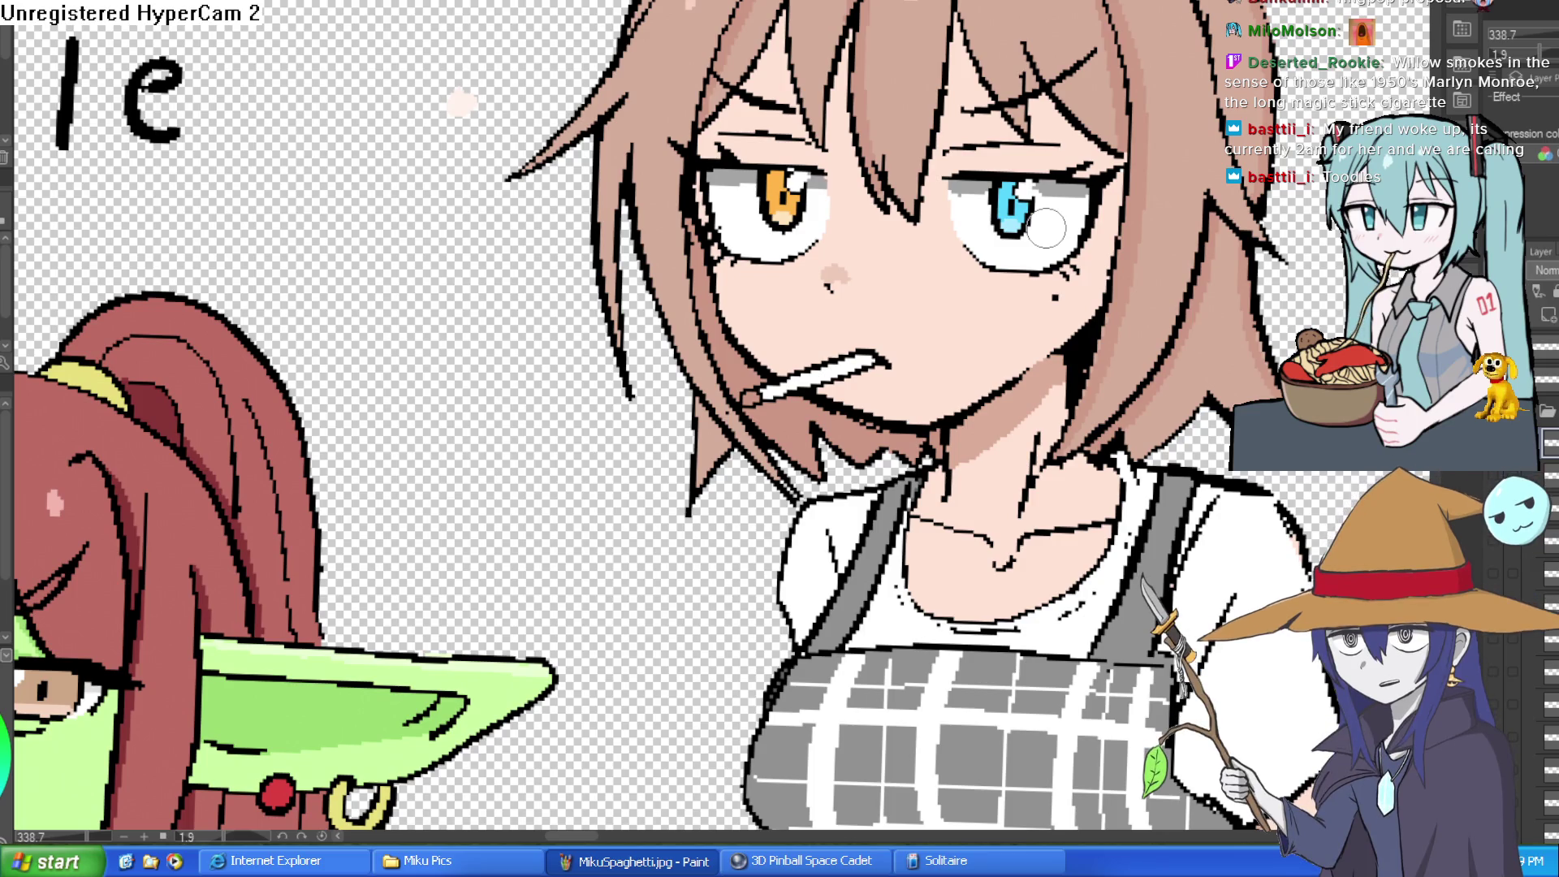
scroll(1046, 229, "down", 3)
- Select the cigarette's white interior and brush a peach tint onto its outer tip
scroll(601, 299, "up", 5)
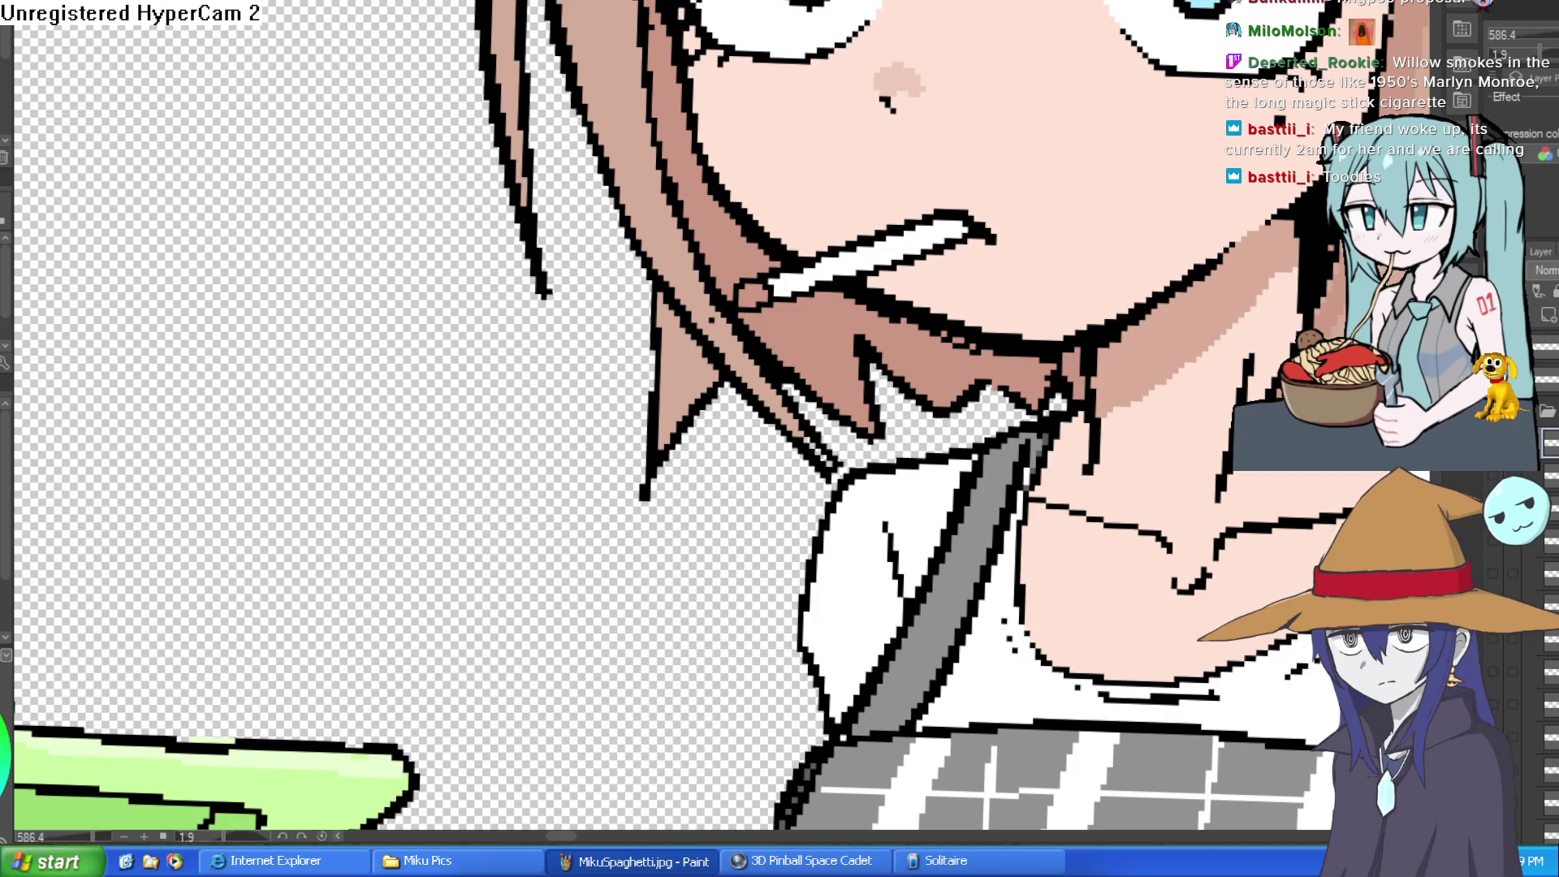
left_click(852, 251)
scroll(934, 219, "up", 3)
mouse_move(906, 261)
left_mouse_down()
mouse_move(934, 280)
mouse_move(1048, 240)
left_mouse_up()
scroll(998, 236, "down", 4)
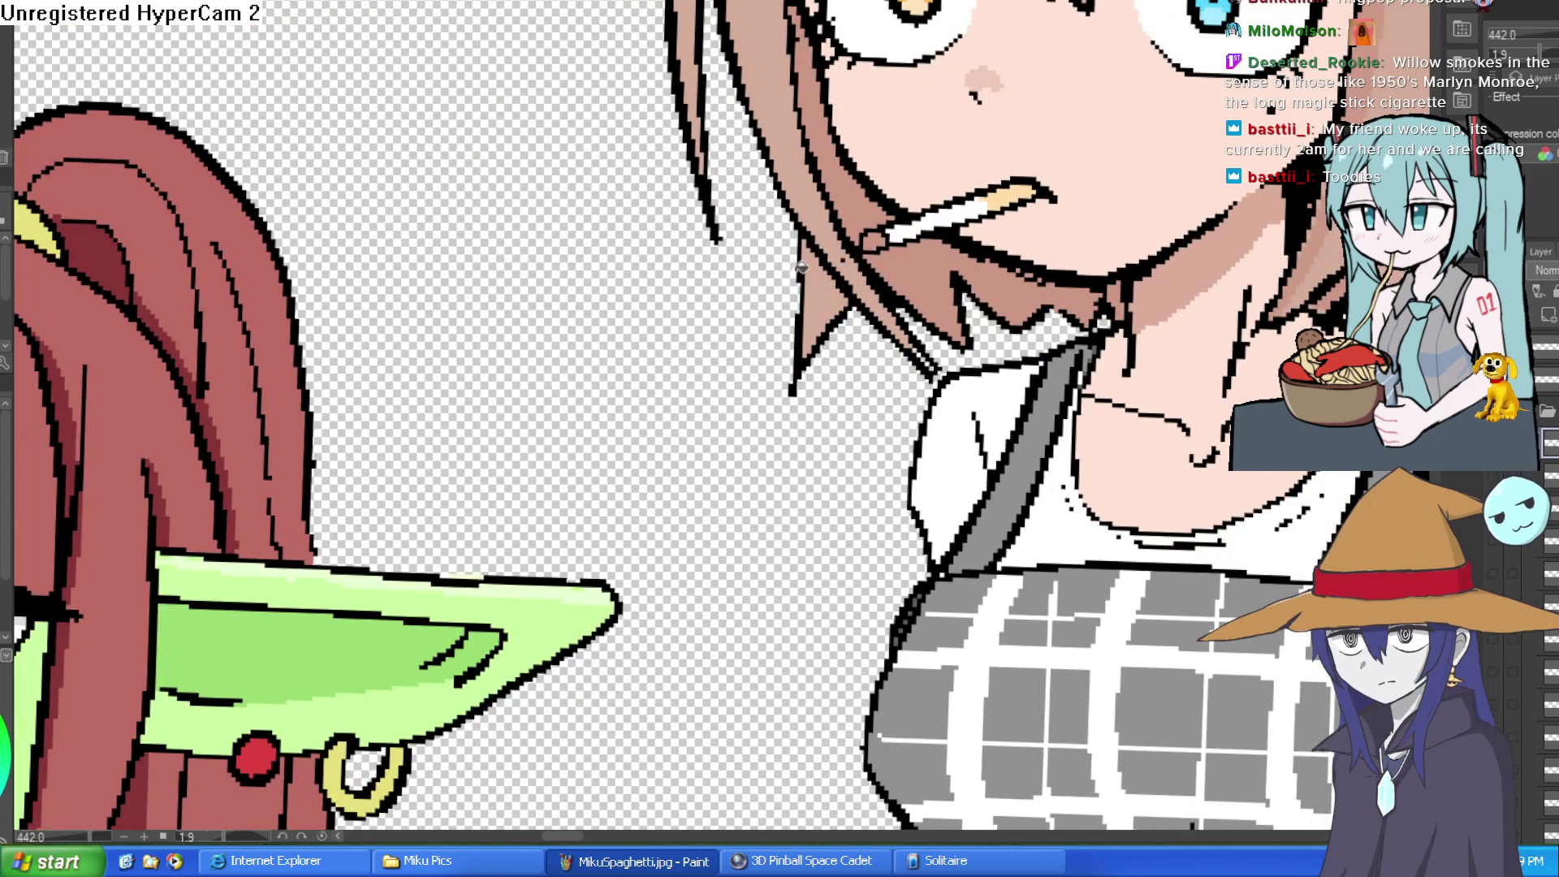
scroll(801, 267, "down", 5)
mouse_move(802, 266)
left_mouse_down()
mouse_move(893, 179)
mouse_move(1055, 116)
mouse_move(1088, 187)
mouse_move(1048, 138)
mouse_move(1080, 253)
mouse_move(1088, 195)
mouse_move(1065, 171)
left_mouse_up()
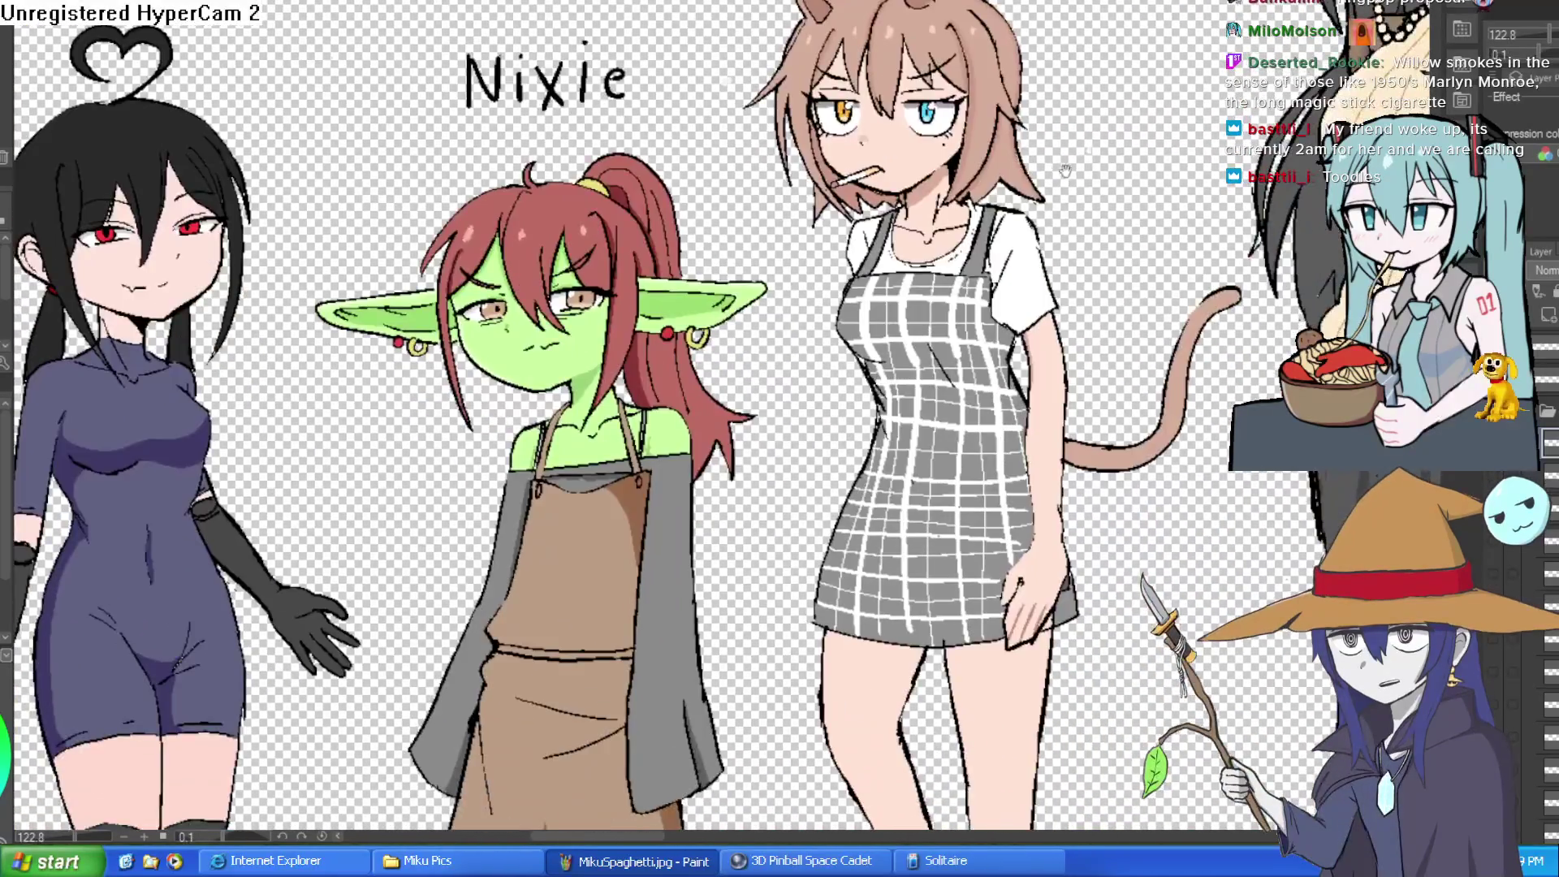
scroll(958, 155, "up", 5)
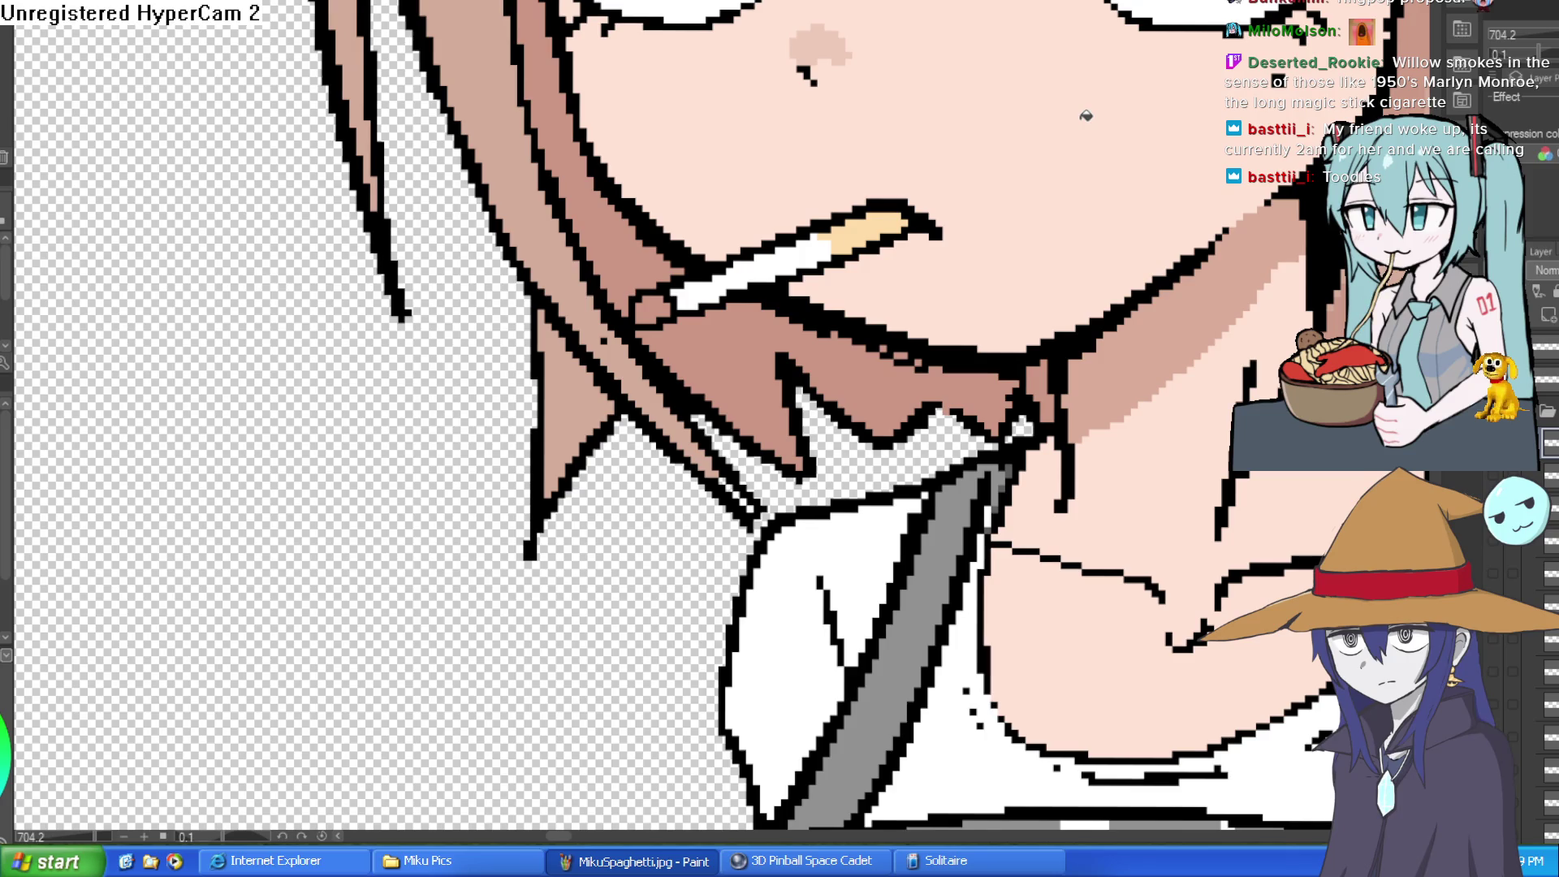
- Hide the cigarette, show the red lips and erase most of them, undoing a stray diagonal line
scroll(1023, 218, "down", 3)
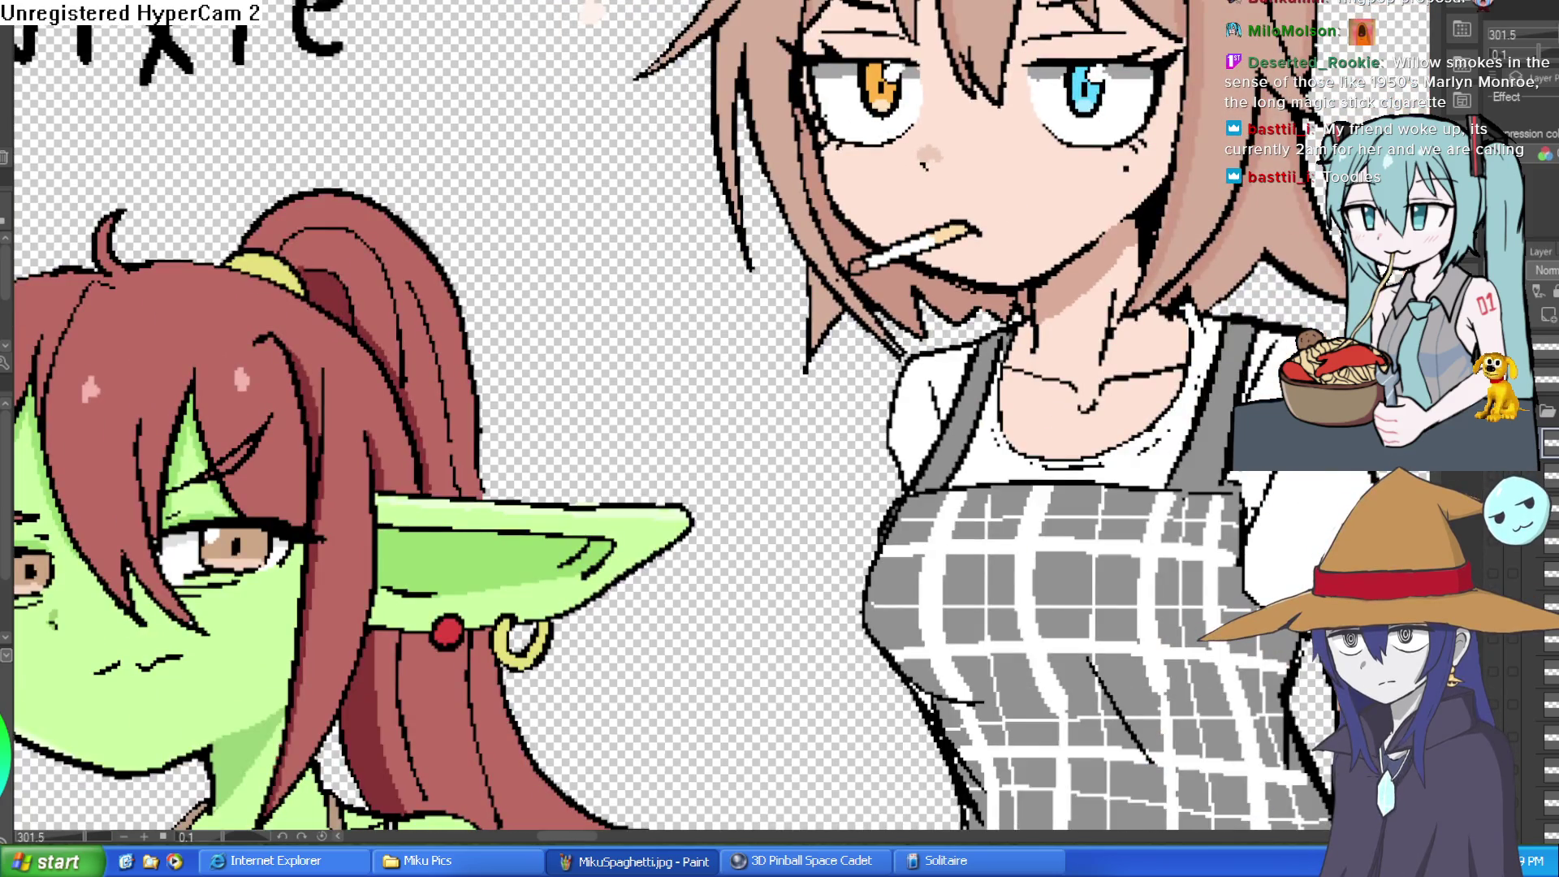
left_click(1534, 271)
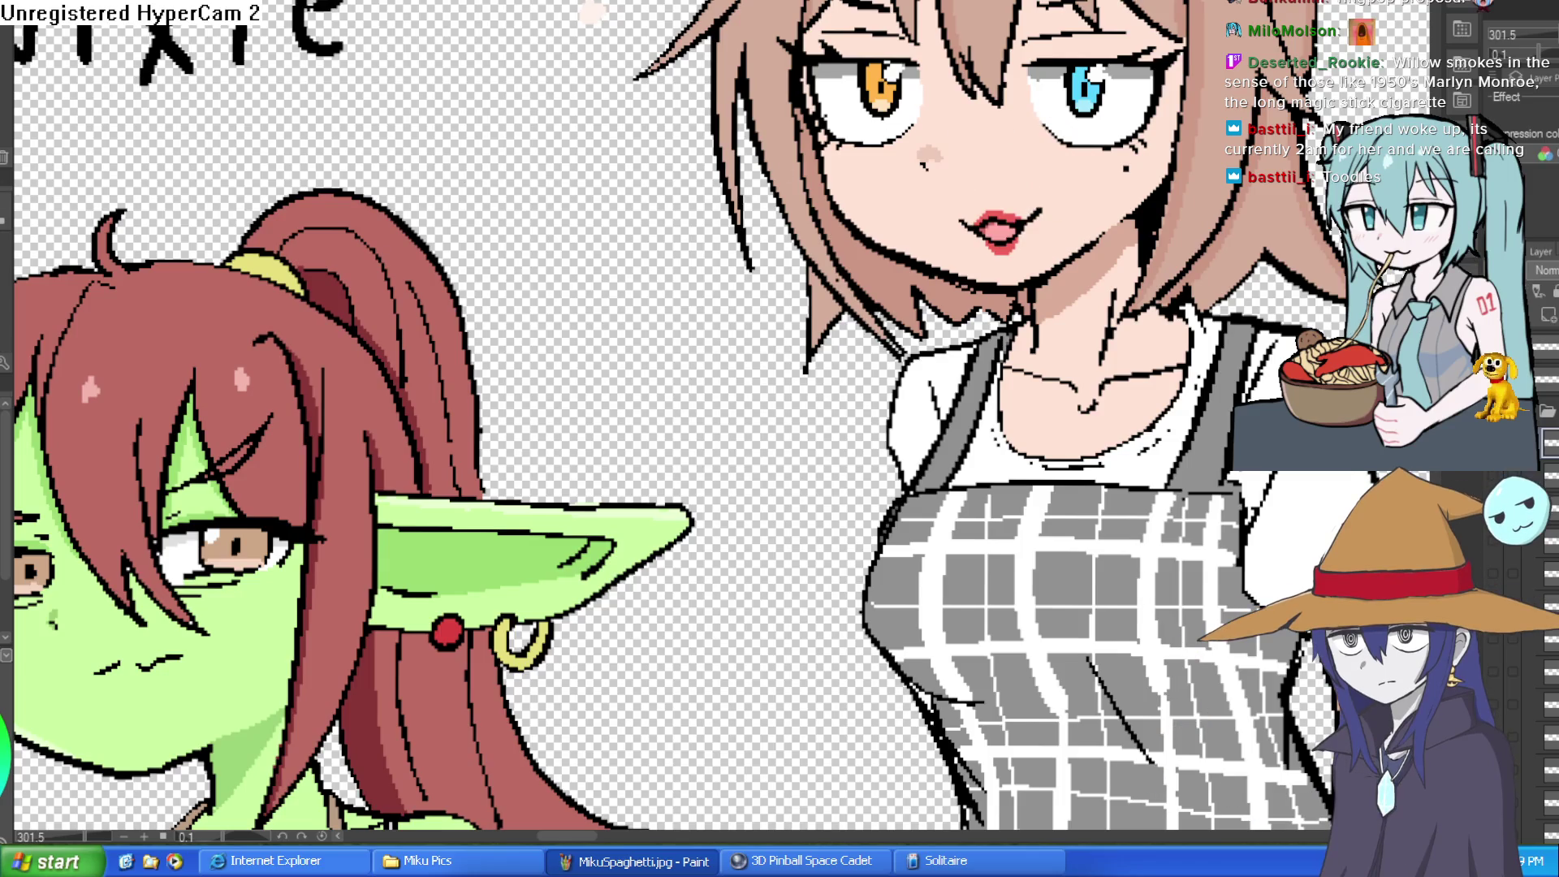
mouse_move(1053, 227)
left_mouse_down()
mouse_move(991, 218)
mouse_move(1003, 247)
left_mouse_up()
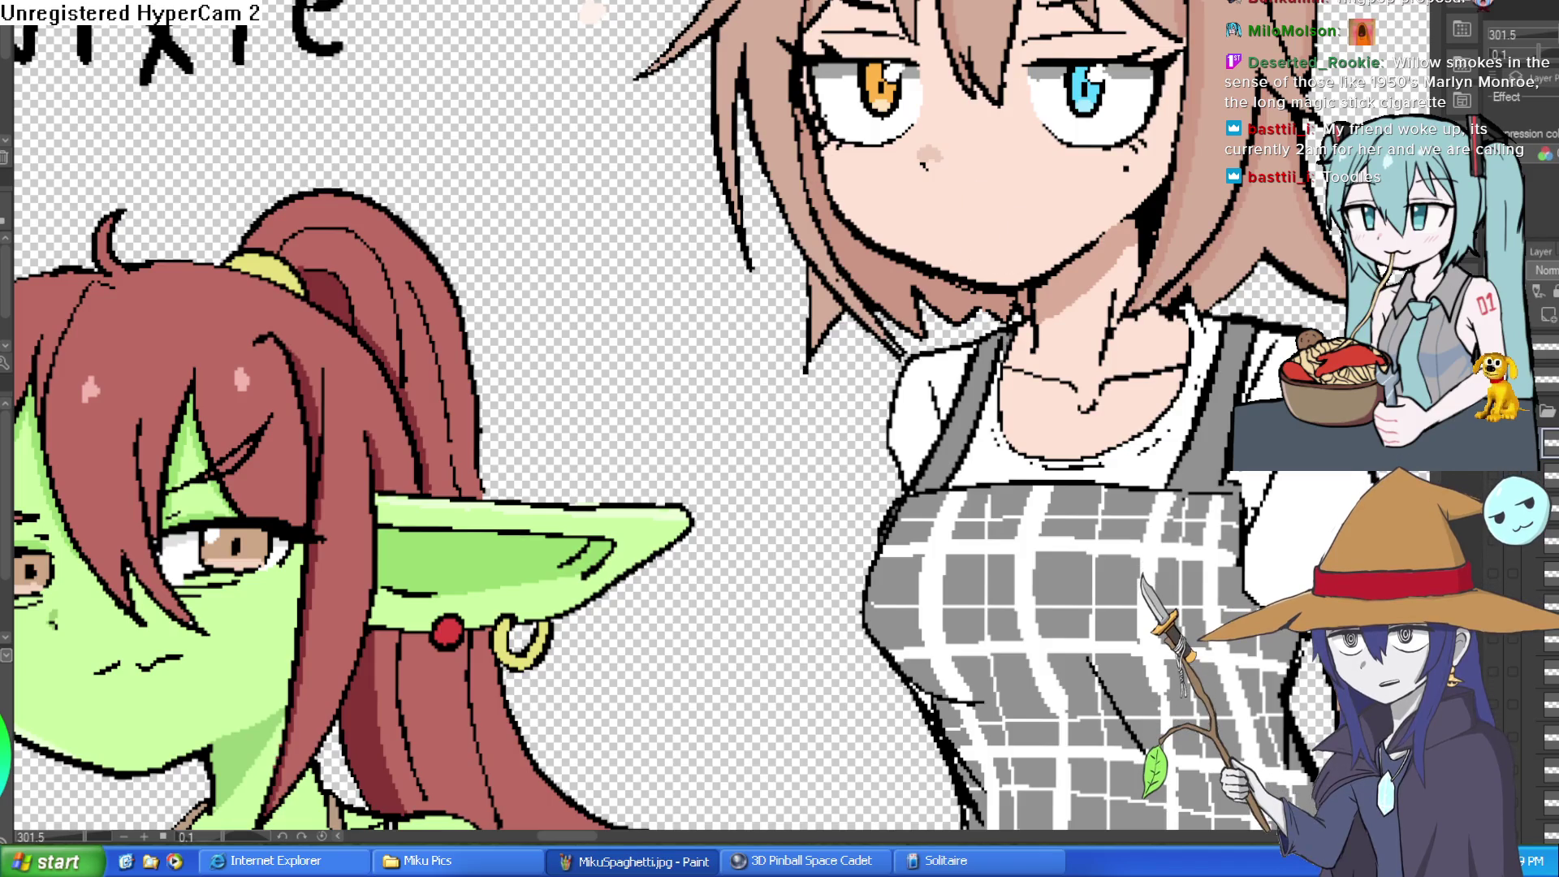
mouse_move(325, 617)
left_mouse_down()
mouse_move(203, 406)
mouse_move(123, 584)
mouse_move(154, 699)
left_mouse_up()
left_click_drag(814, 130, 614, 318)
key("ctrl+z")
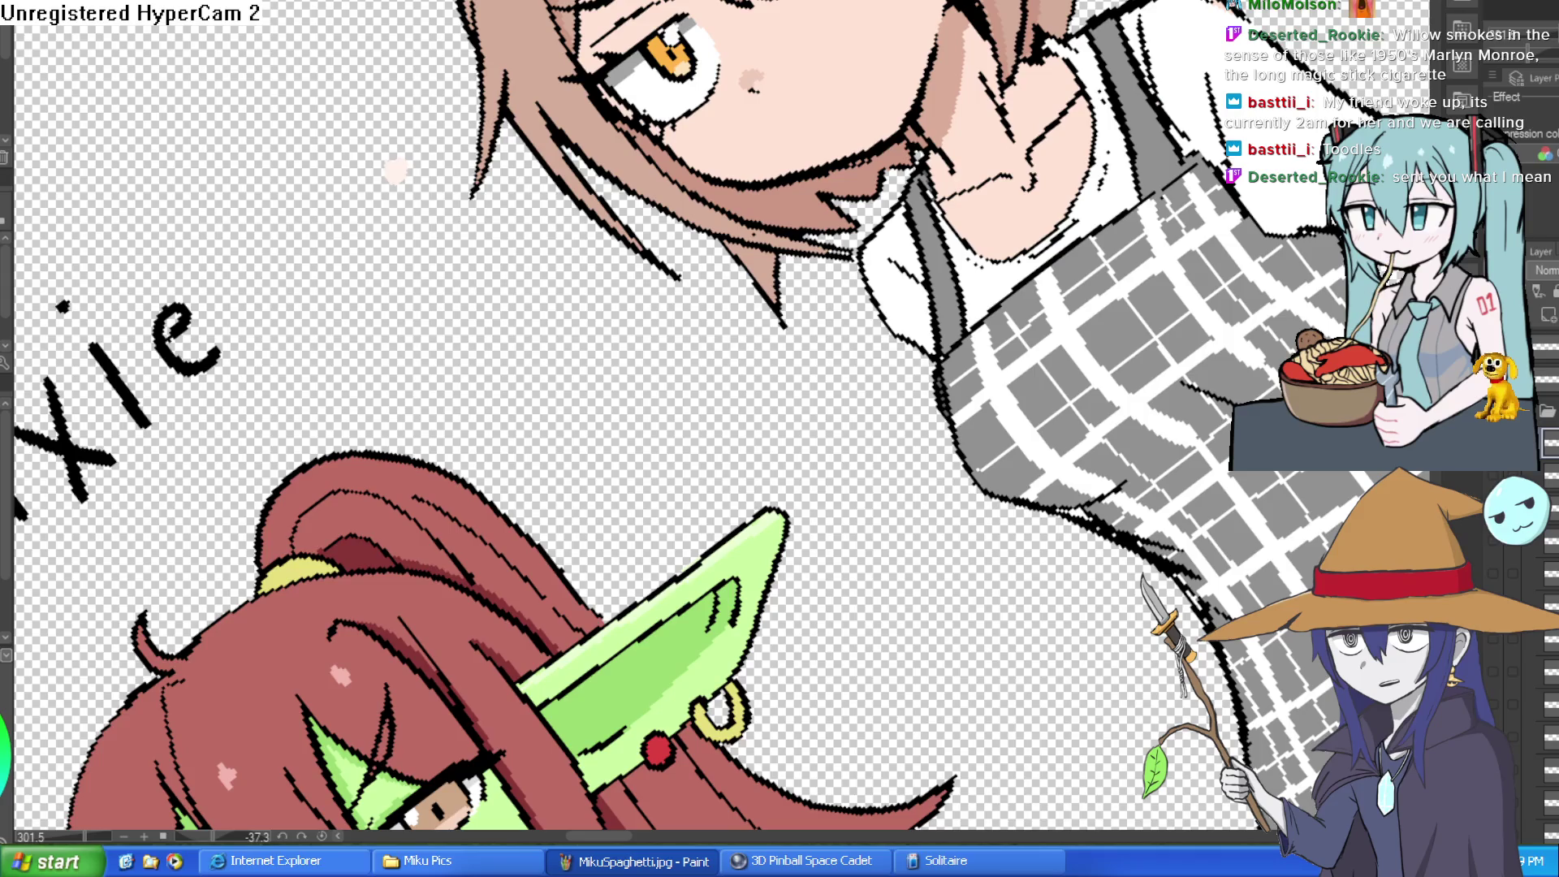
- Draw the long cigarette holder's line down-left from the mouth, undoing the stroke through the hair
mouse_move(819, 128)
left_mouse_down()
mouse_move(579, 420)
mouse_move(789, 150)
mouse_move(548, 413)
mouse_move(597, 402)
mouse_move(741, 221)
left_mouse_up()
key("ctrl+z")
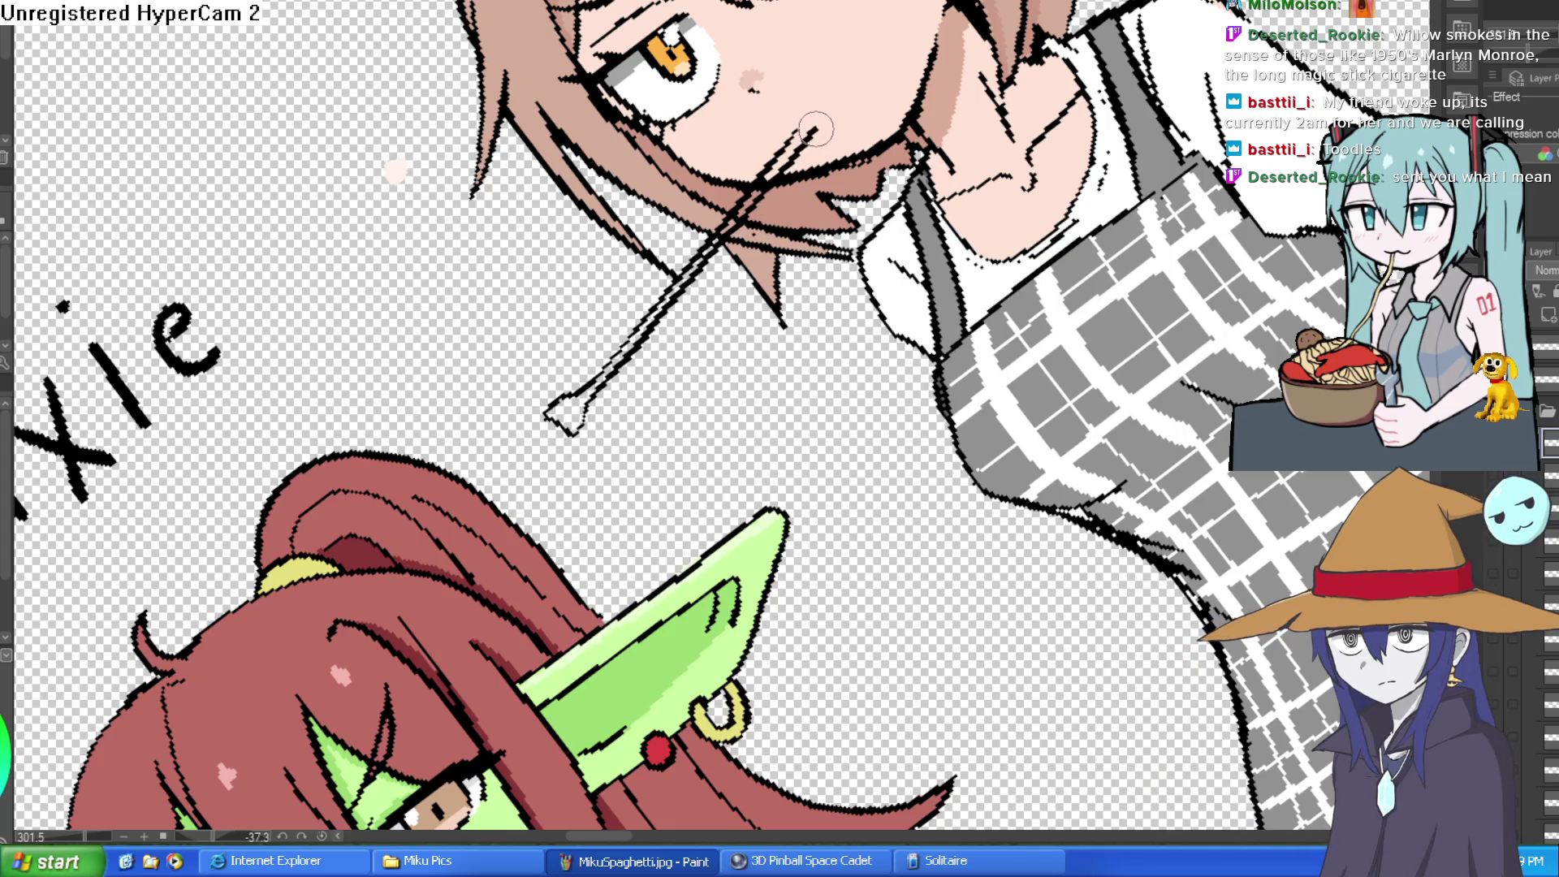
left_click_drag(865, 113, 931, 251)
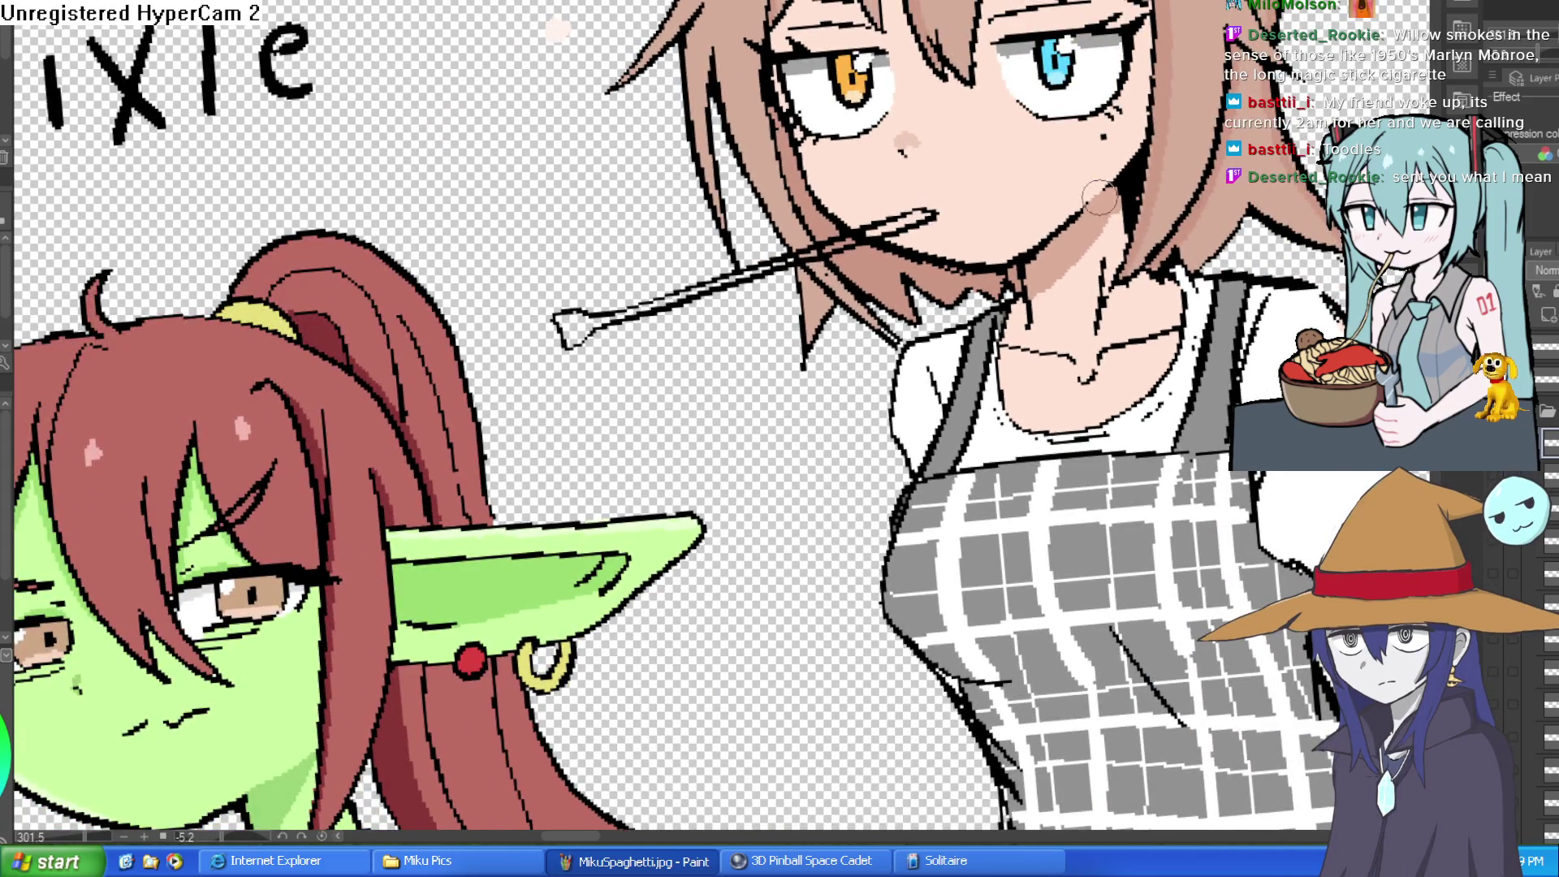
- Show the pink lips layer and undo the dark stroke across the lips
left_click(1527, 252)
scroll(851, 144, "down", 1)
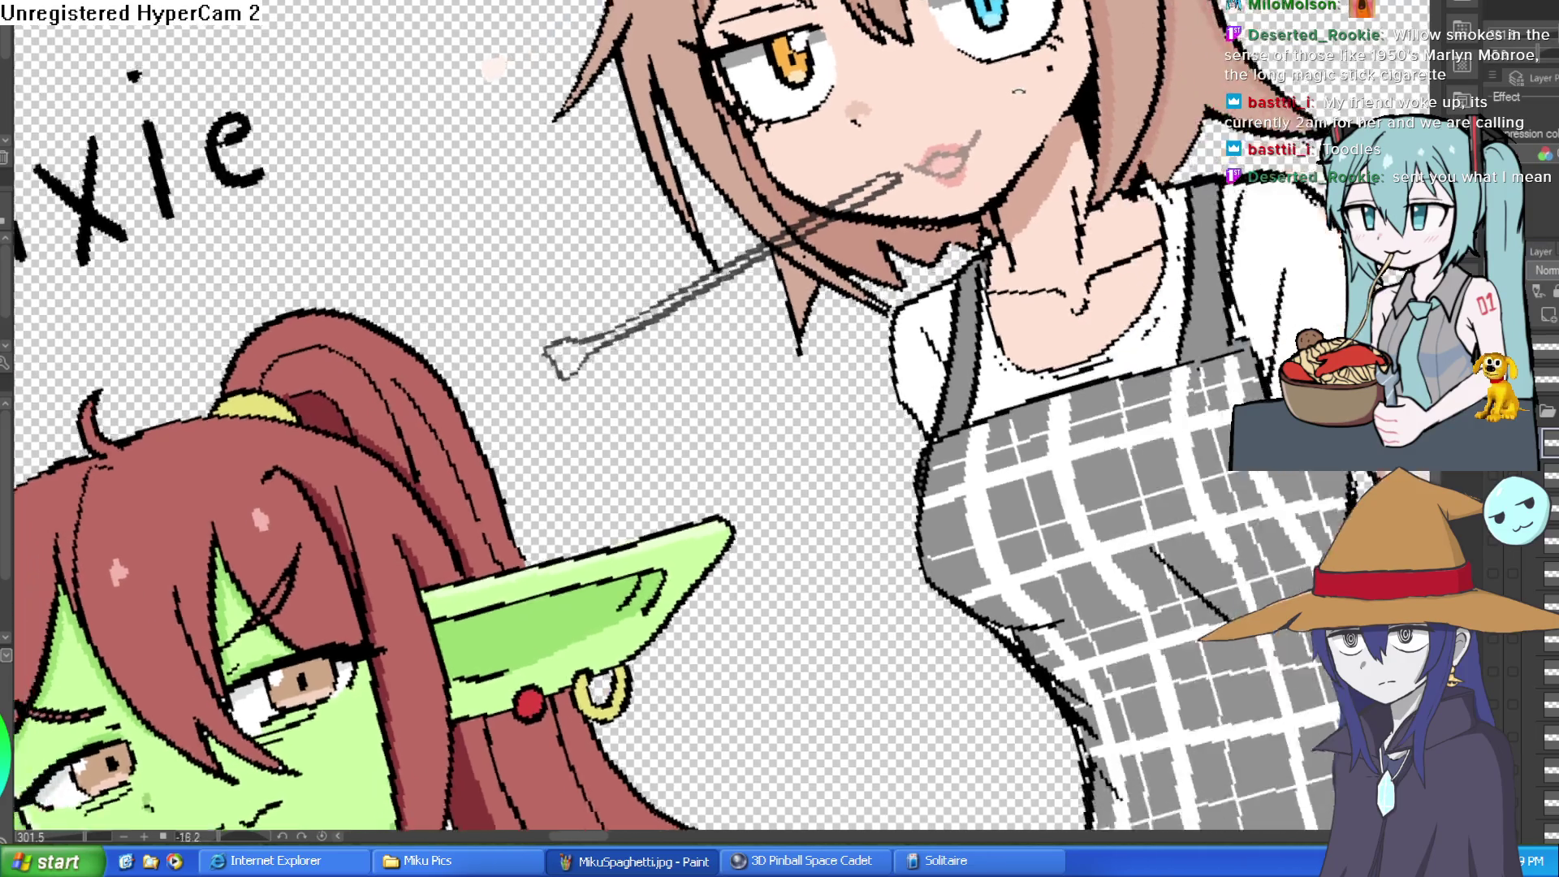
scroll(851, 144, "up", 4)
left_click_drag(851, 144, 852, 143)
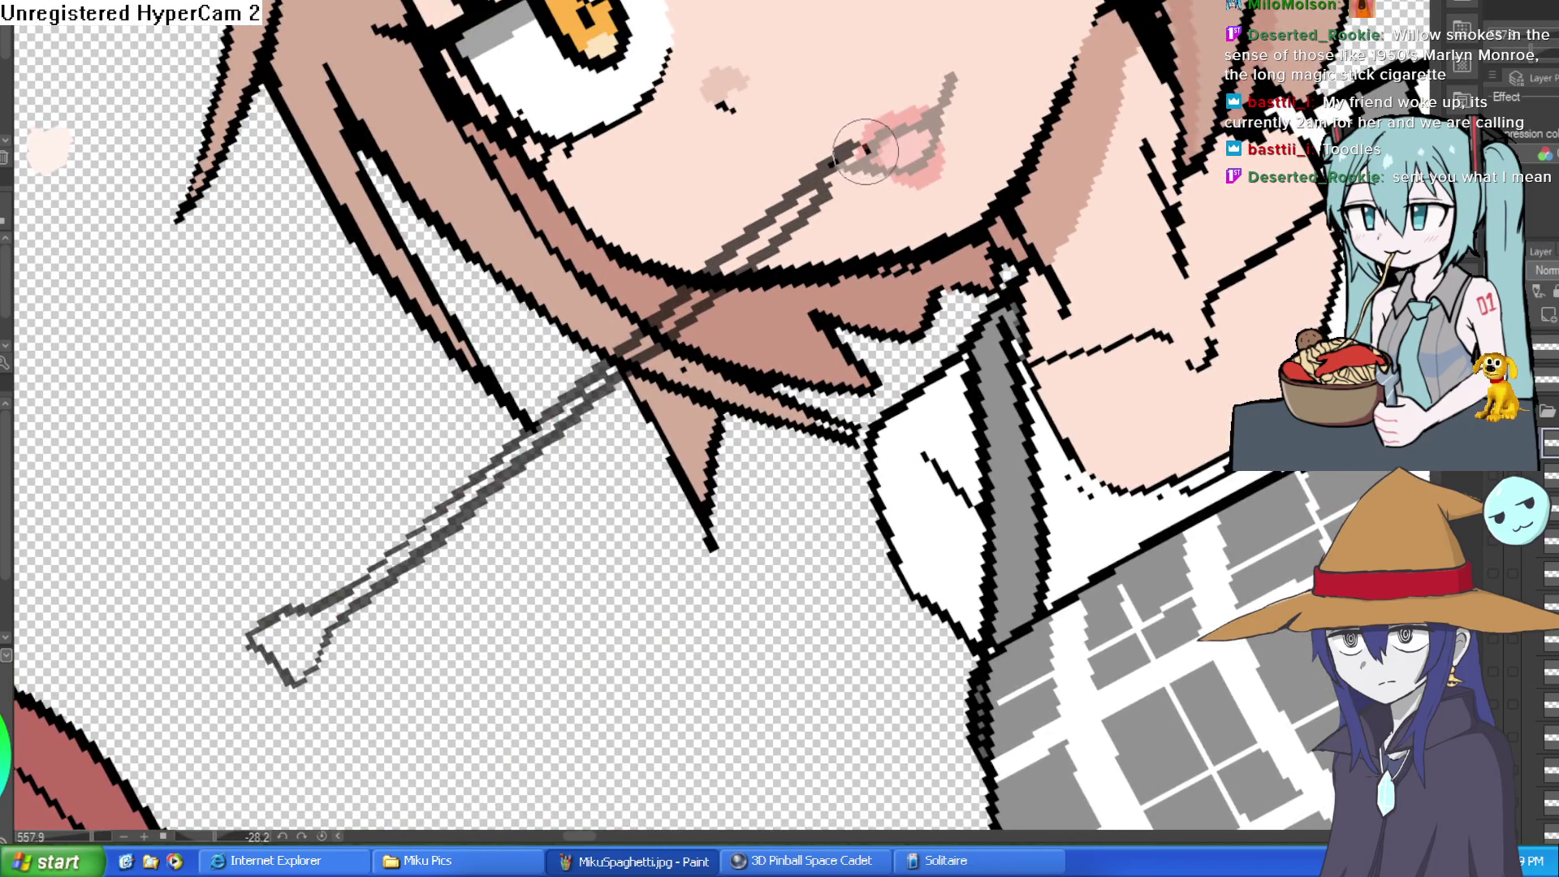
mouse_move(1032, 146)
left_mouse_down()
mouse_move(1113, 336)
mouse_move(1015, 243)
mouse_move(885, 195)
left_mouse_up()
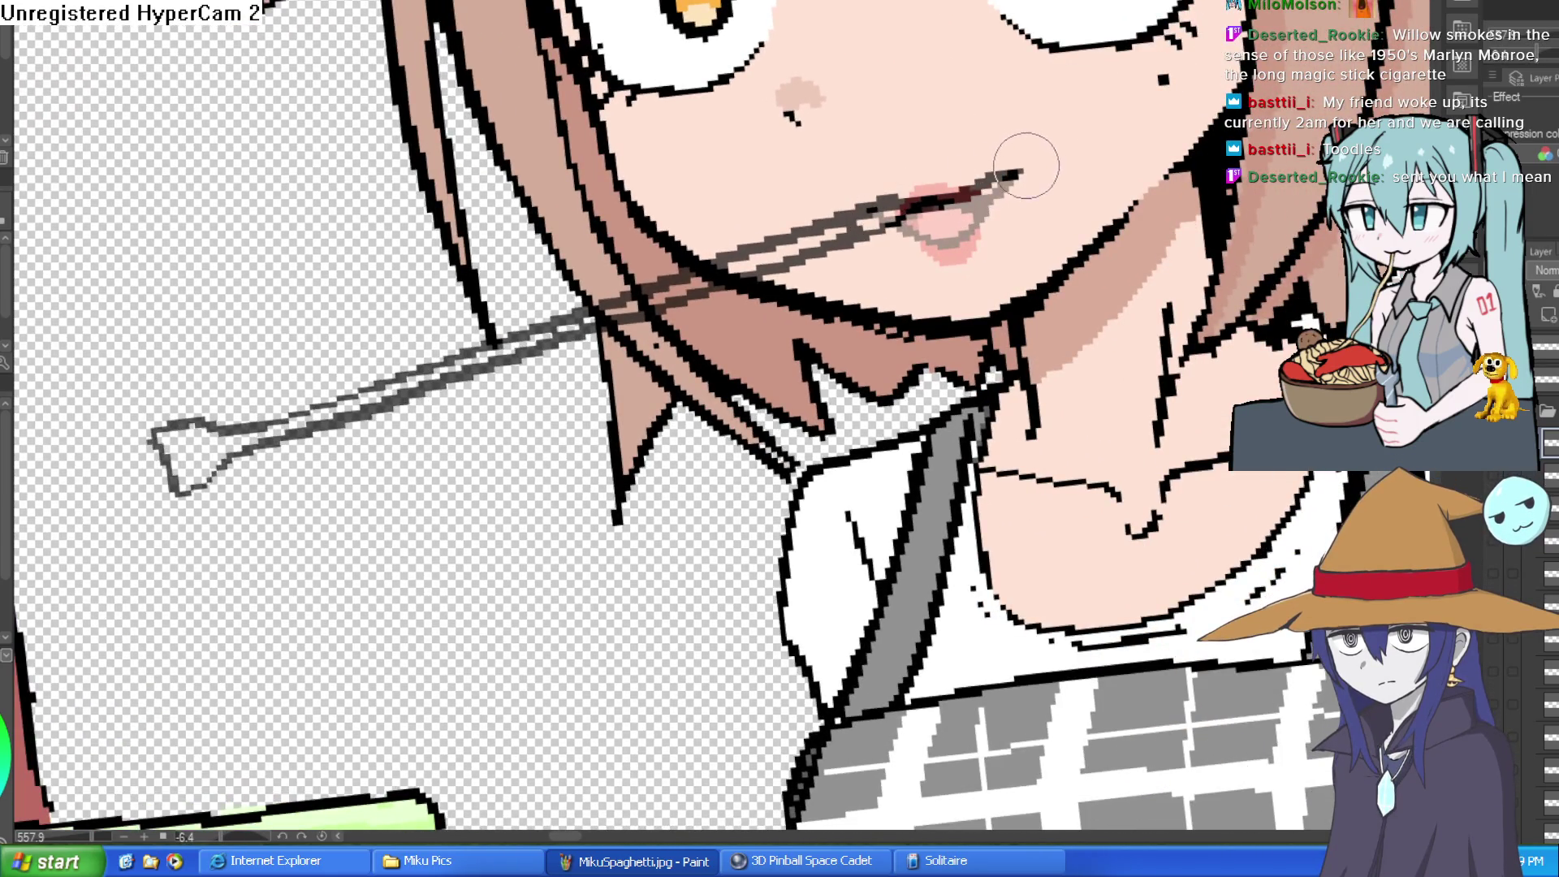
key("ctrl+z")
- Draw two dark lines across the top and middle of the lips
left_click_drag(893, 199, 997, 207)
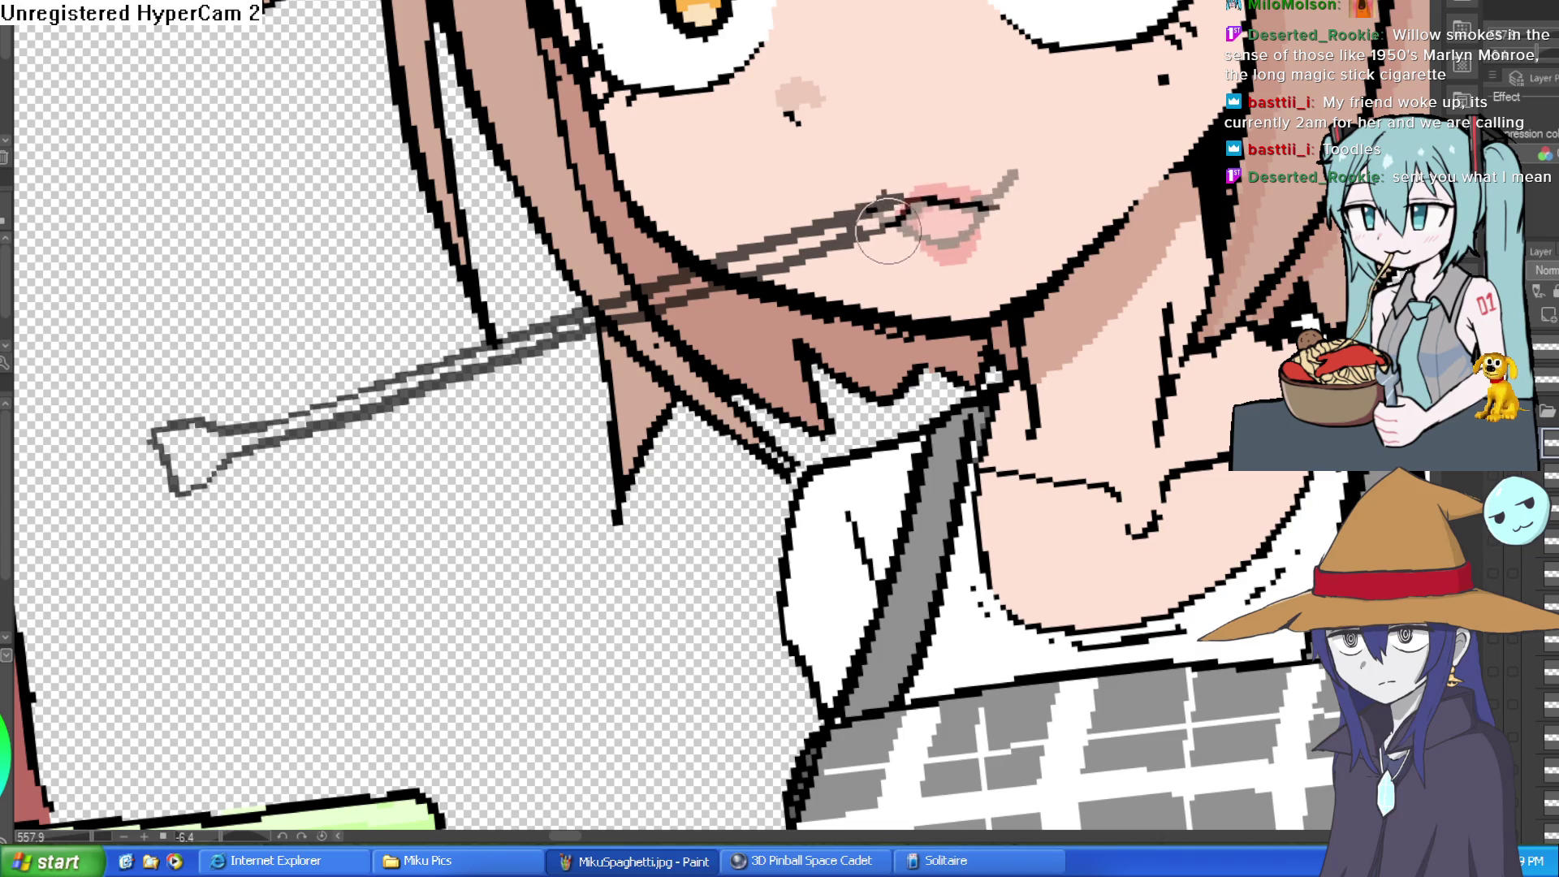
left_click_drag(894, 223, 981, 215)
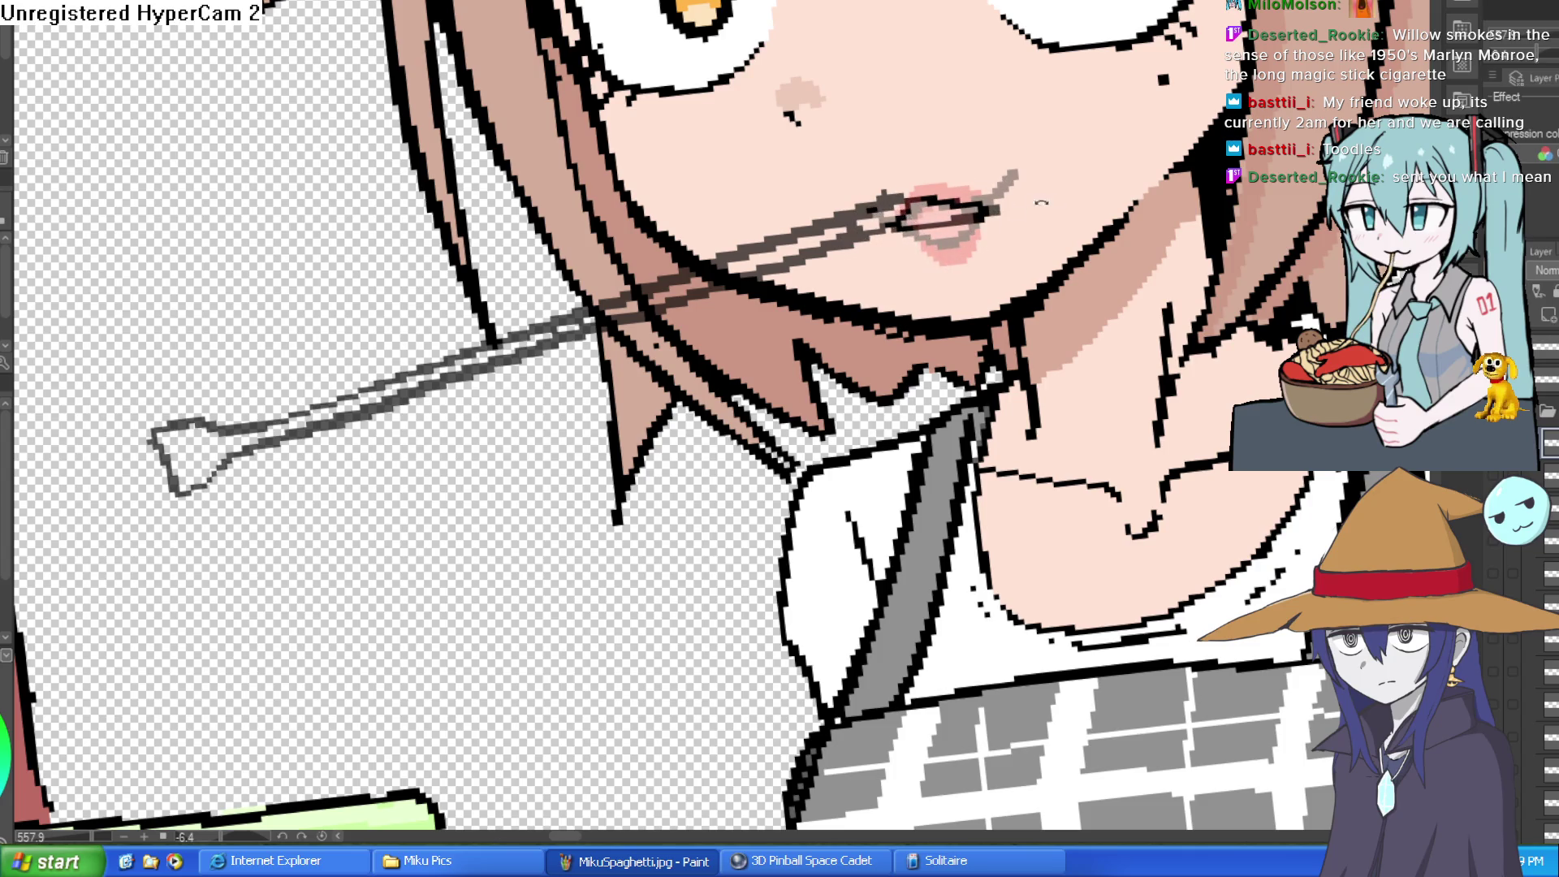
left_click_drag(890, 246, 929, 318)
scroll(731, 414, "down", 5)
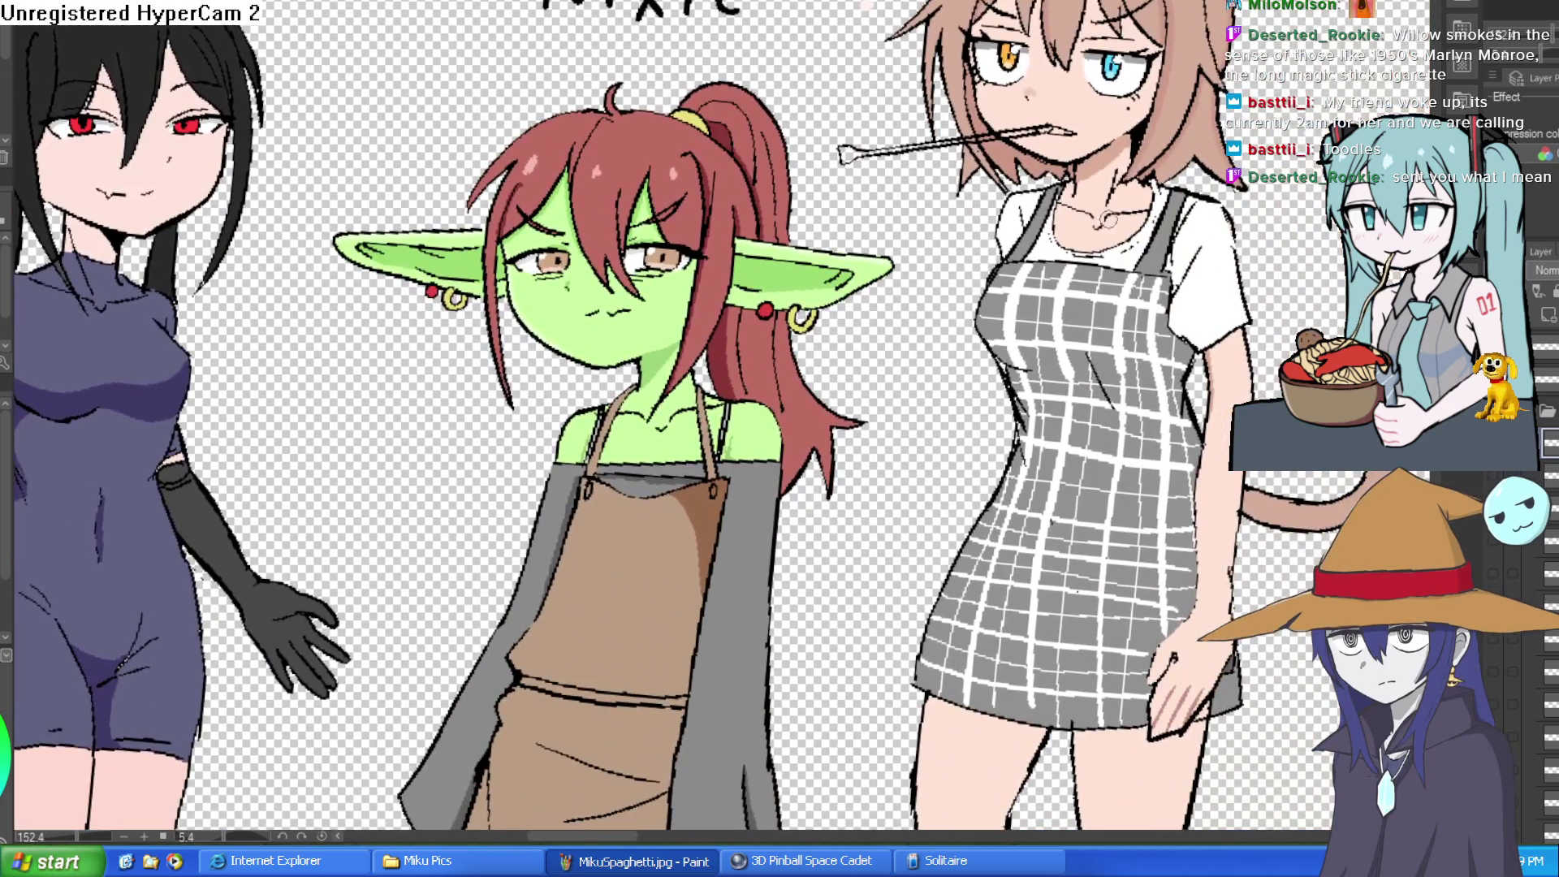
left_click_drag(536, 382, 994, 339)
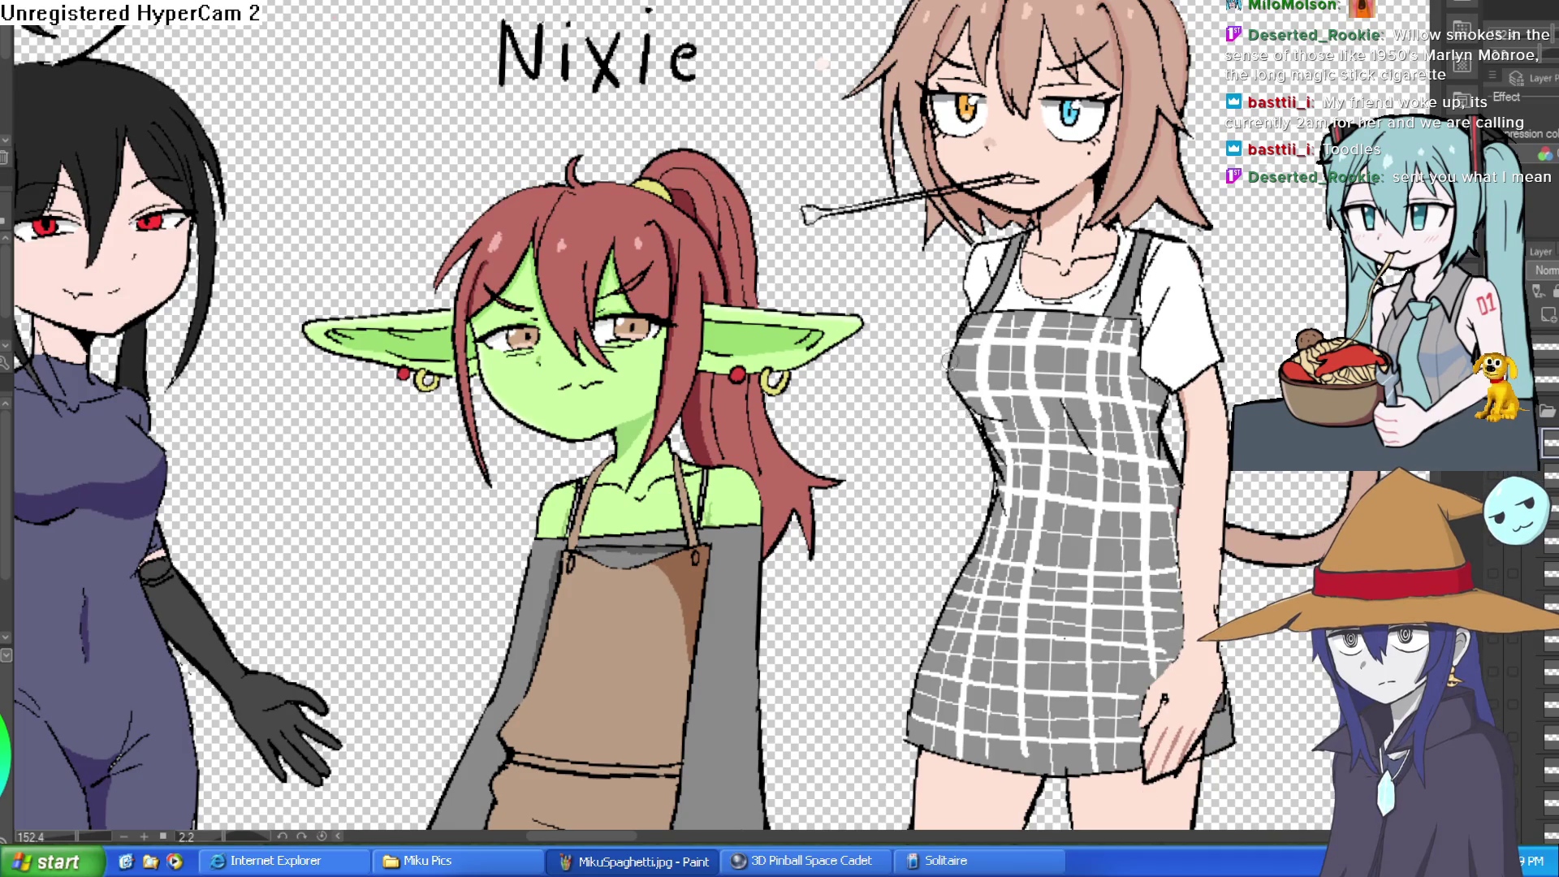
left_click_drag(863, 215, 800, 166)
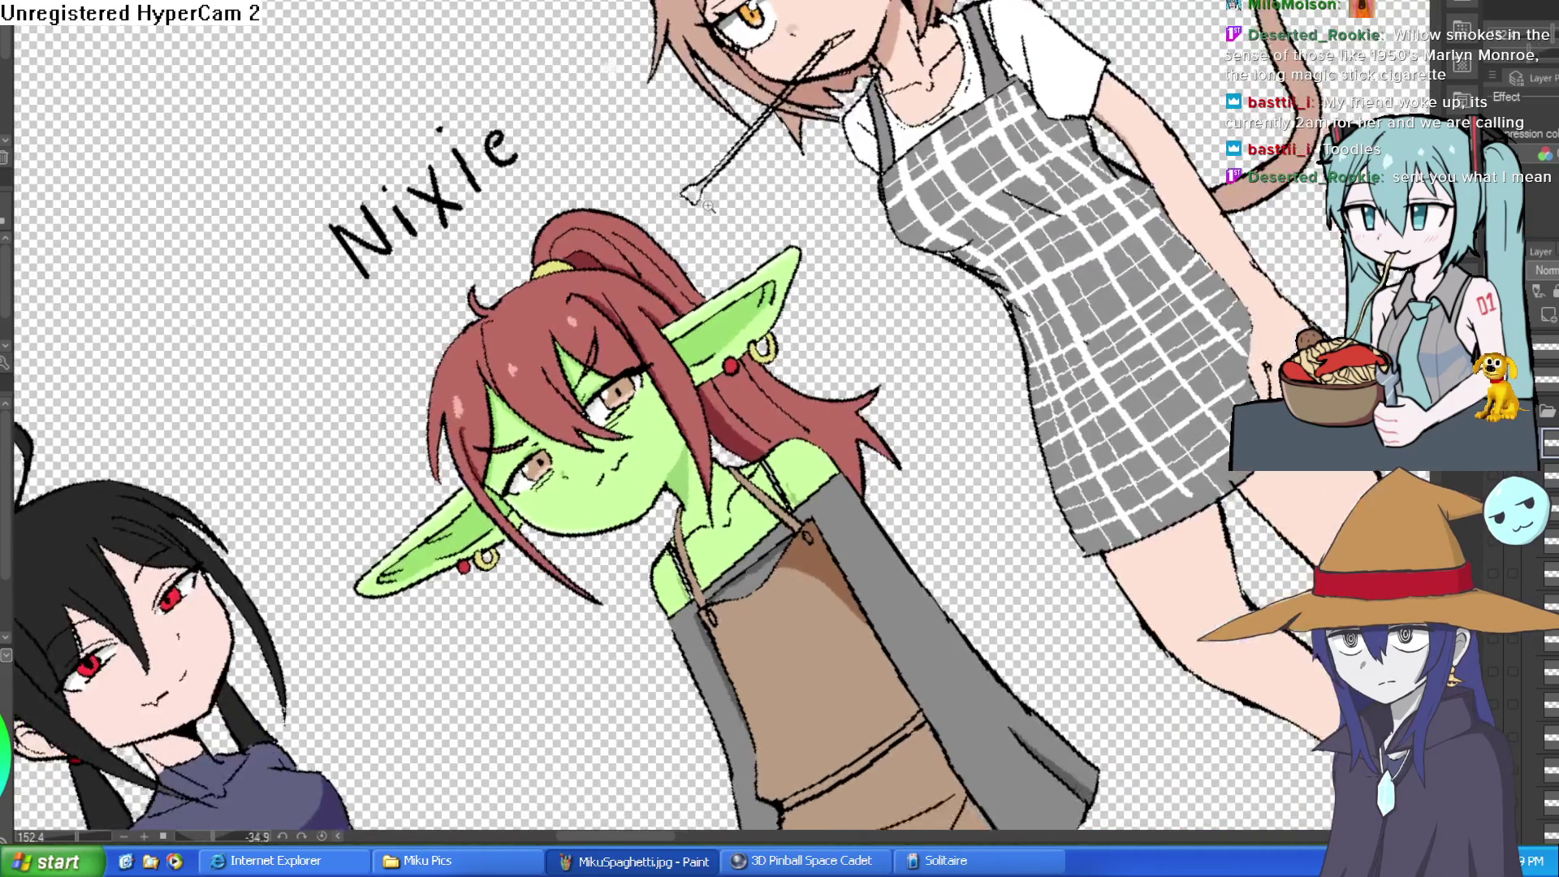
- Redraw the outline of the cigarette holder's tip
scroll(680, 201, "up", 5)
mouse_move(680, 201)
left_mouse_down()
mouse_move(752, 146)
mouse_move(731, 211)
mouse_move(707, 235)
mouse_move(694, 197)
mouse_move(715, 174)
mouse_move(633, 268)
mouse_move(642, 284)
mouse_move(714, 217)
mouse_move(962, 283)
mouse_move(869, 235)
mouse_move(934, 203)
mouse_move(929, 349)
left_mouse_up()
scroll(929, 349, "up", 2)
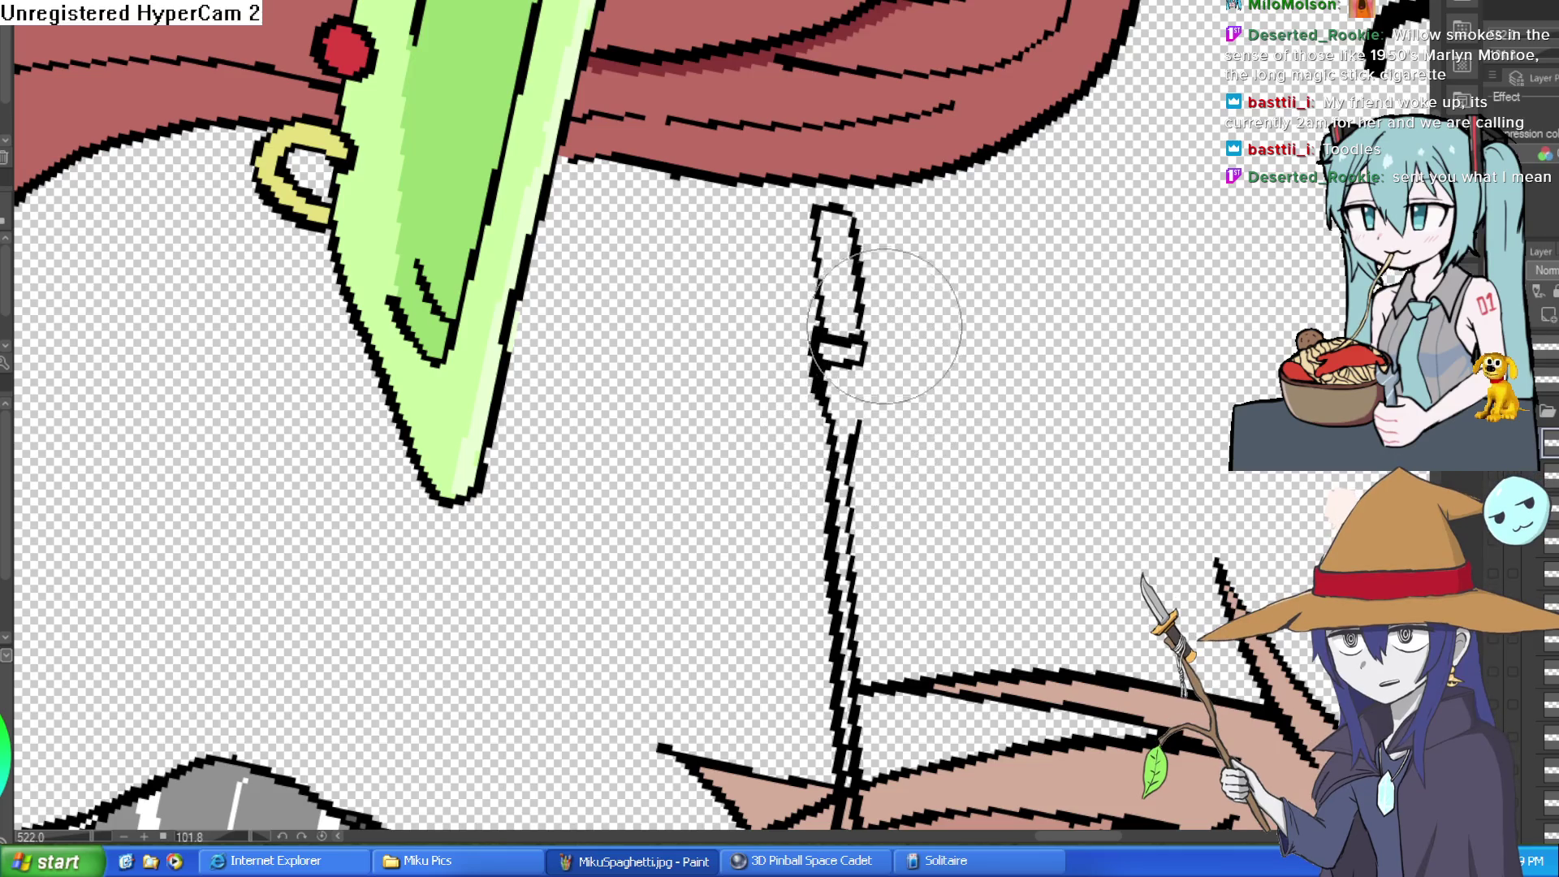
scroll(865, 253, "up", 3)
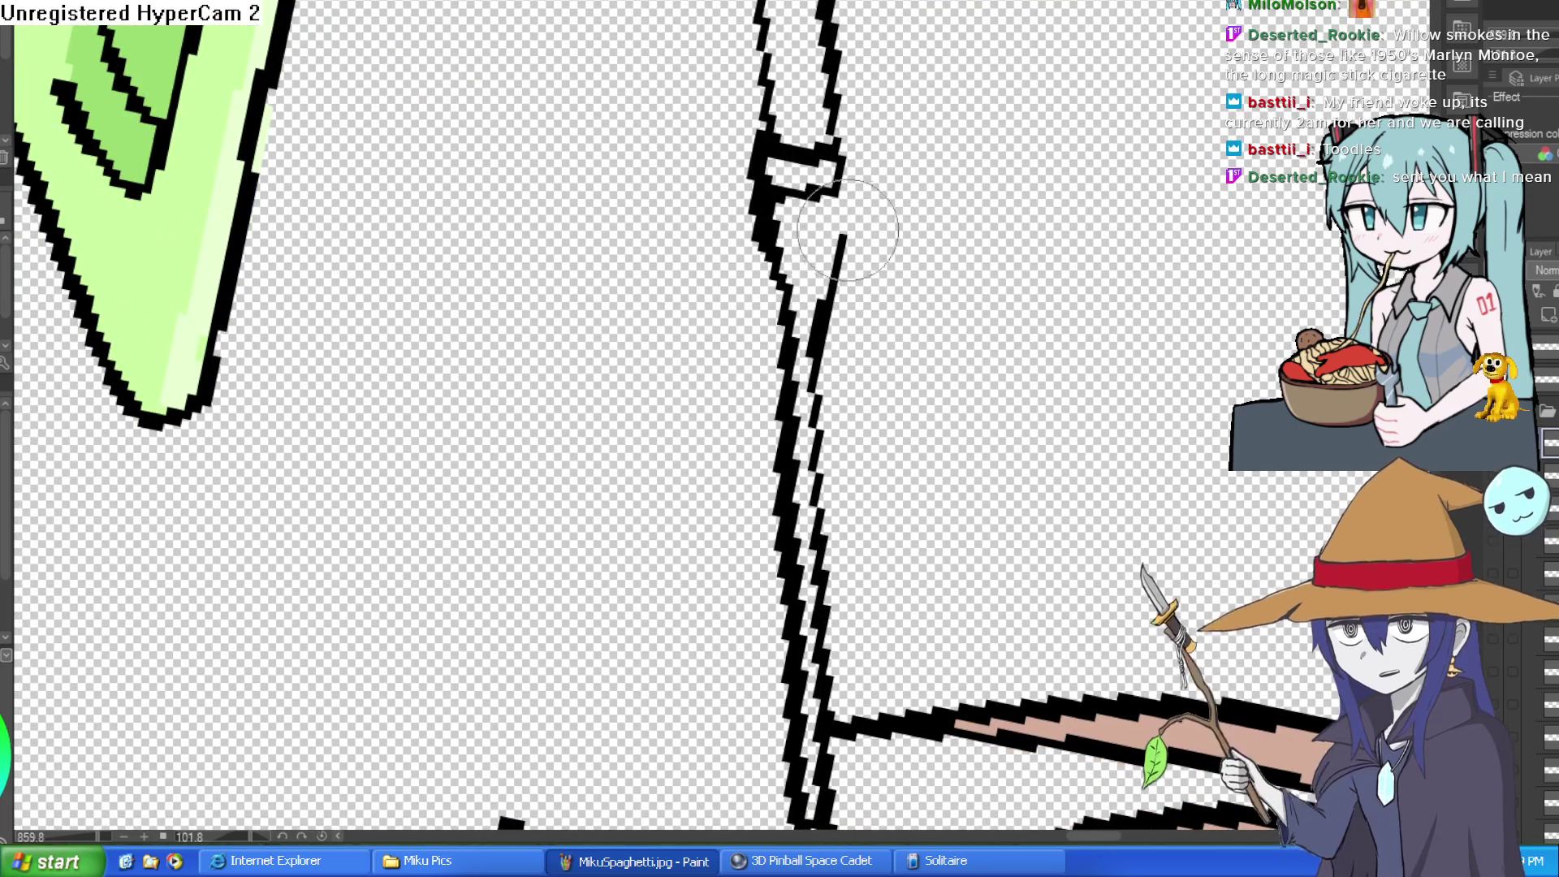
scroll(866, 189, "down", 5)
left_click_drag(866, 189, 1091, 131)
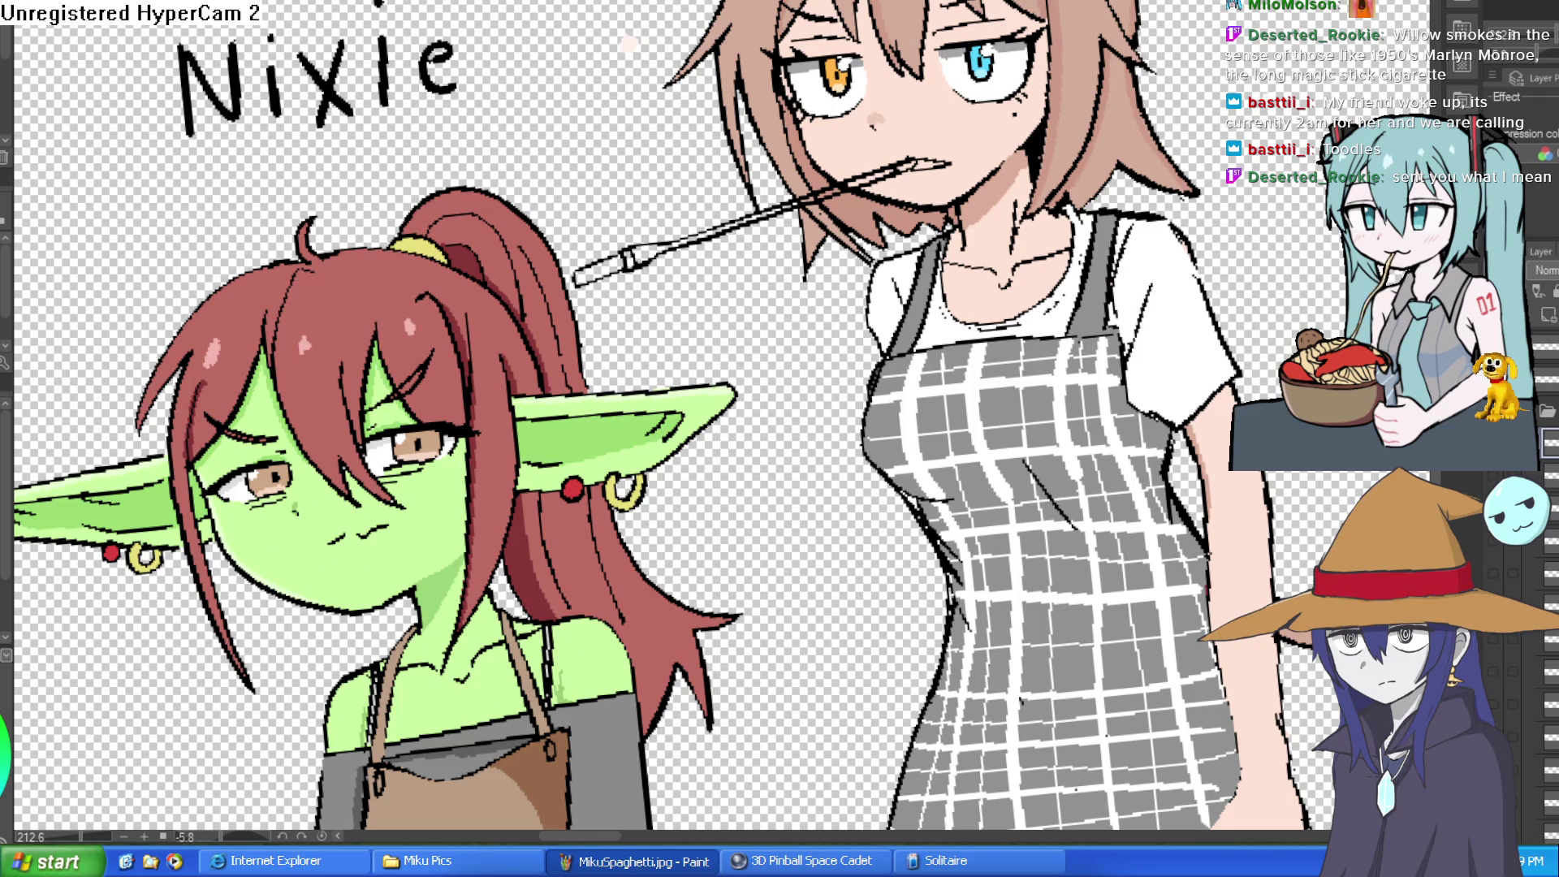
- Paint the holder's long shaft dark grey and bucket-fill its light band
scroll(877, 172, "up", 5)
mouse_move(786, 241)
left_mouse_down()
mouse_move(981, 175)
mouse_move(840, 311)
left_mouse_up()
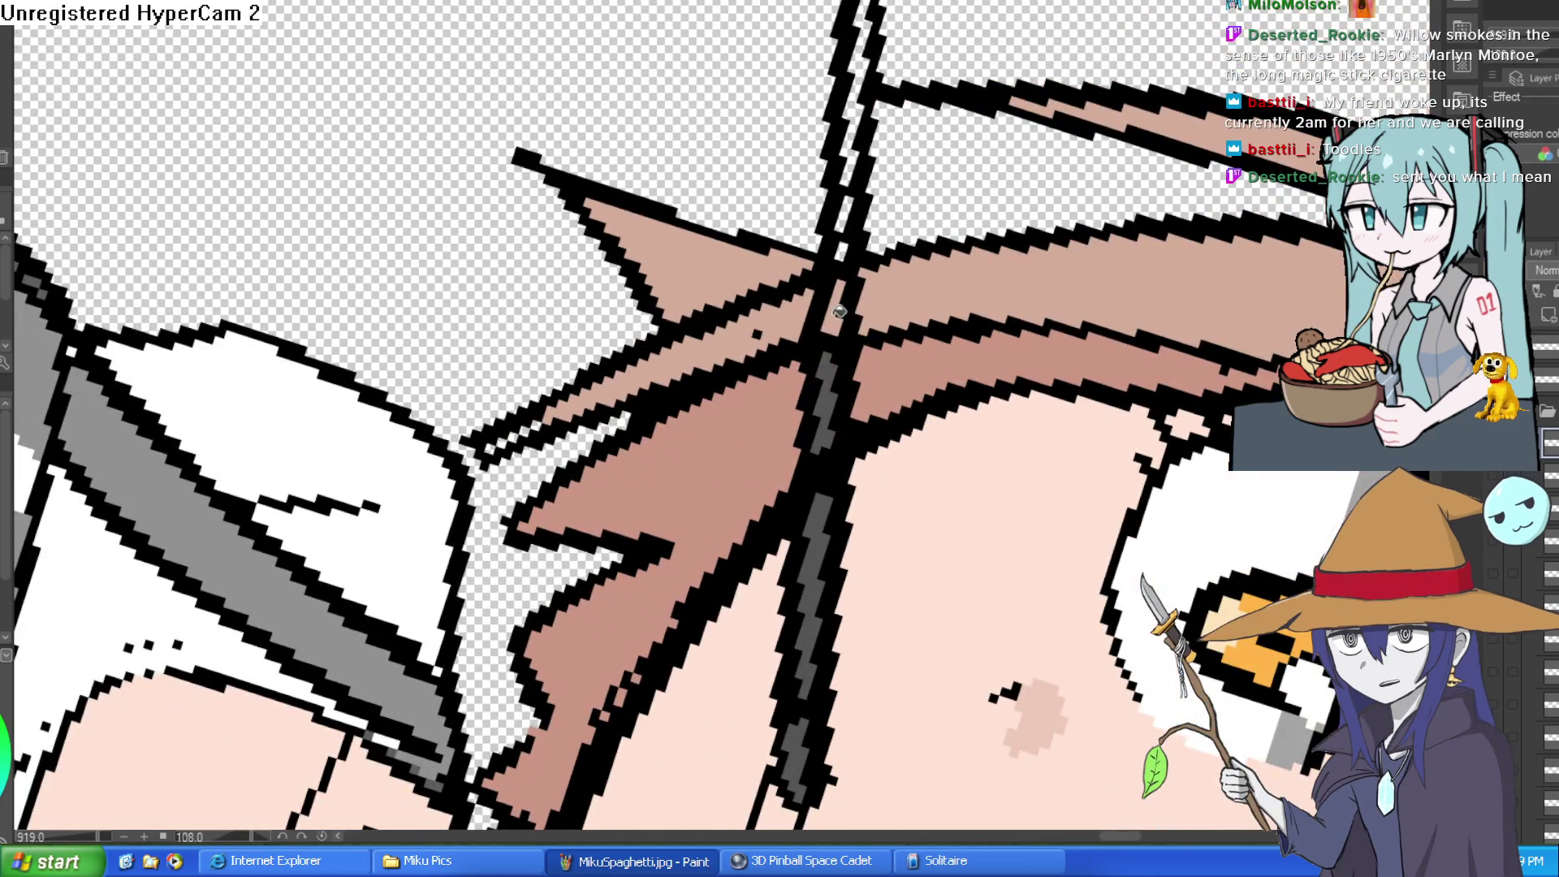
scroll(865, 129, "down", 3)
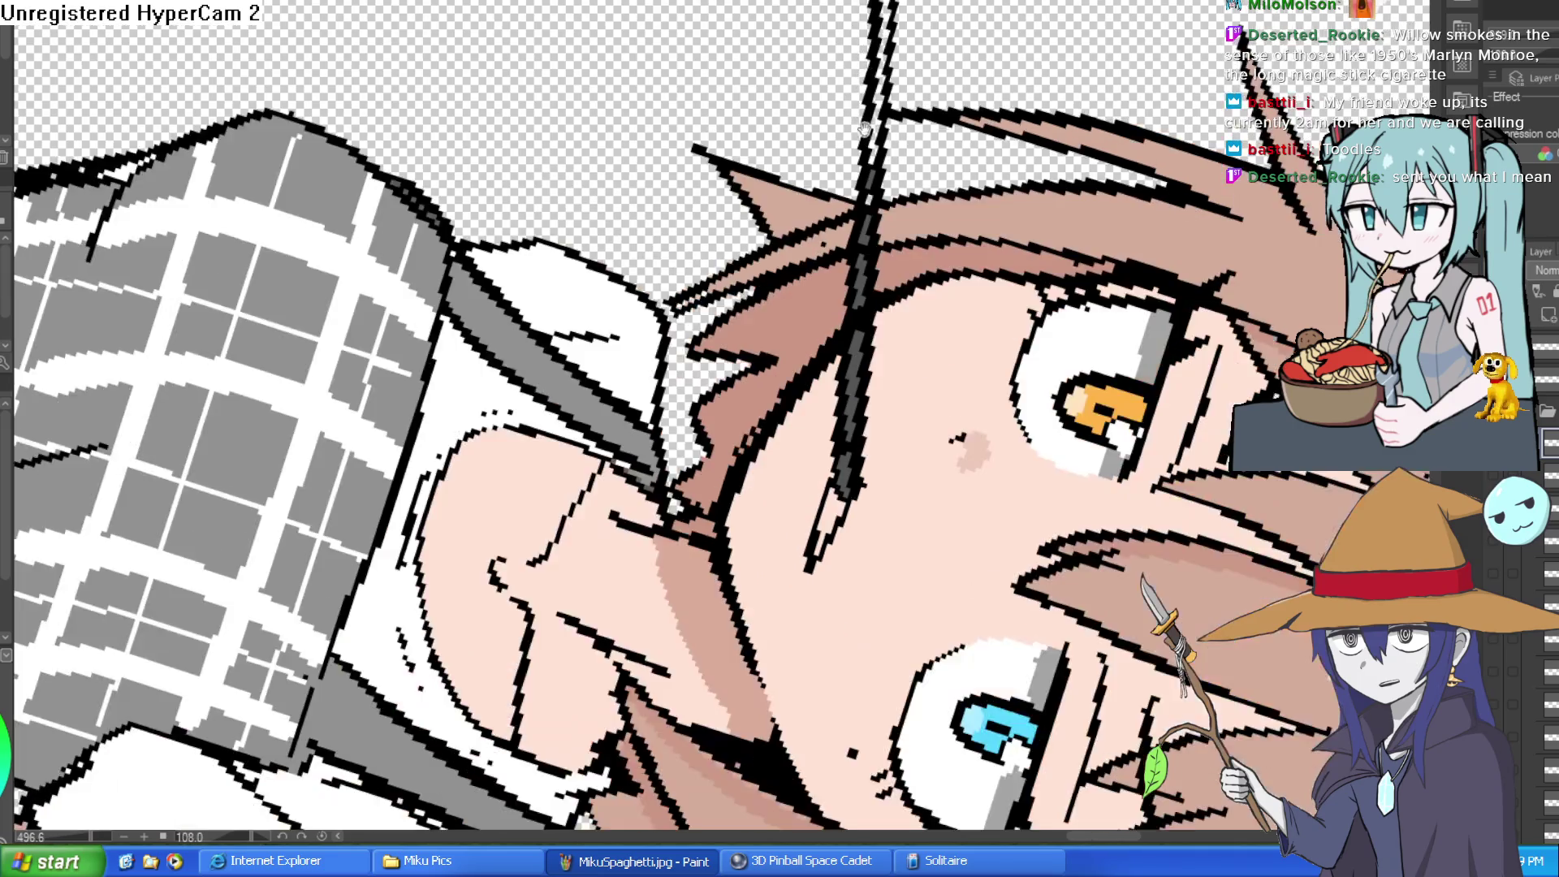
left_click_drag(865, 128, 840, 270)
left_click_drag(881, 4, 829, 483)
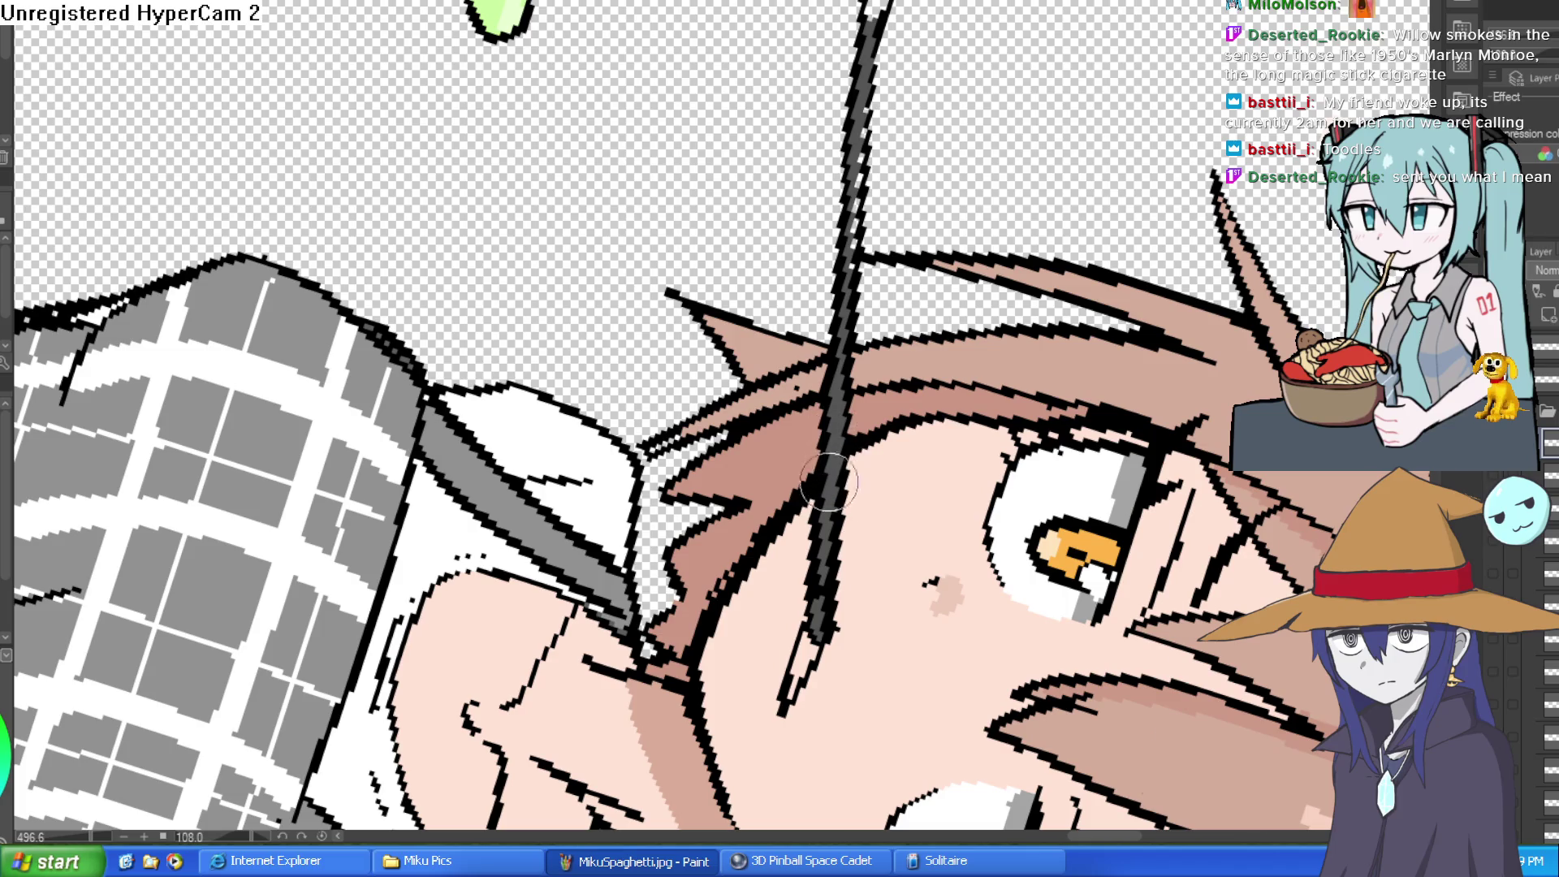
mouse_move(894, 10)
left_mouse_down()
mouse_move(869, 57)
mouse_move(904, 131)
left_mouse_up()
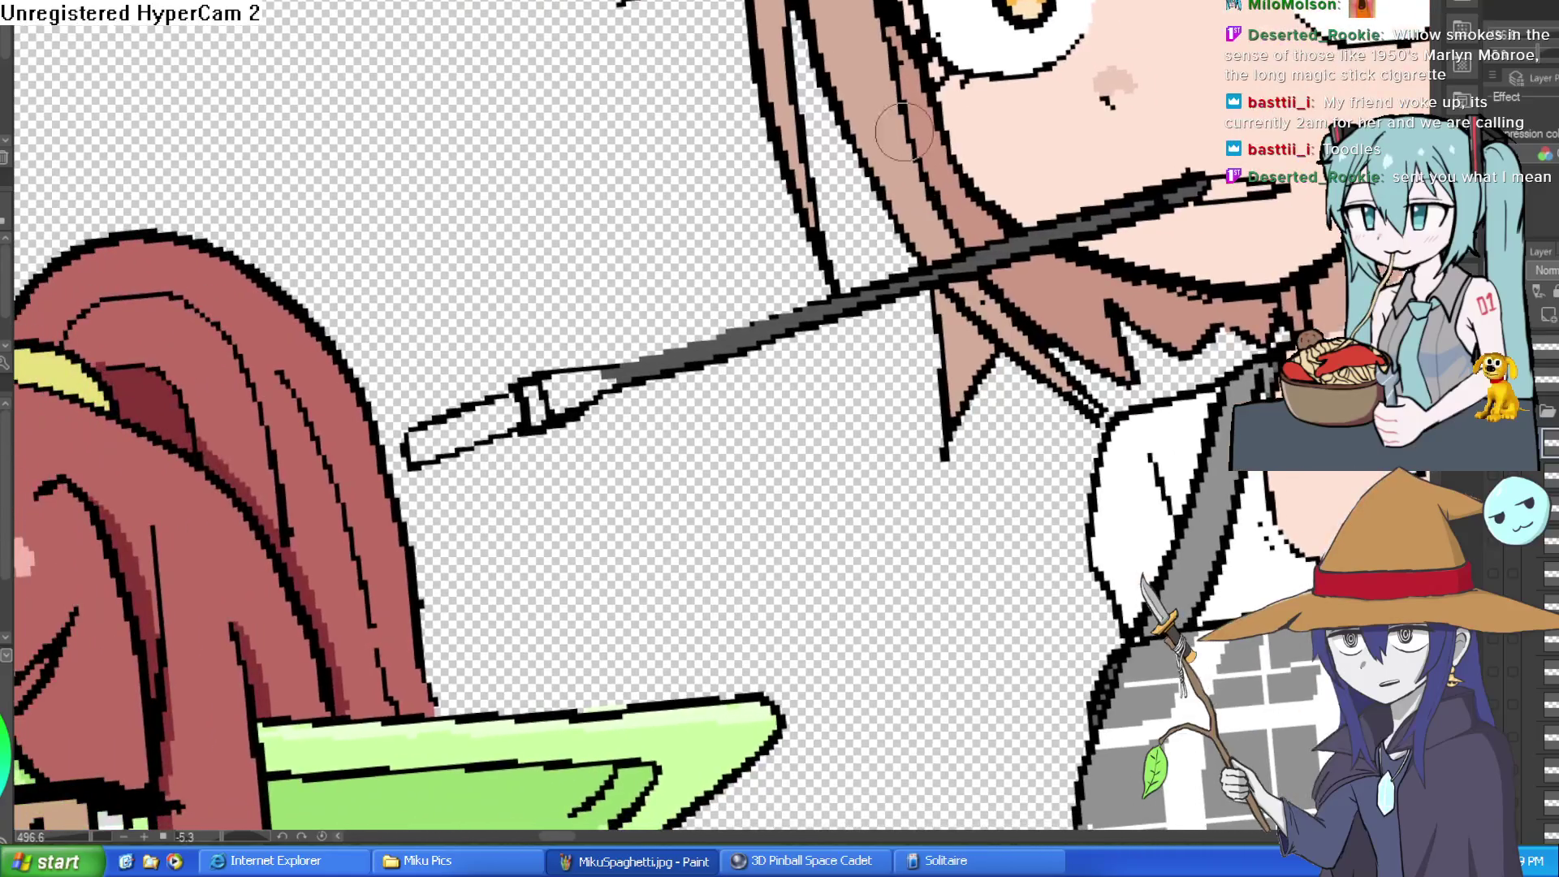
left_click(546, 400)
scroll(547, 399, "down", 5)
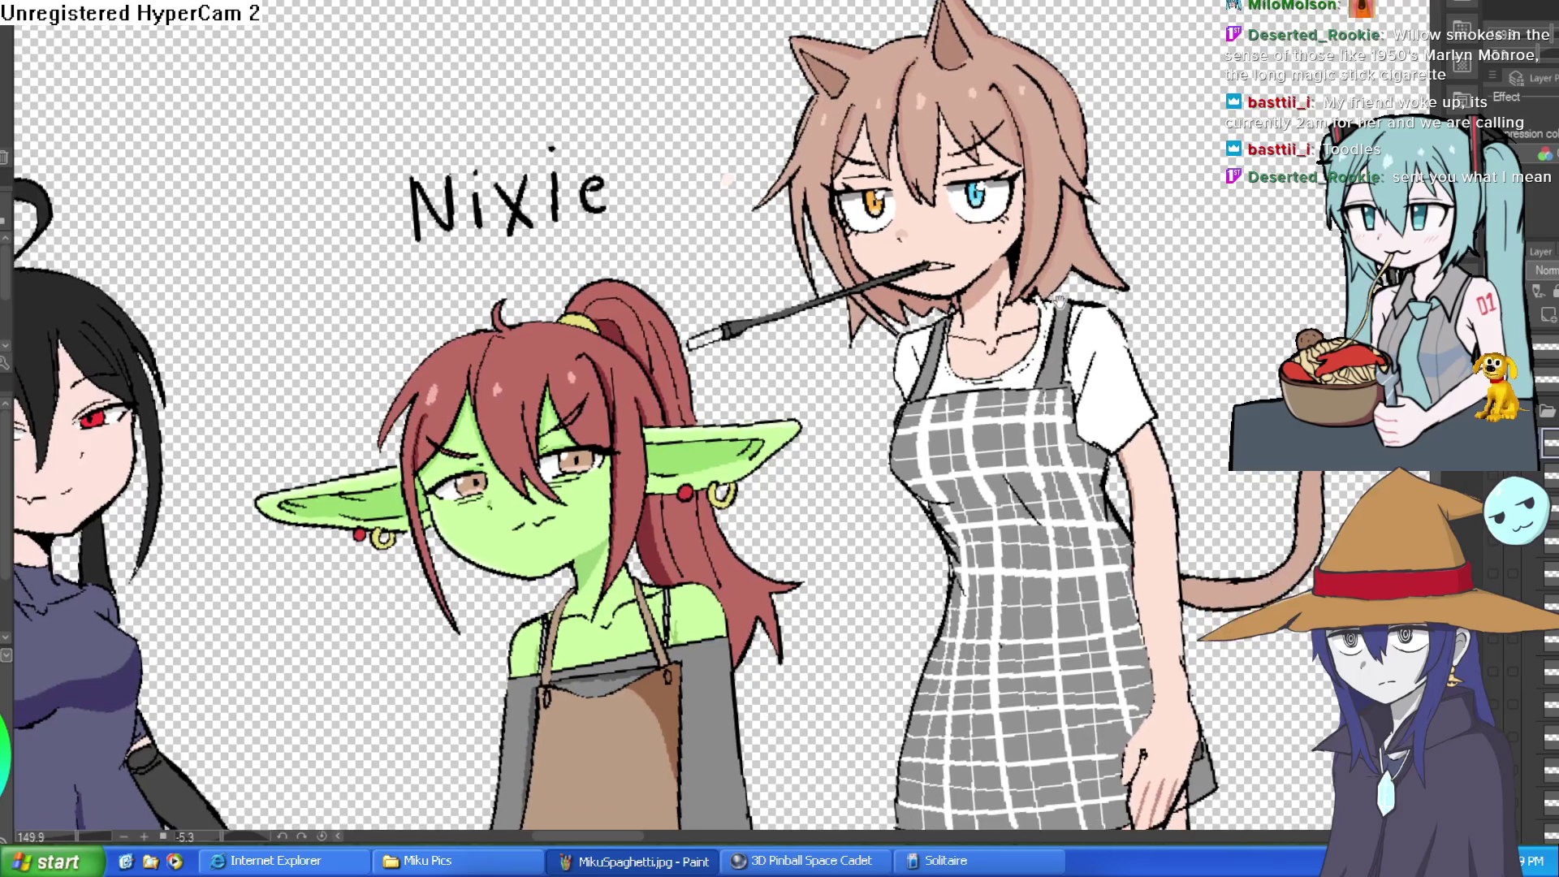
left_click_drag(1059, 302, 1240, 137)
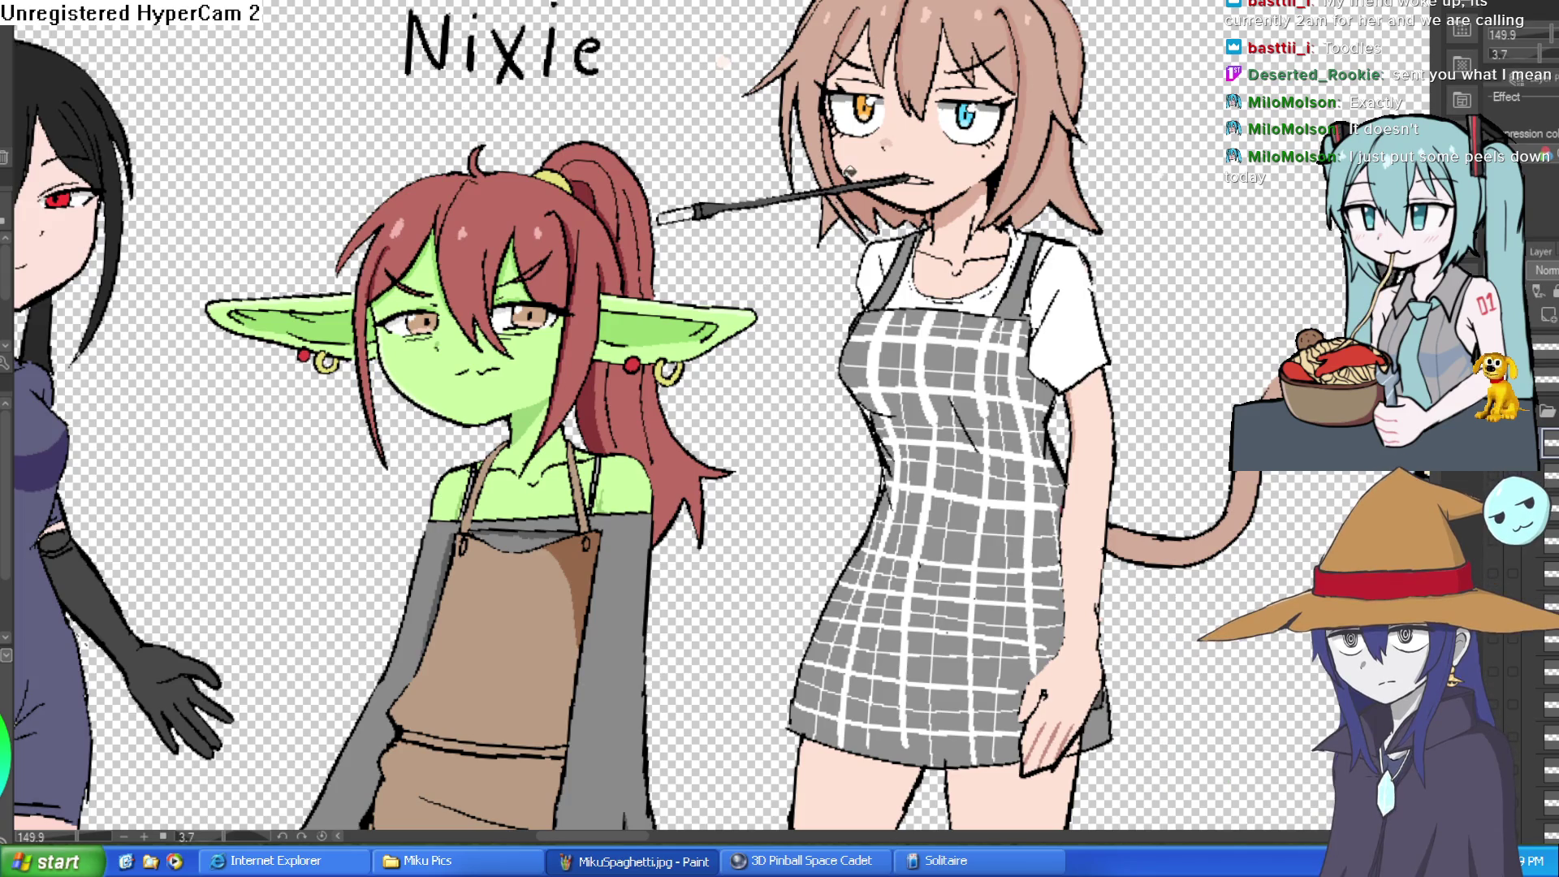
- Close the gap in the cat girl's left collar outline
scroll(720, 188, "up", 5)
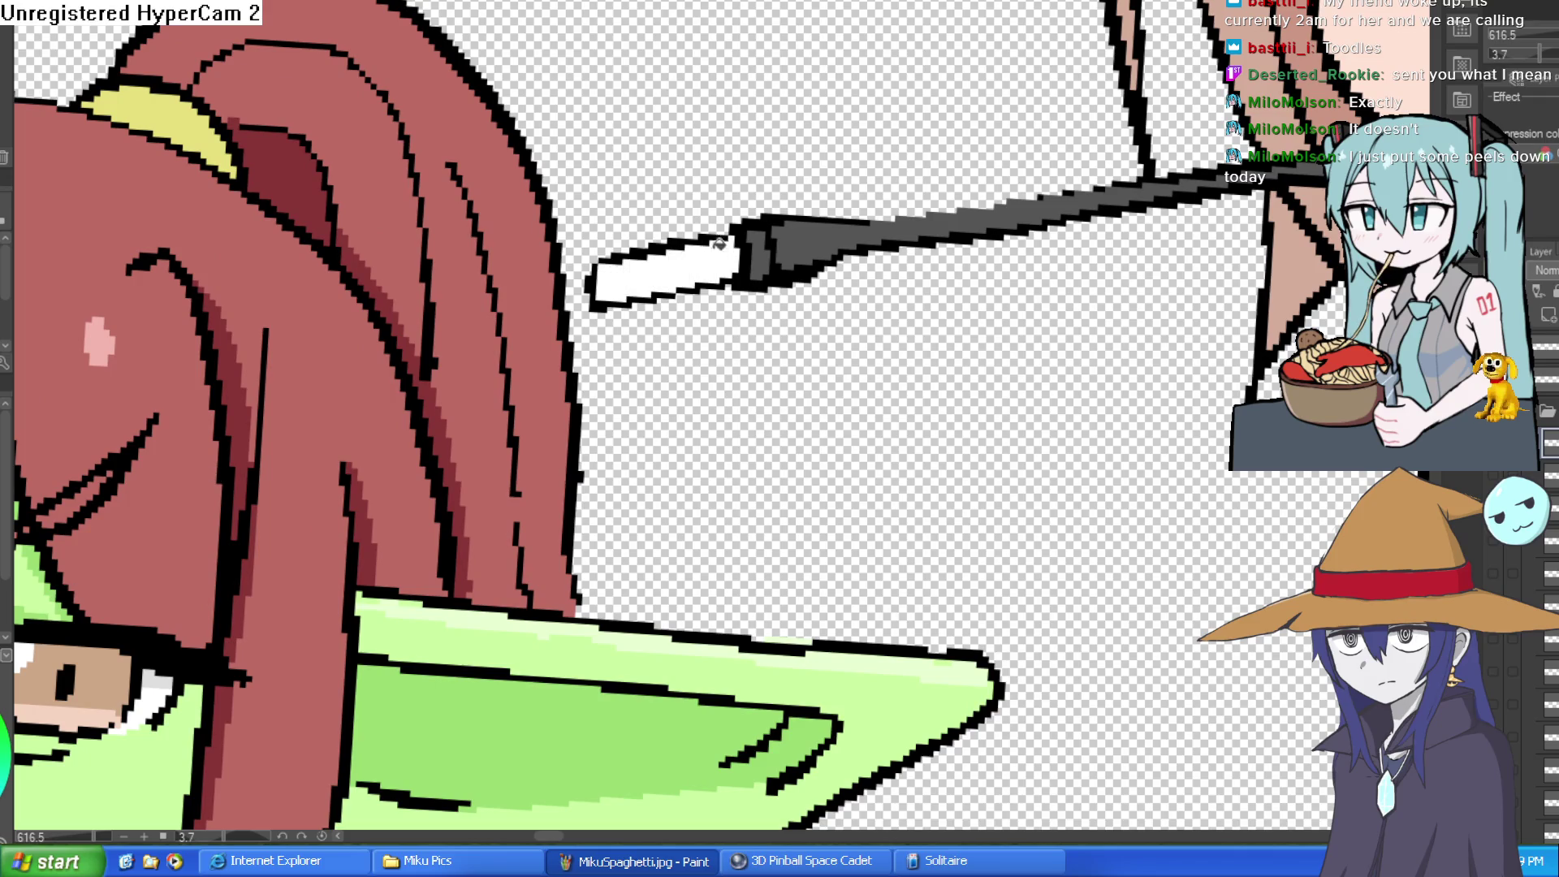
scroll(891, 285, "down", 5)
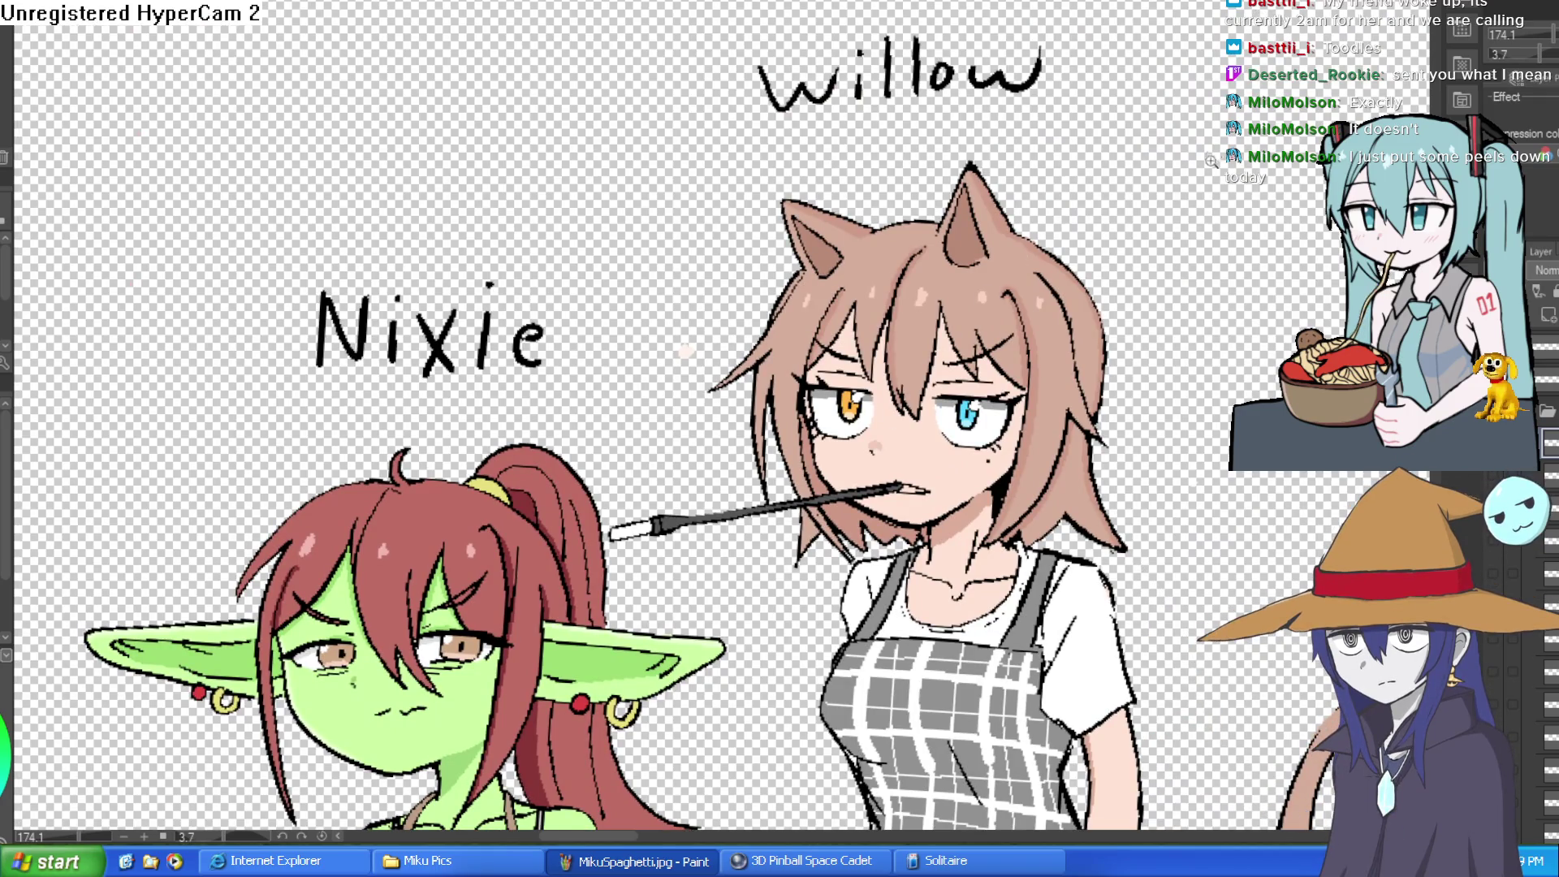
scroll(1211, 160, "down", 3)
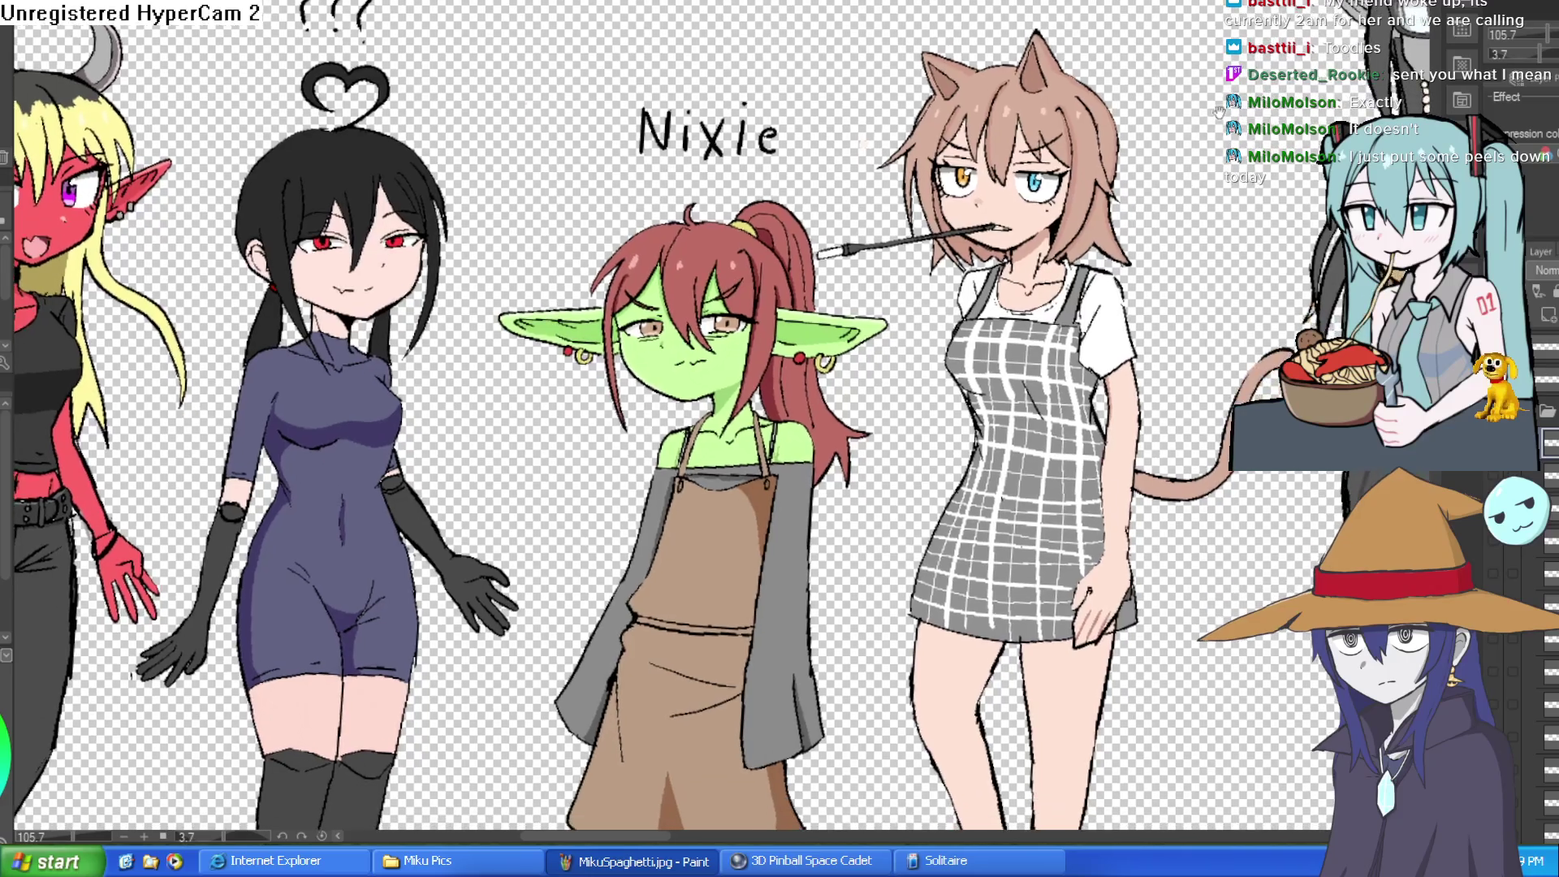
scroll(1005, 262, "up", 3)
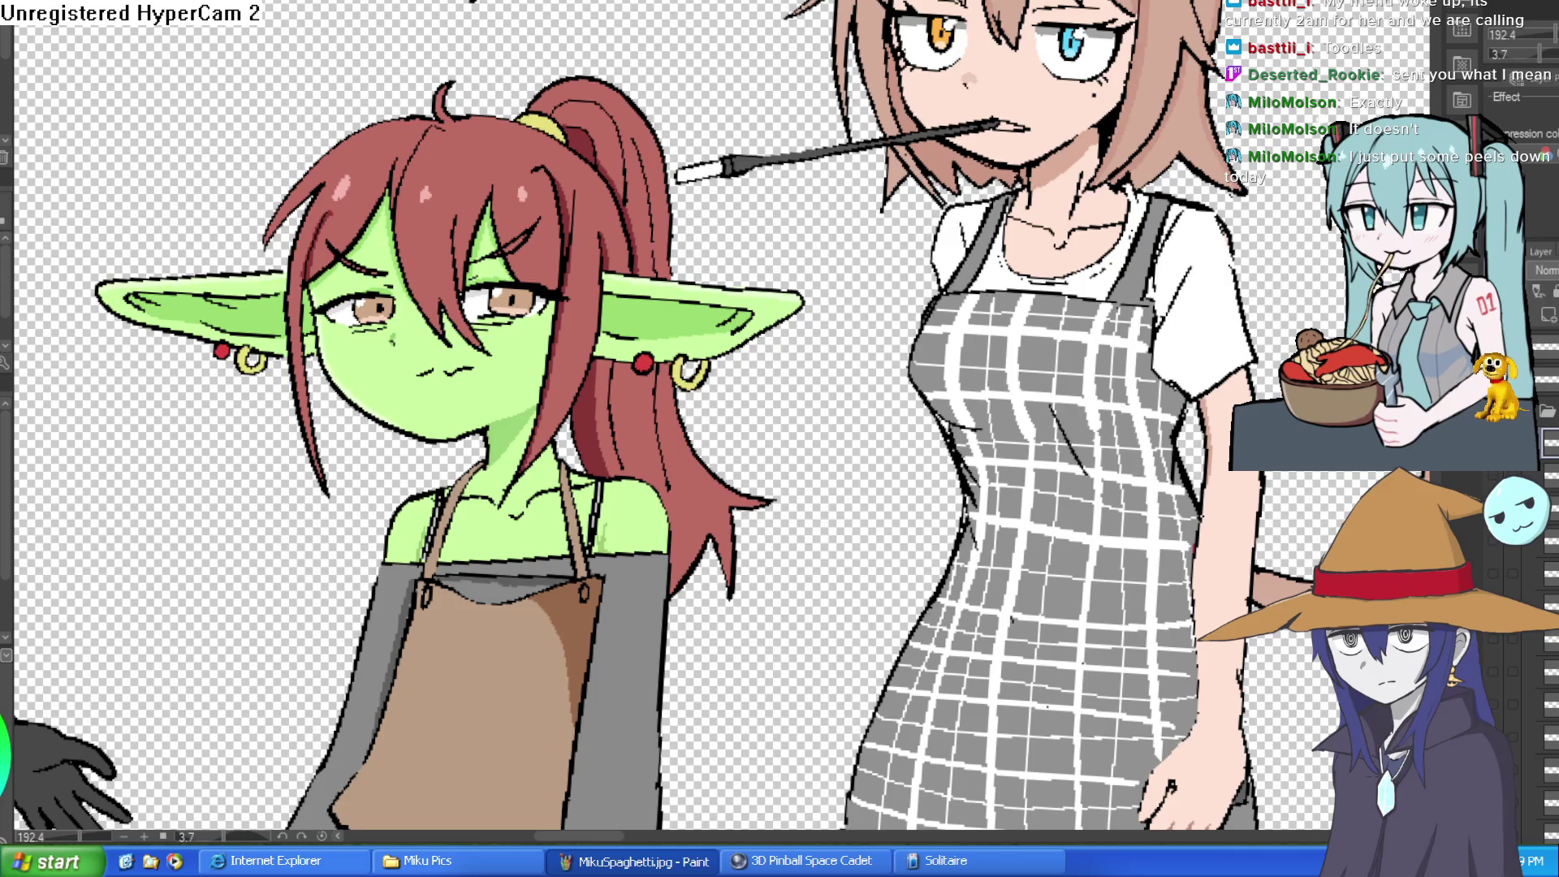
scroll(997, 174, "up", 4)
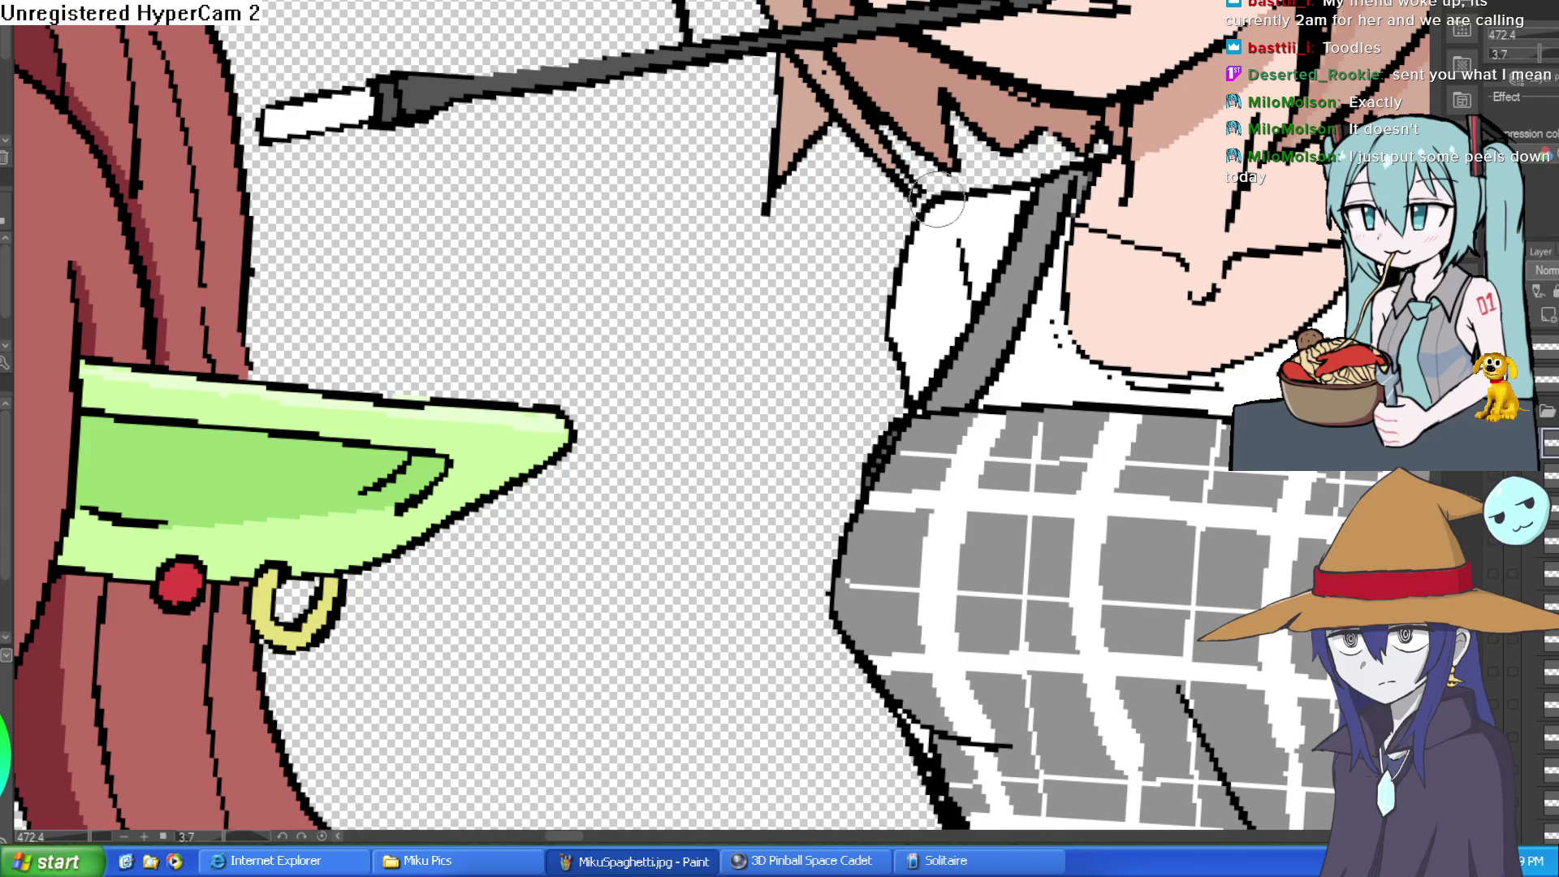
left_click_drag(881, 363, 887, 414)
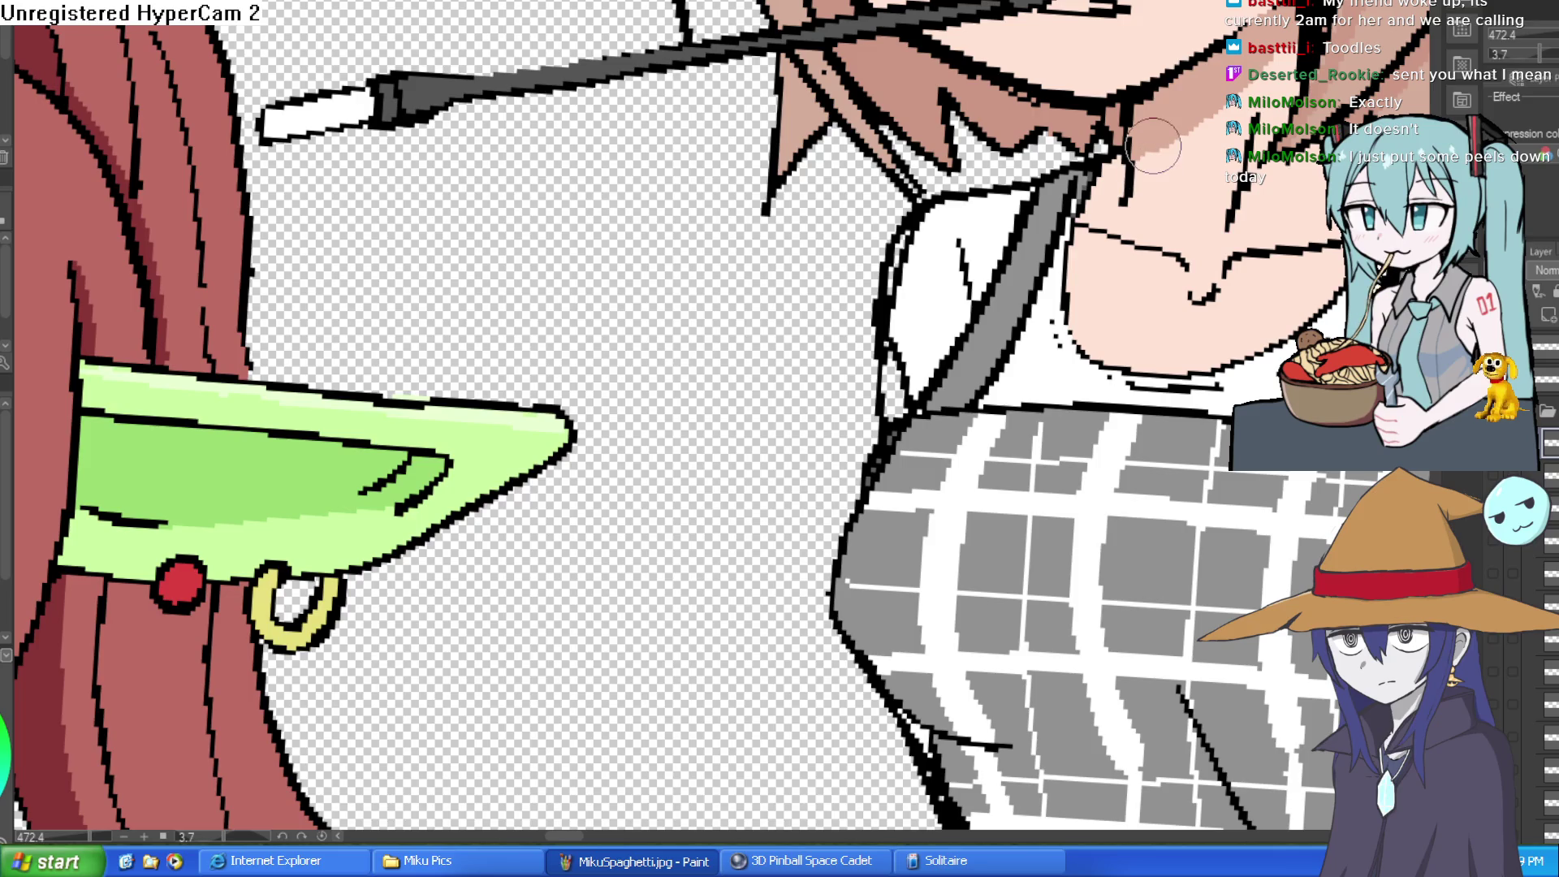
- Sketch several long black lines along the cat girl's side beside her dress
scroll(1153, 147, "down", 3)
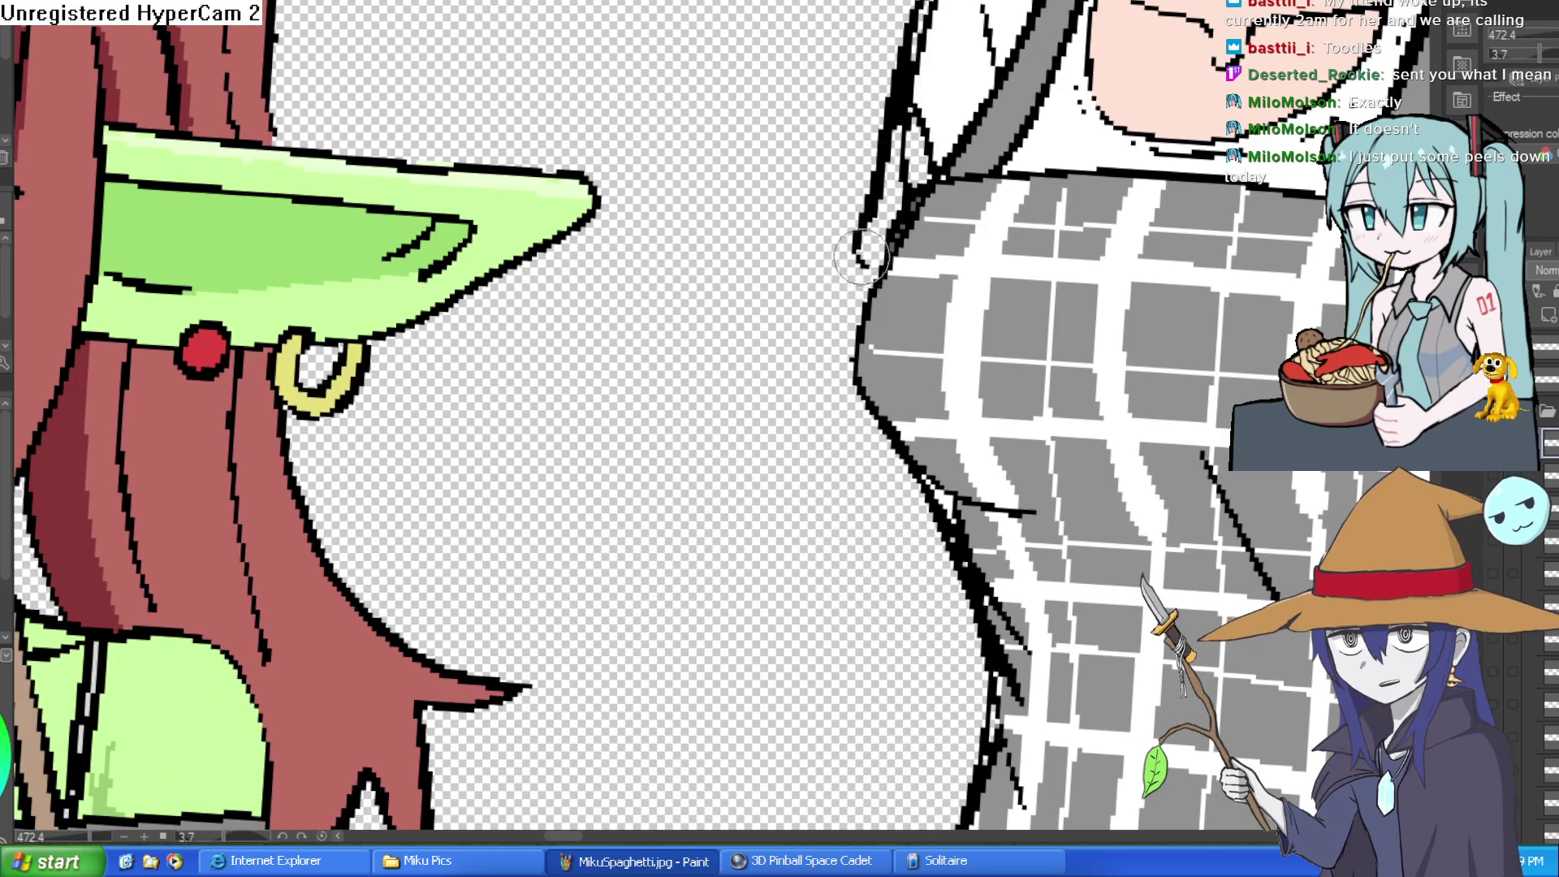
left_click_drag(859, 252, 800, 623)
left_click_drag(942, 516, 899, 672)
left_click_drag(908, 479, 893, 674)
mouse_move(860, 520)
left_mouse_down()
mouse_move(841, 155)
mouse_move(853, 36)
left_mouse_up()
key("ctrl+minus")
key("ctrl+minus")
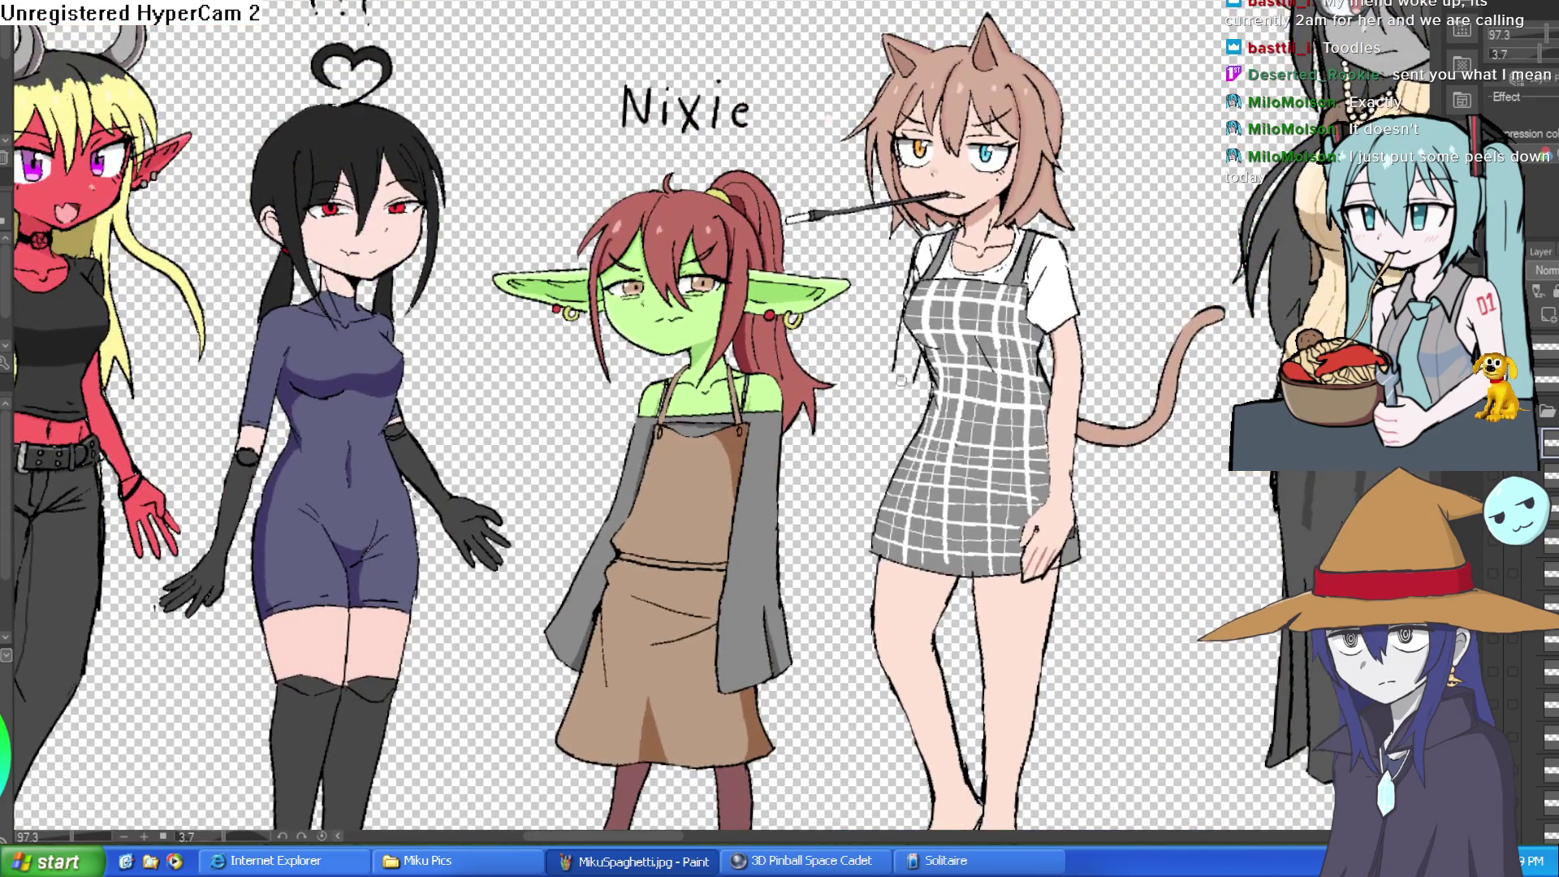
- Sketch the raised arm's lines from the shoulder up to the cigarette holder
left_click_drag(903, 382, 885, 207)
left_click_drag(905, 375, 885, 260)
left_click_drag(909, 398, 867, 296)
scroll(885, 243, "up", 6)
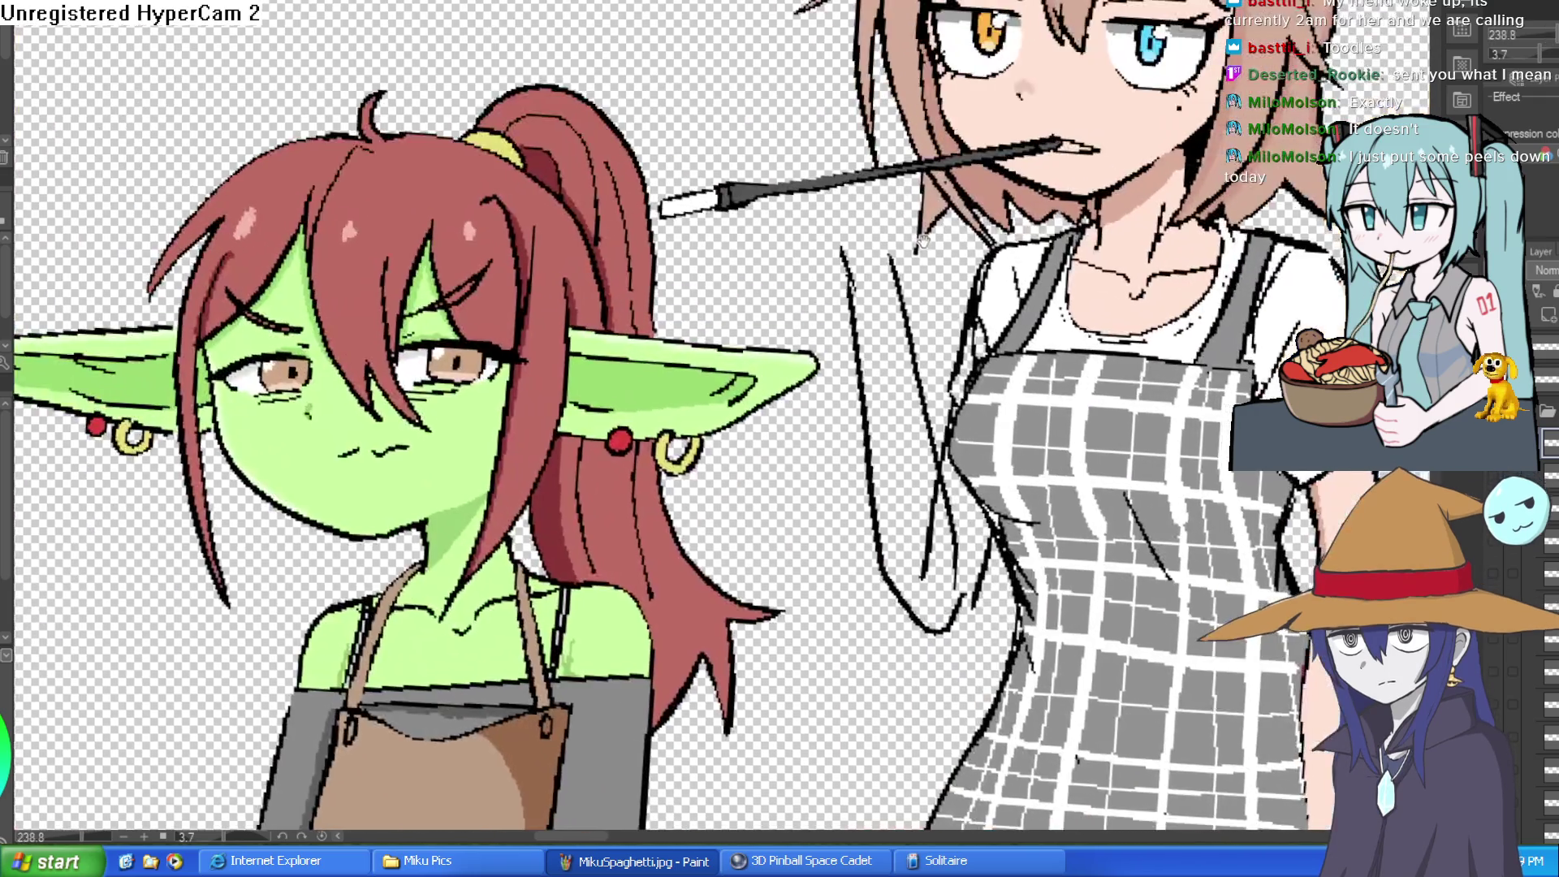
scroll(898, 232, "up", 2)
left_click_drag(852, 337, 816, 310)
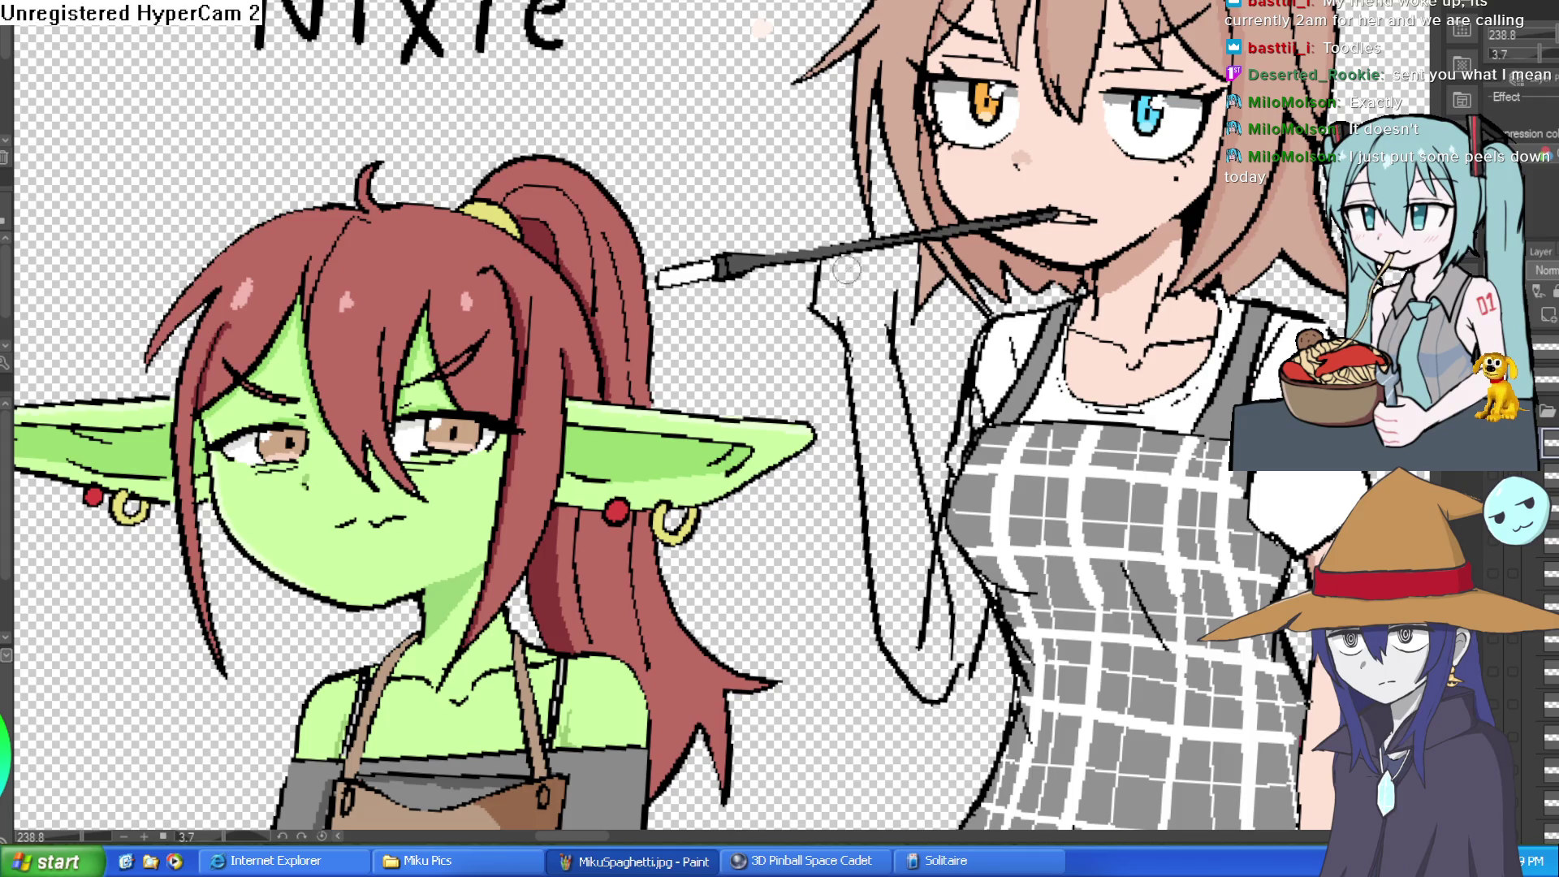
mouse_move(821, 284)
left_mouse_down()
mouse_move(849, 221)
mouse_move(853, 244)
mouse_move(831, 173)
left_mouse_up()
scroll(849, 266, "up", 3)
mouse_move(755, 138)
left_mouse_down()
mouse_move(759, 203)
mouse_move(816, 341)
left_mouse_up()
- Erase the old arm line below the holder and redraw it toward the holder
key("e")
left_click_drag(804, 236, 818, 294)
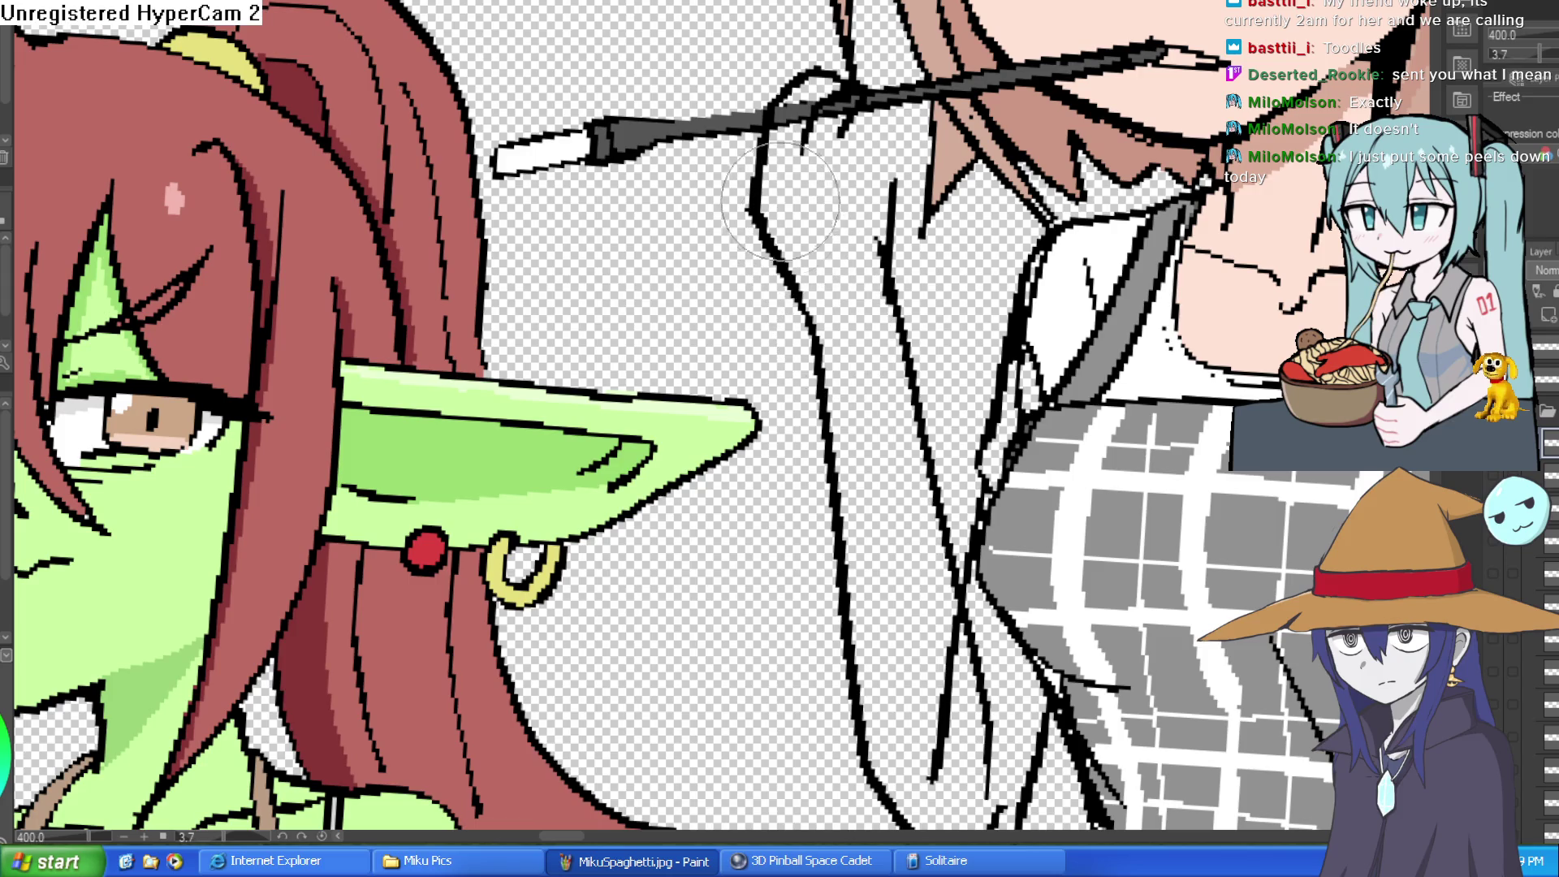
left_click_drag(910, 136, 839, 138)
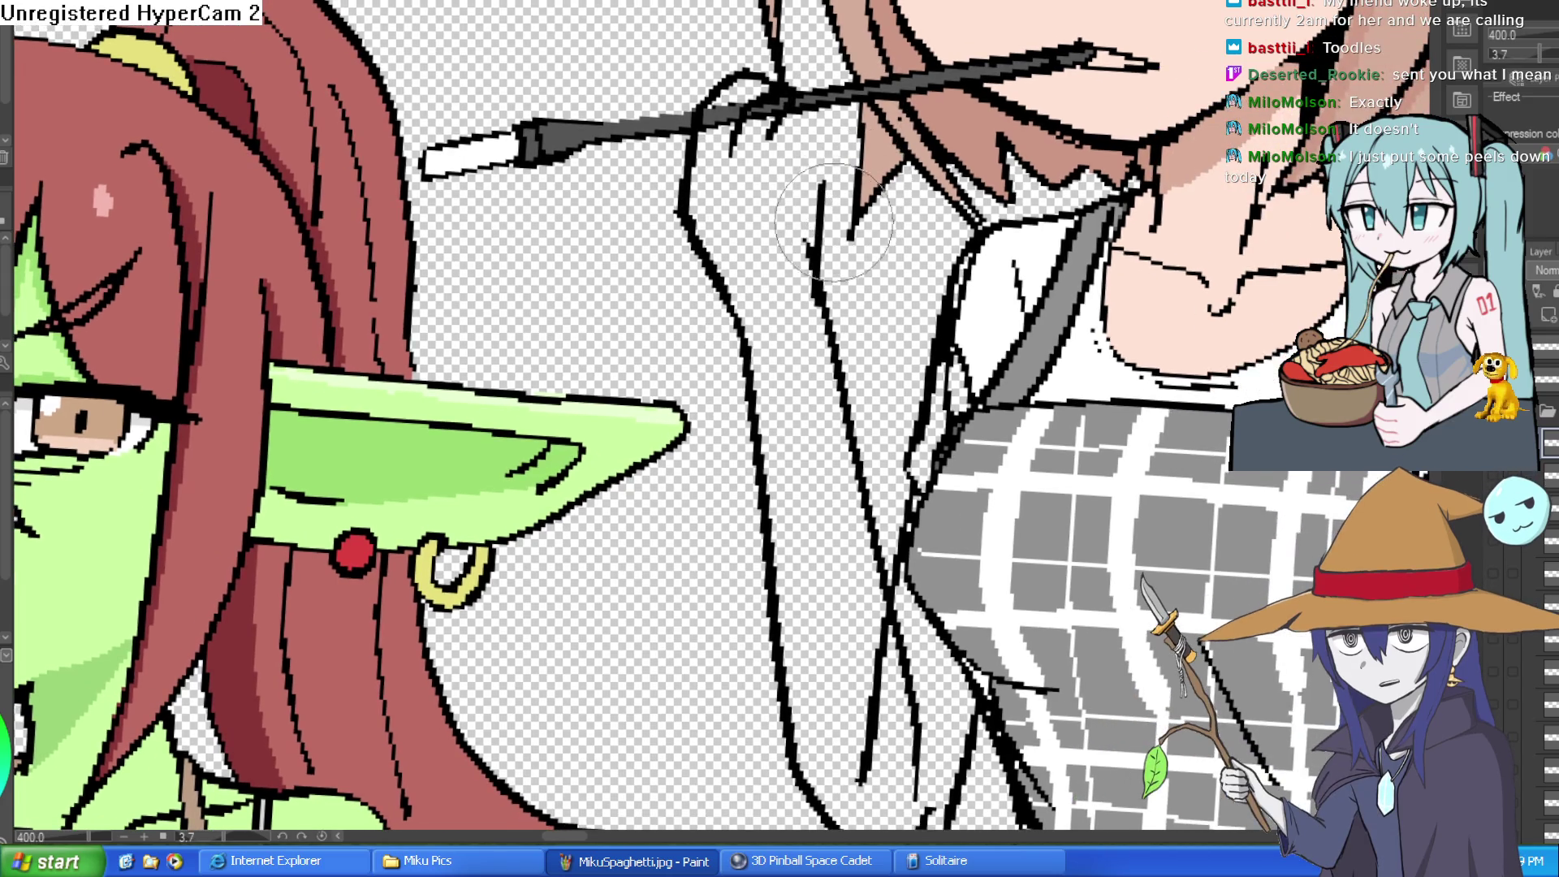
mouse_move(822, 203)
left_mouse_down()
mouse_move(818, 300)
mouse_move(814, 233)
left_mouse_up()
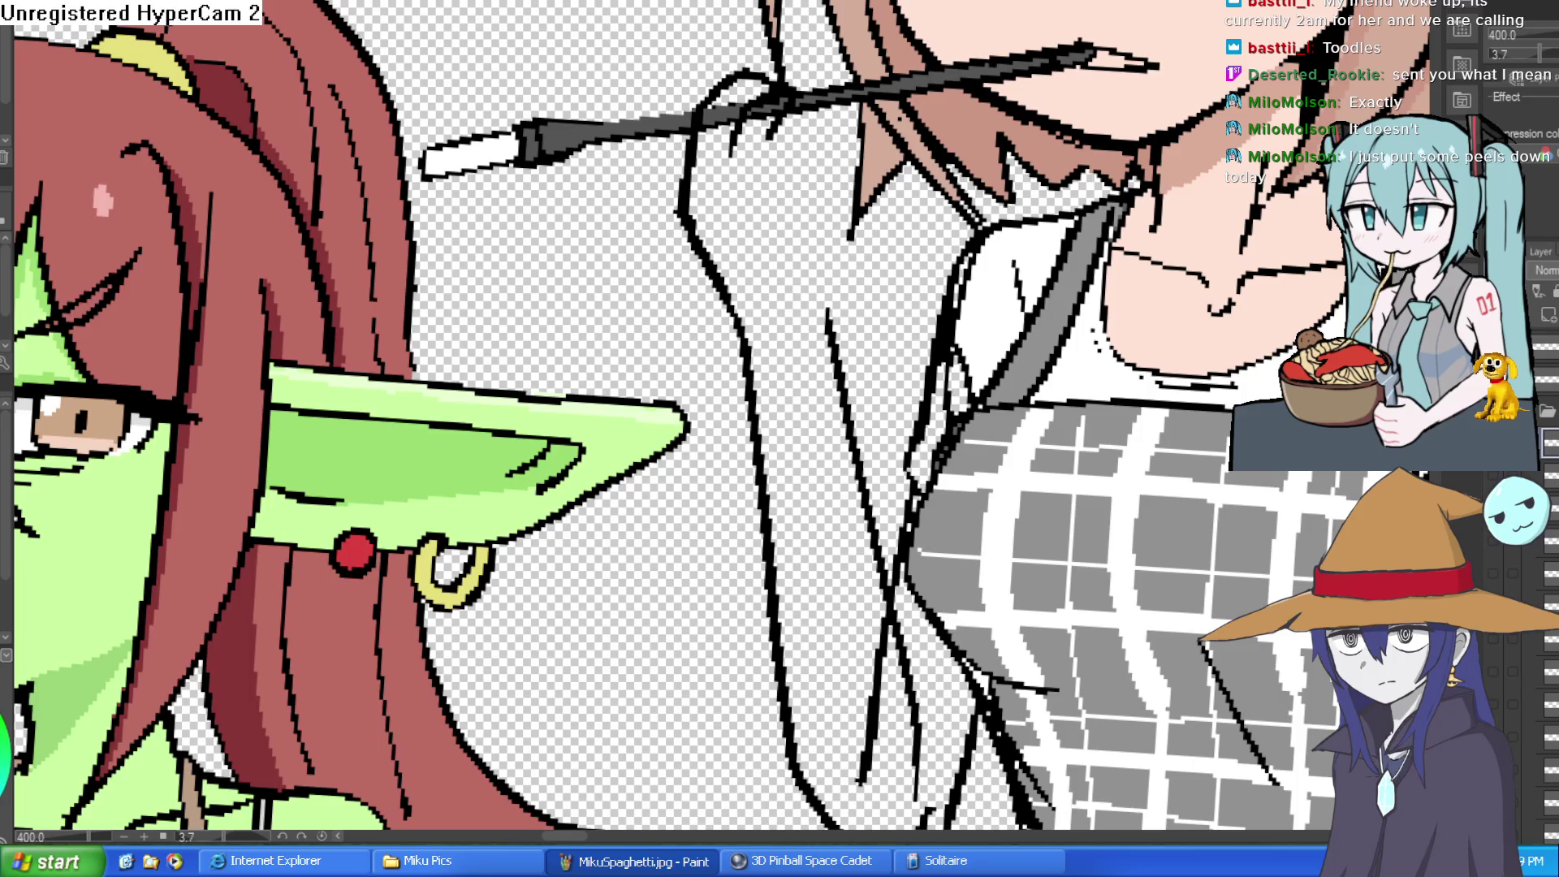
scroll(822, 305, "up", 1)
left_click_drag(821, 316, 838, 201)
left_click_drag(918, 140, 925, 230)
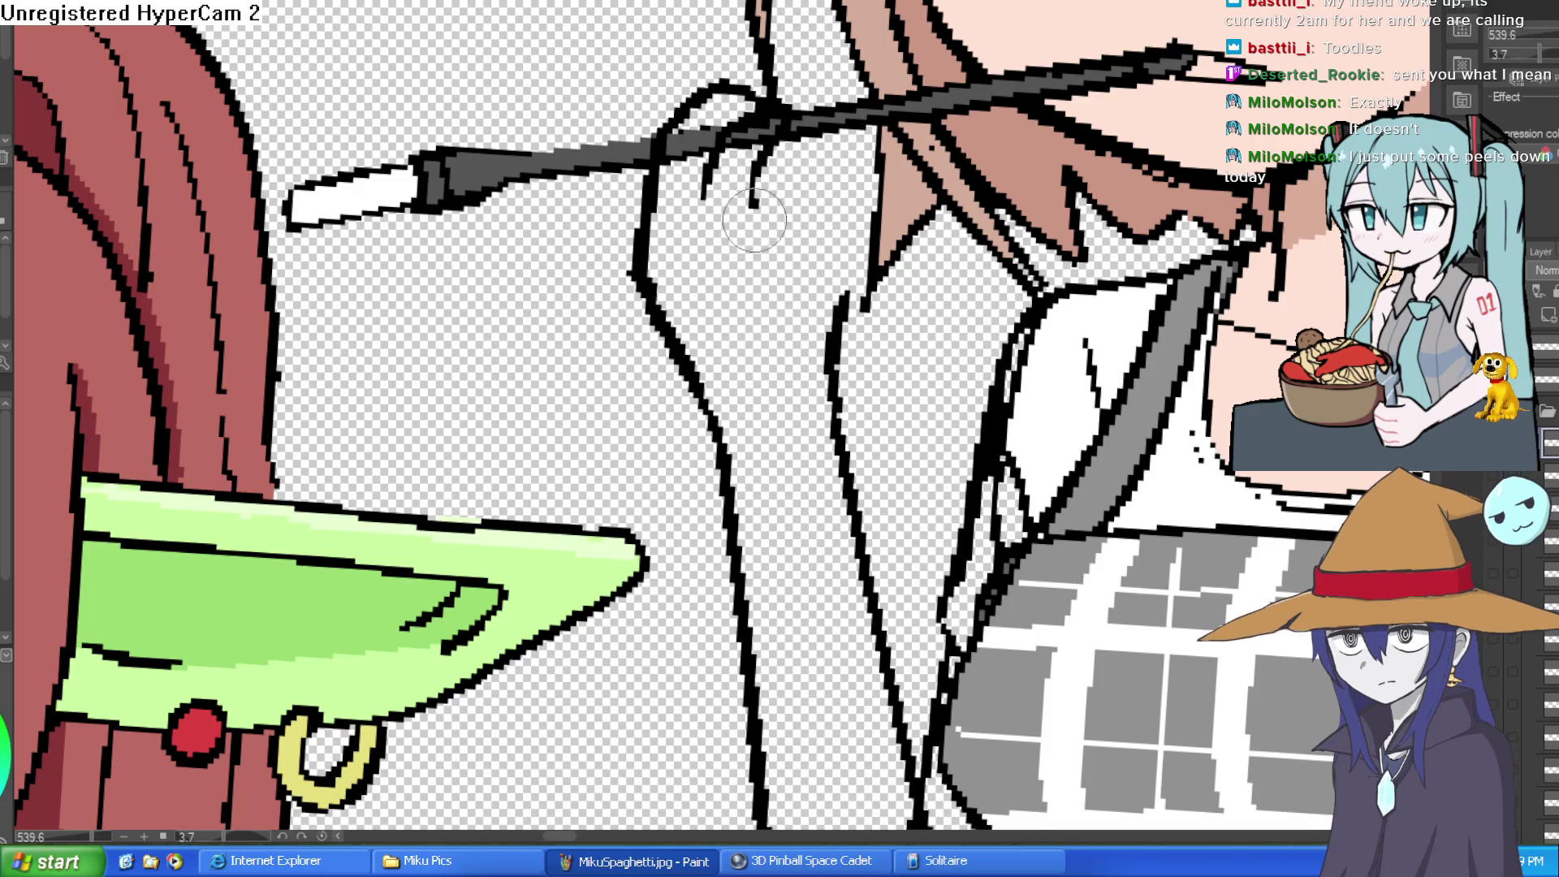
- Draw the fingers gripping the holder and redraw the hand's outline with bolder strokes
mouse_move(762, 175)
left_mouse_down()
mouse_move(812, 170)
mouse_move(793, 236)
mouse_move(836, 183)
mouse_move(859, 265)
left_mouse_up()
left_click_drag(841, 320, 849, 231)
scroll(828, 244, "down", 1)
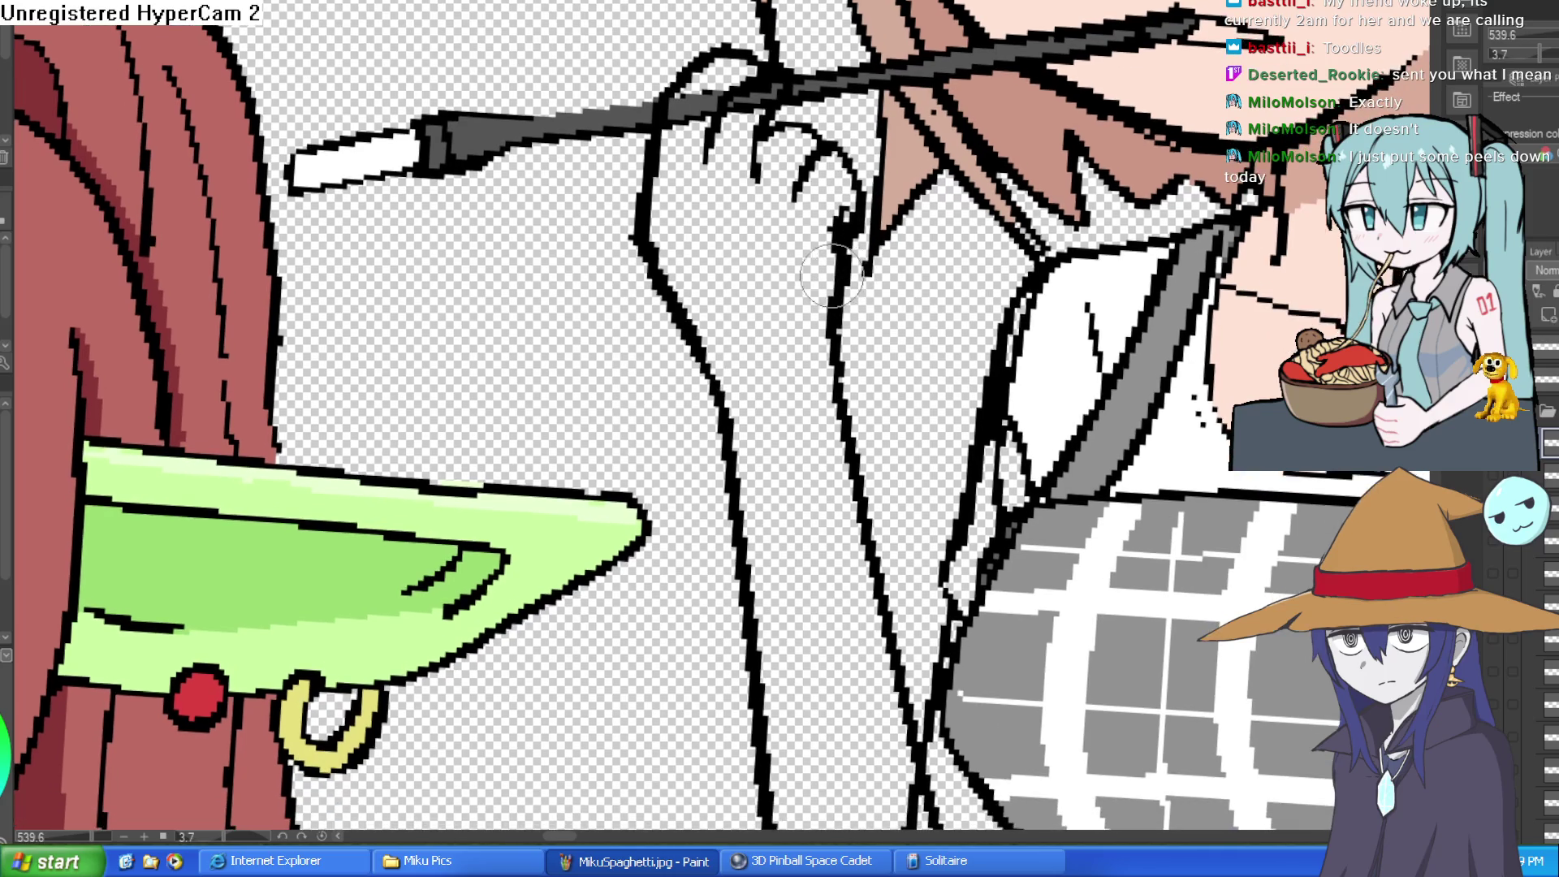
left_click_drag(792, 142, 853, 94)
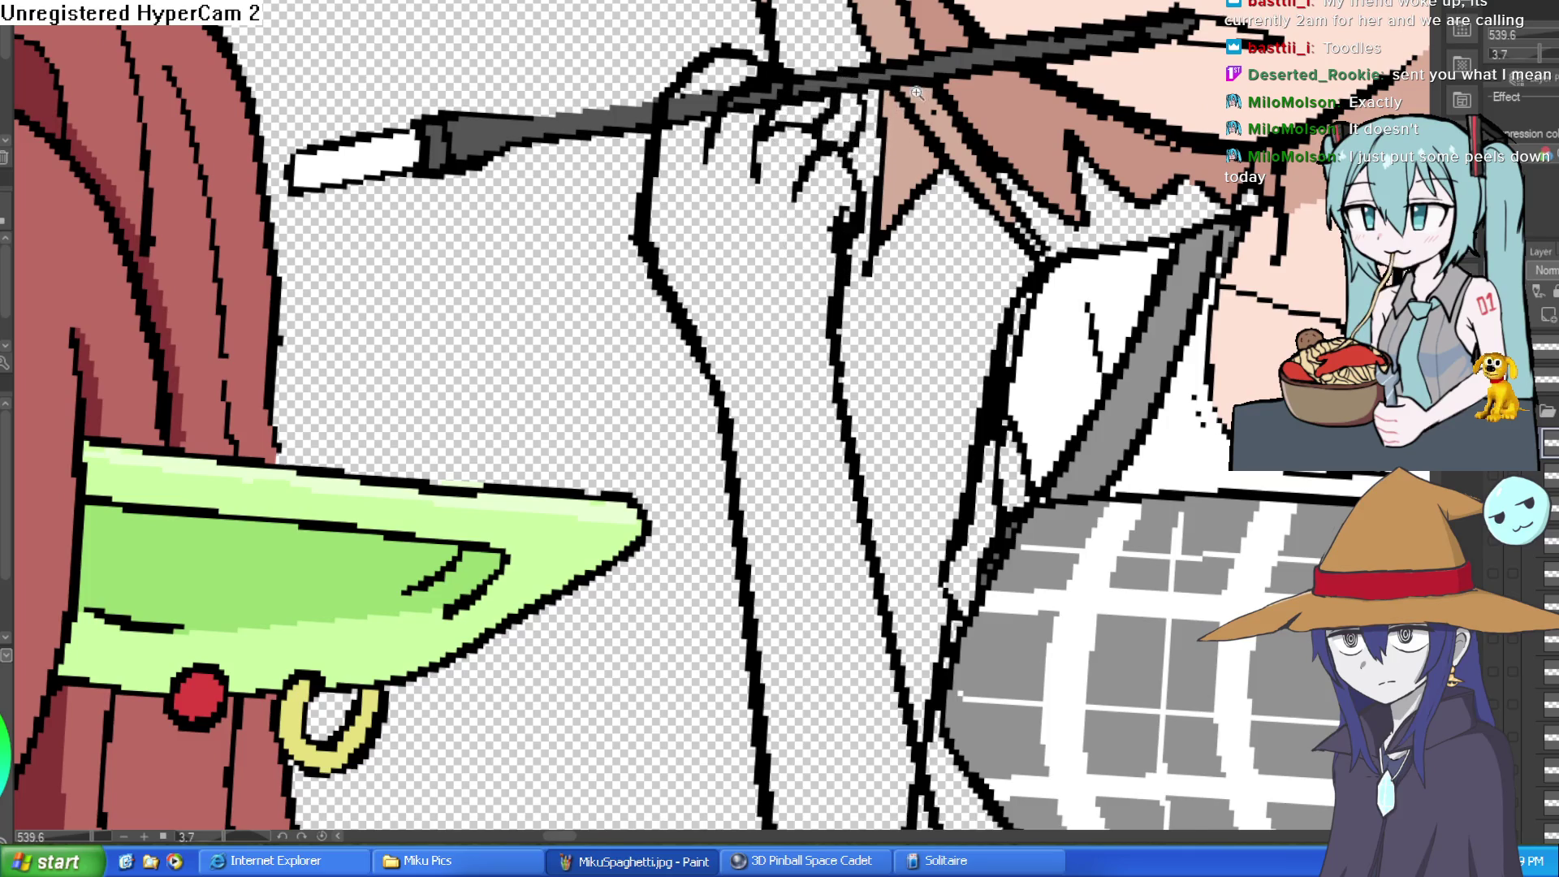
scroll(869, 90, "down", 2)
scroll(877, 91, "up", 2)
mouse_move(691, 243)
left_mouse_down()
mouse_move(731, 121)
mouse_move(820, 65)
mouse_move(772, 48)
mouse_move(699, 121)
mouse_move(756, 89)
mouse_move(732, 101)
left_mouse_up()
scroll(940, 143, "down", 2)
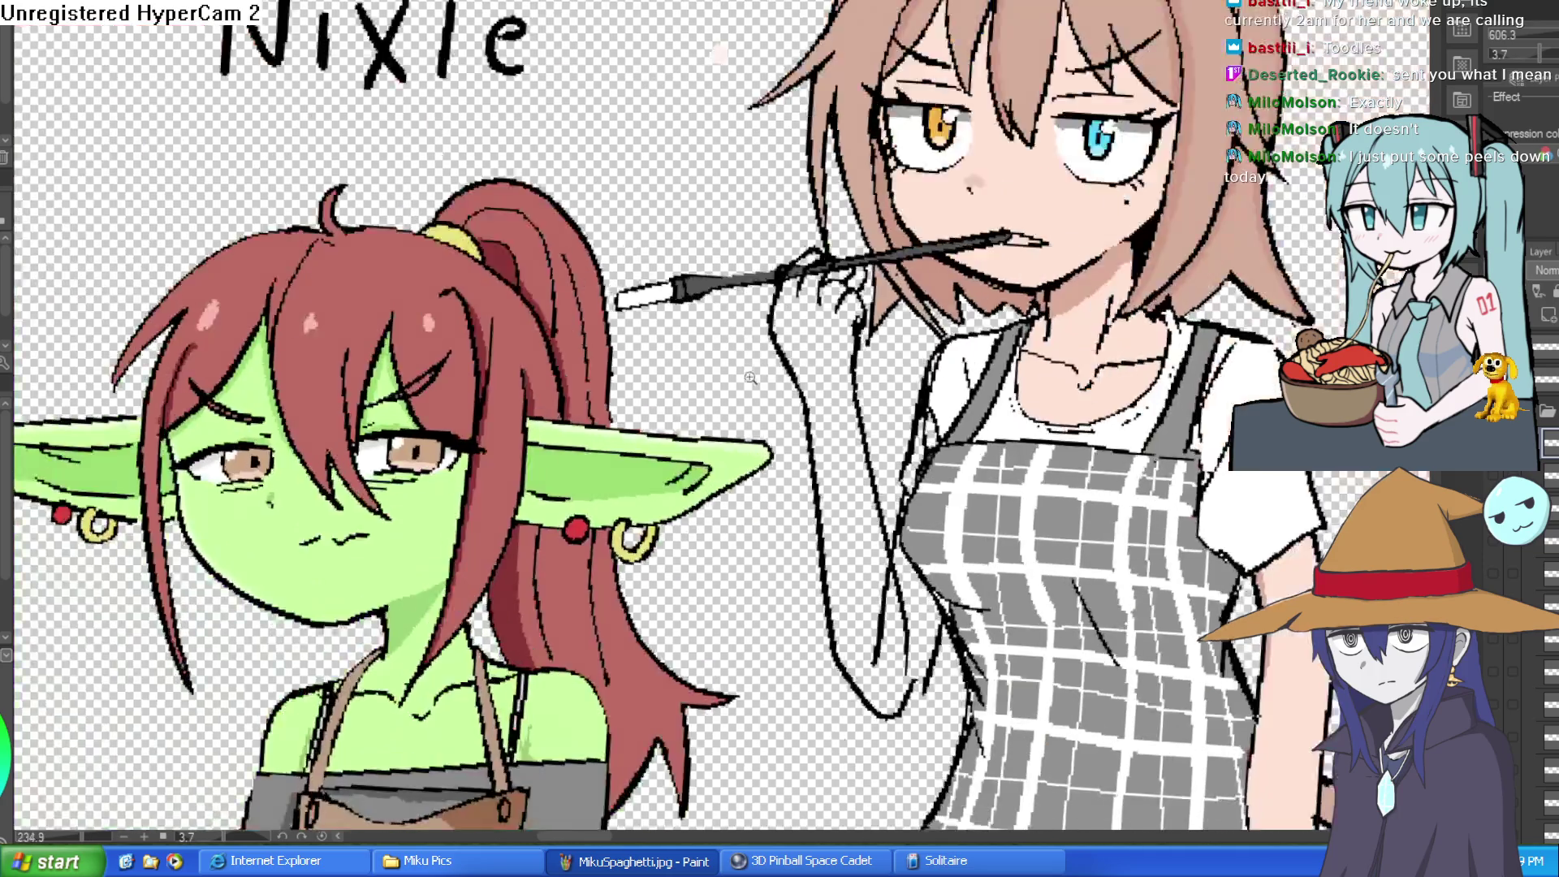
- Add bolder outline strokes down the cat girl's lowered arm
mouse_move(940, 143)
left_mouse_down()
mouse_move(874, 105)
mouse_move(845, 111)
left_mouse_up()
scroll(844, 111, "up", 2)
mouse_move(621, 25)
left_mouse_down()
mouse_move(649, 341)
mouse_move(703, 549)
left_mouse_up()
left_click_drag(866, 24, 776, 207)
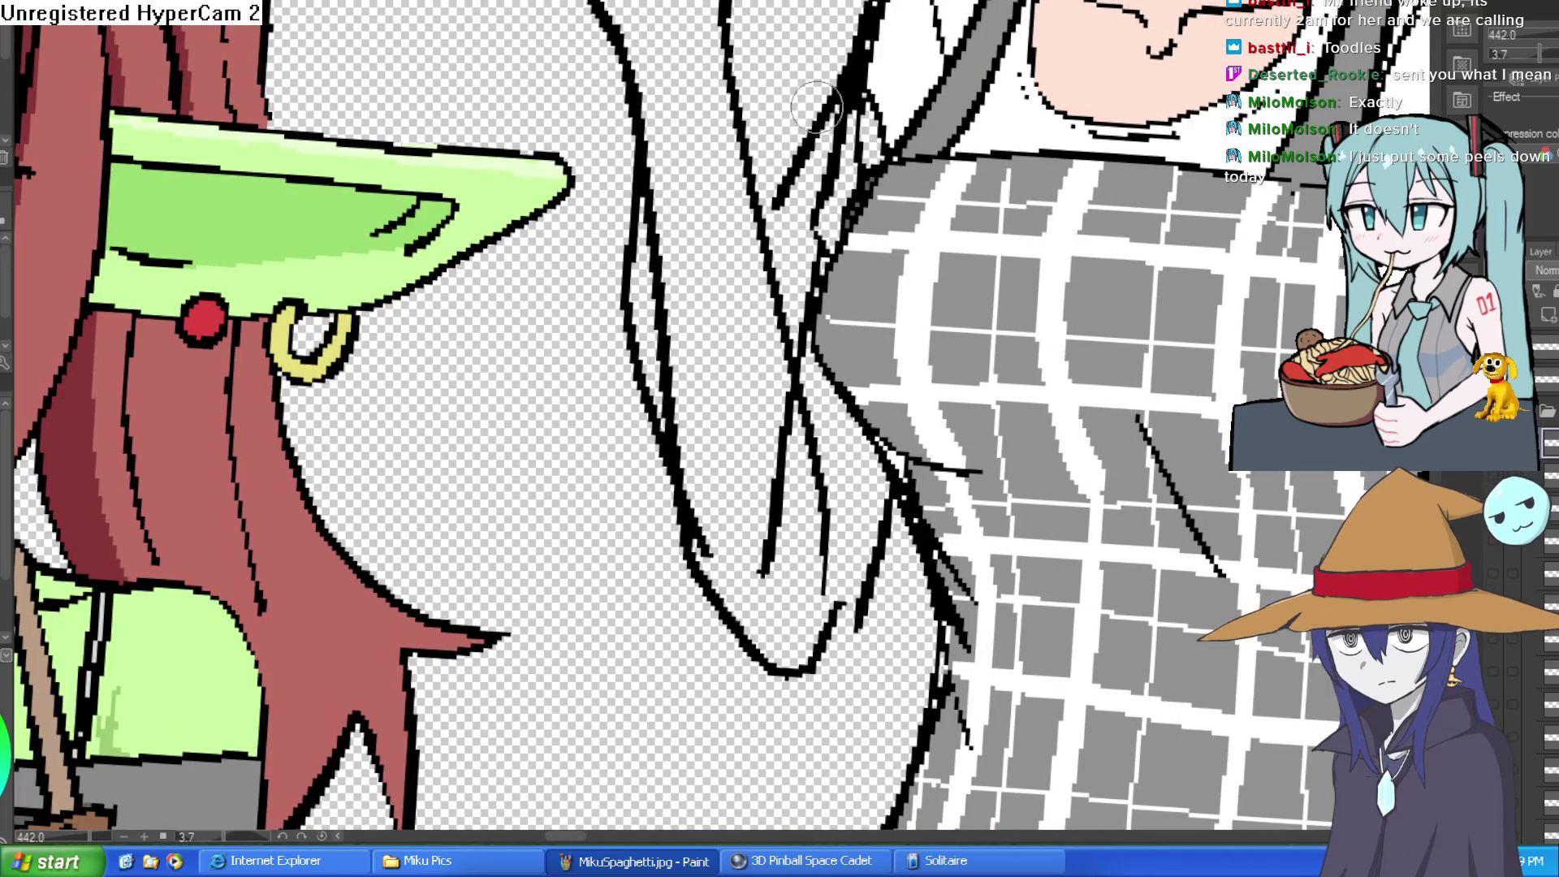
mouse_move(873, 443)
left_mouse_down()
mouse_move(840, 552)
mouse_move(722, 589)
mouse_move(674, 520)
left_mouse_up()
- Erase the stray V of lines and the extra inner stroke beside the arm
key("e")
mouse_move(780, 650)
left_mouse_down()
mouse_move(868, 576)
mouse_move(812, 642)
left_mouse_up()
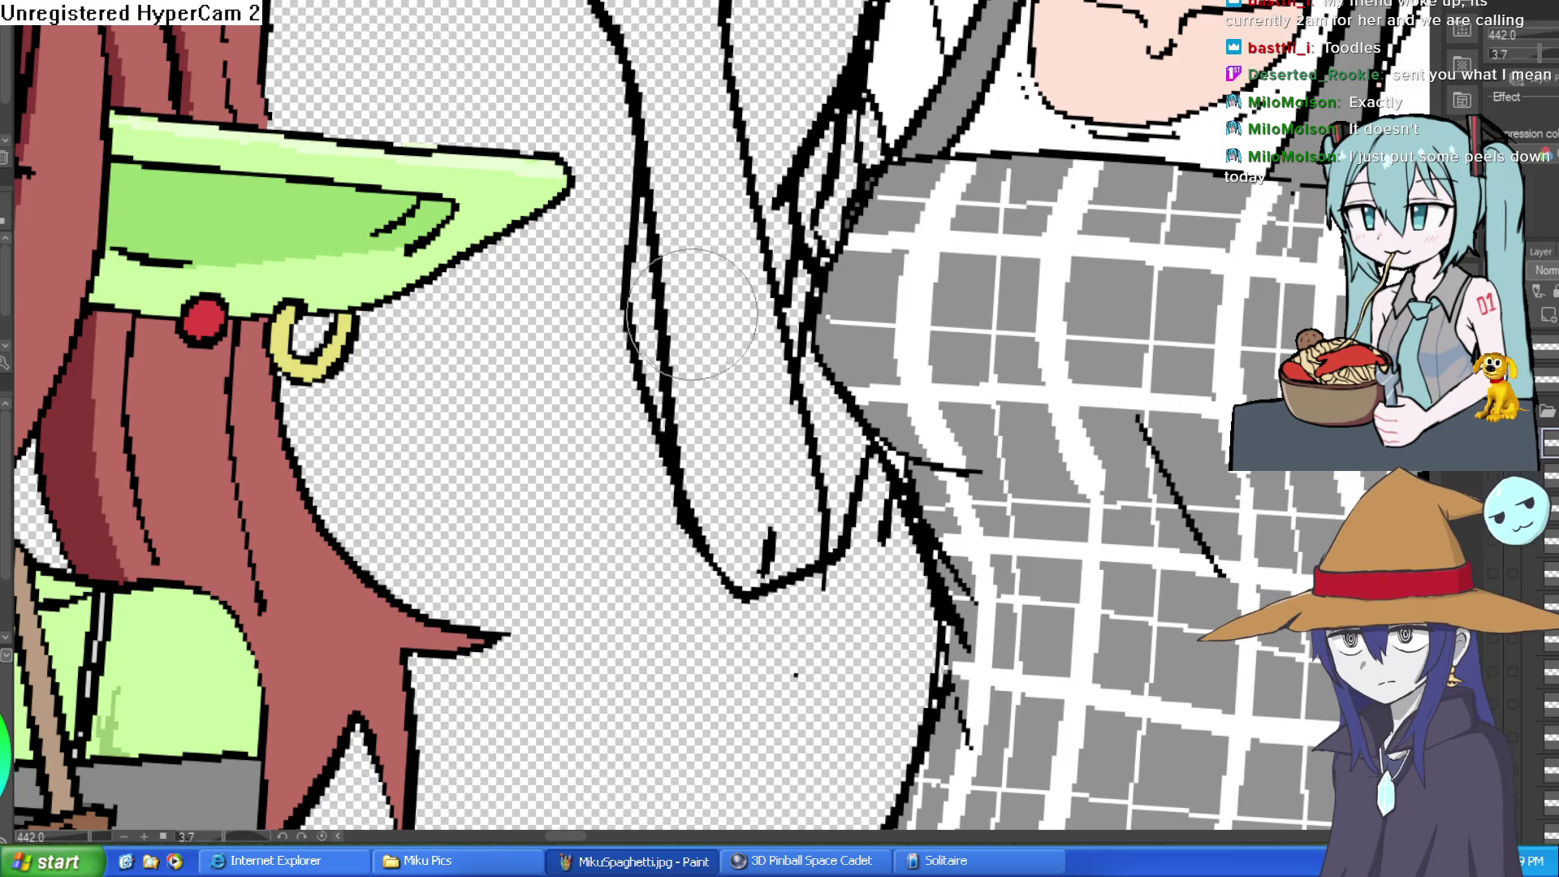
mouse_move(656, 283)
left_mouse_down()
mouse_move(679, 382)
mouse_move(662, 162)
mouse_move(749, 451)
mouse_move(858, 497)
left_mouse_up()
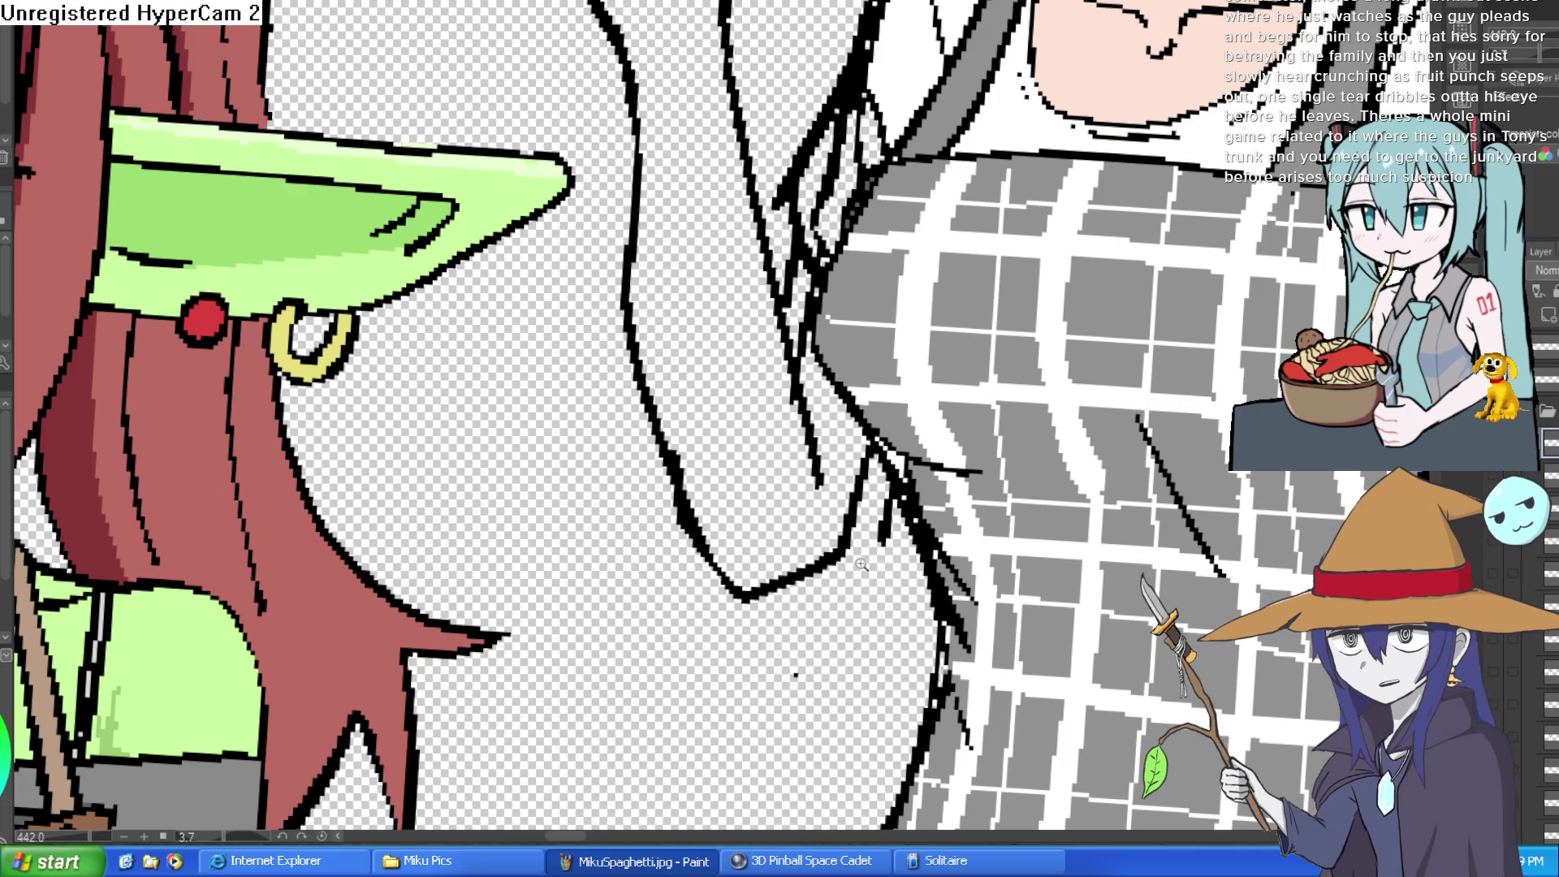
scroll(906, 533, "down", 8)
scroll(1003, 281, "up", 8)
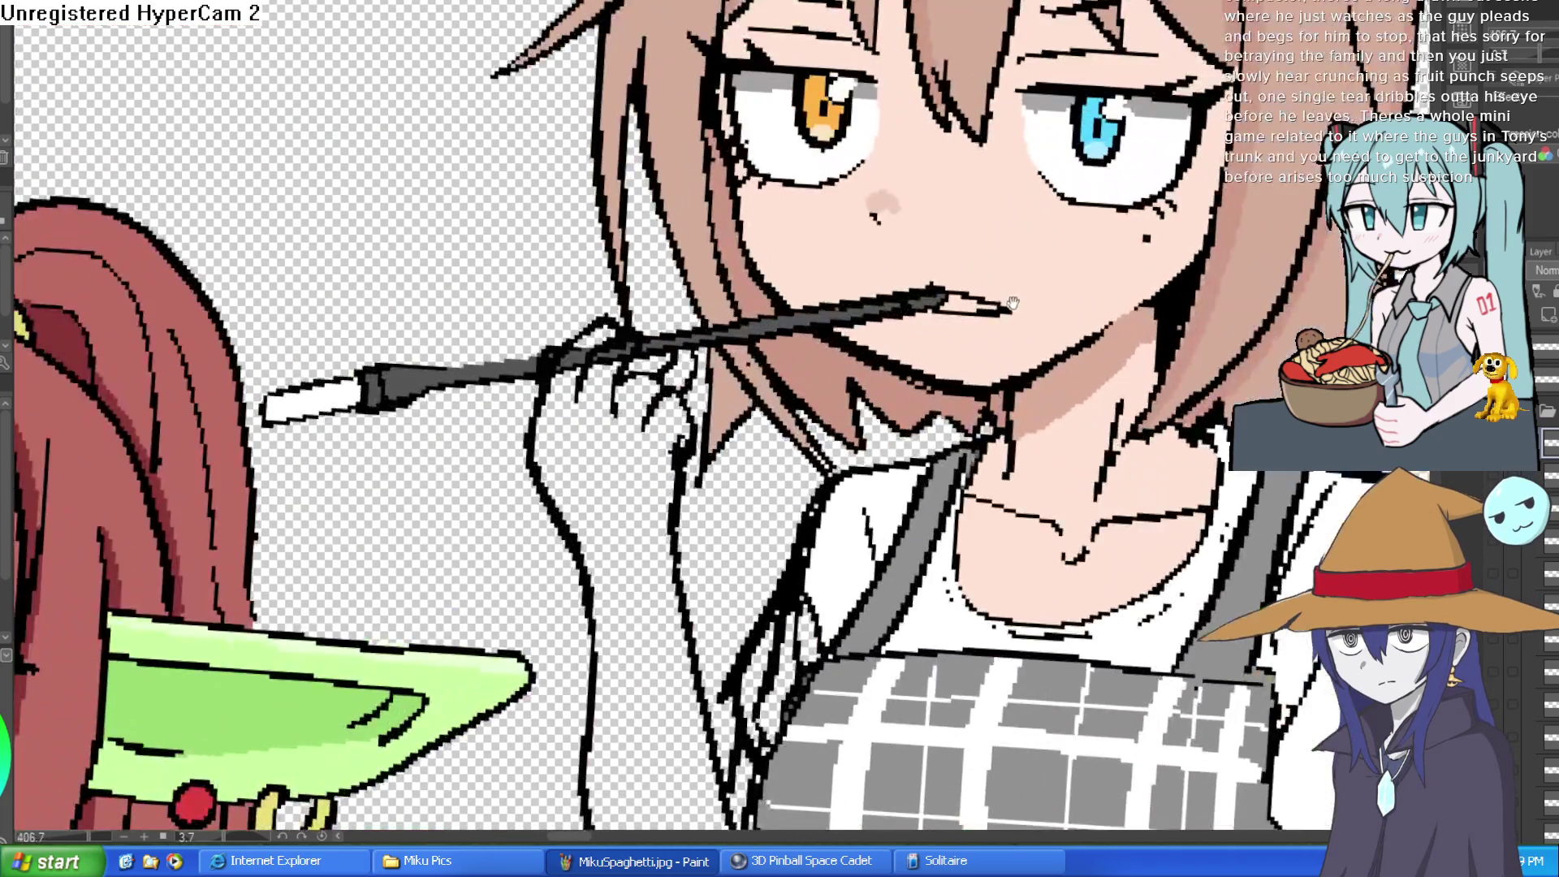
left_click_drag(1009, 270, 979, 148)
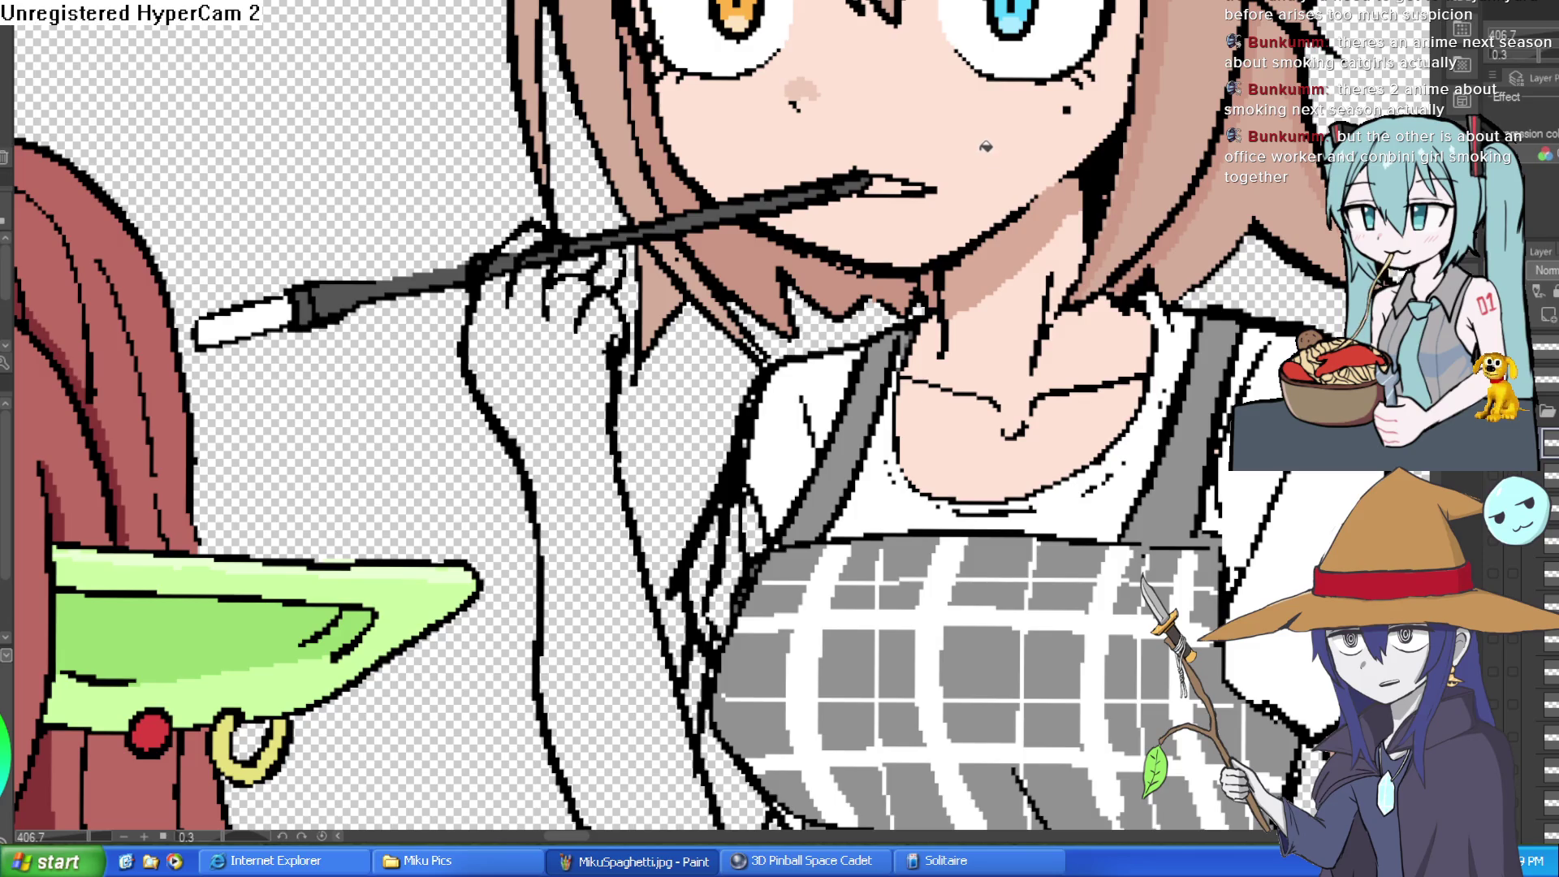
- Fill the uncoloured raised arm with skin pink and touch up the shoulder outline
scroll(889, 418, "down", 3)
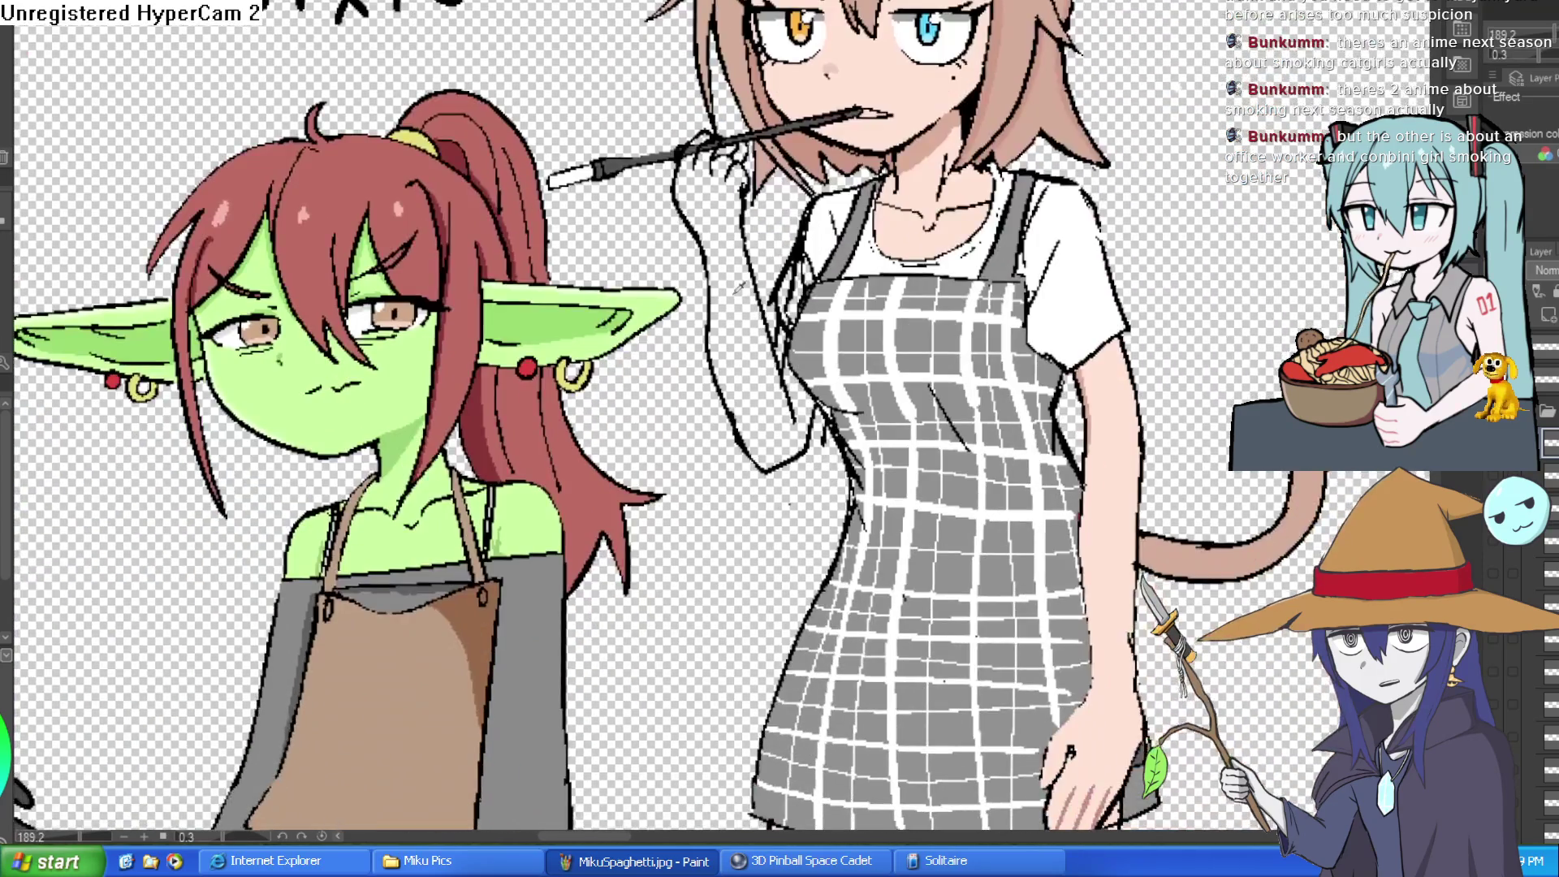
left_click(733, 349)
scroll(808, 325, "up", 2)
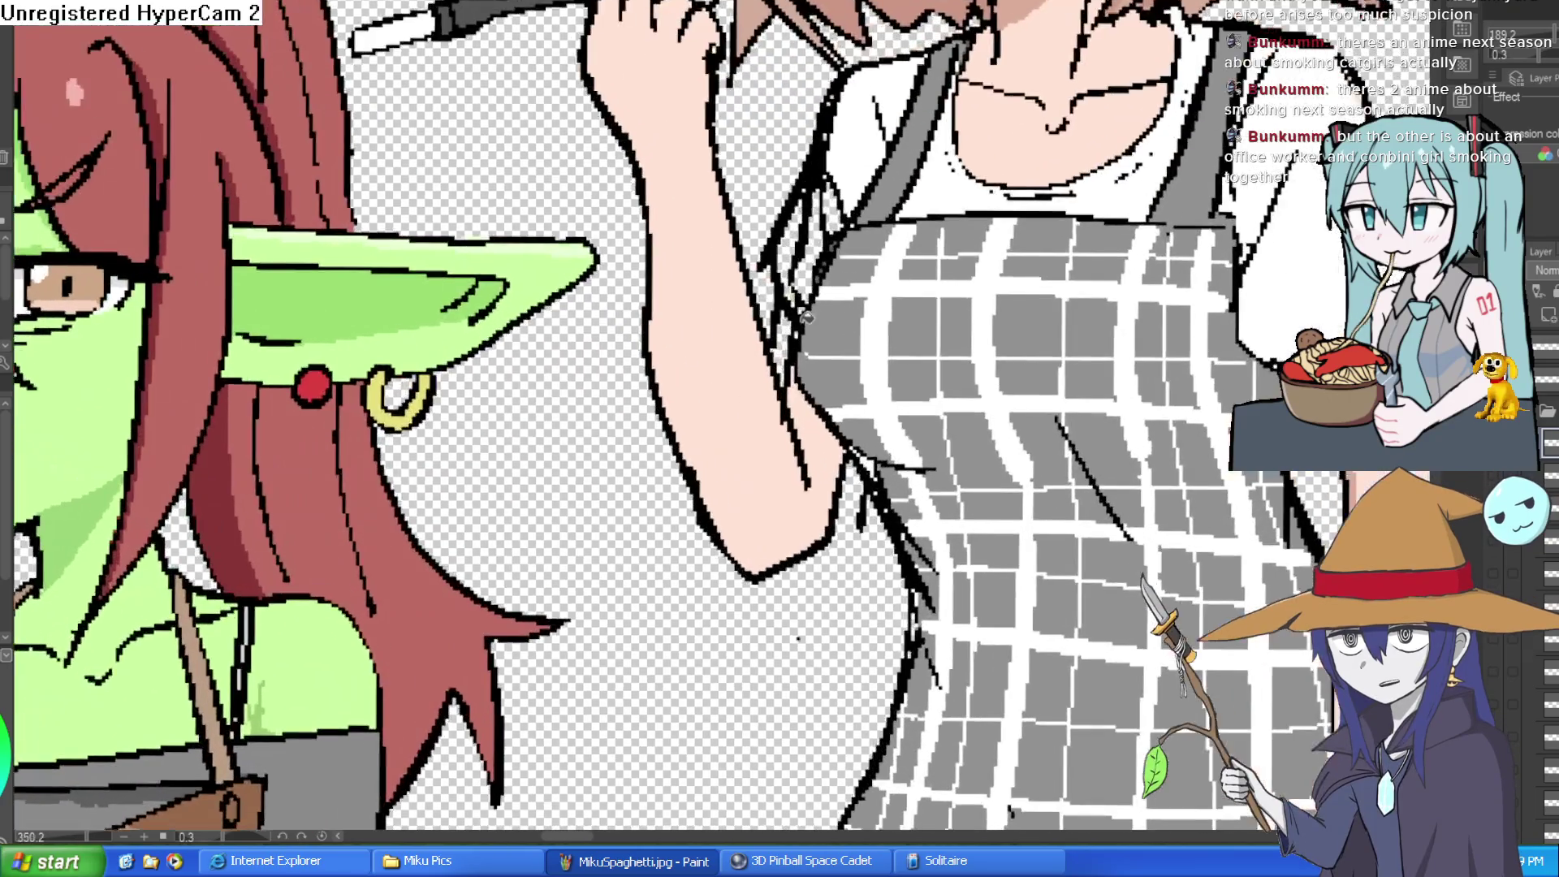
scroll(868, 221, "up", 1)
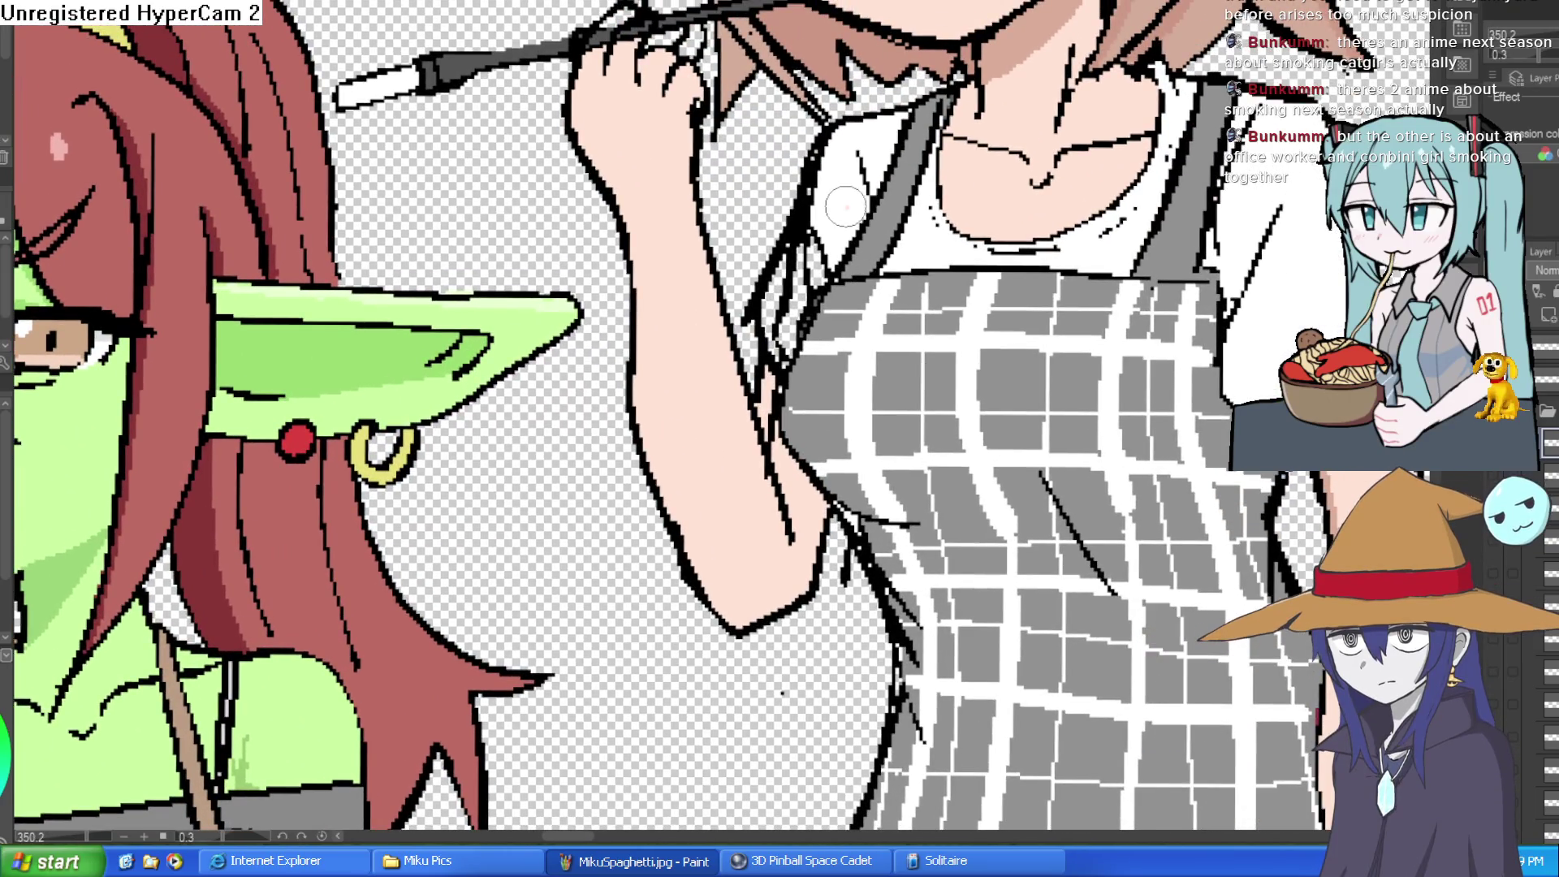
mouse_move(809, 229)
left_mouse_down()
mouse_move(806, 216)
mouse_move(776, 357)
mouse_move(800, 272)
mouse_move(783, 341)
mouse_move(812, 277)
mouse_move(812, 297)
left_mouse_up()
scroll(812, 297, "down", 5)
scroll(733, 317, "up", 5)
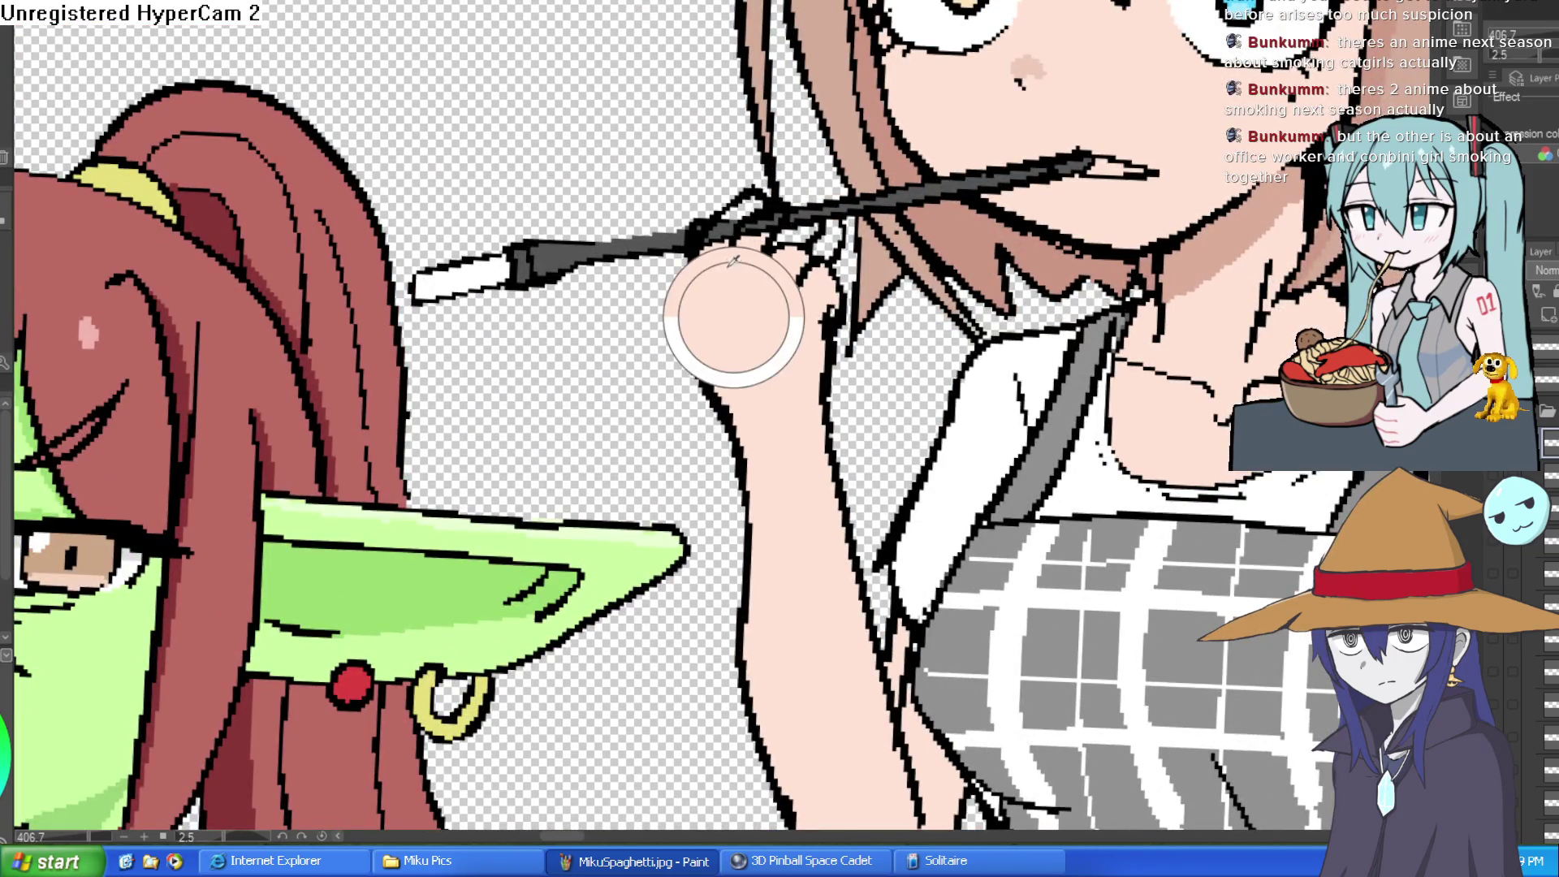
- Refine a finger outline on the hand, extending it downward with a taper
mouse_move(719, 248)
left_mouse_down()
mouse_move(747, 207)
mouse_move(722, 242)
mouse_move(796, 203)
left_mouse_up()
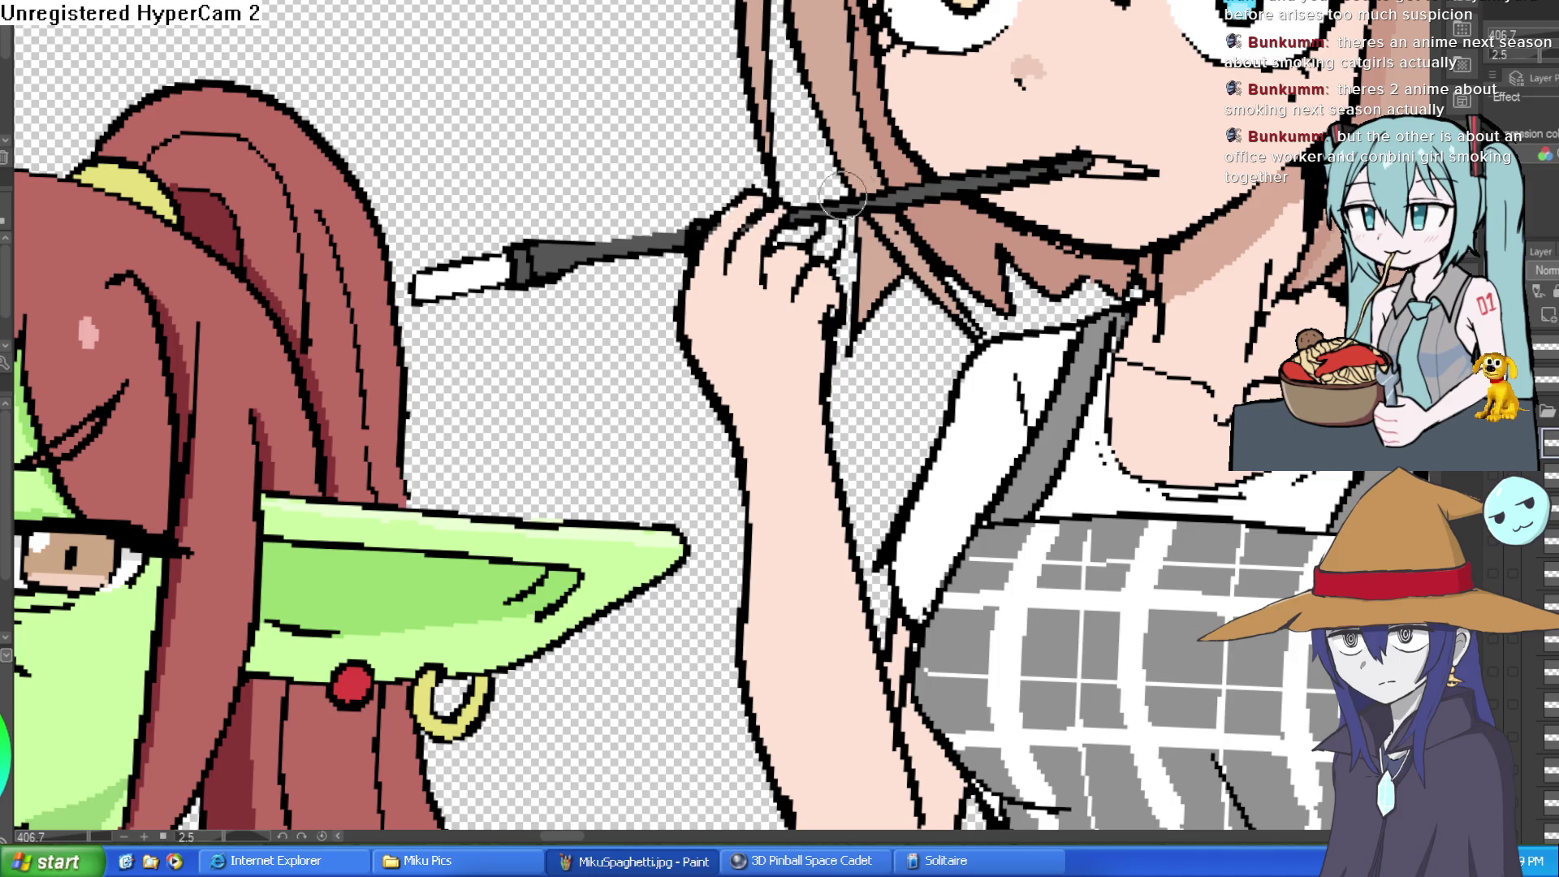
scroll(837, 256, "up", 1)
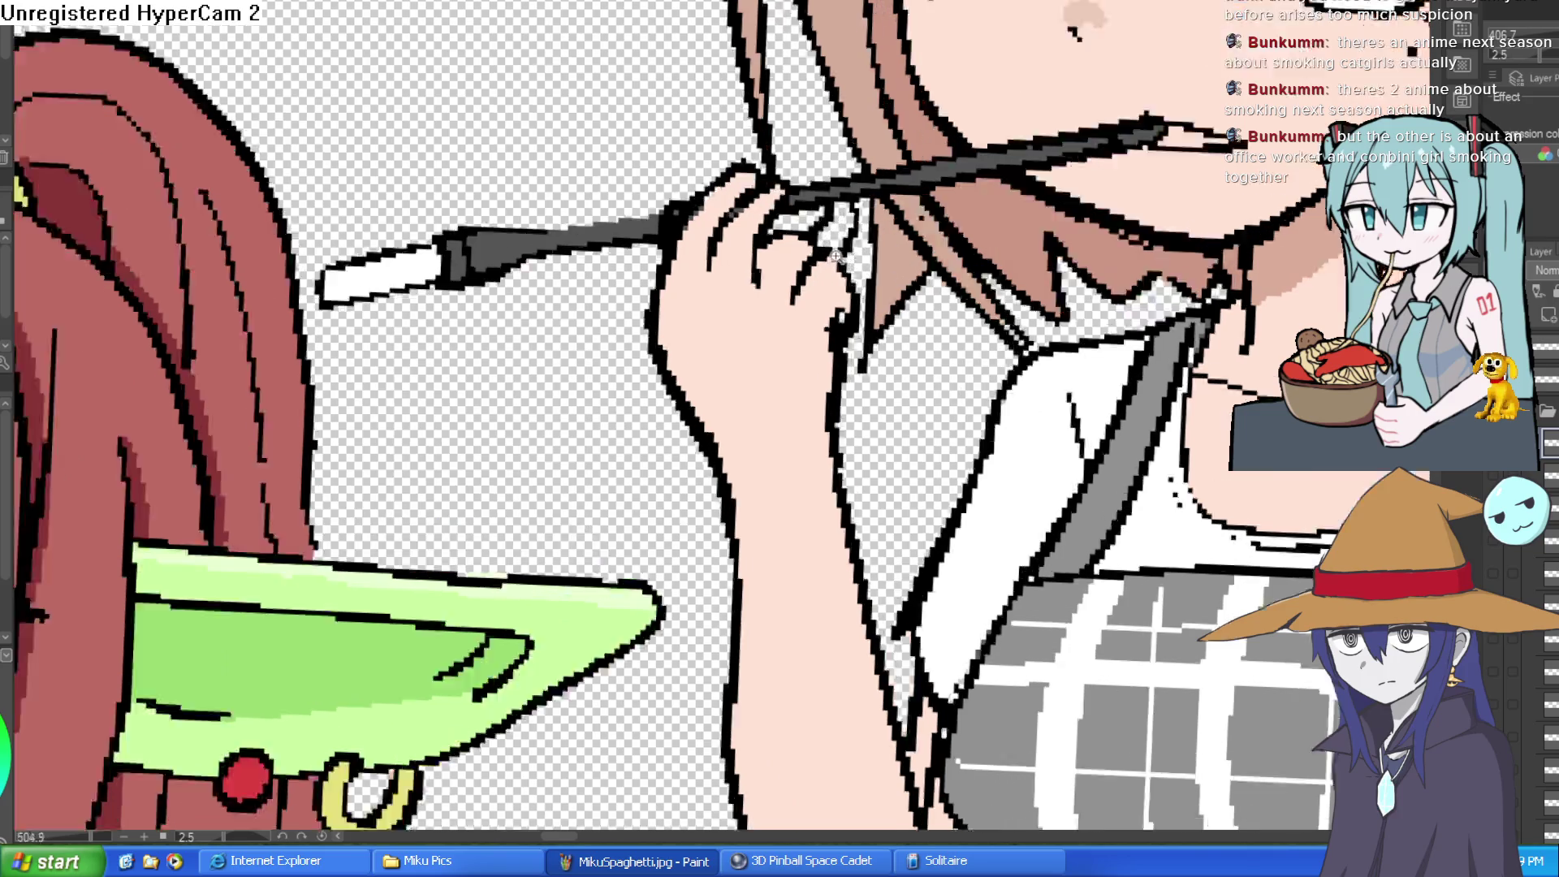
scroll(837, 256, "up", 3)
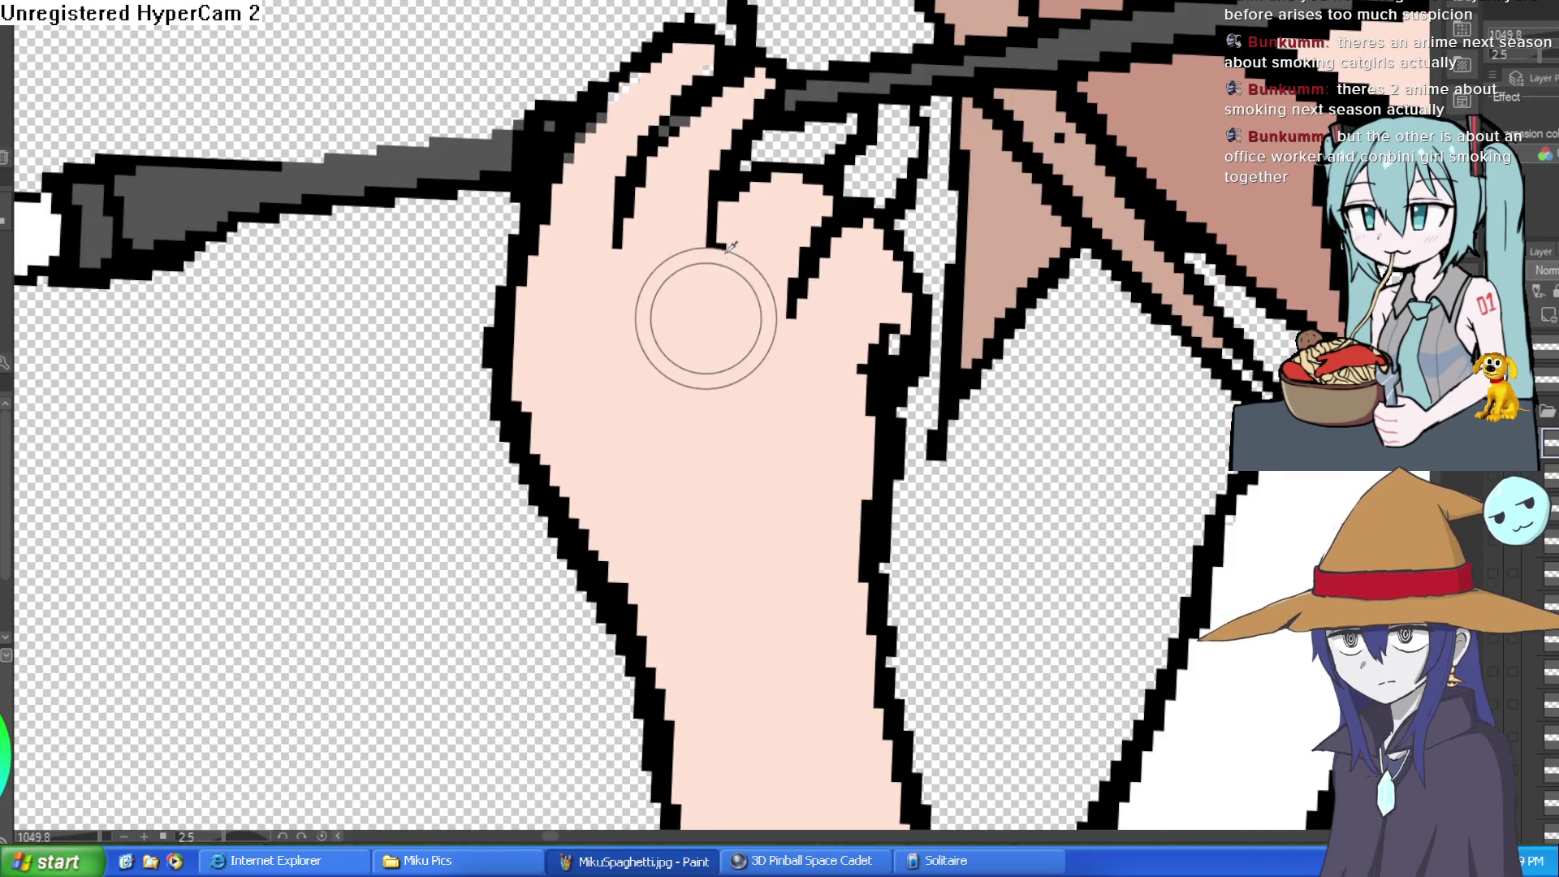
left_click_drag(716, 243, 713, 280)
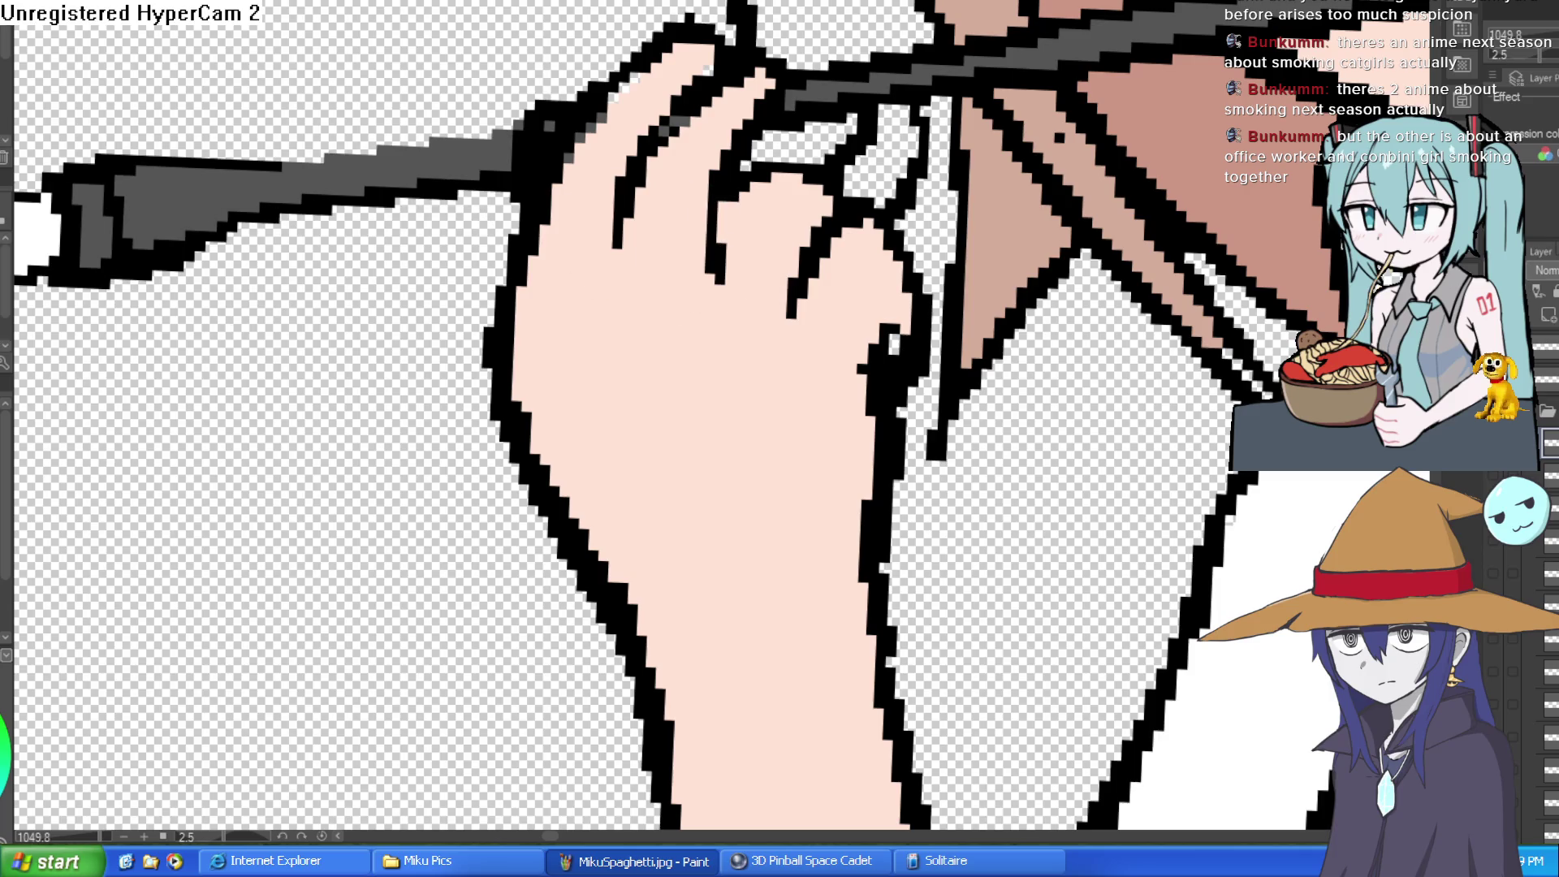
scroll(800, 157, "up", 2)
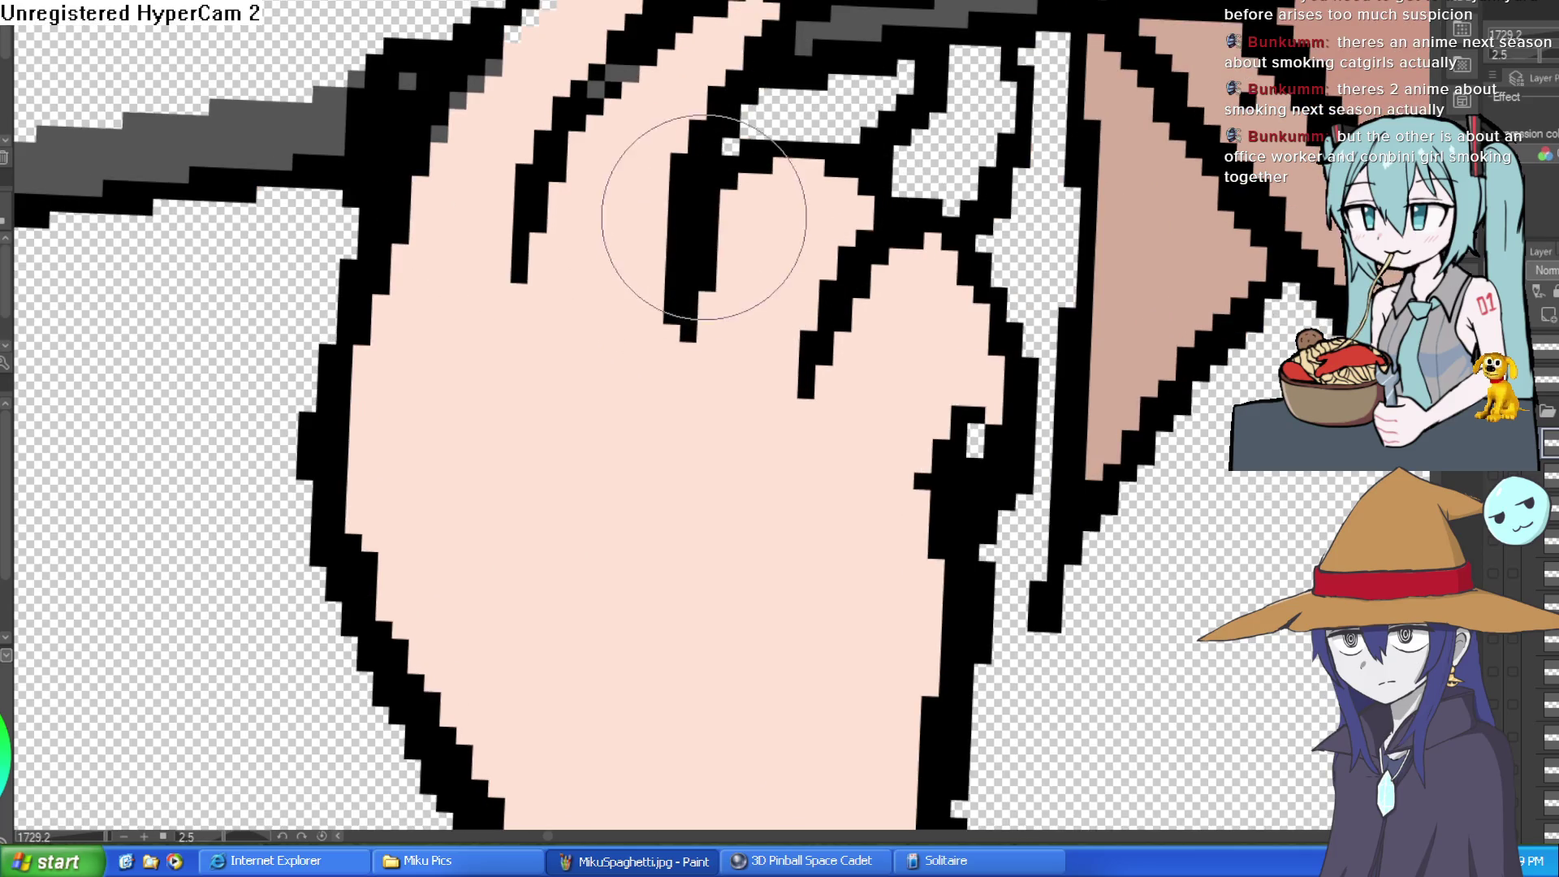
- Ink additional finger lines on the hand holding the cigarette holder
left_click_drag(1000, 335, 960, 188)
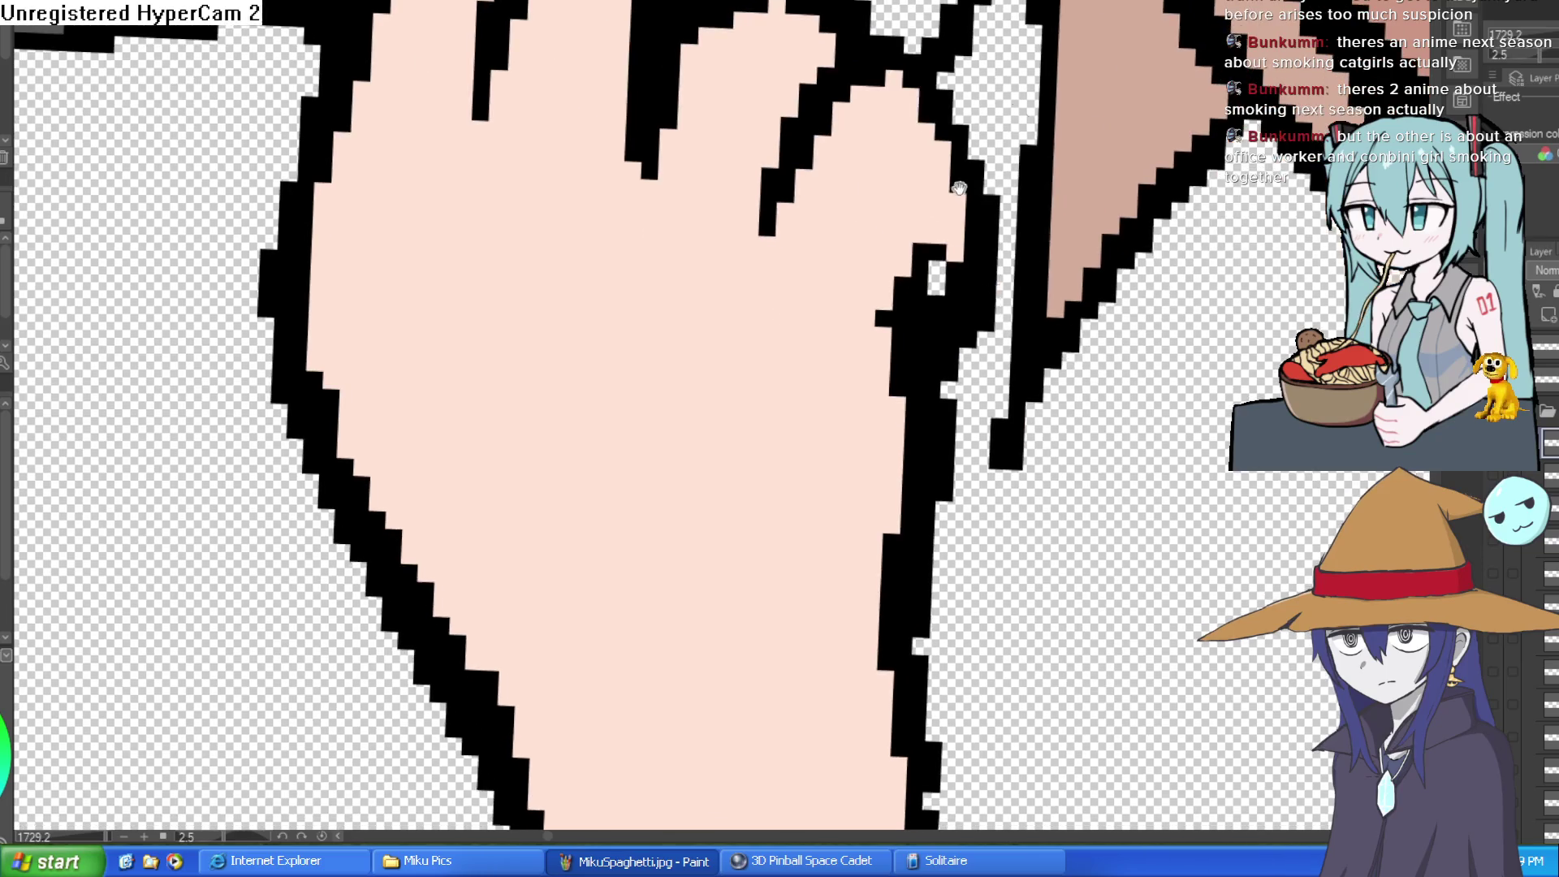
scroll(1143, 282, "down", 7)
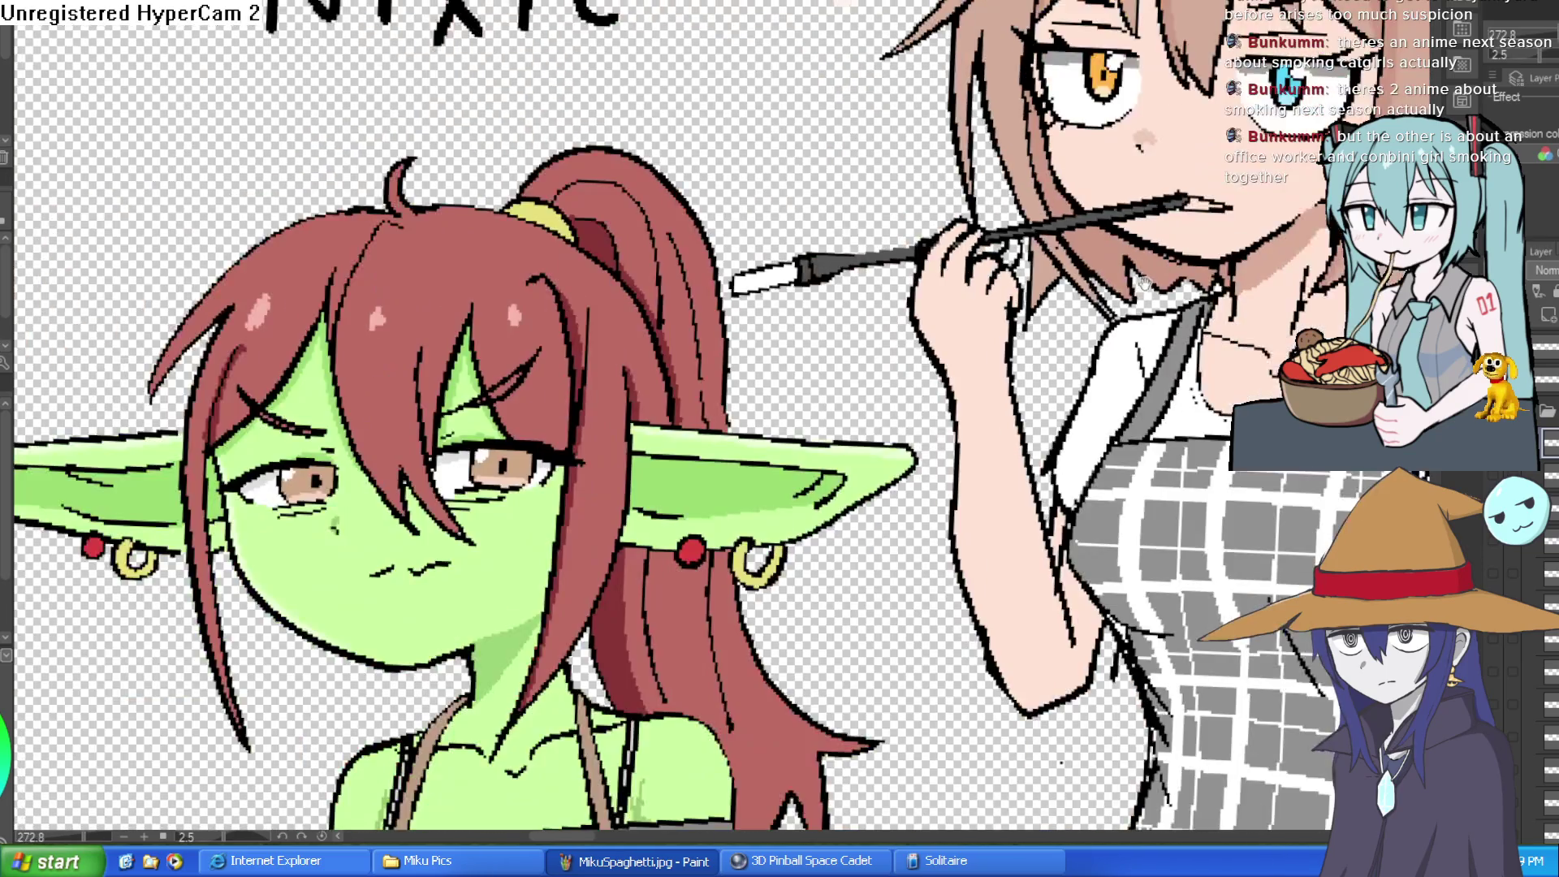
scroll(1143, 282, "up", 4)
scroll(975, 268, "down", 4)
scroll(532, 185, "up", 1)
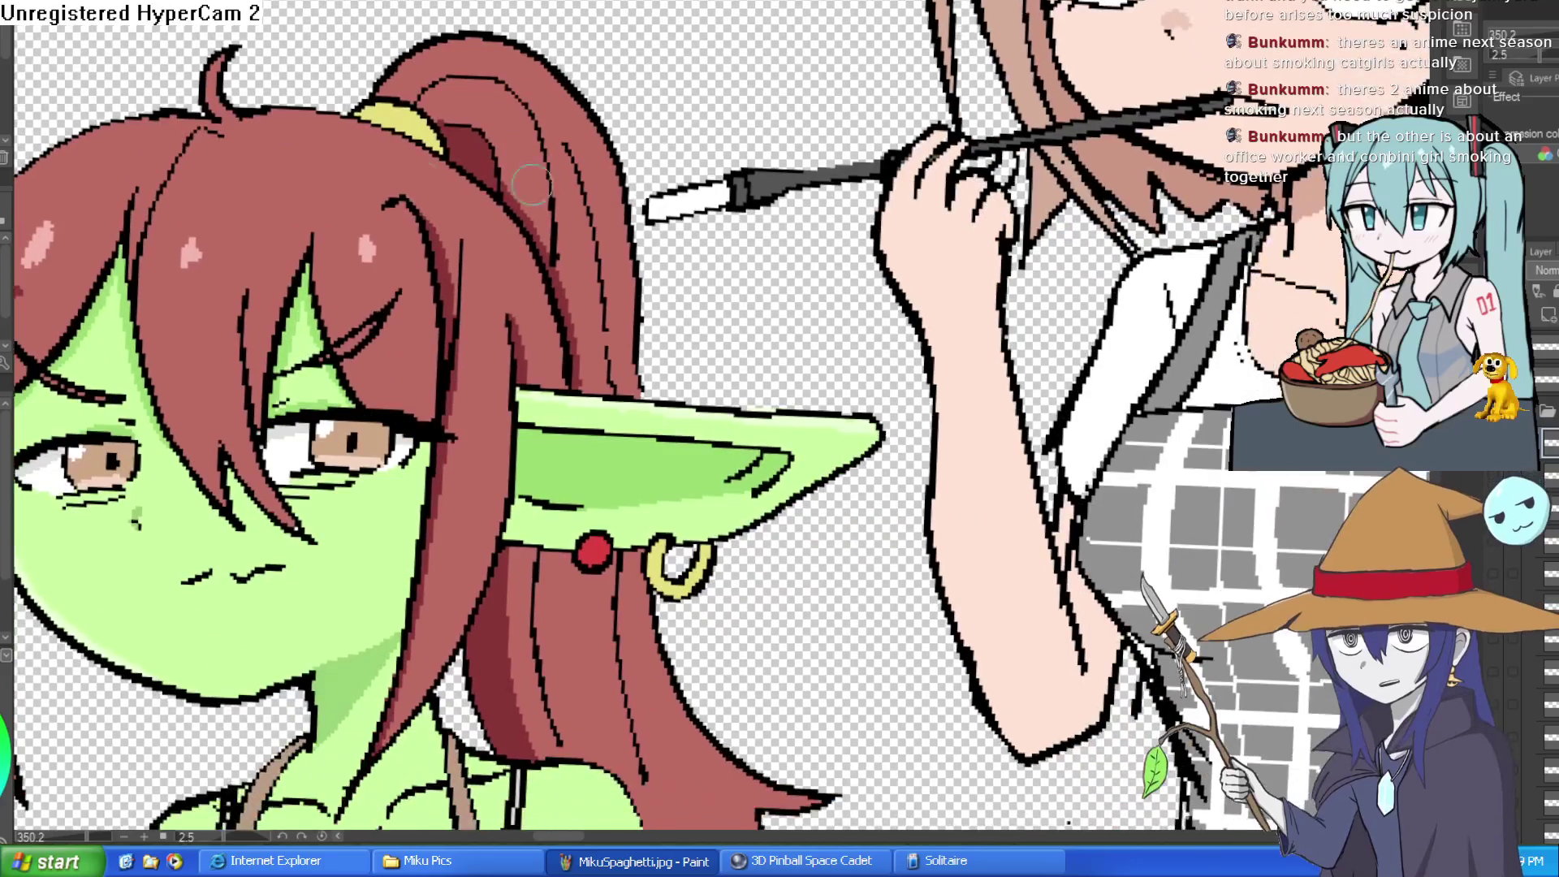
scroll(1012, 325, "up", 2)
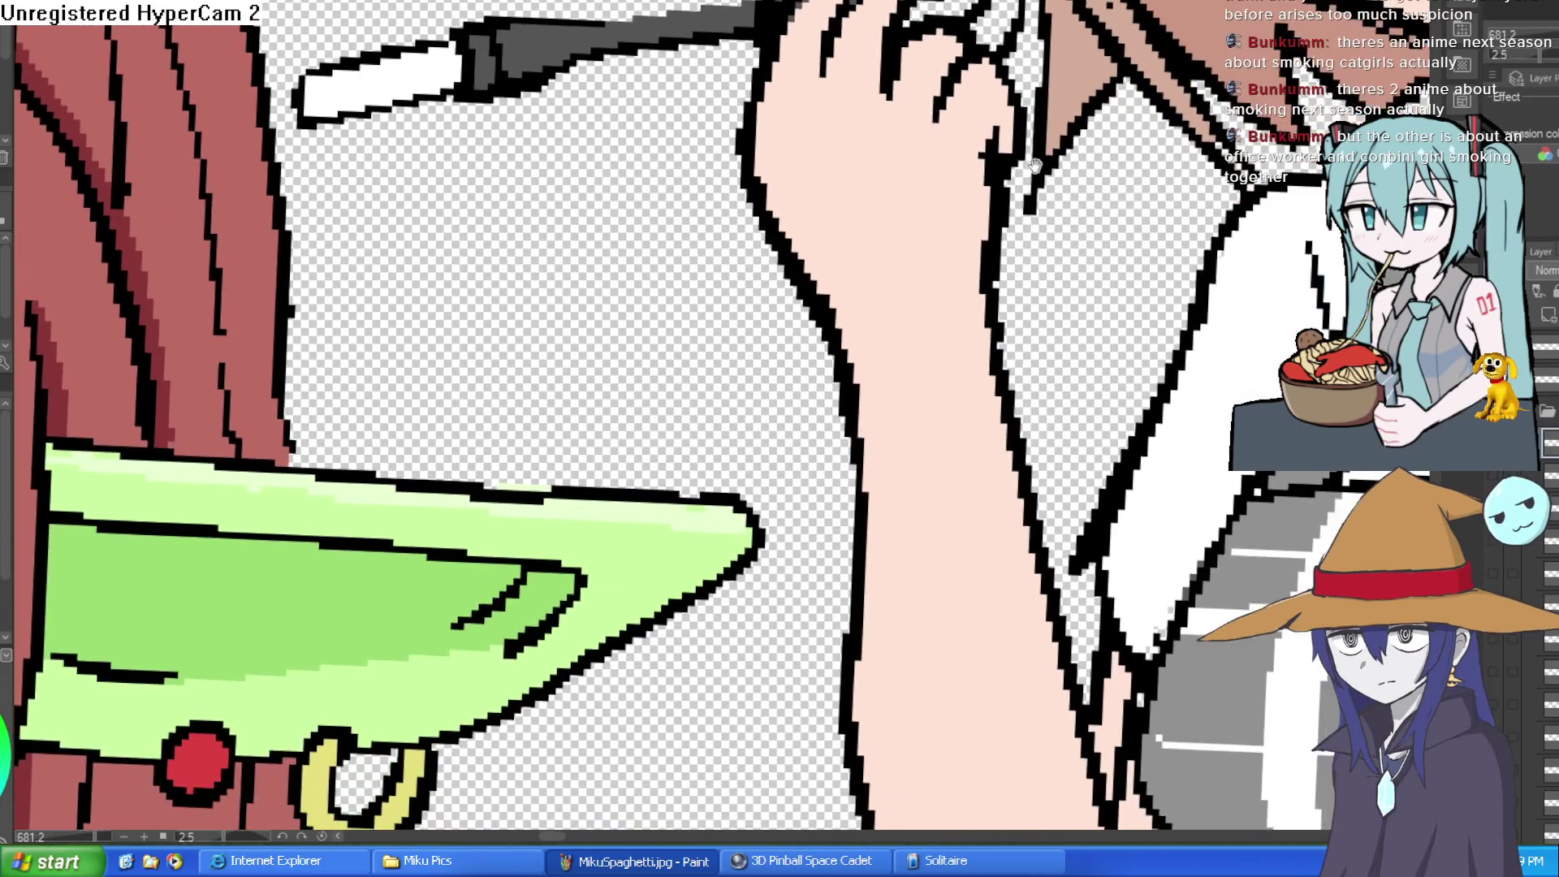
left_click_drag(1036, 167, 1023, 191)
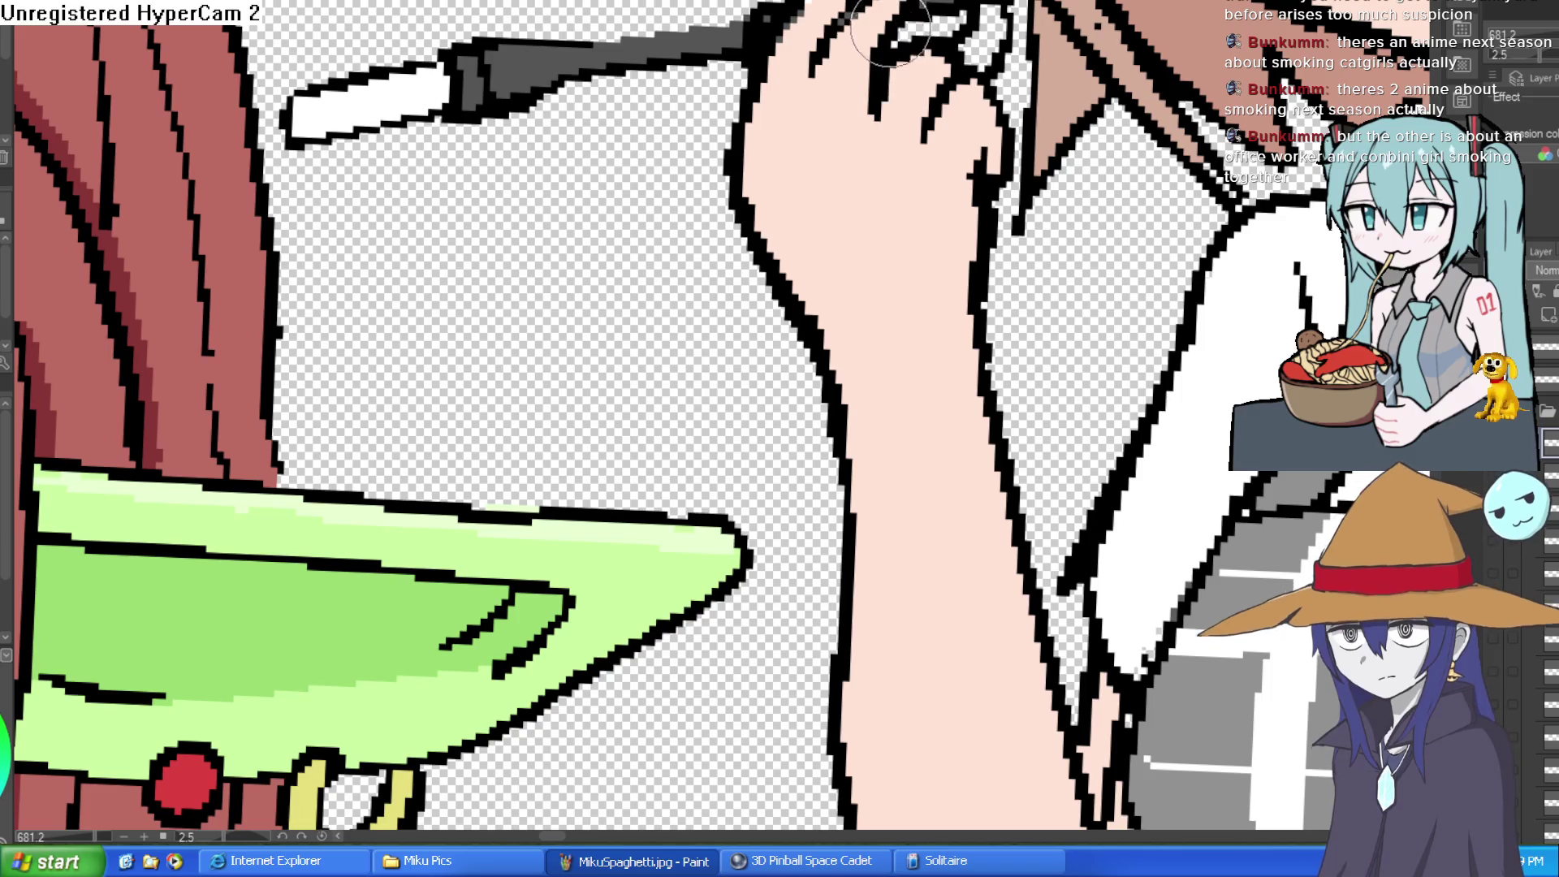
left_click_drag(812, 69, 804, 122)
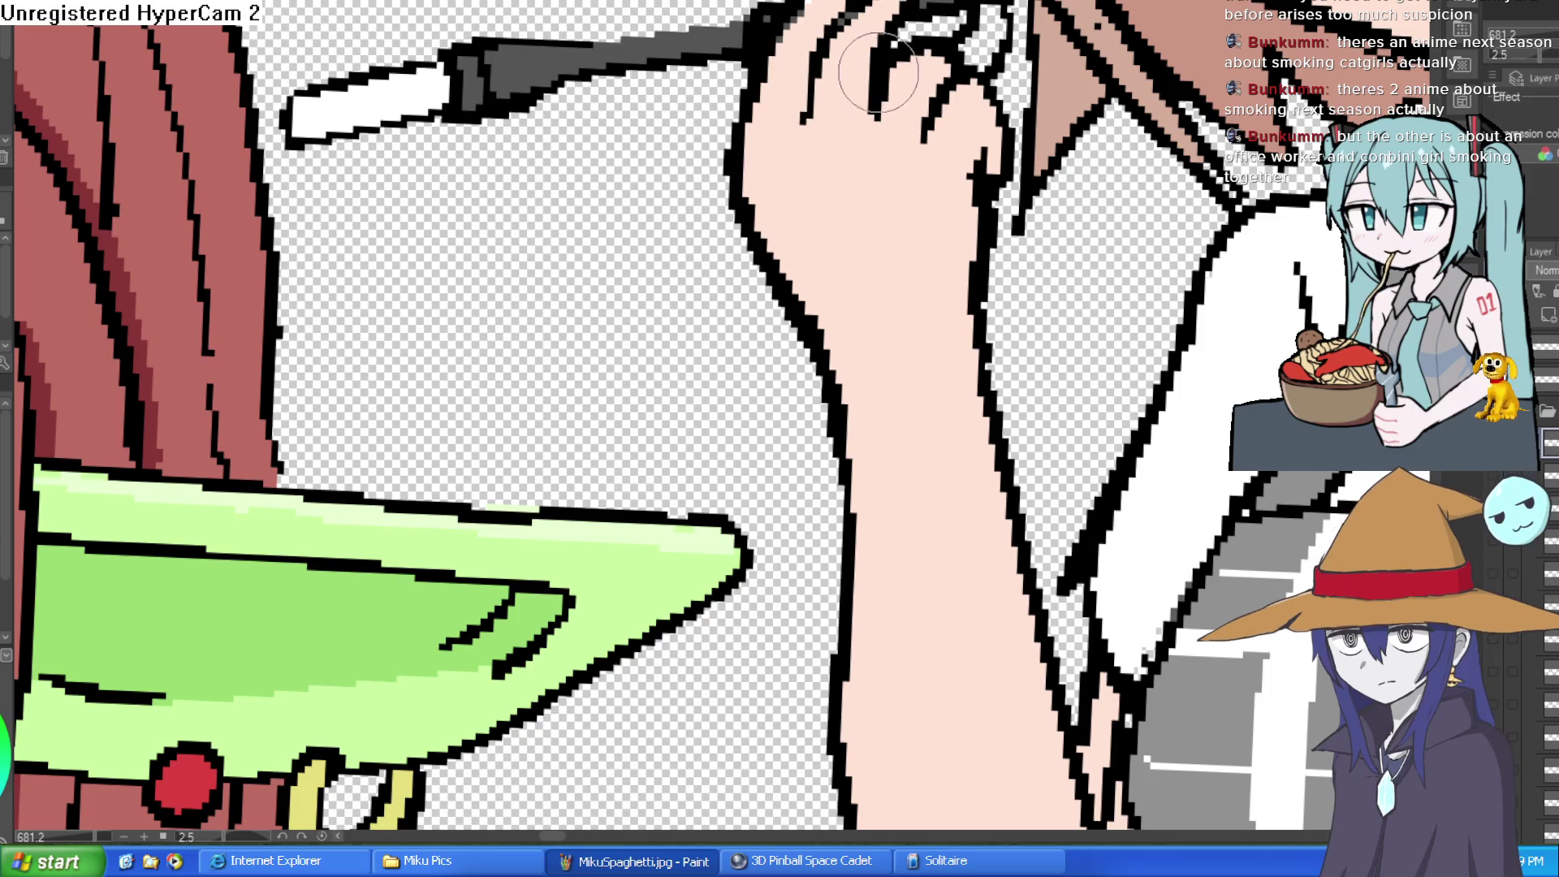
left_click_drag(873, 77, 853, 132)
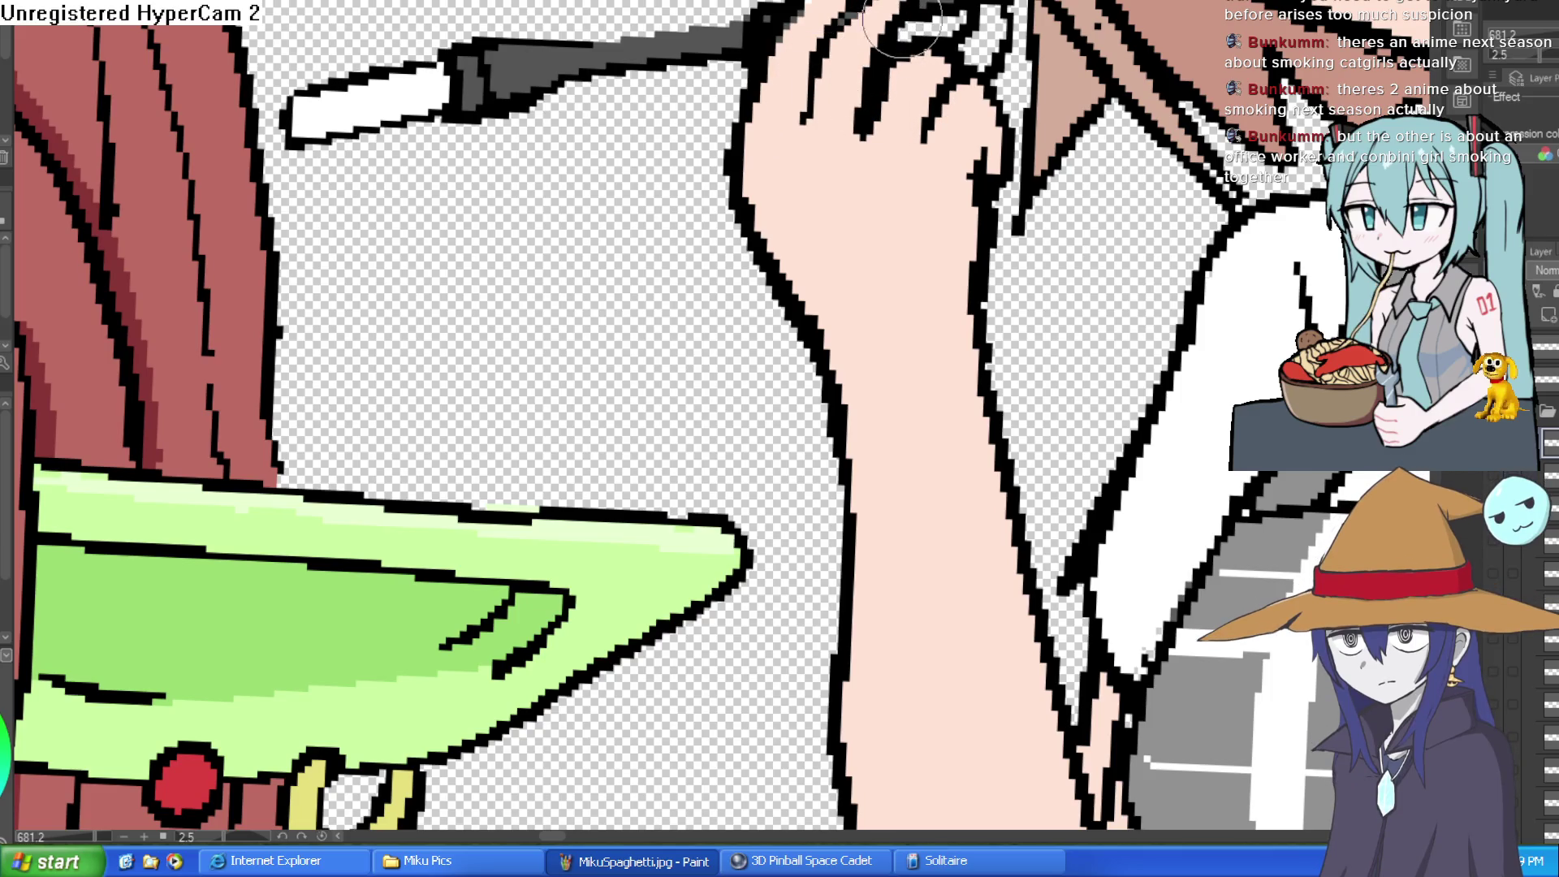
mouse_move(901, 25)
left_mouse_down()
mouse_move(907, 103)
mouse_move(784, 138)
mouse_move(726, 238)
left_mouse_up()
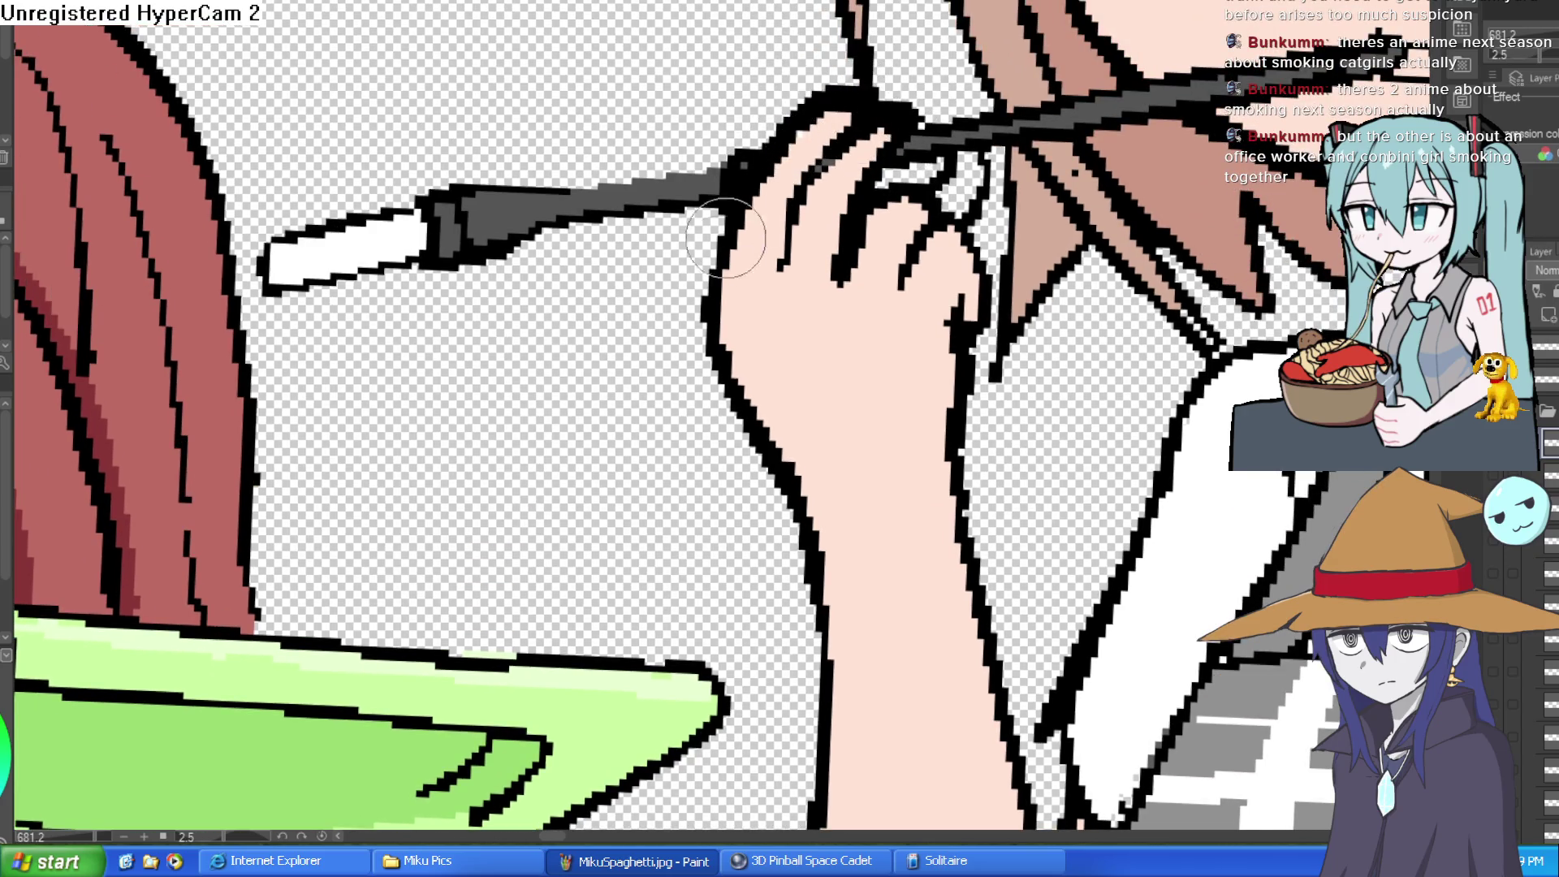
- Erase to thin the hand's left outline and remove the stray dot on the arm
key("e")
left_click_drag(713, 331, 723, 412)
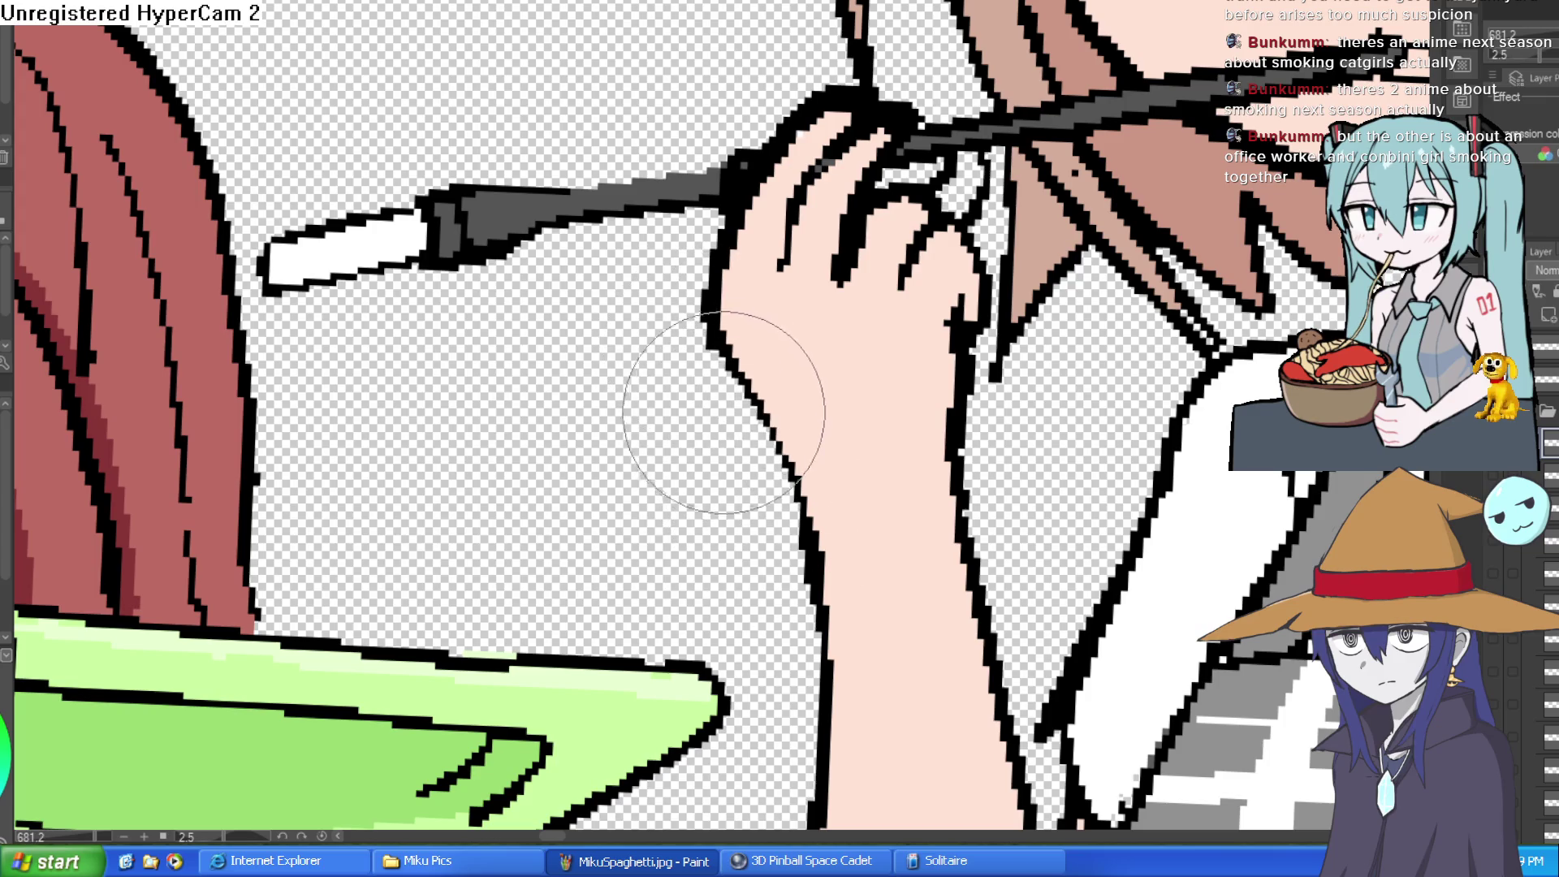
scroll(777, 163, "down", 5)
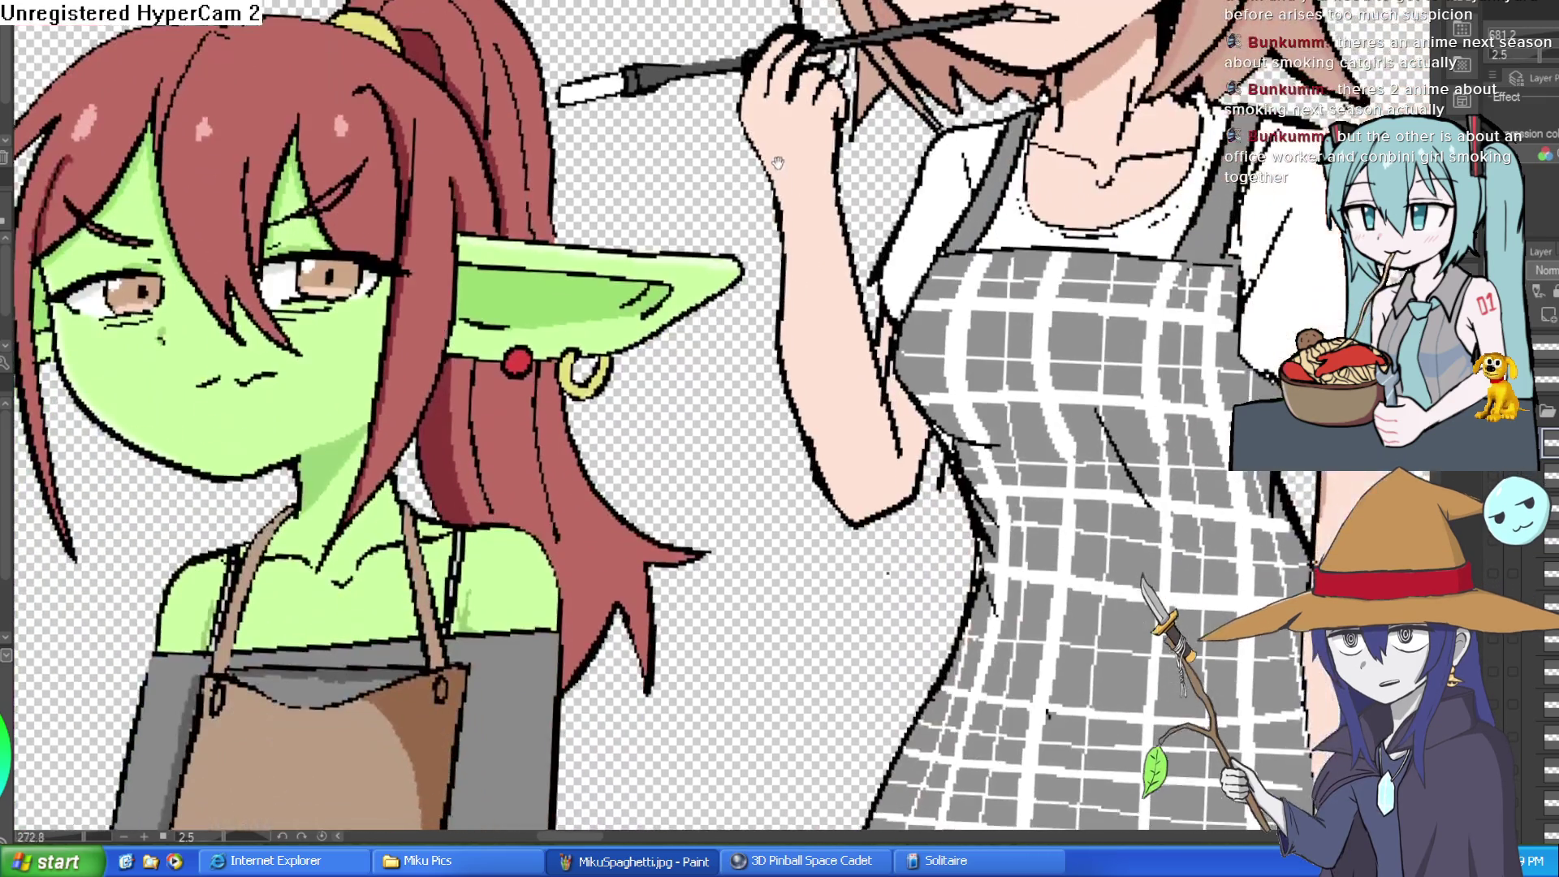
scroll(778, 162, "up", 2)
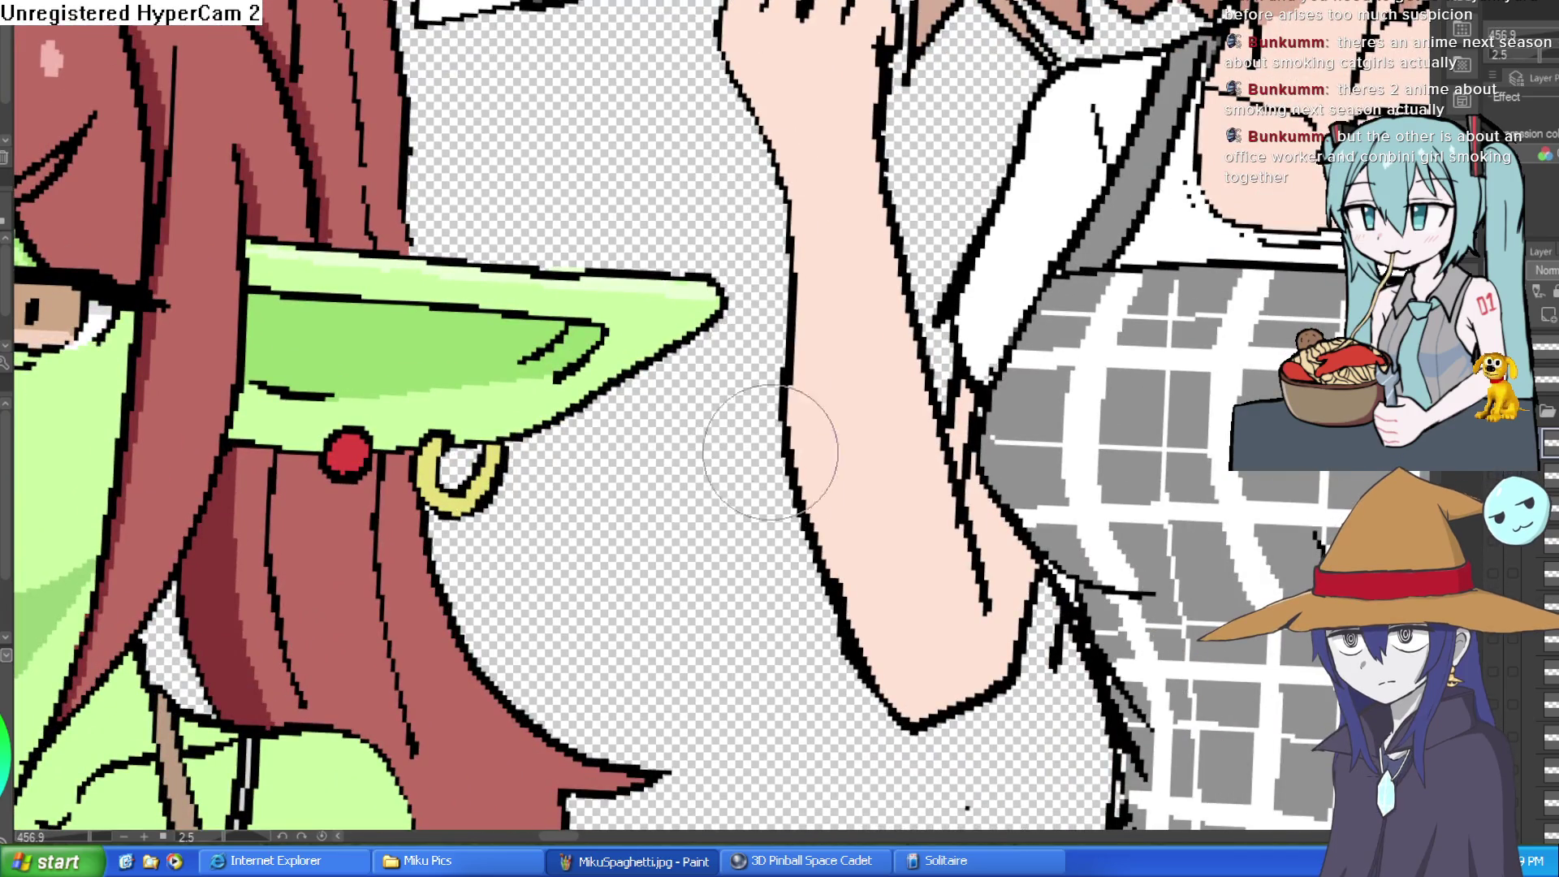
left_click_drag(771, 453, 710, 253)
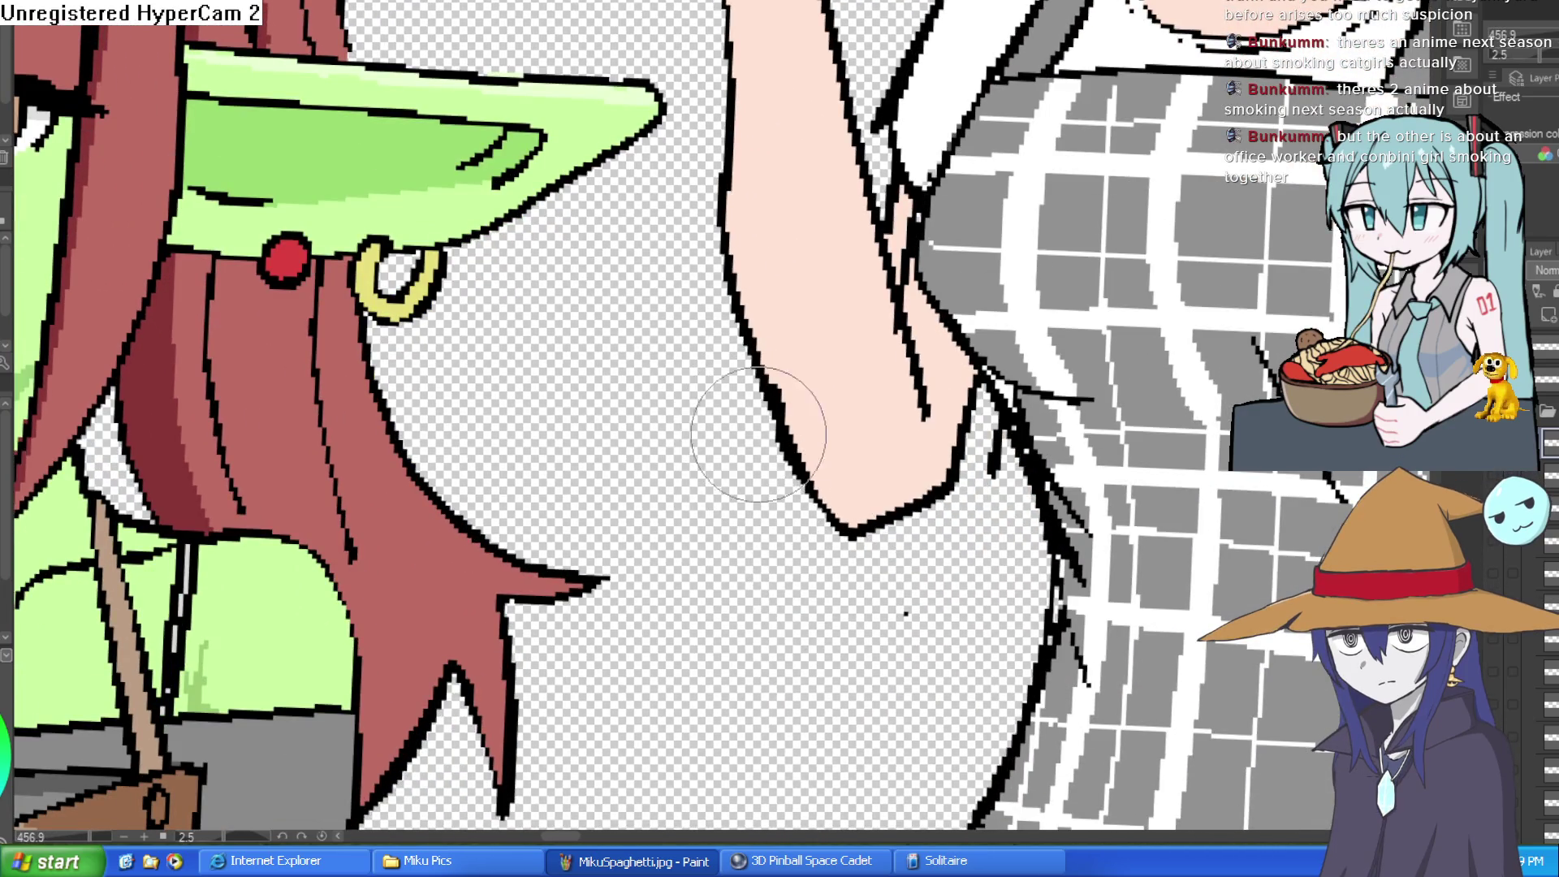
key("bracketleft")
key("bracketleft")
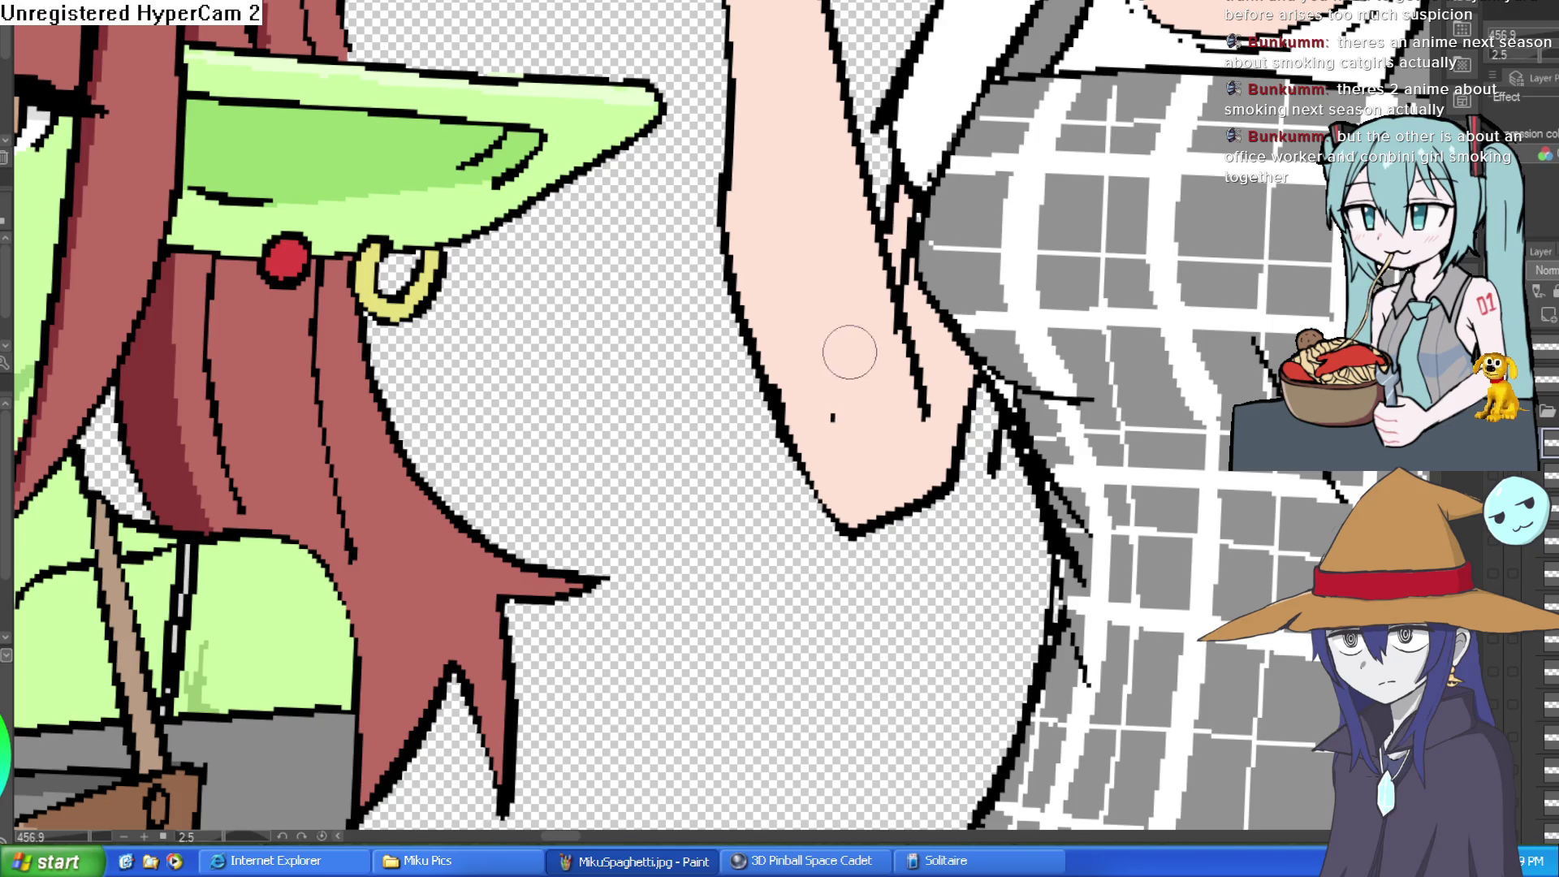
key("ctrl+z")
scroll(956, 379, "down", 3)
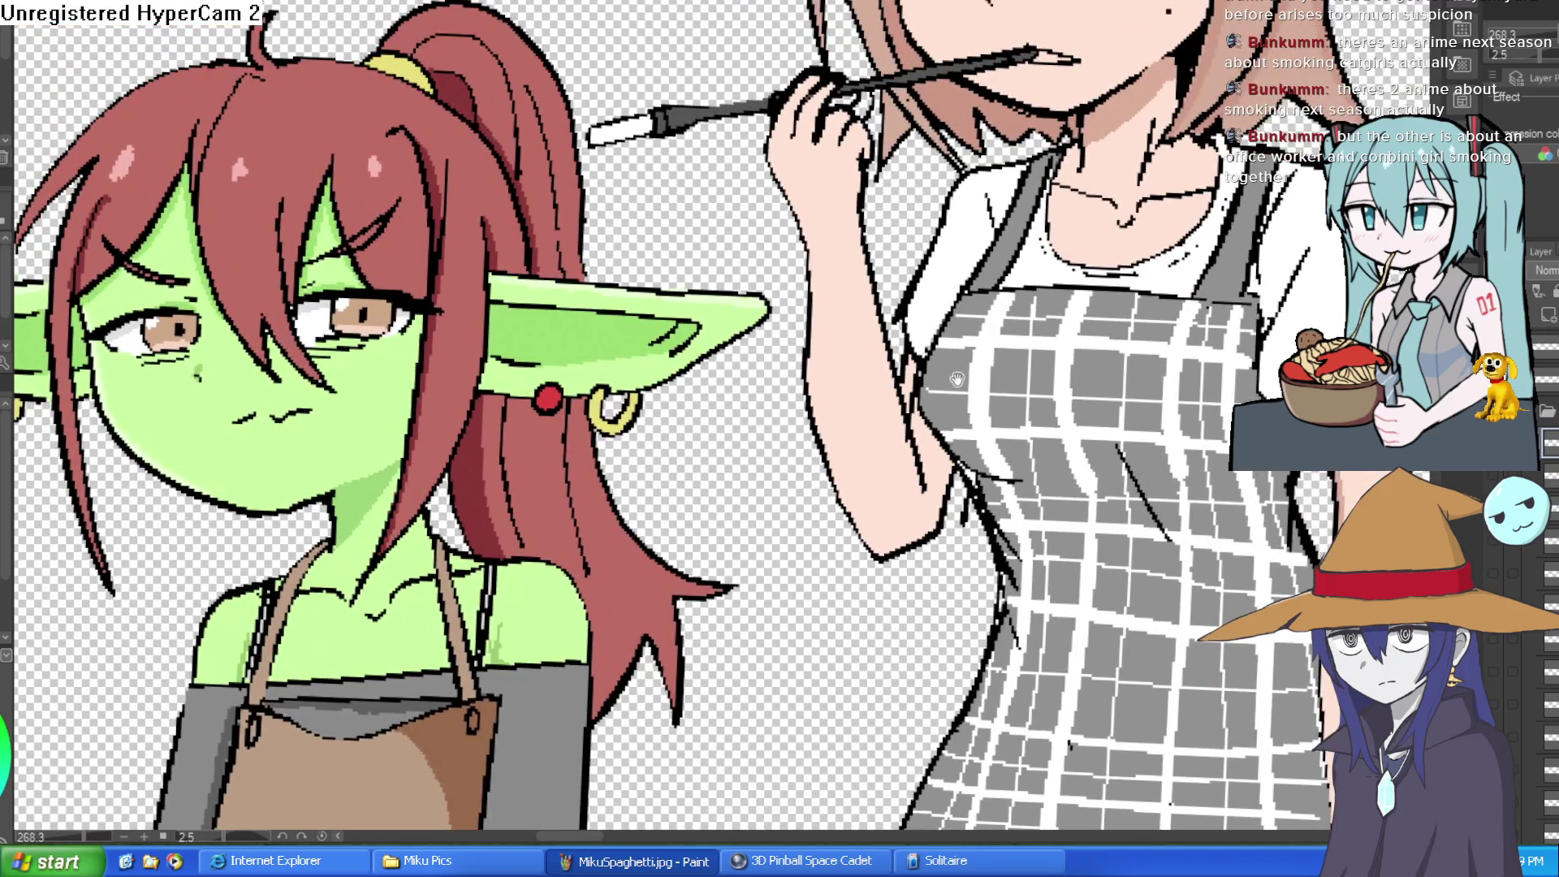
left_click_drag(956, 379, 922, 501)
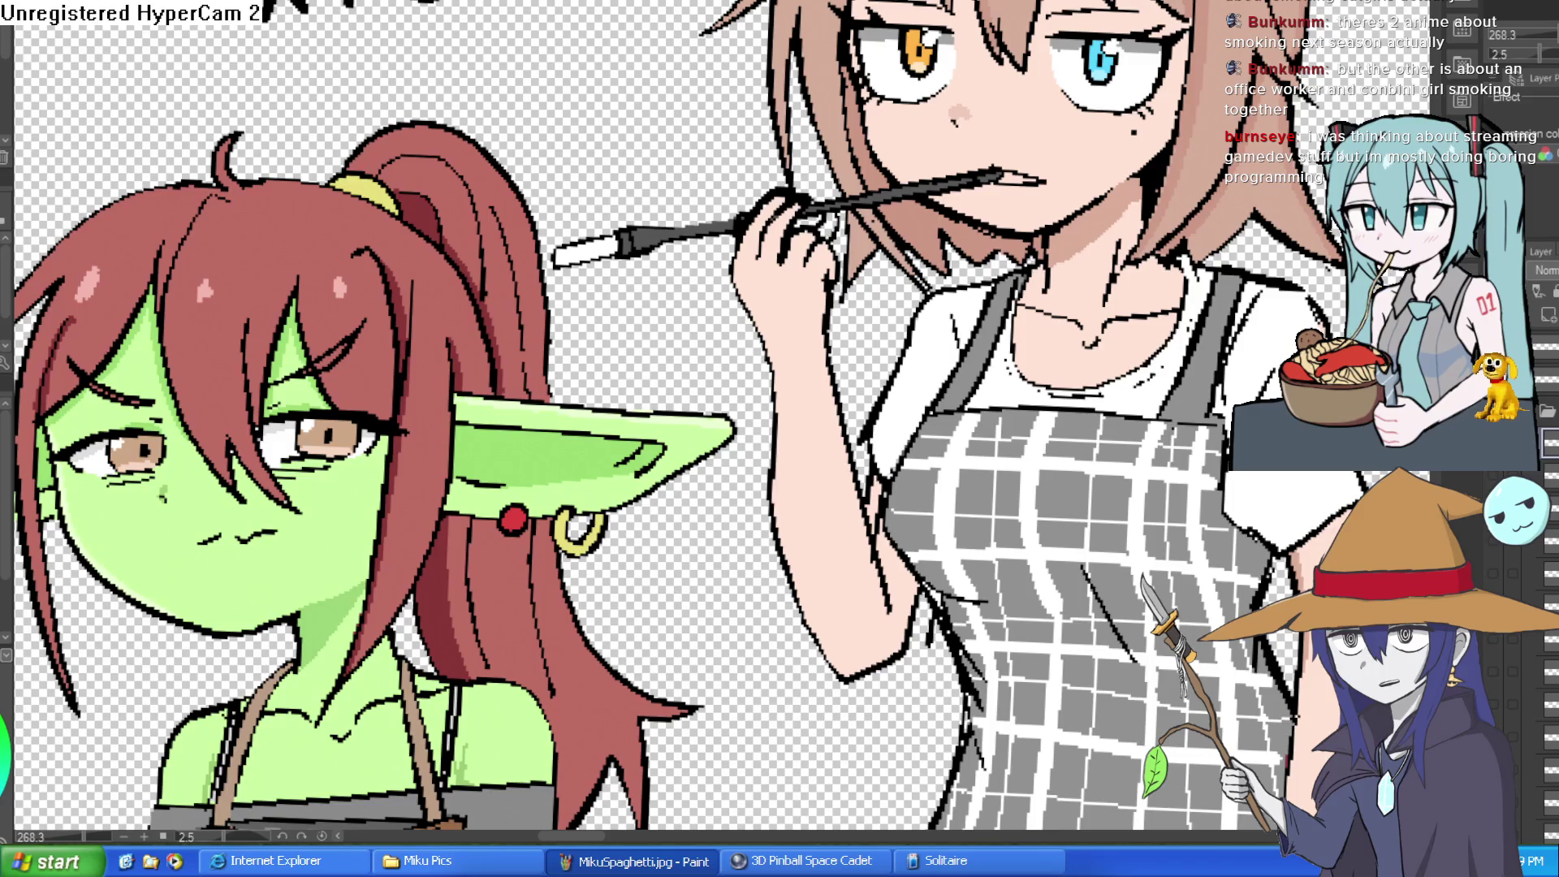
scroll(1061, 138, "down", 5)
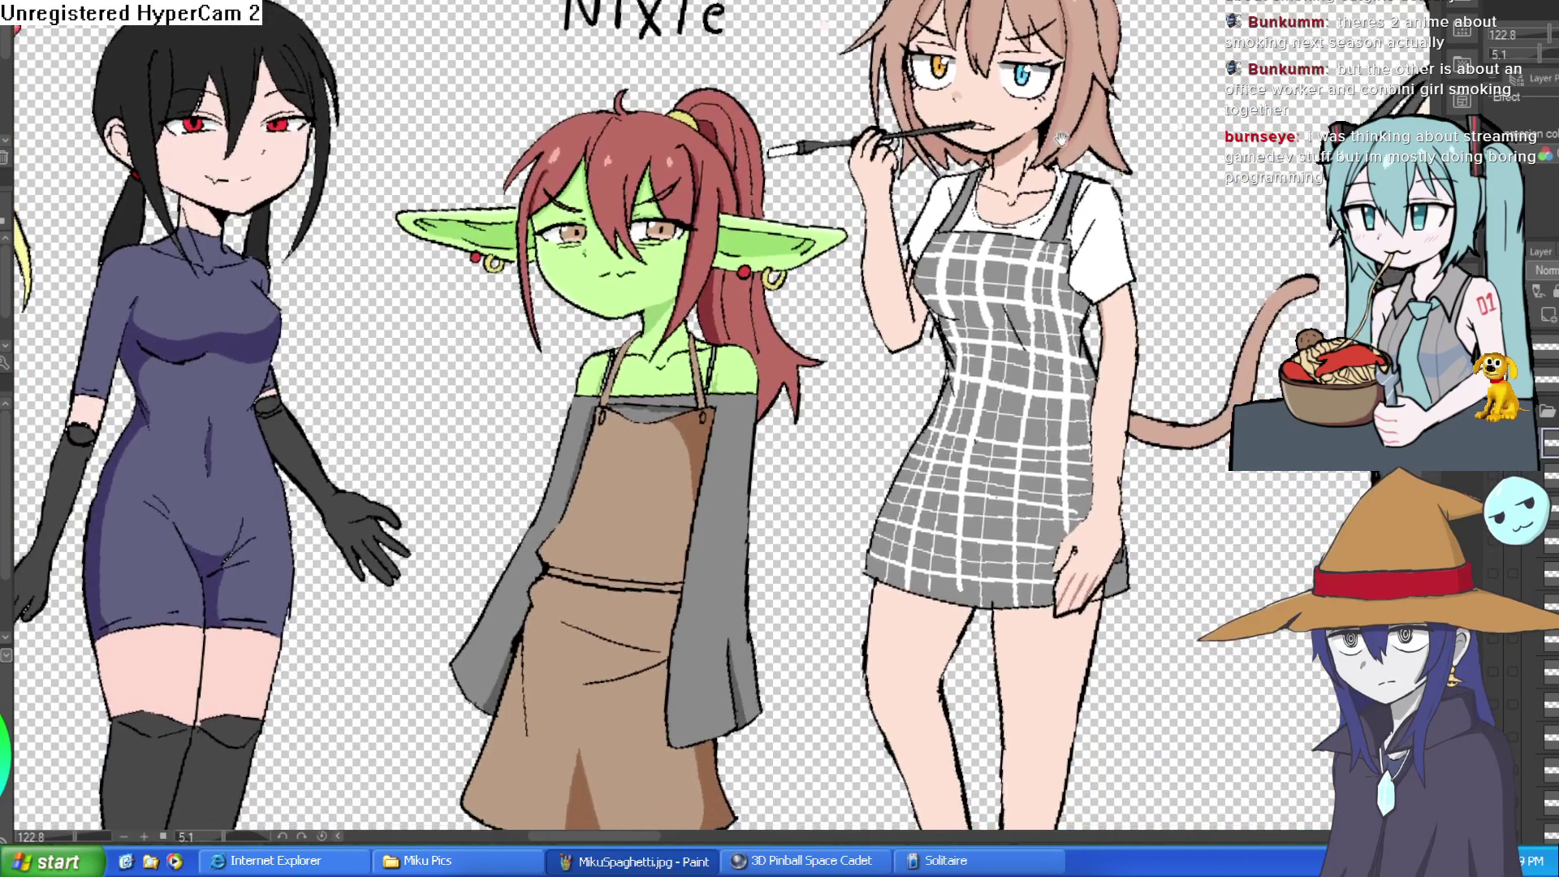
scroll(1061, 138, "up", 5)
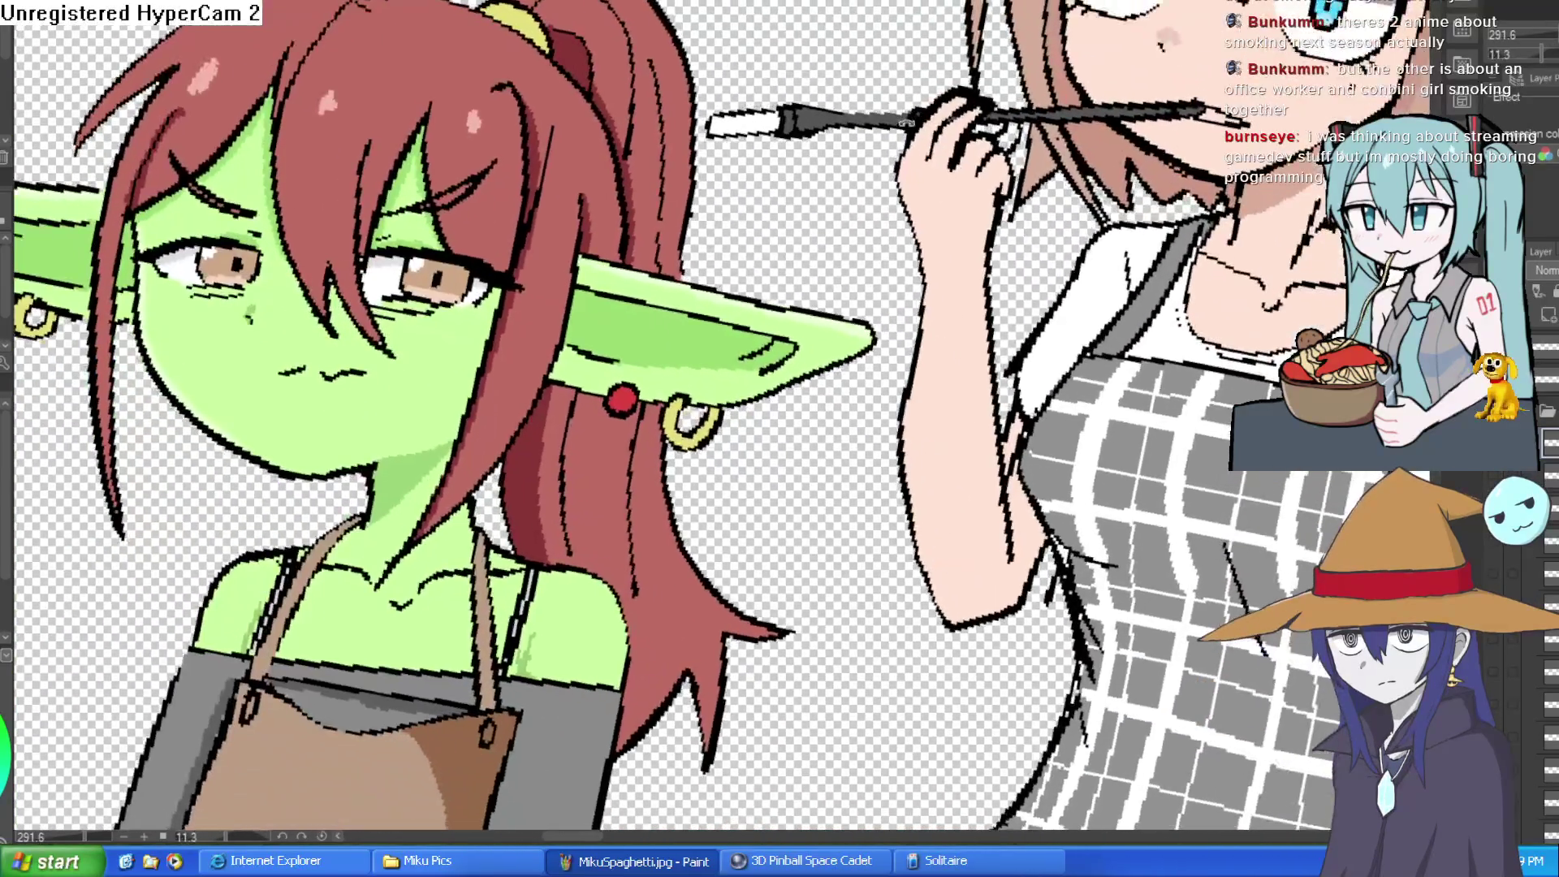
mouse_move(906, 122)
left_mouse_down()
mouse_move(999, 166)
mouse_move(1039, 220)
mouse_move(937, 233)
left_mouse_up()
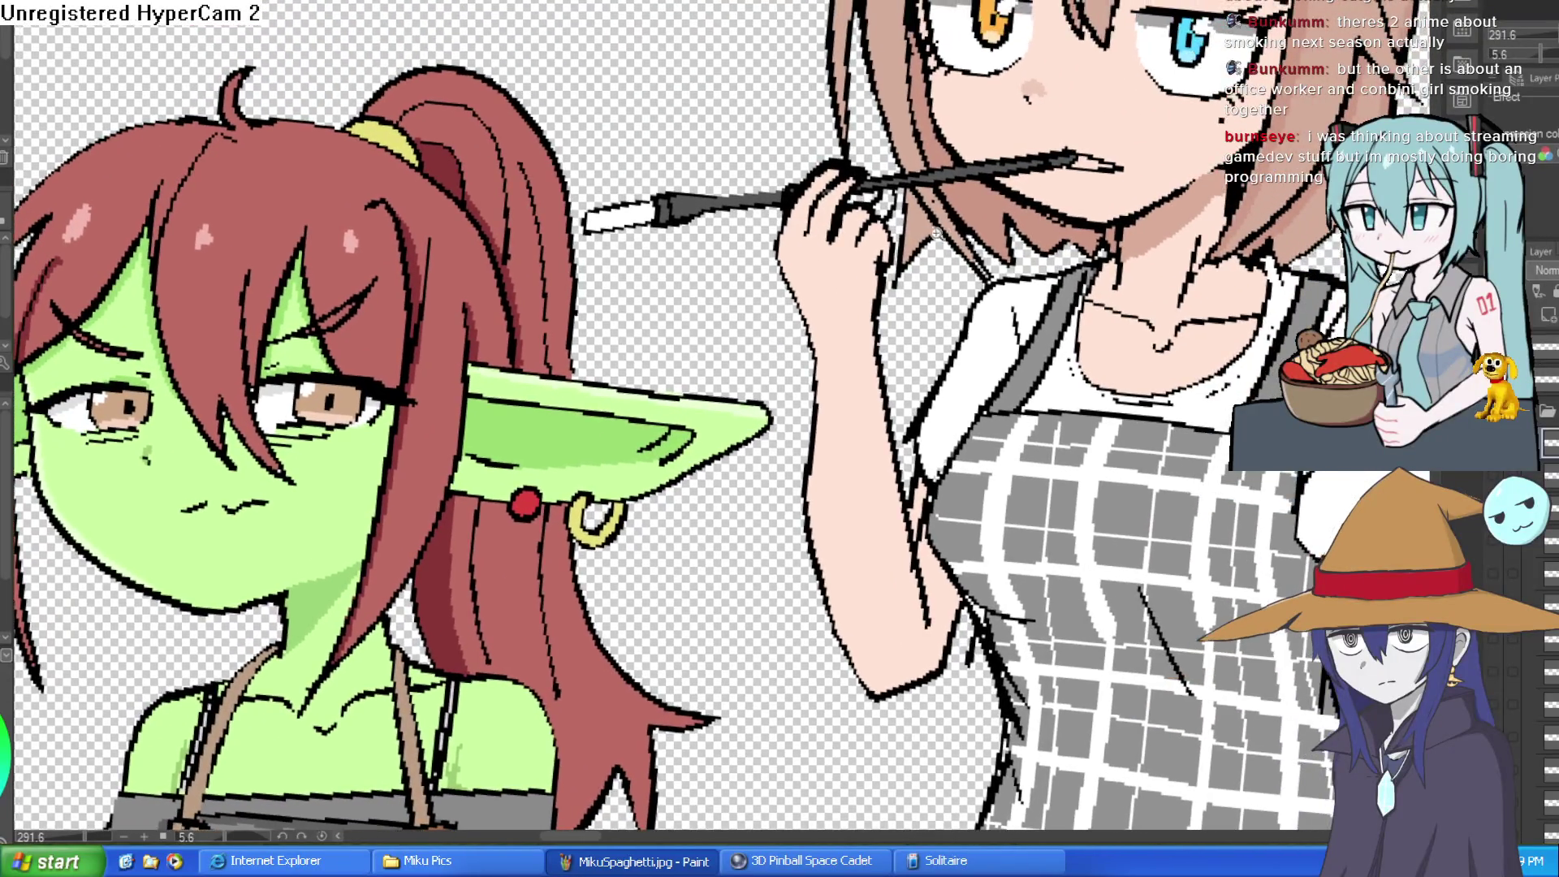
scroll(936, 233, "up", 3)
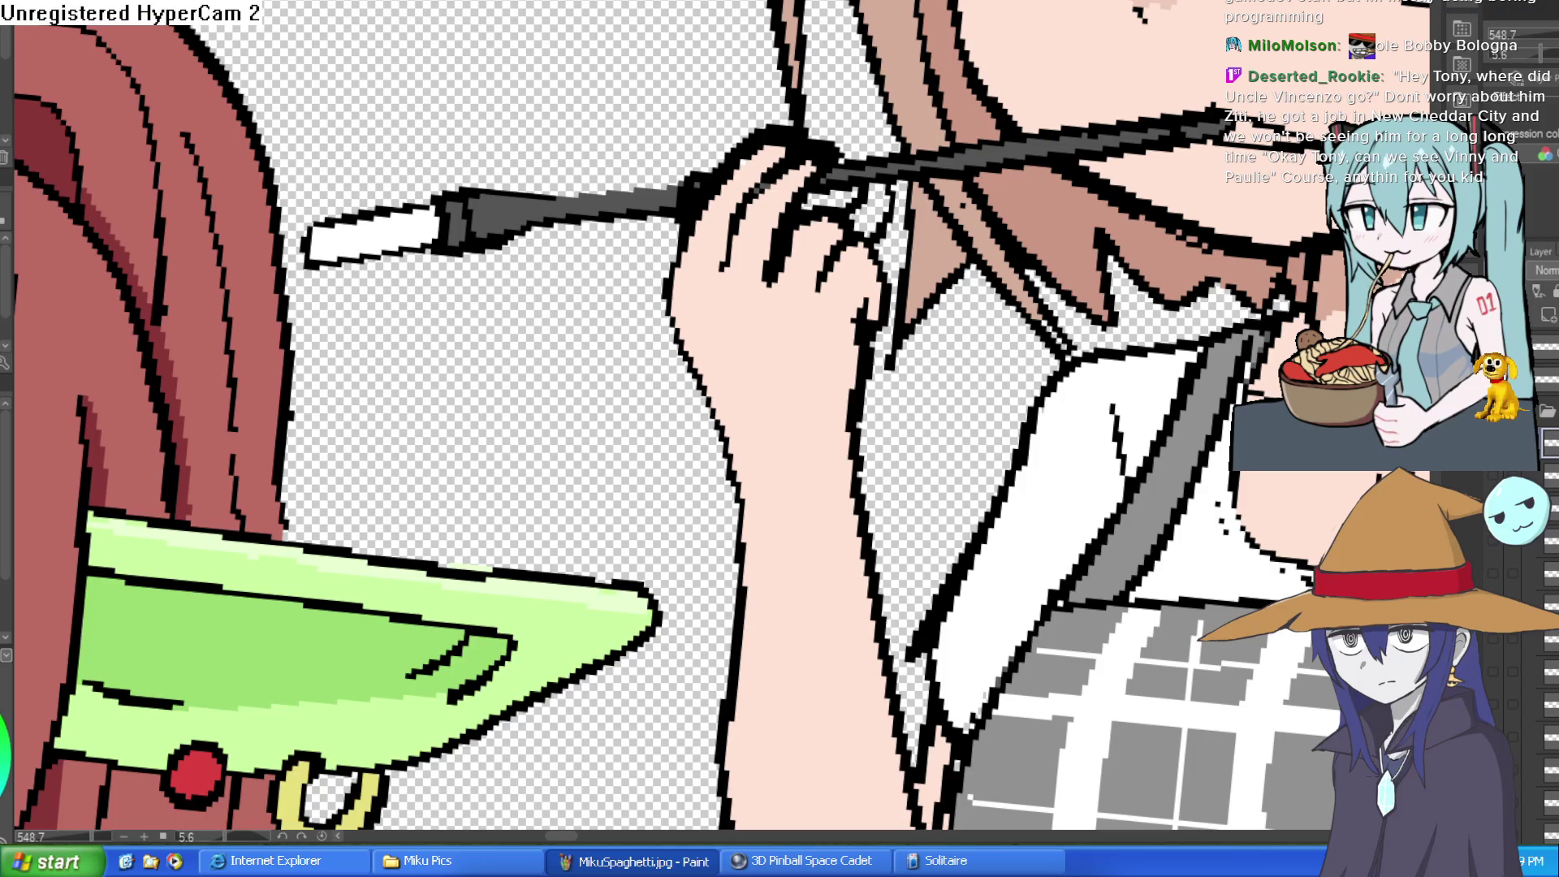
- Touch up the cigarette holder line where it meets the girl's hand
mouse_move(809, 102)
left_mouse_down()
mouse_move(916, 149)
mouse_move(955, 238)
left_mouse_up()
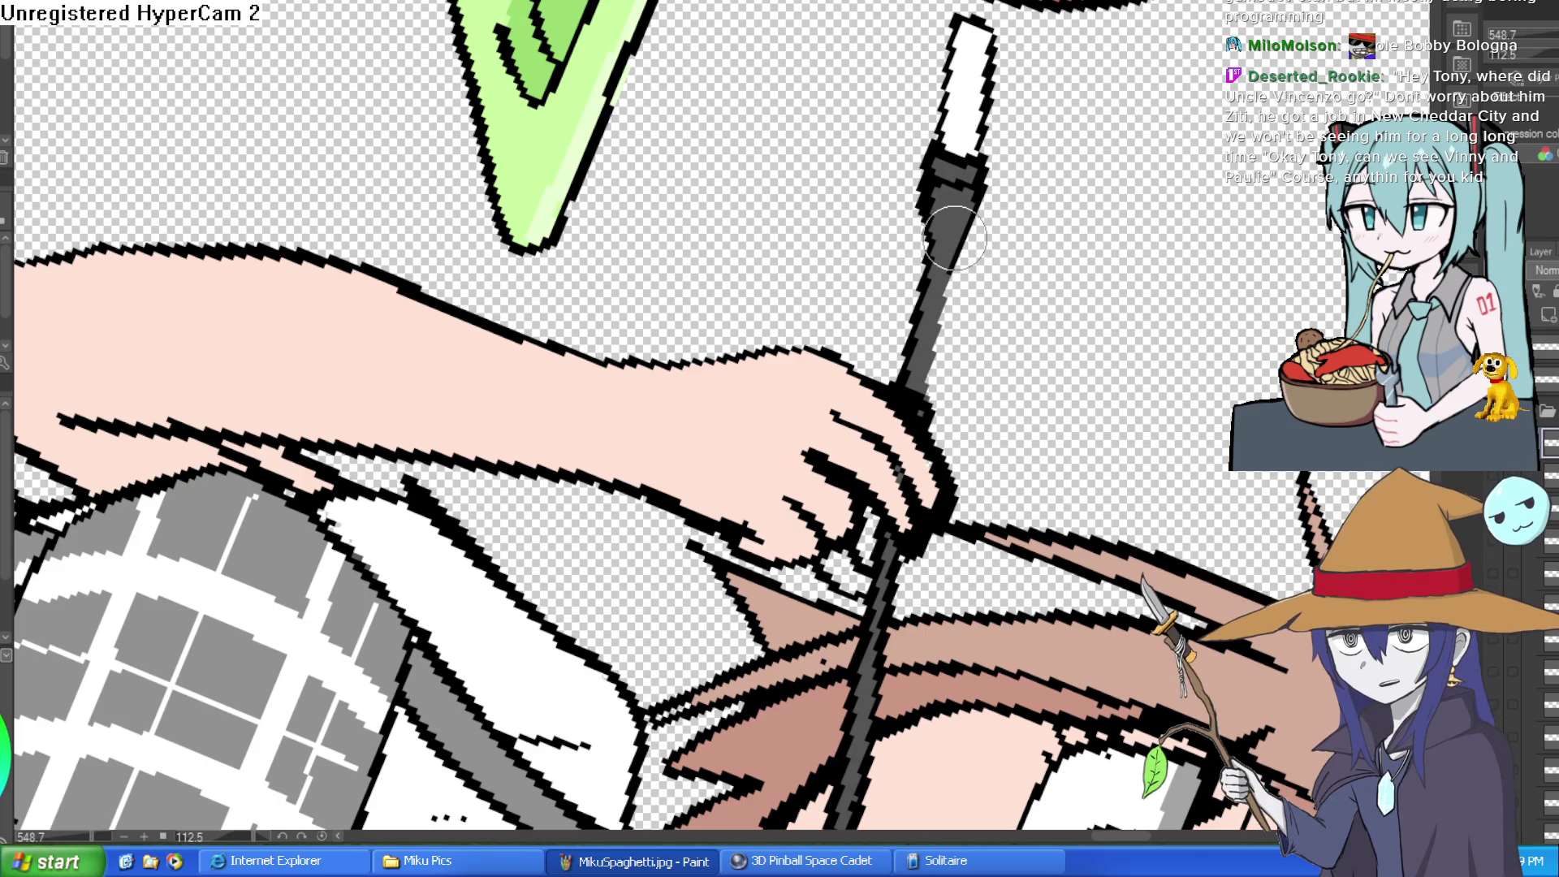
mouse_move(955, 238)
left_mouse_down()
mouse_move(921, 397)
mouse_move(987, 154)
mouse_move(932, 134)
left_mouse_up()
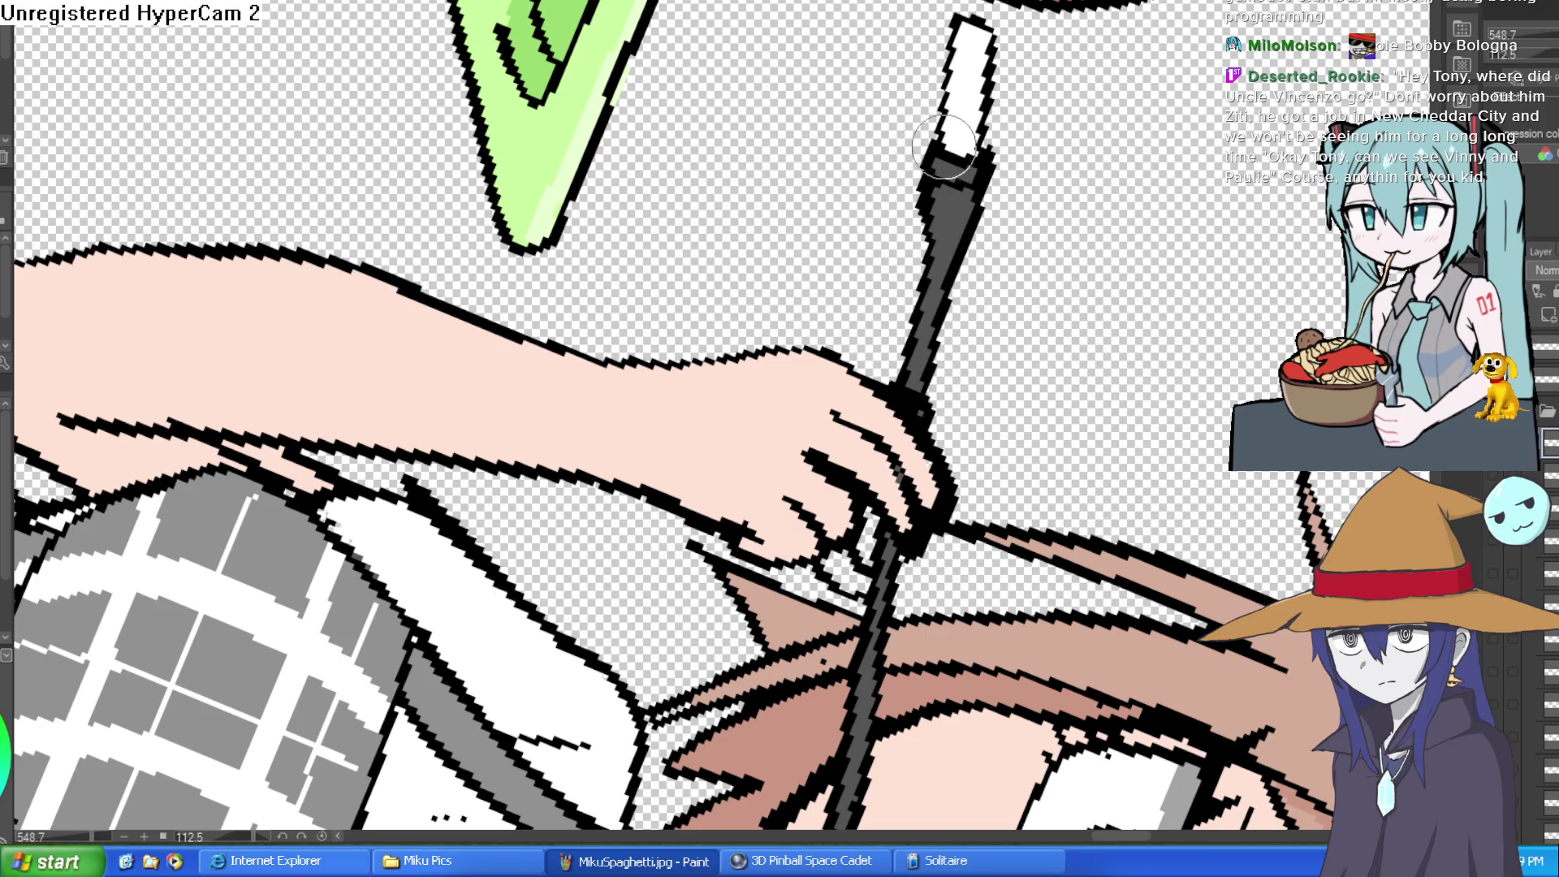
scroll(1072, 127, "down", 3)
left_click_drag(1072, 128, 822, 127)
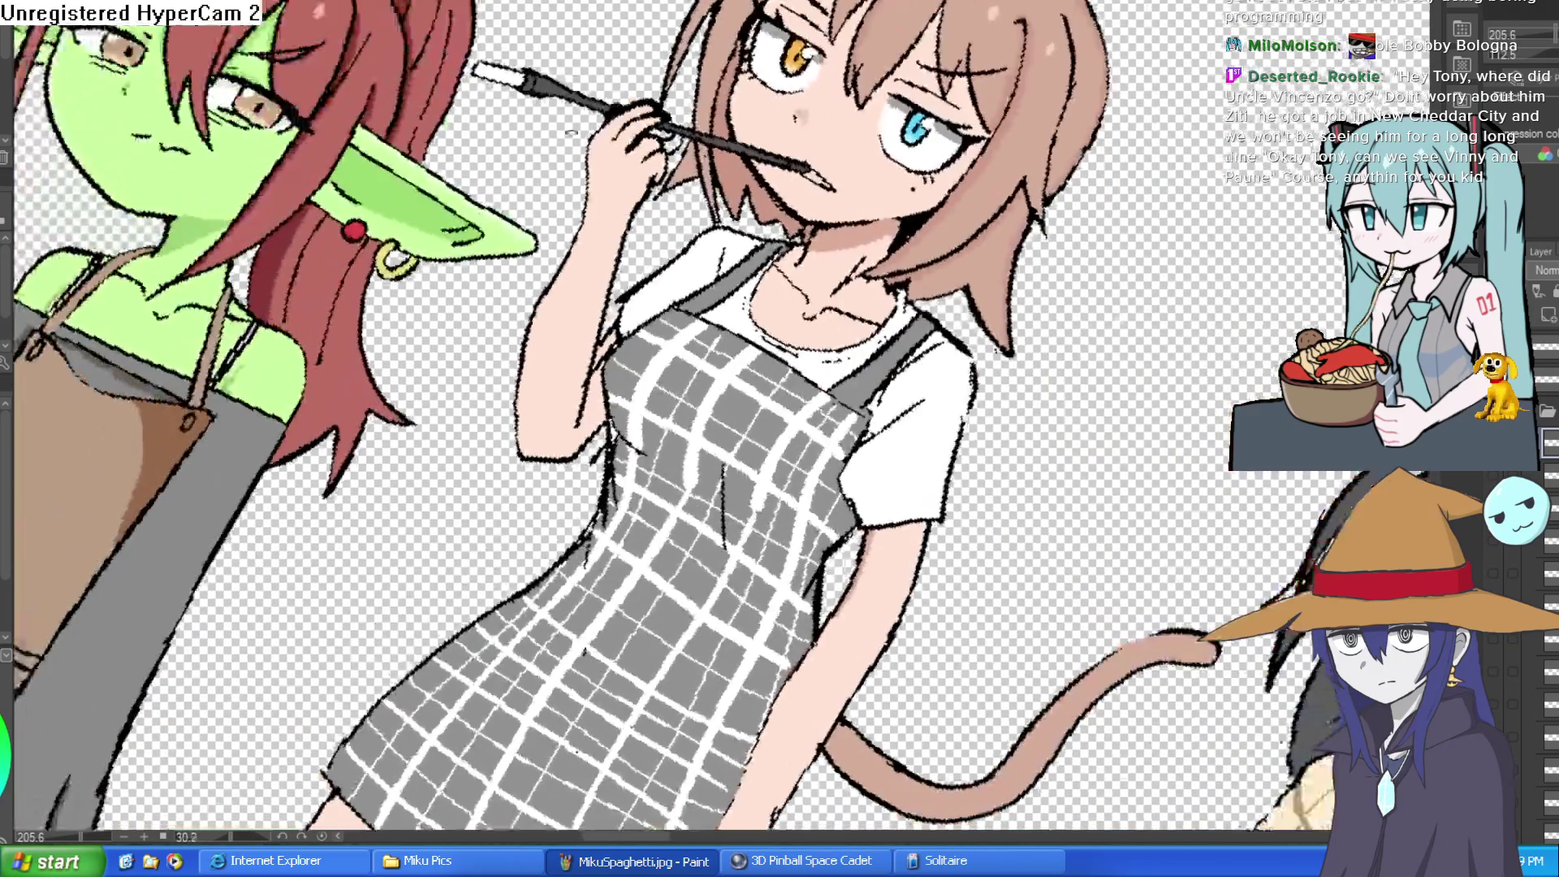
scroll(822, 128, "down", 3)
scroll(821, 128, "up", 5)
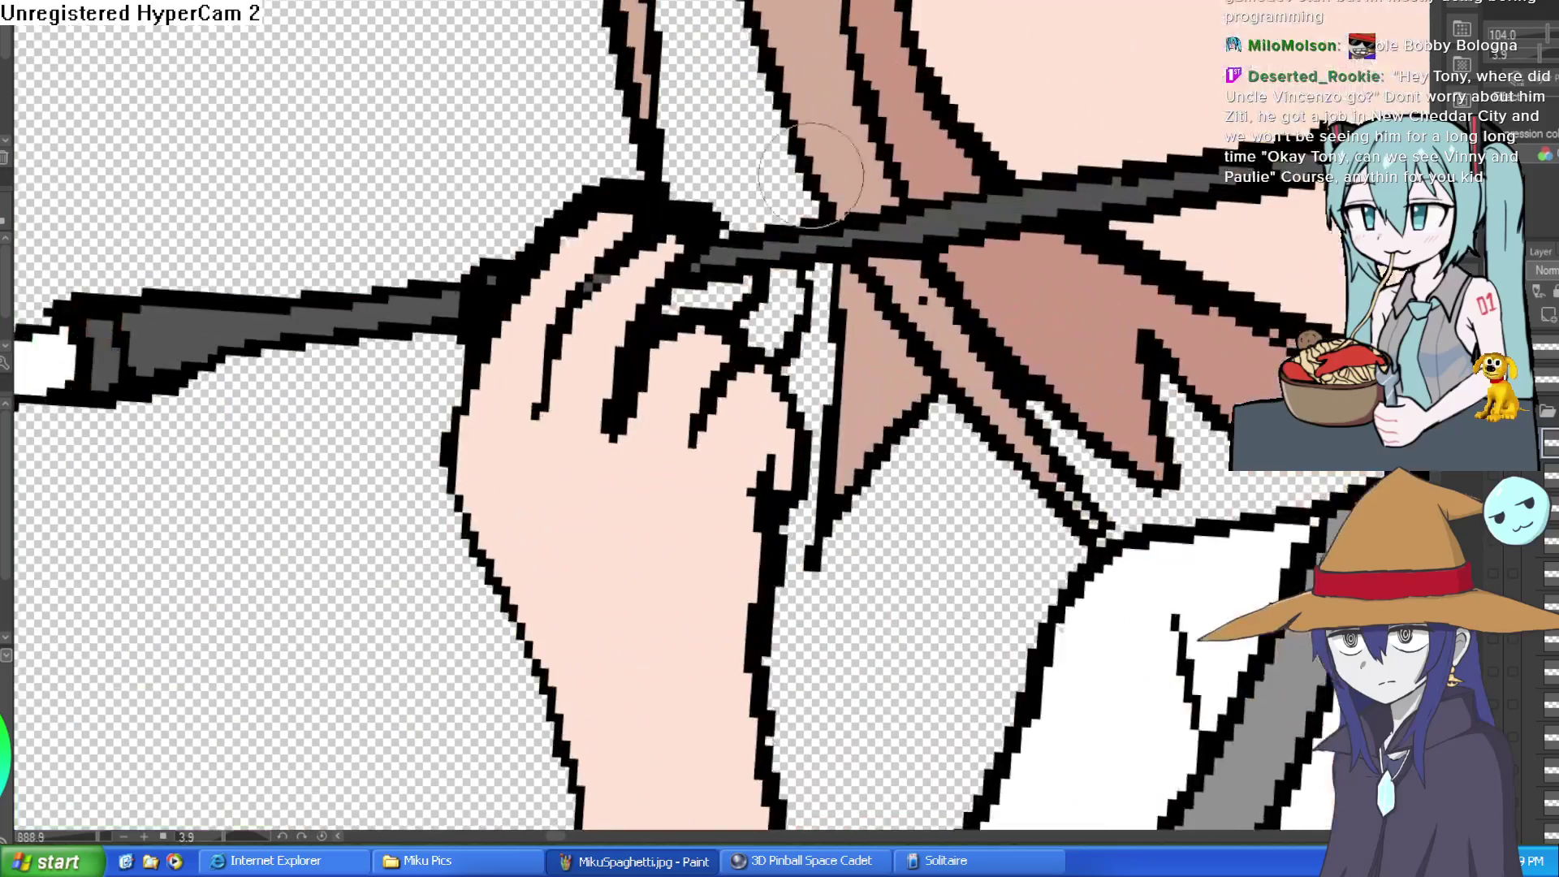
- Ink the gaps below the holder line and redraw the fingertips higher toward the holder
left_click_drag(798, 276, 794, 357)
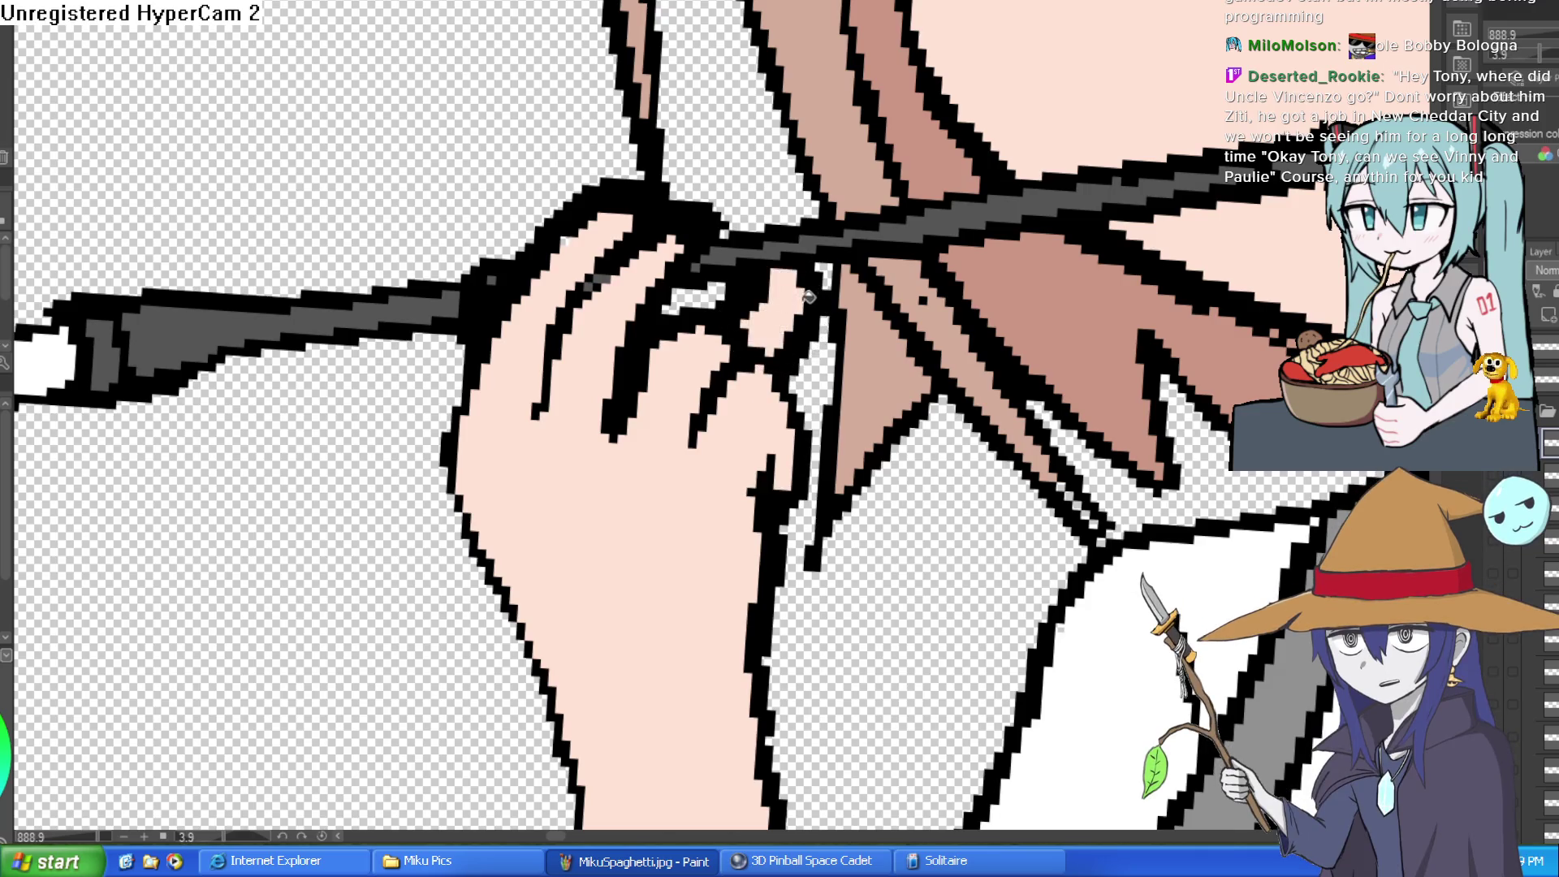
scroll(810, 297, "down", 3)
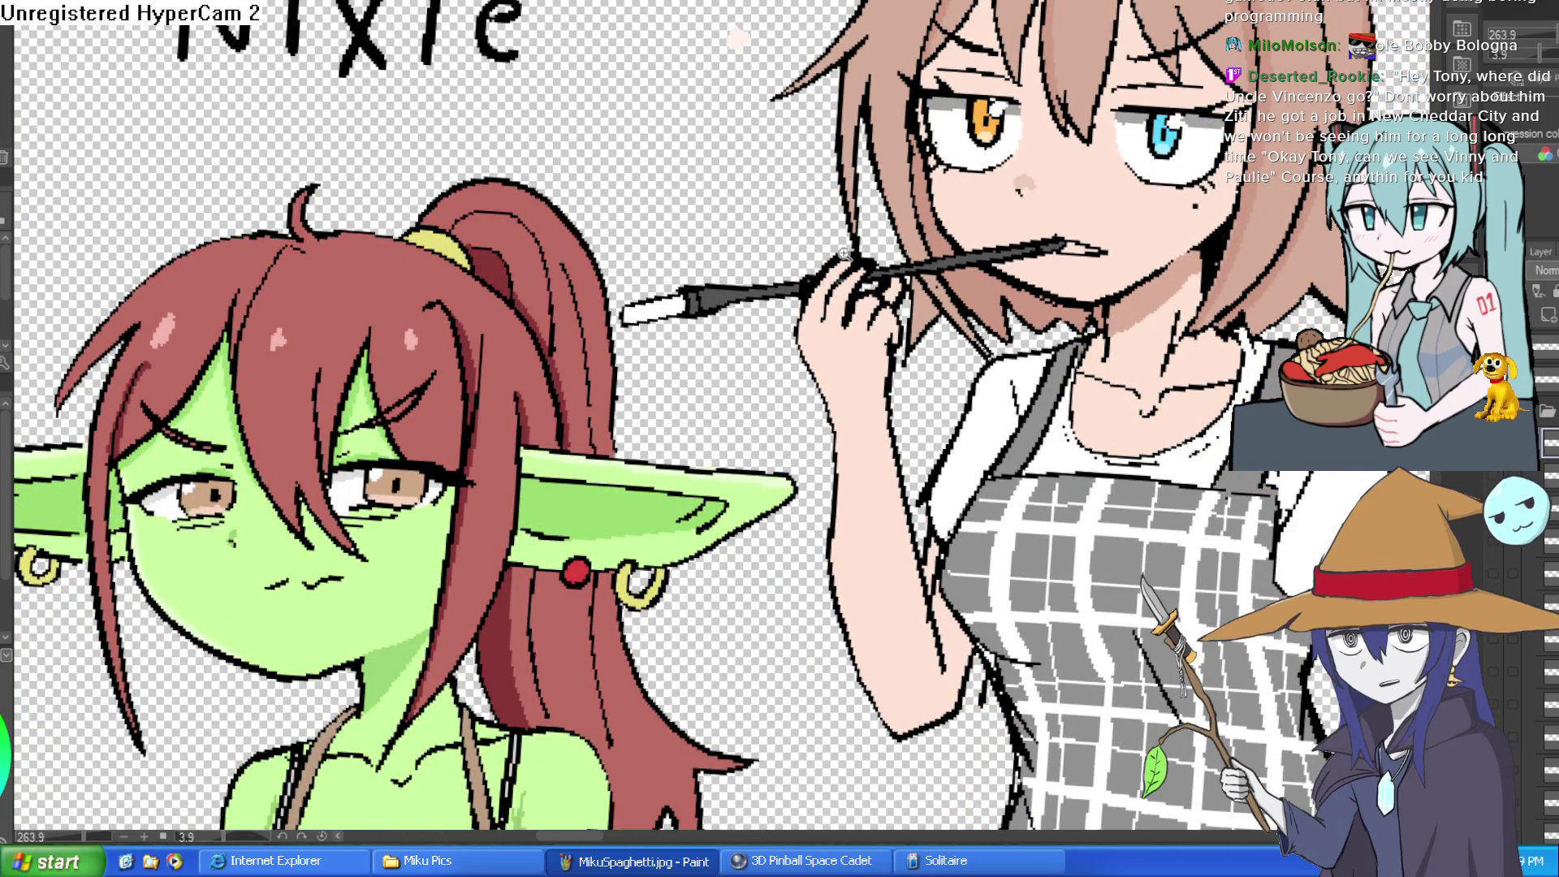
scroll(836, 253, "up", 3)
key("ctrl+z")
mouse_move(853, 306)
left_mouse_down()
mouse_move(893, 276)
mouse_move(845, 325)
mouse_move(863, 321)
mouse_move(885, 381)
mouse_move(870, 470)
mouse_move(934, 325)
mouse_move(946, 355)
left_mouse_up()
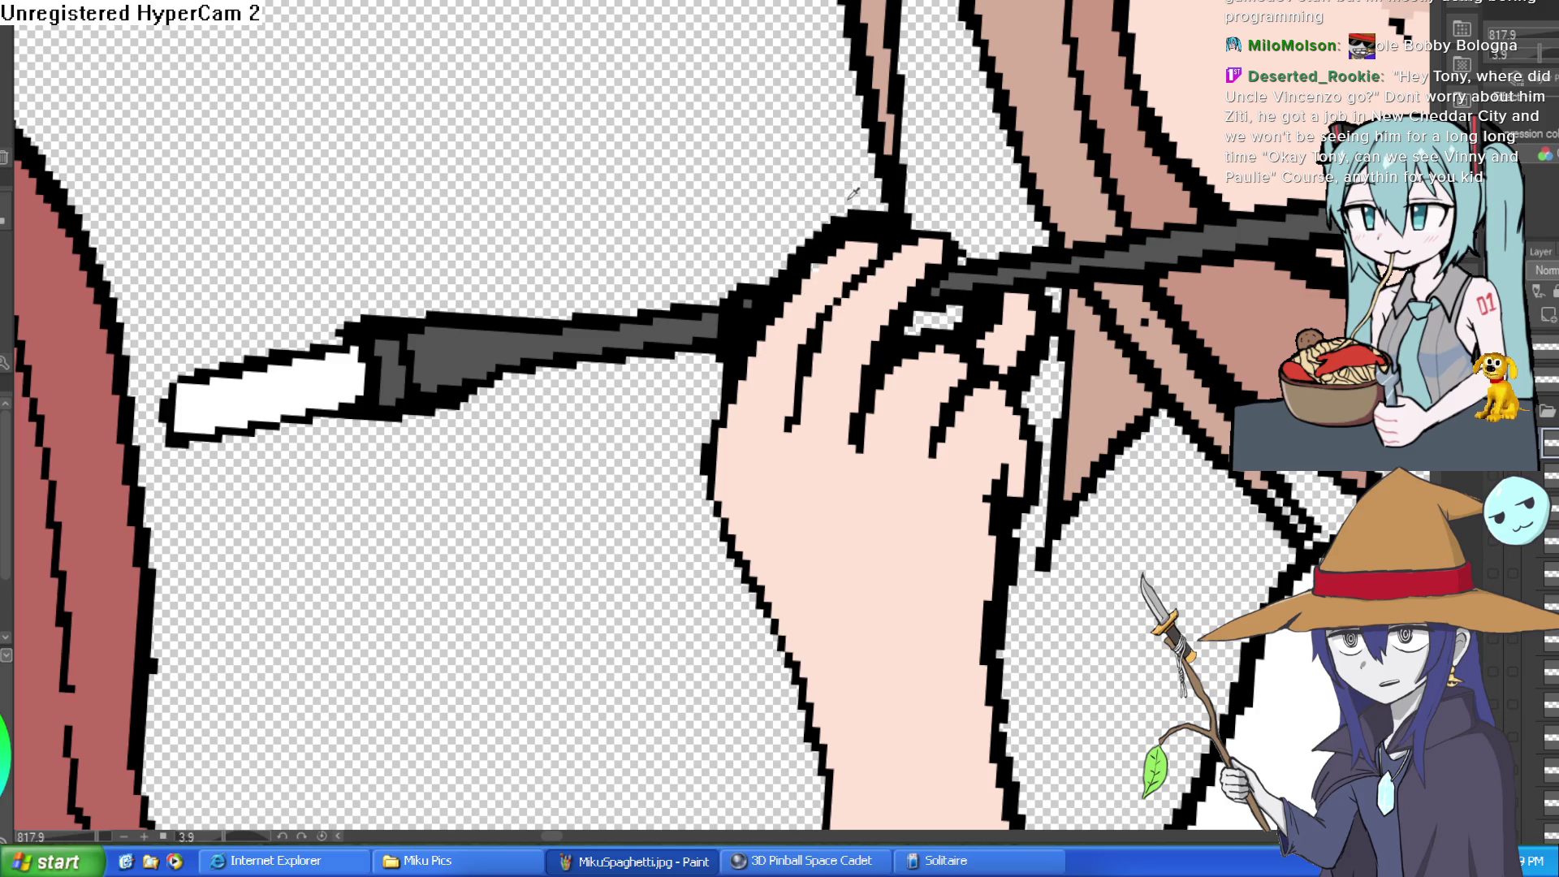
key("e")
mouse_move(203, 148)
left_mouse_down()
mouse_move(830, 388)
mouse_move(812, 333)
left_mouse_up()
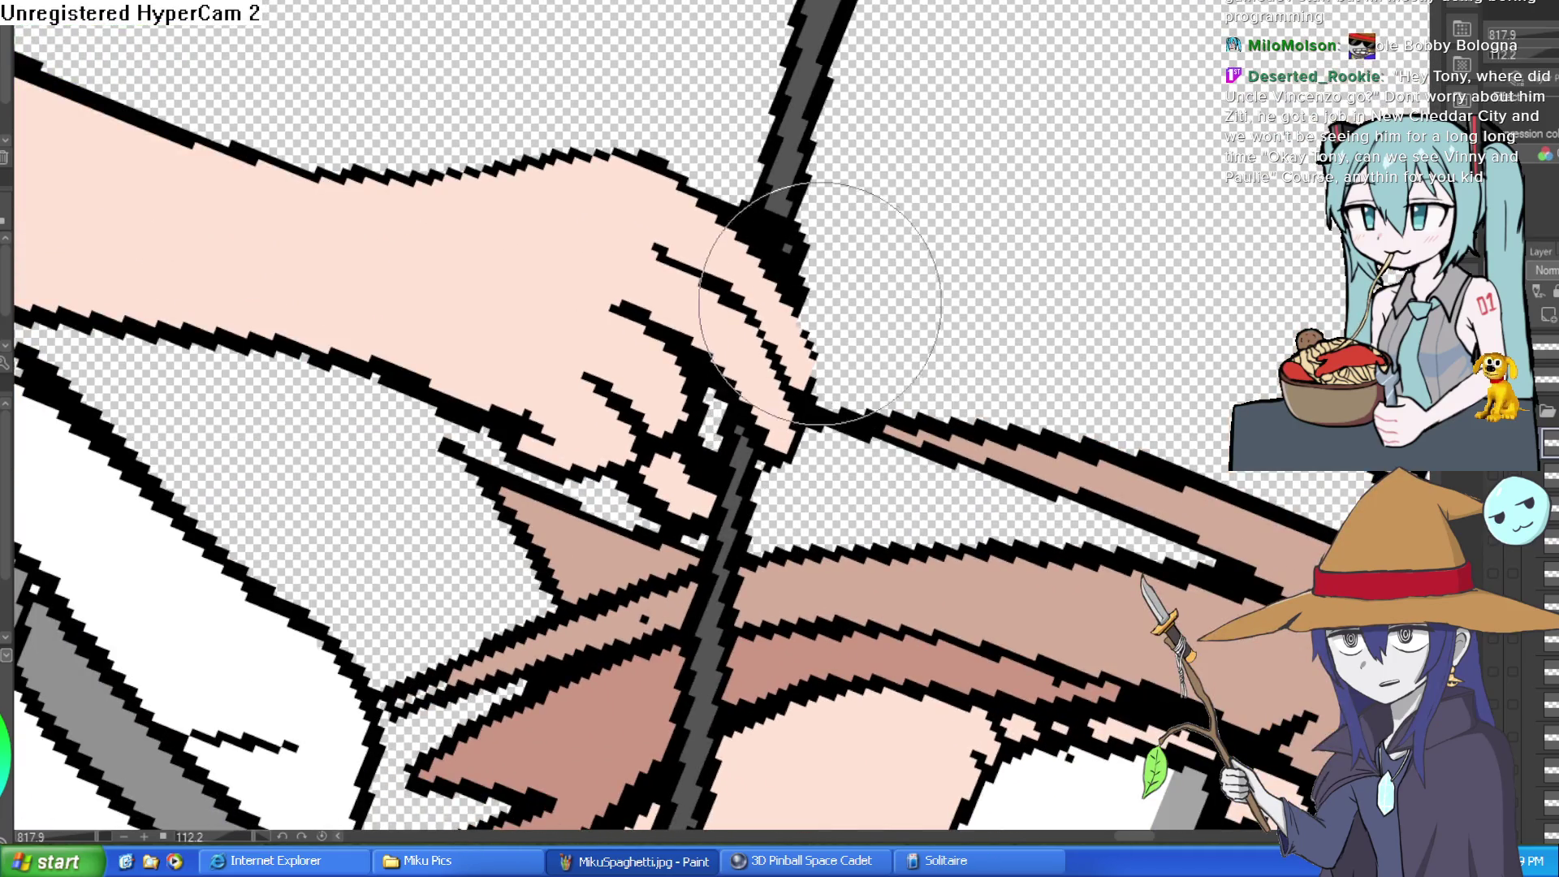
left_click_drag(836, 213, 1054, 201)
scroll(1055, 202, "down", 5)
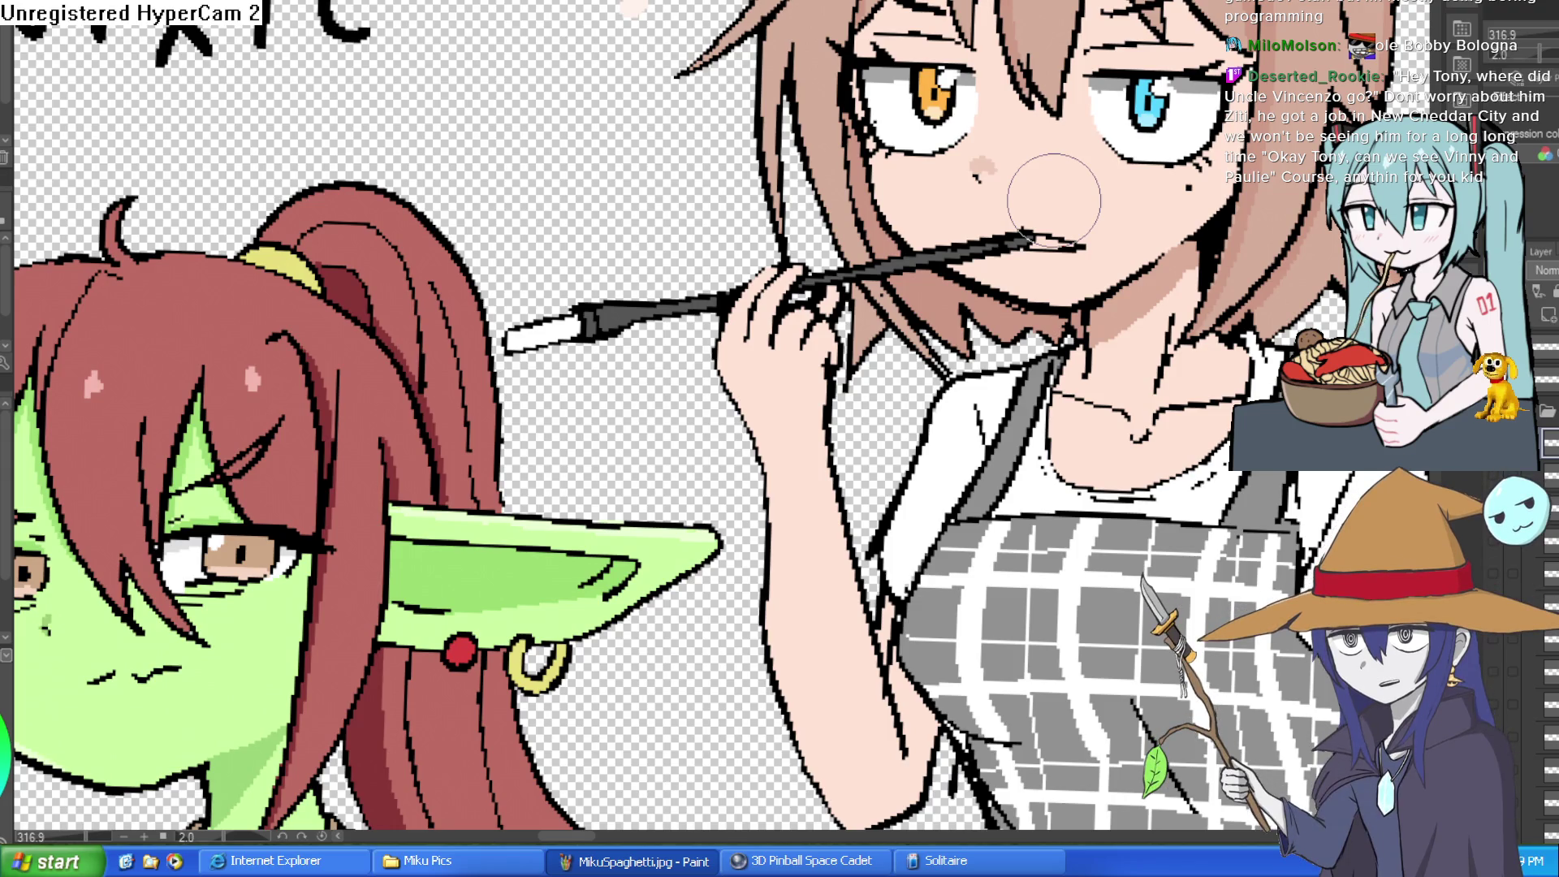
- Compare the arm edit, zoom into the mouth, and discard a trial red lip-corner mark
key("ctrl+z")
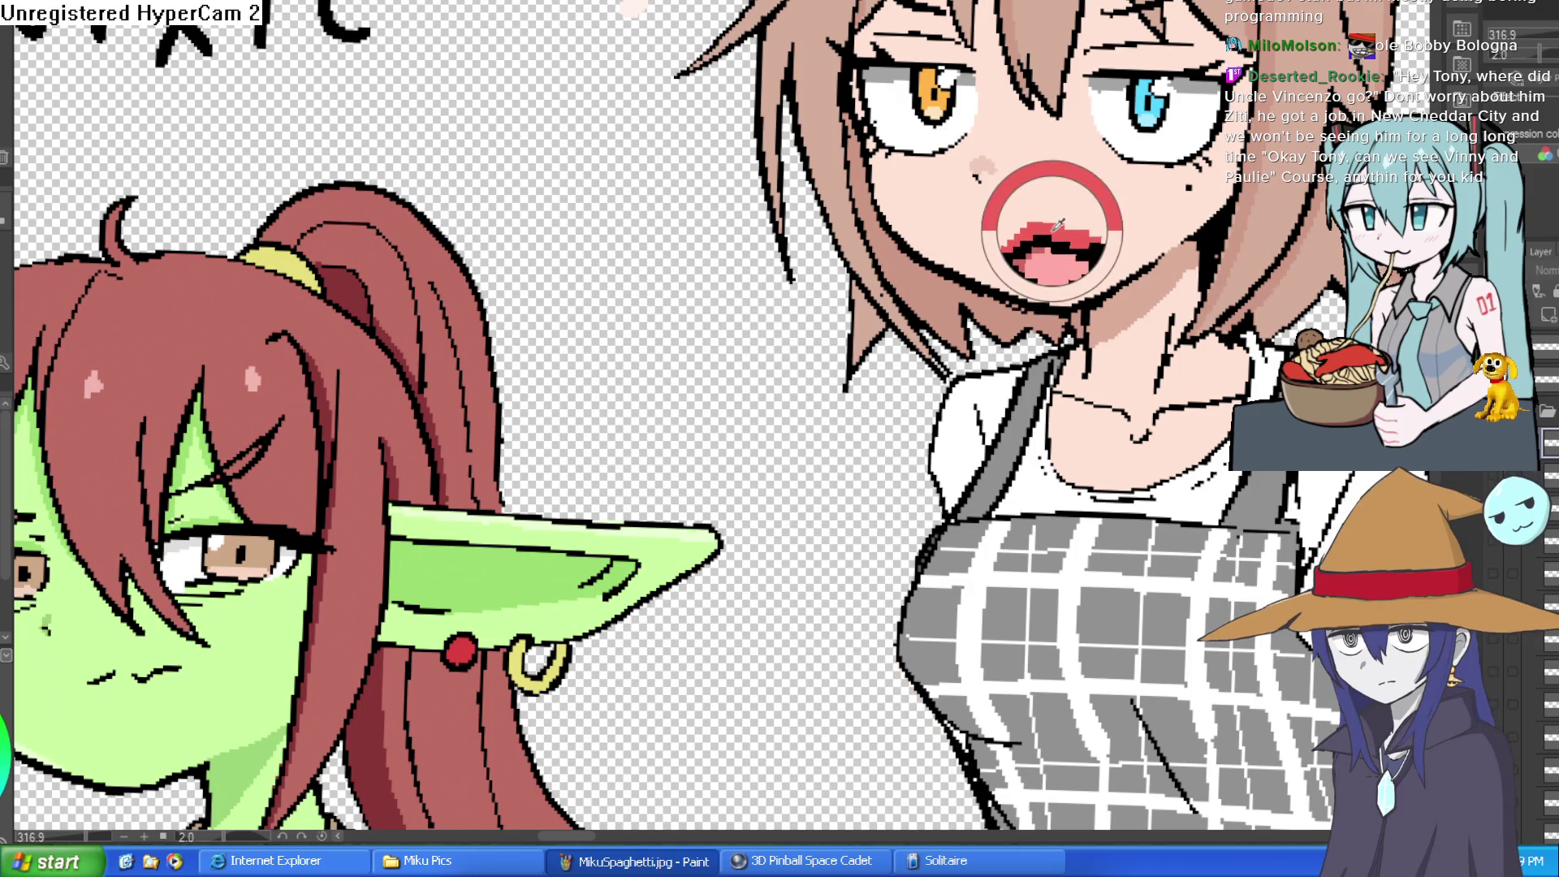
key("ctrl+y")
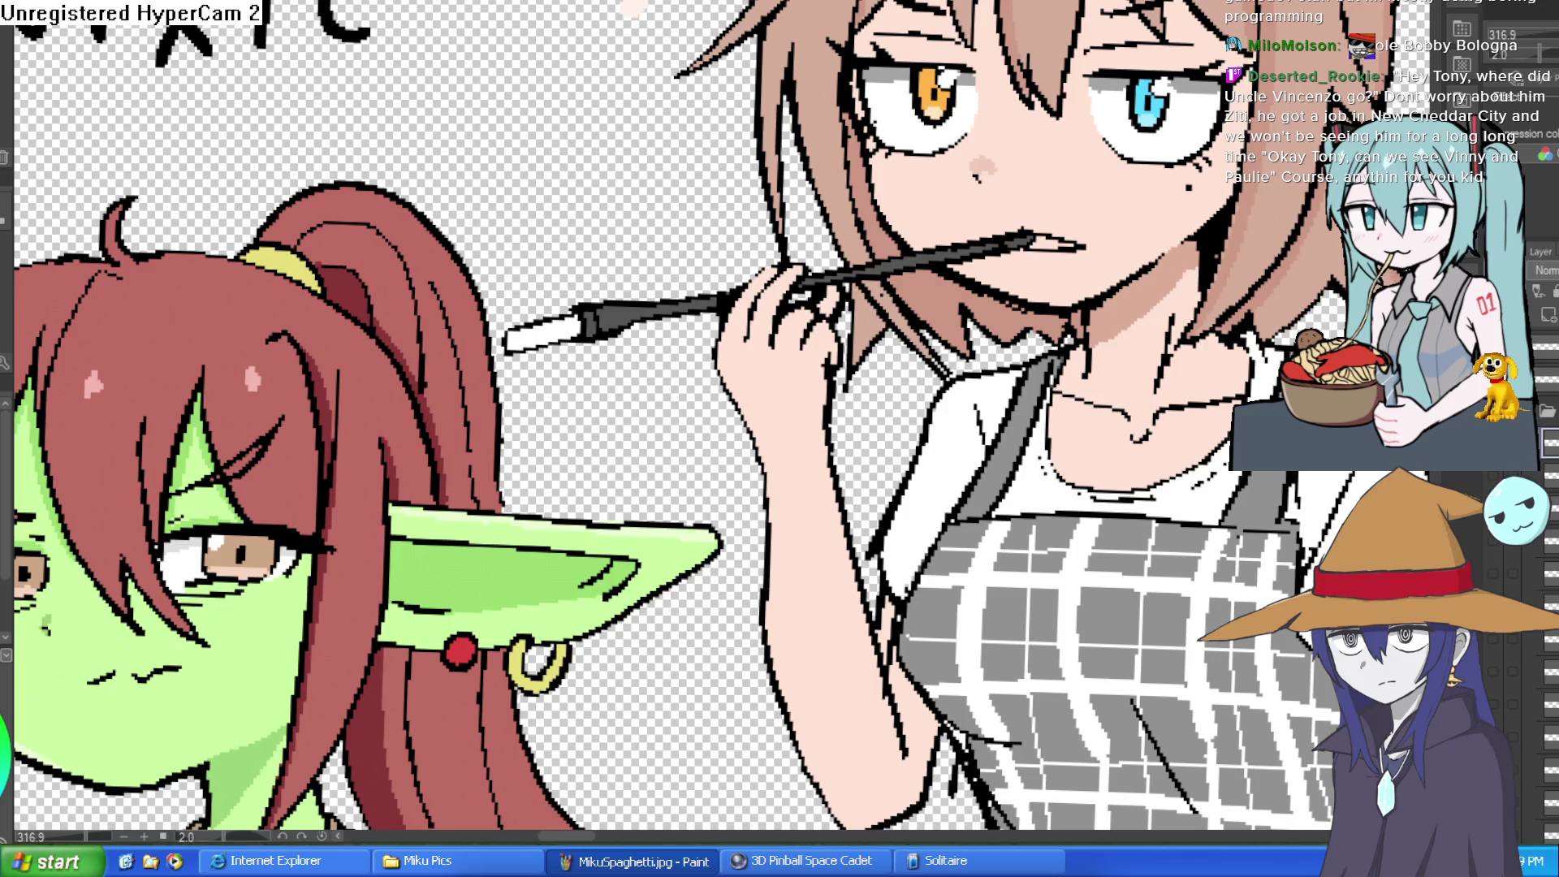
left_click(1076, 197)
left_click(1076, 198)
left_click_drag(978, 195, 1015, 200)
key("ctrl+z")
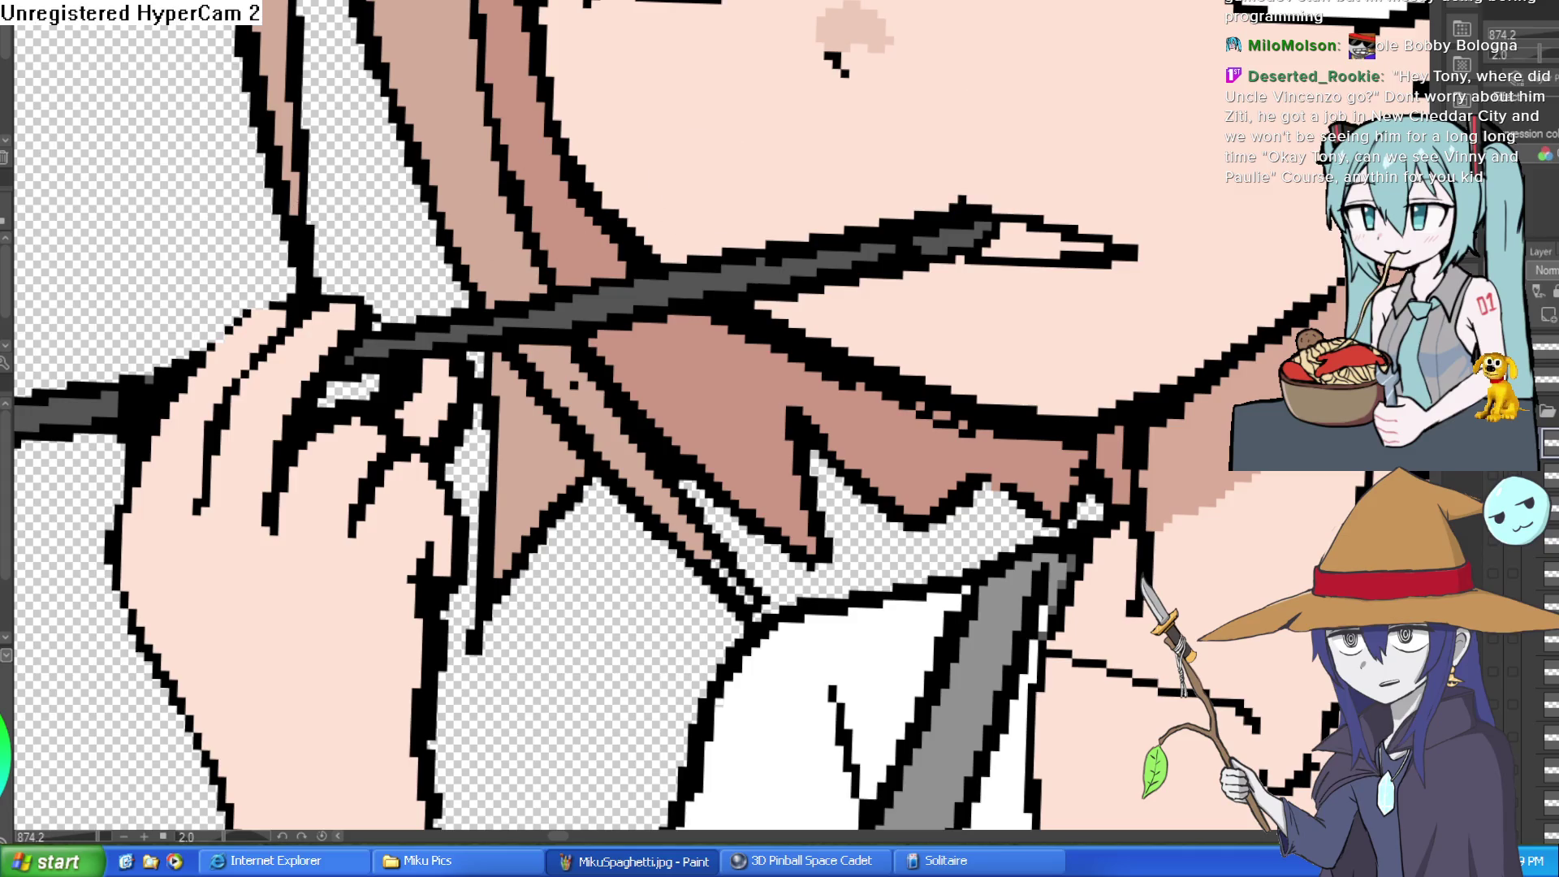
key("ctrl+z")
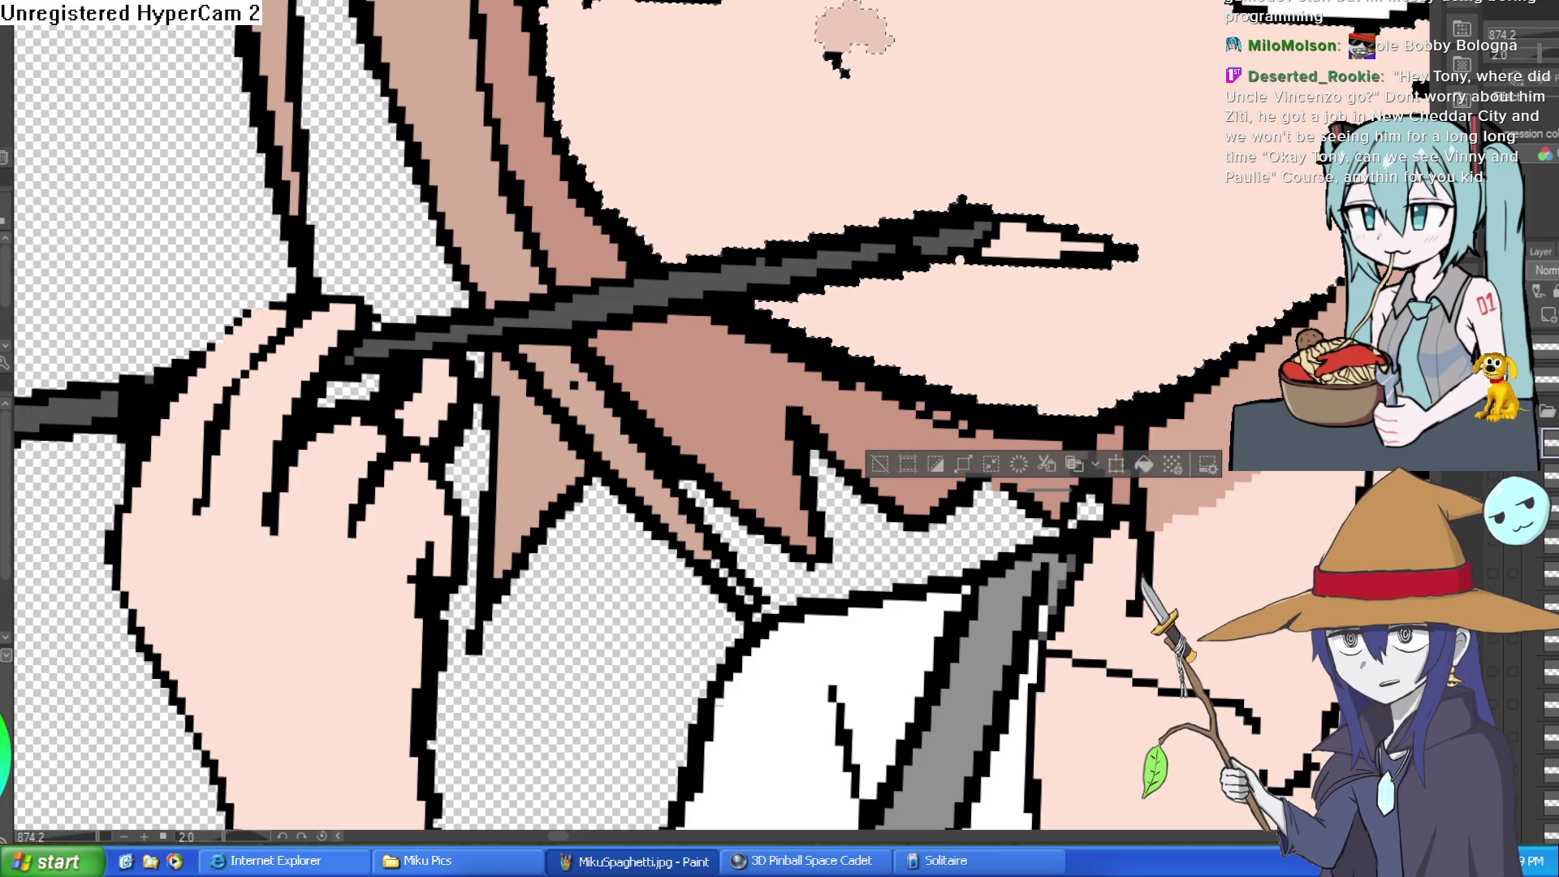
- Select around the mouth and paint the upper and lower lips red
left_click(1019, 180)
mouse_move(970, 209)
left_mouse_down()
mouse_move(999, 183)
mouse_move(995, 212)
mouse_move(1079, 223)
left_mouse_up()
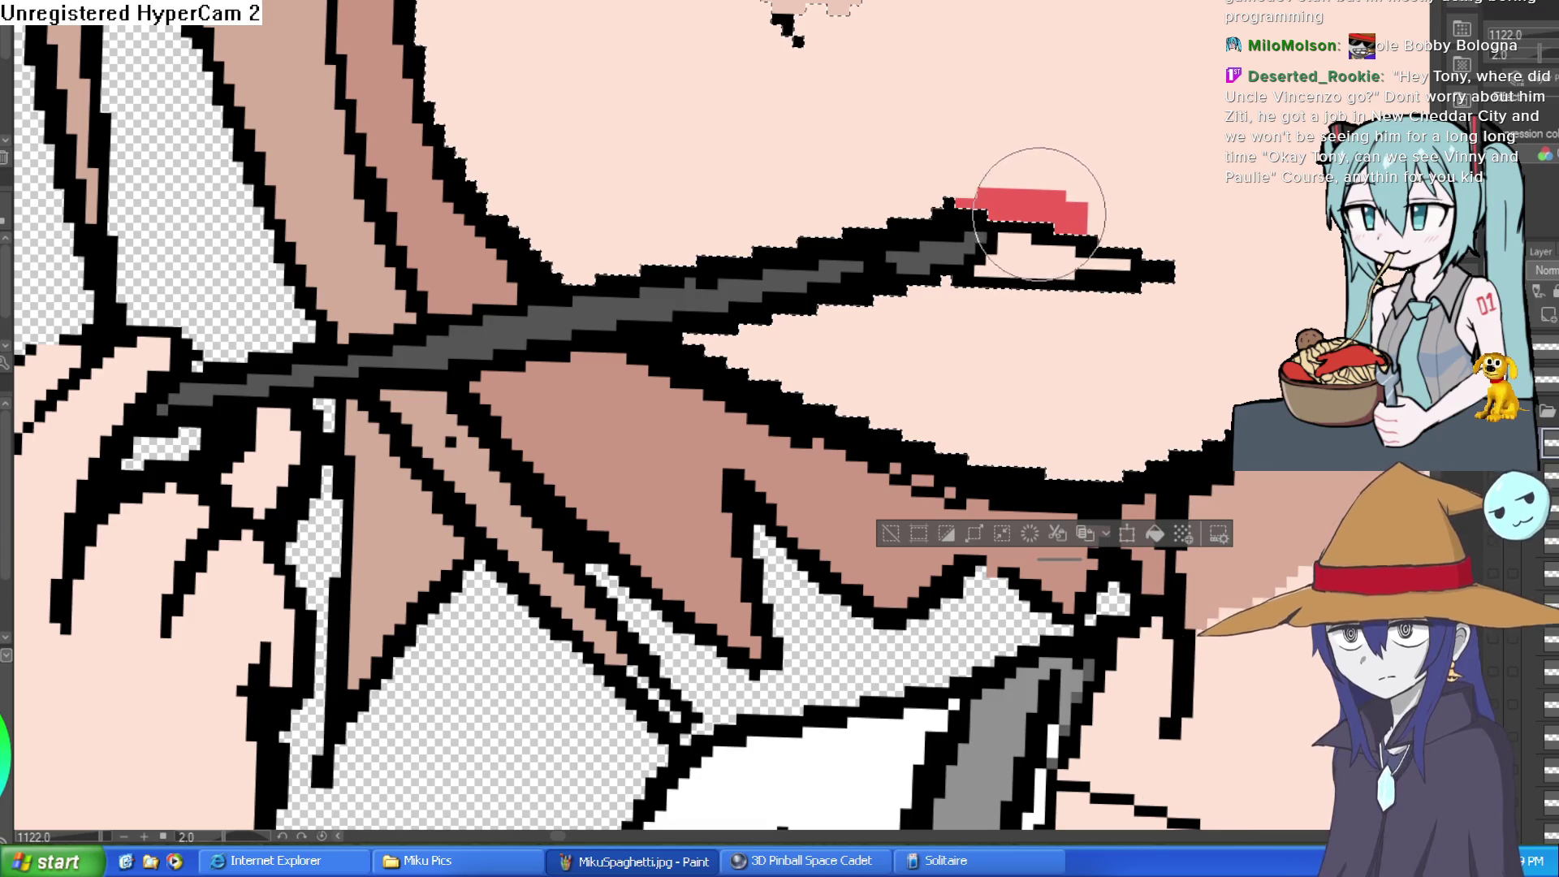
scroll(1193, 234, "down", 3)
scroll(1193, 234, "up", 4)
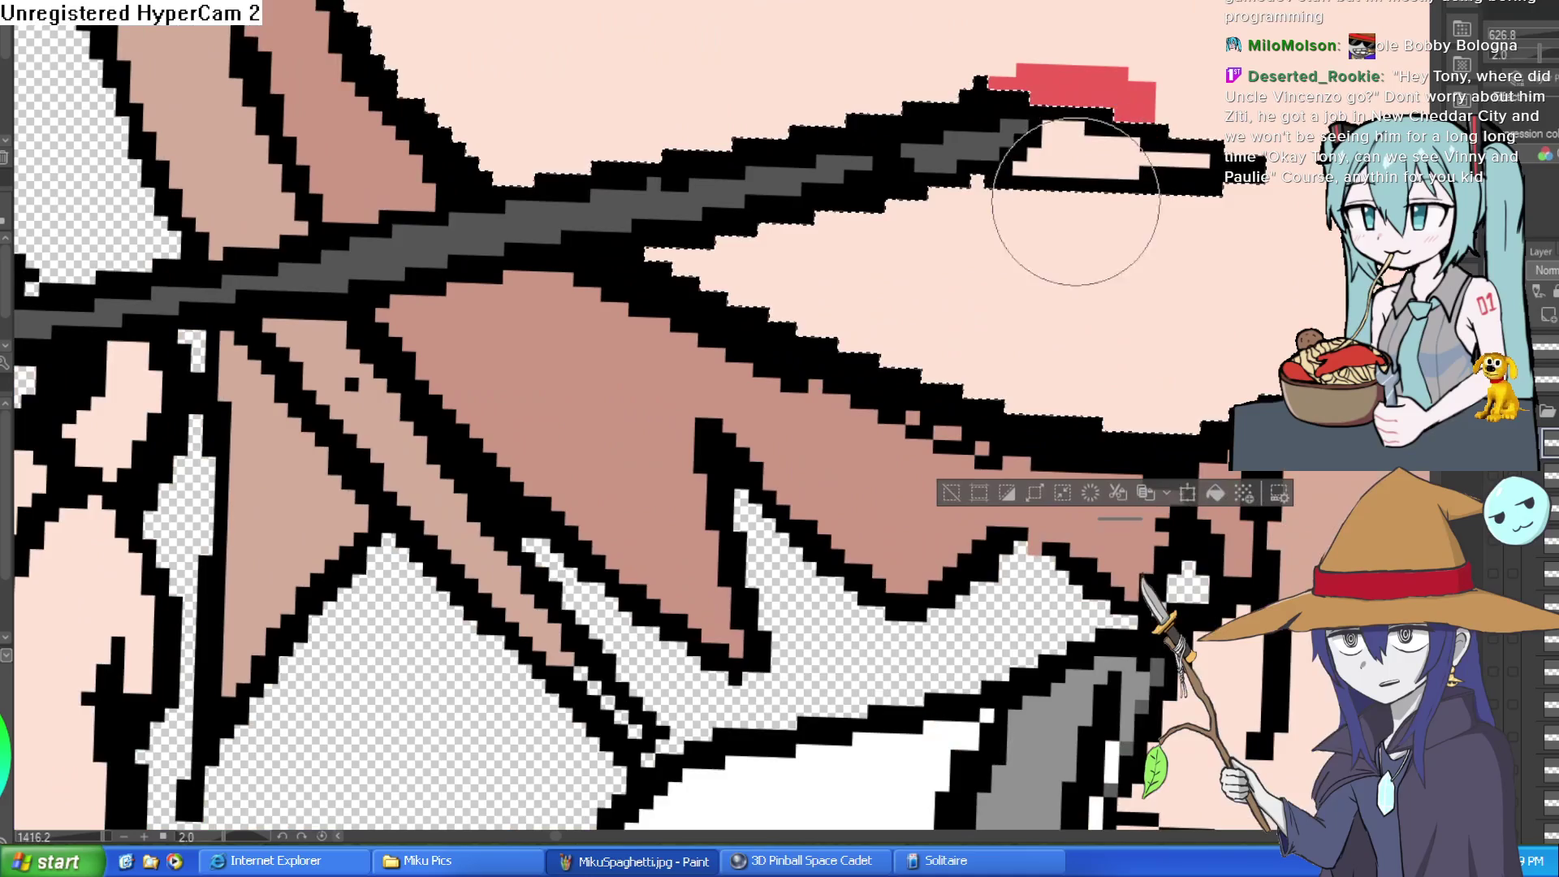
mouse_move(1019, 205)
left_mouse_down()
mouse_move(1129, 203)
mouse_move(1061, 216)
left_mouse_up()
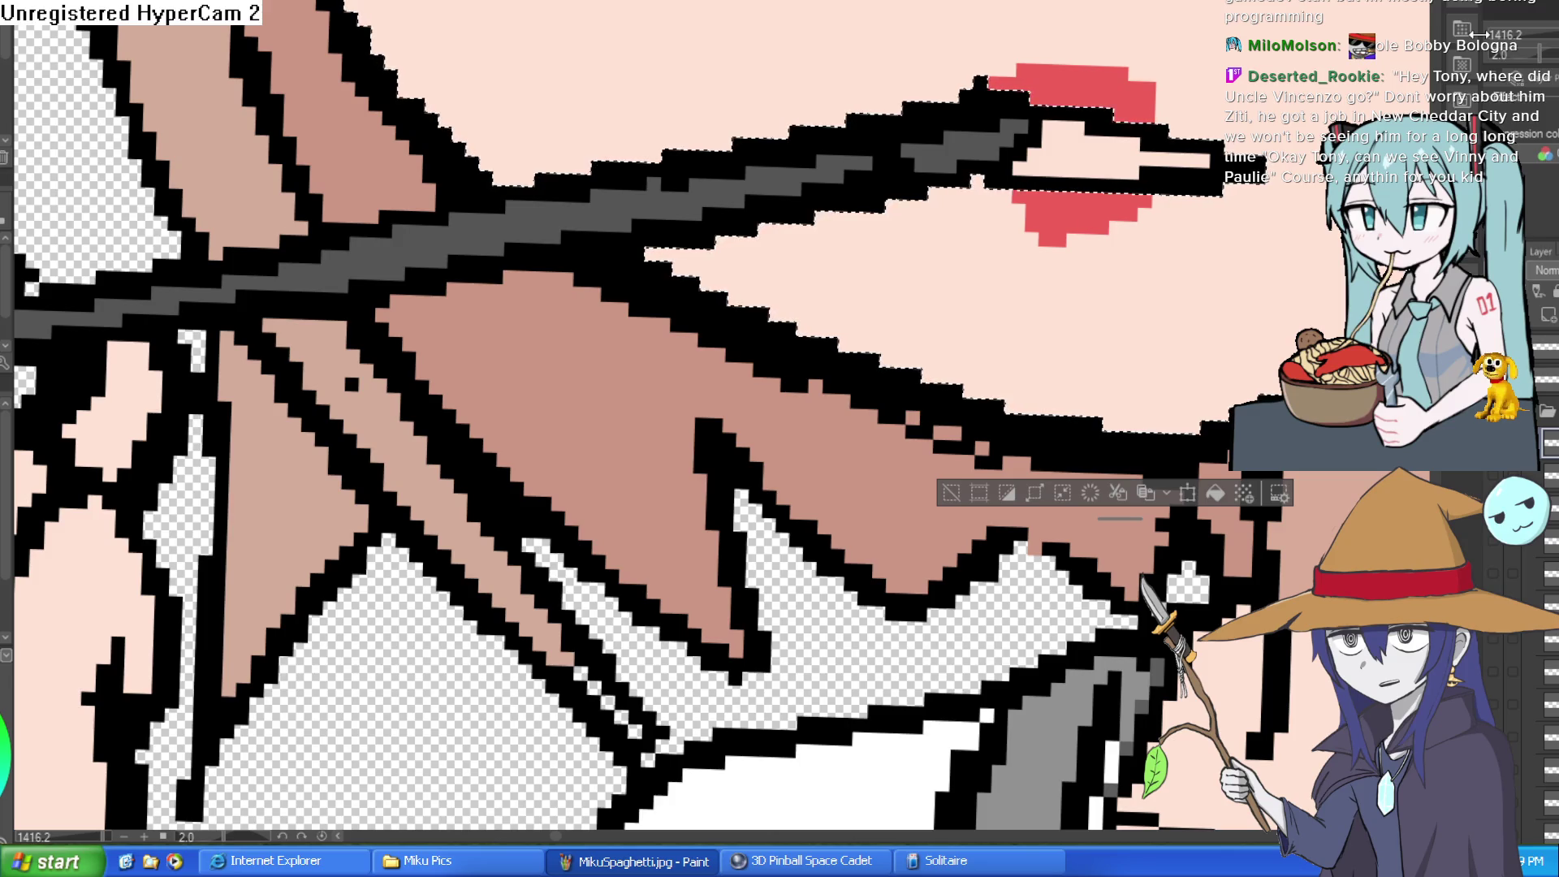
scroll(698, 415, "down", 5)
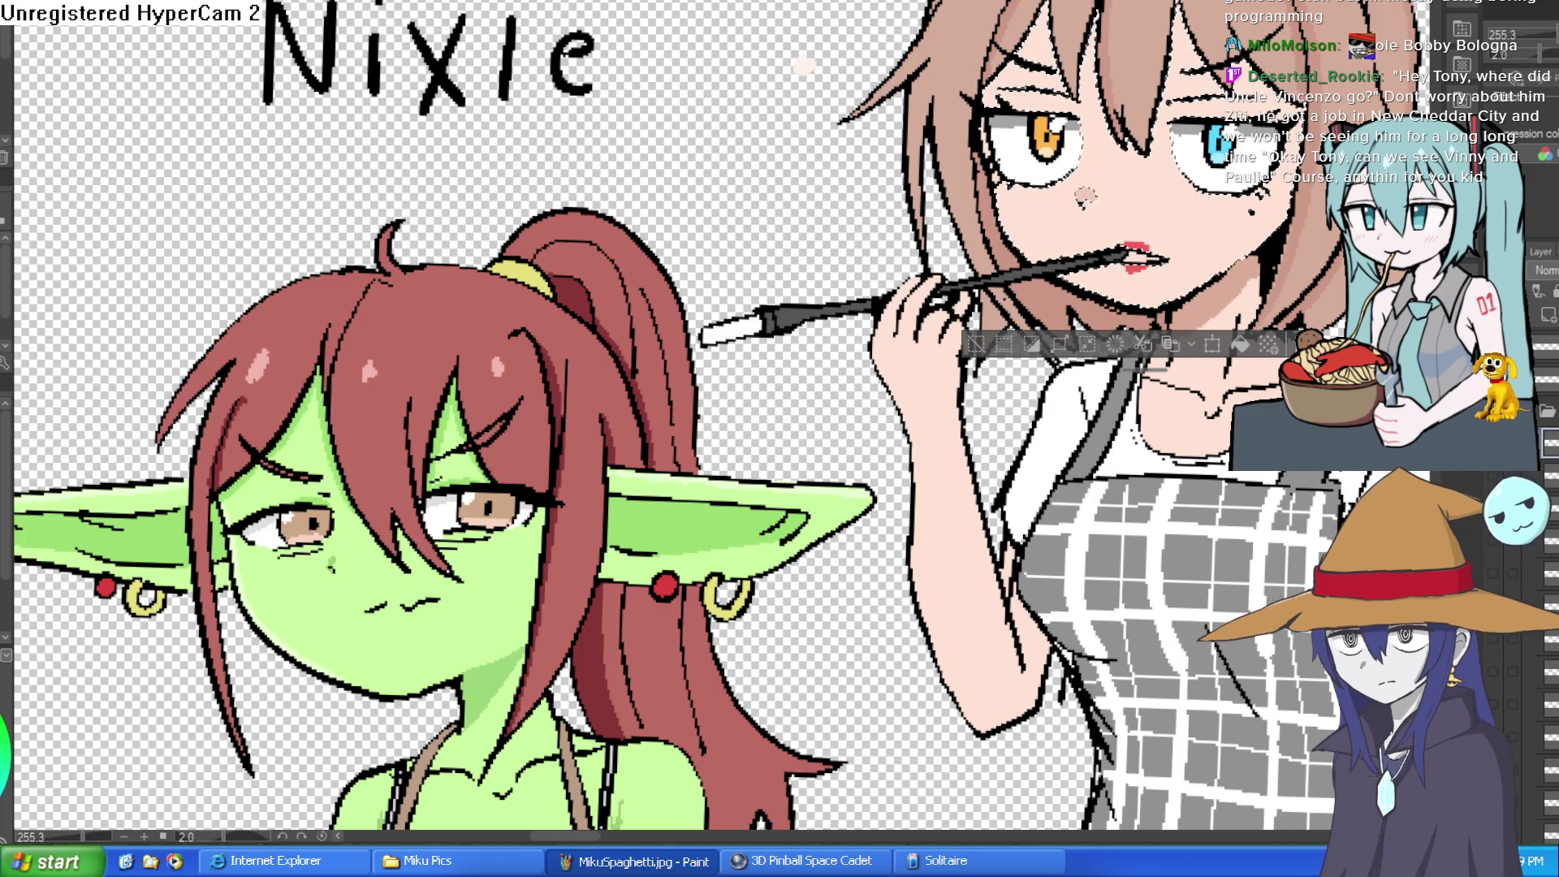
scroll(1161, 373, "down", 3)
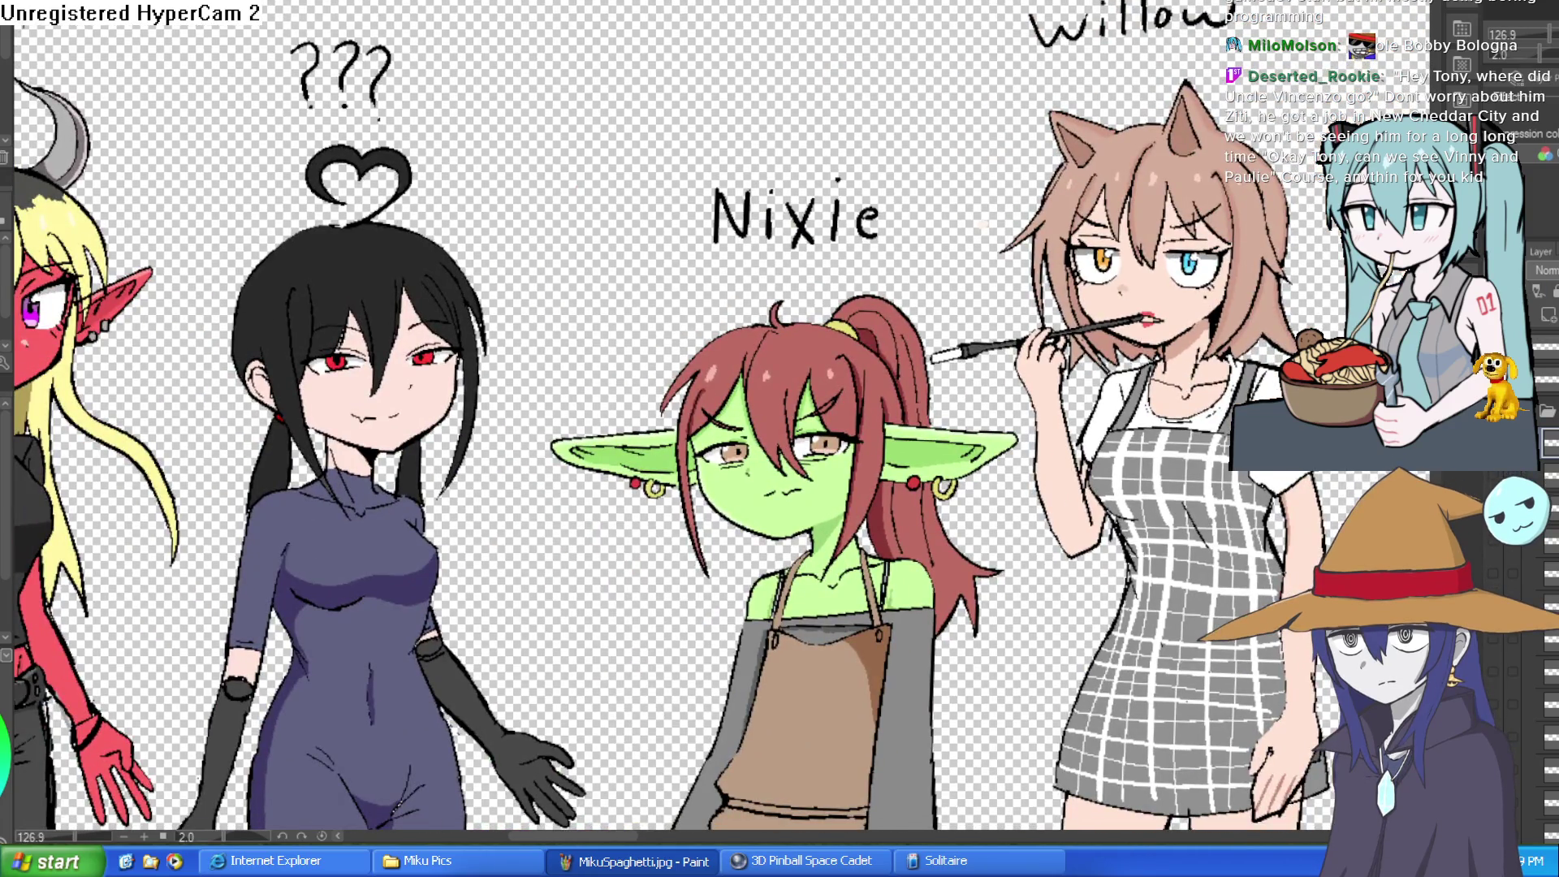
mouse_move(780, 2)
left_mouse_down()
mouse_move(781, 142)
mouse_move(930, 15)
mouse_move(840, 0)
mouse_move(659, 68)
mouse_move(776, 149)
left_mouse_up()
mouse_move(931, 71)
left_mouse_down()
mouse_move(934, 132)
mouse_move(914, 129)
left_mouse_up()
key("ctrl+z")
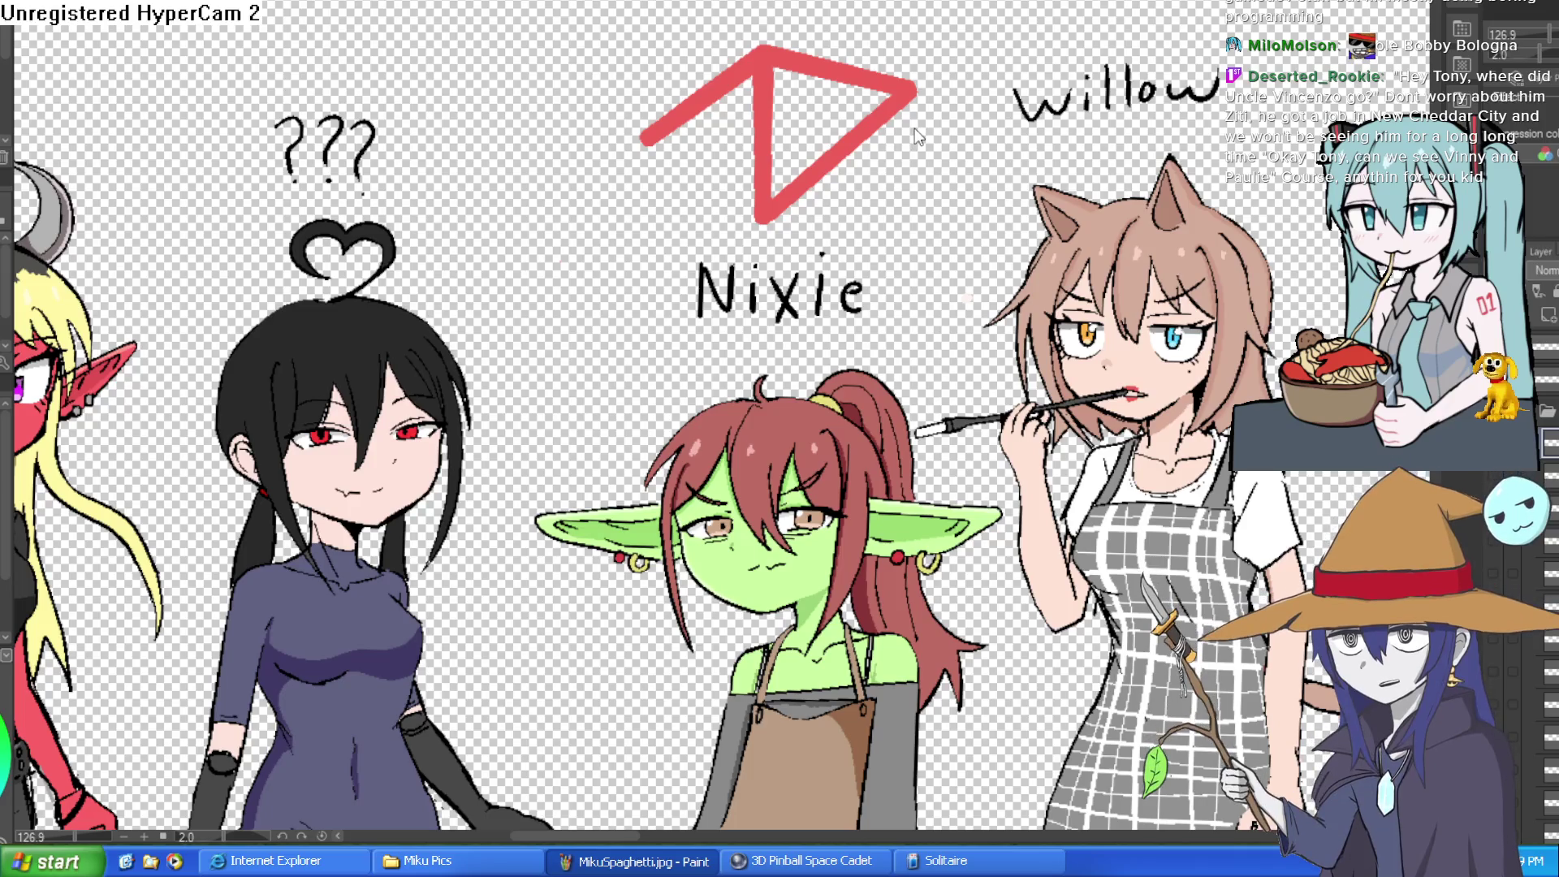
key("ctrl+z")
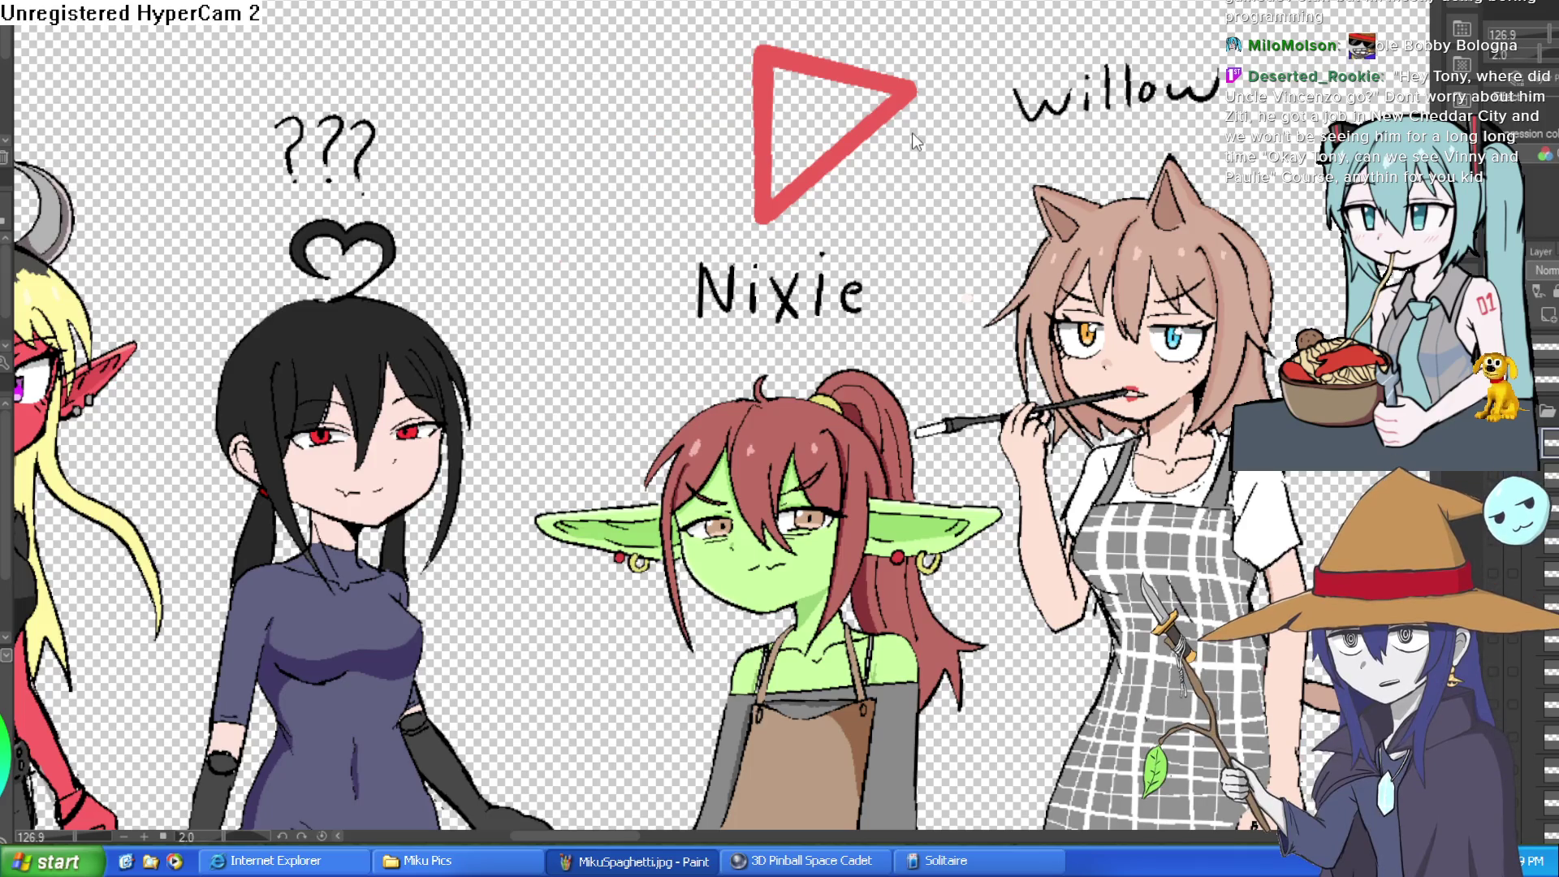
key("ctrl+z")
key("ctrl+z")
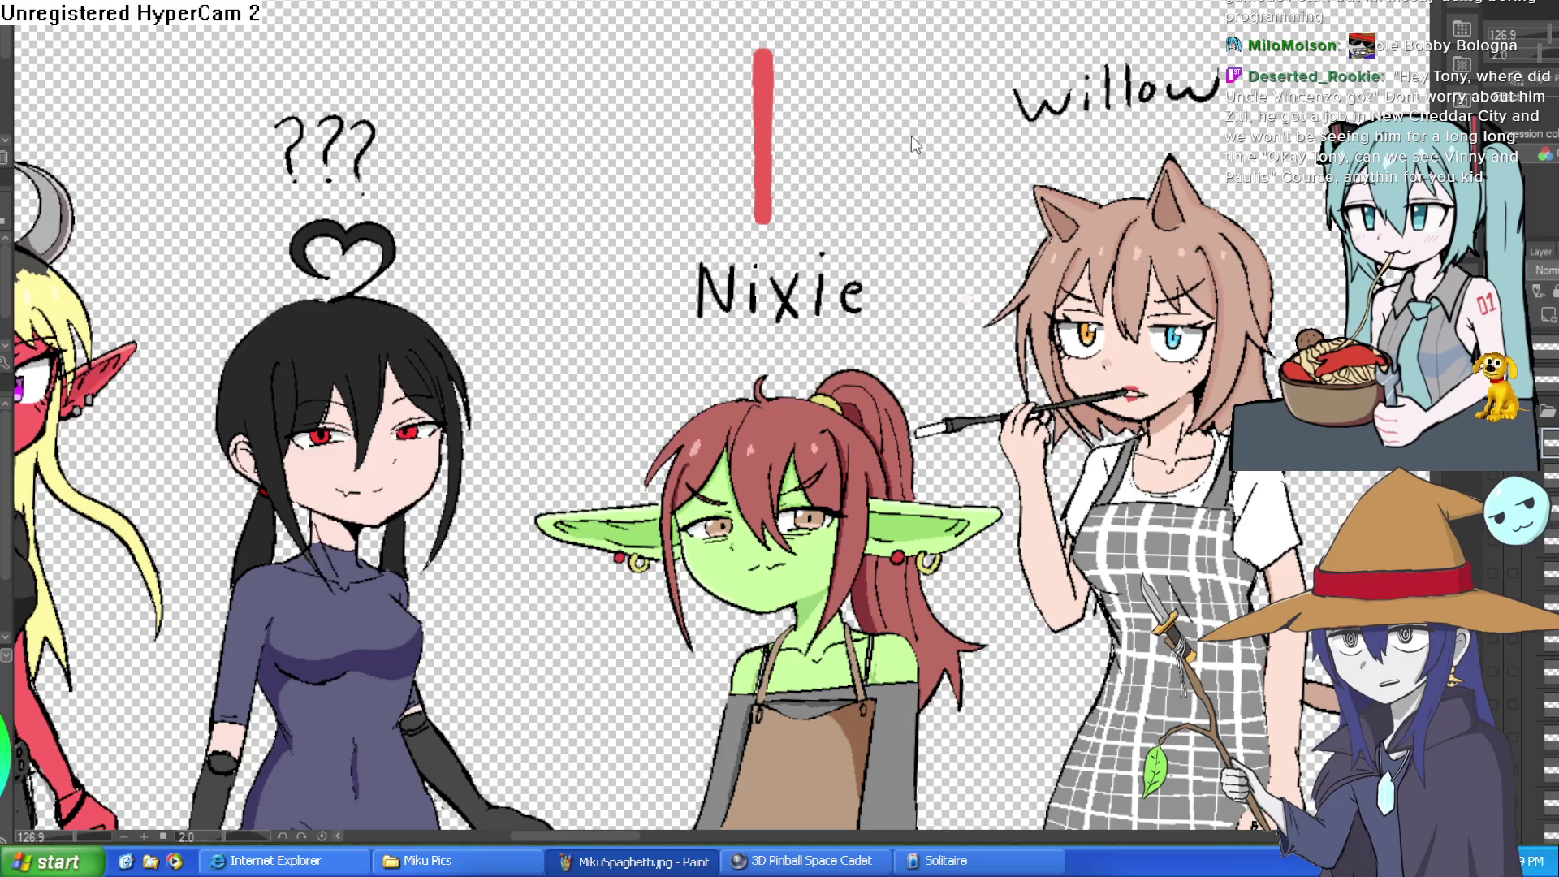
key("ctrl+z")
scroll(974, 211, "down", 1)
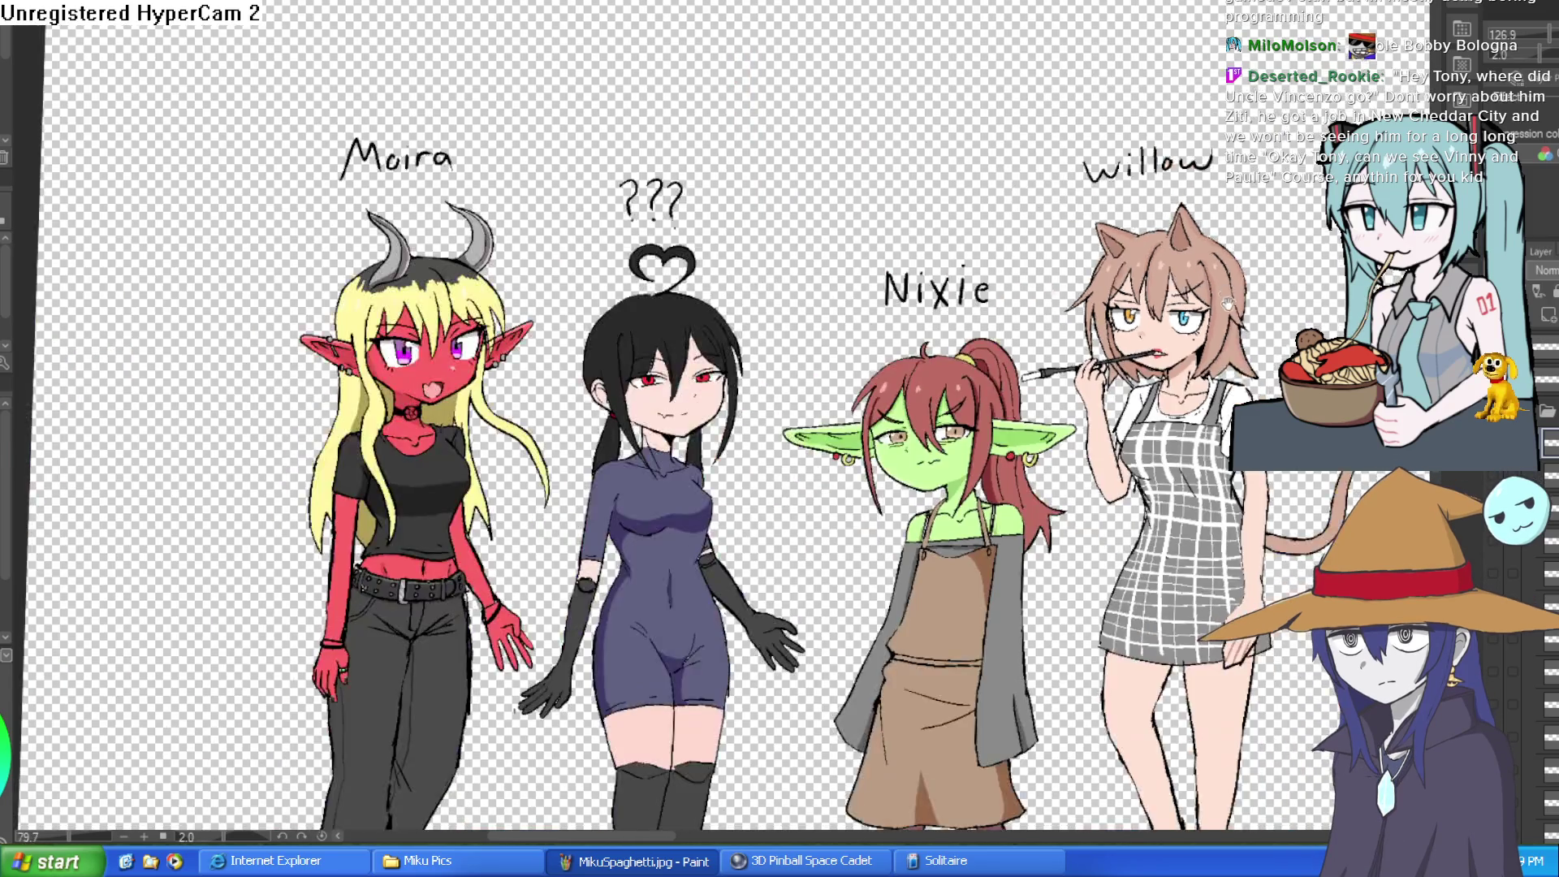
scroll(1156, 291, "up", 5)
- Center the view on Willow's face, then switch to the Construct 3 editor
mouse_move(1156, 290)
left_mouse_down()
mouse_move(1107, 244)
mouse_move(1107, 320)
left_mouse_up()
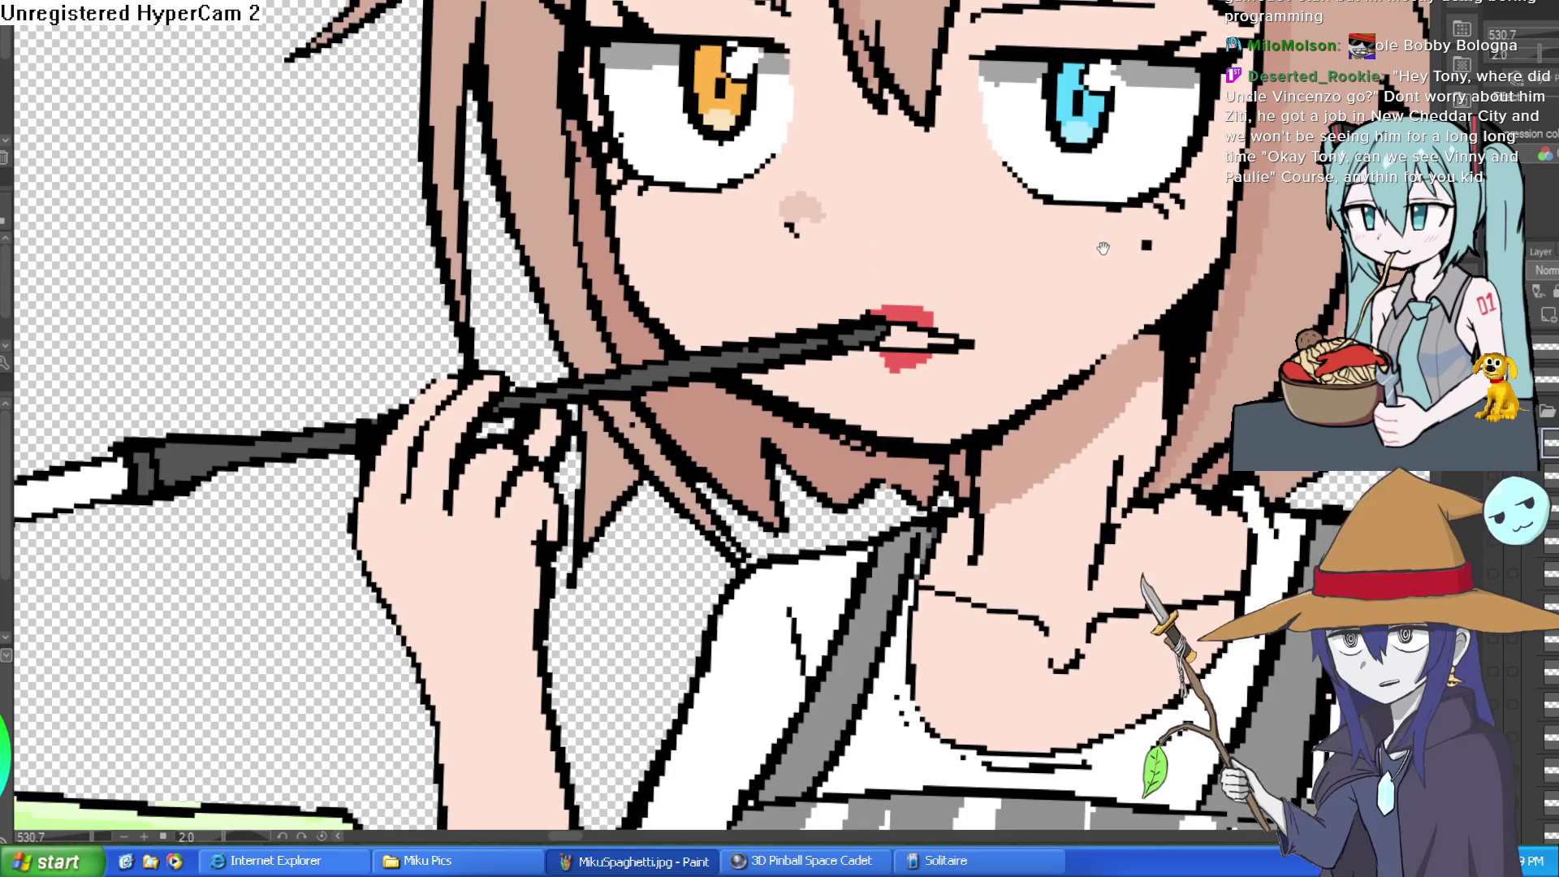
left_click_drag(1104, 249, 1093, 232)
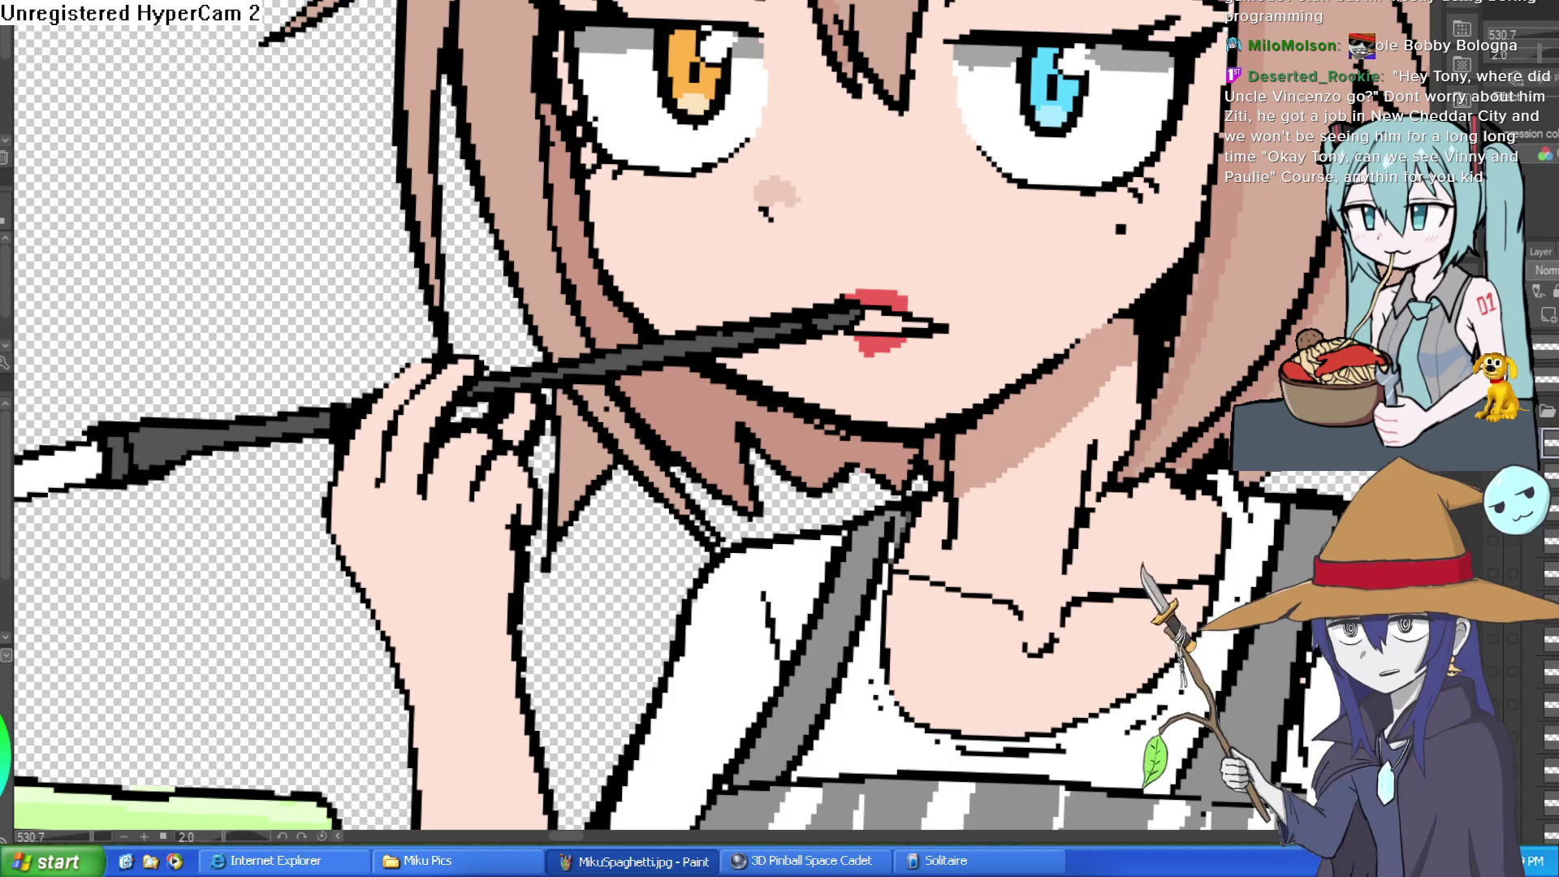
key("alt+Tab")
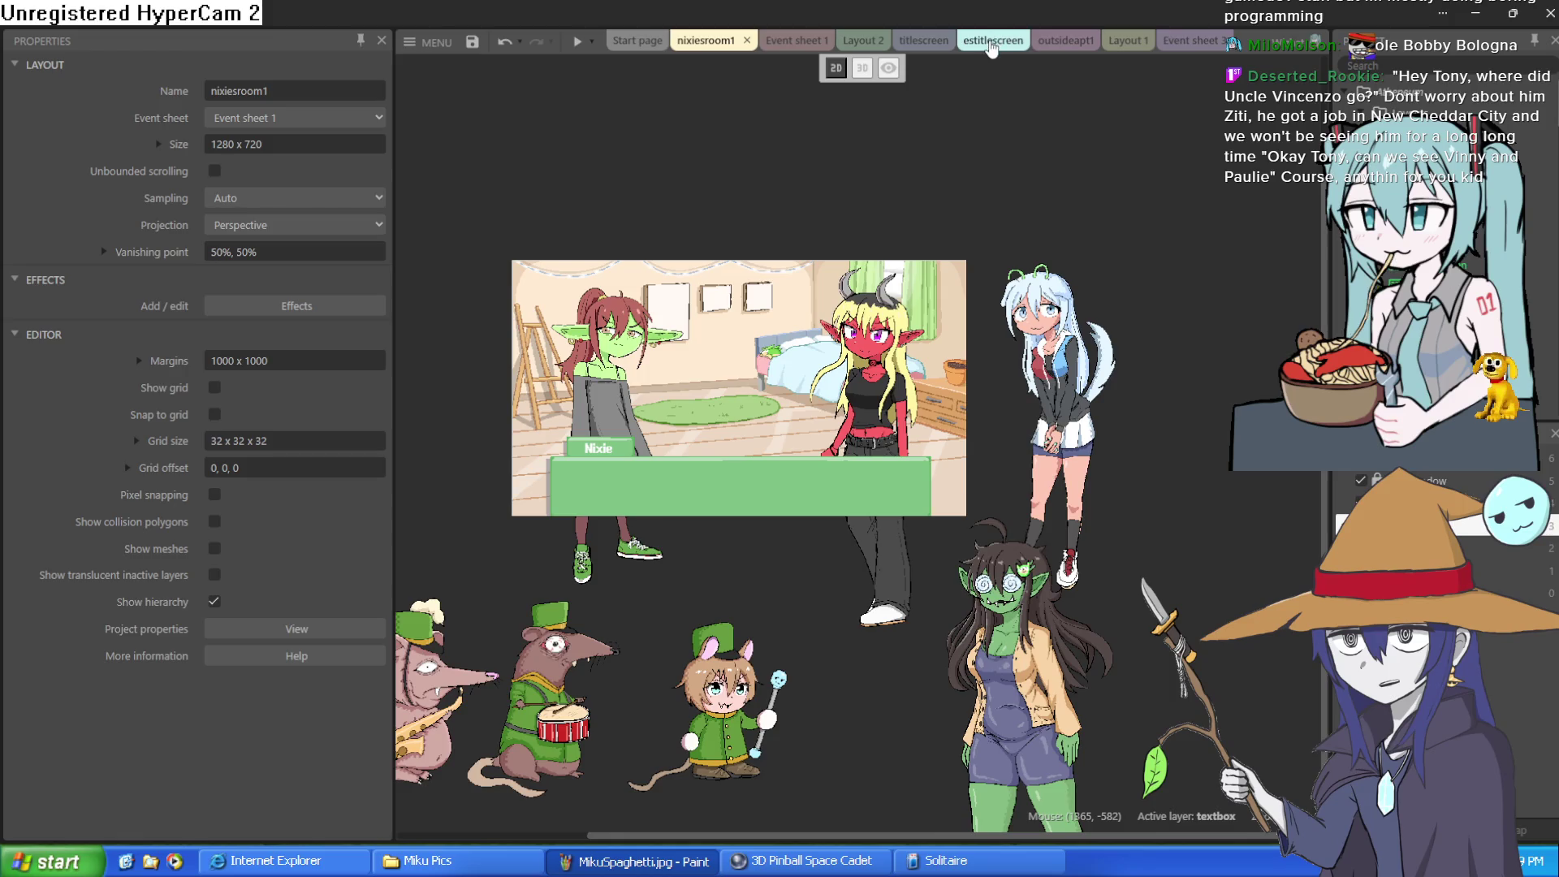
- View the titlescreen, Event sheet 1 and nixiesroom1 tabs, then minimize Construct 3
left_click(923, 40)
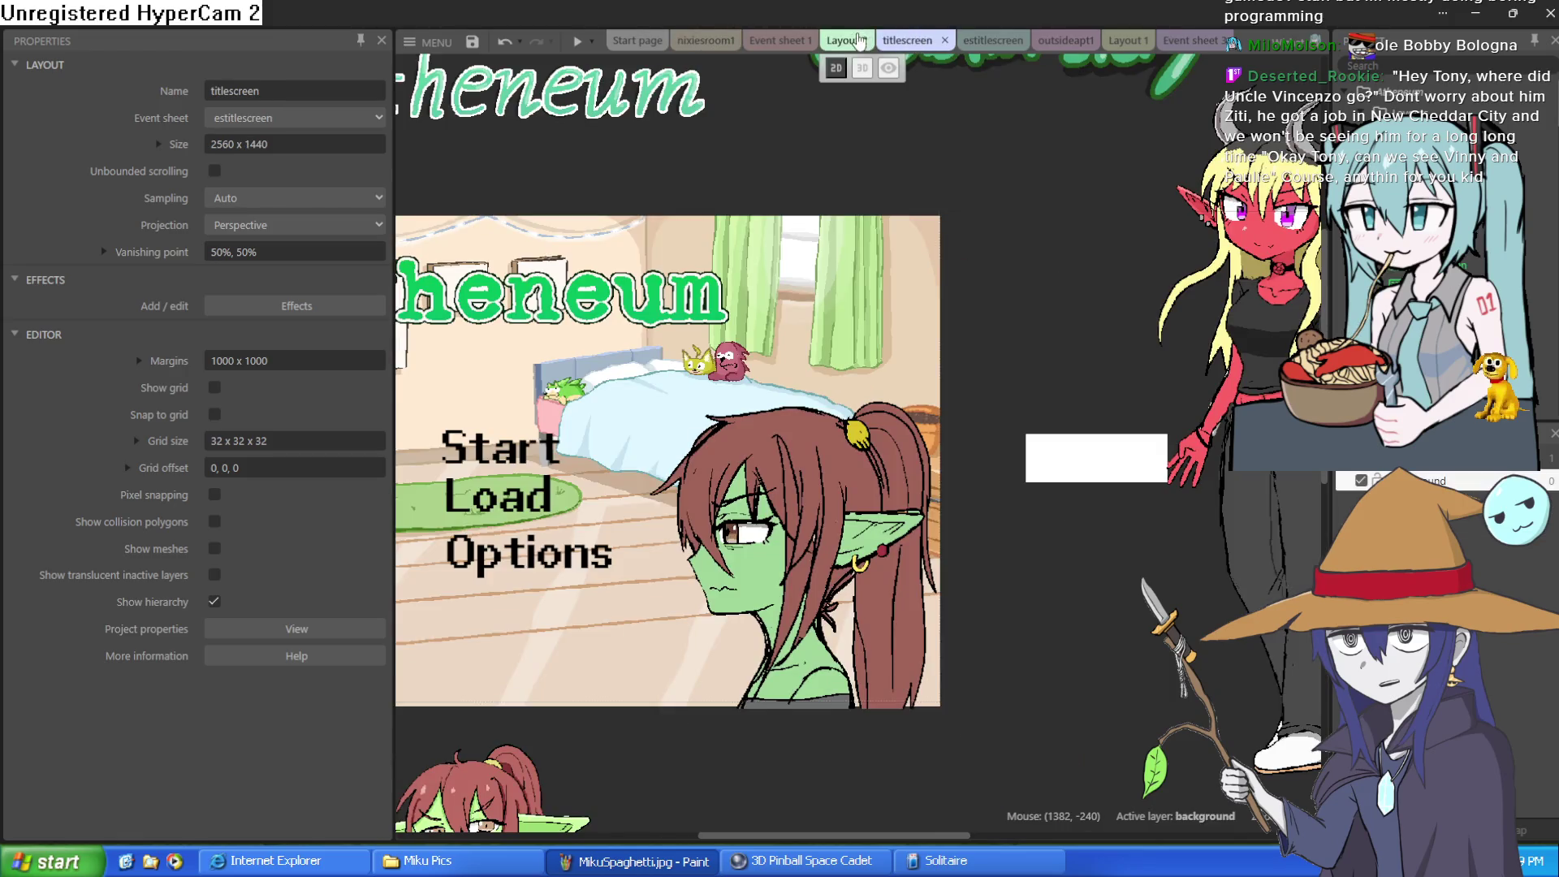
left_click(778, 41)
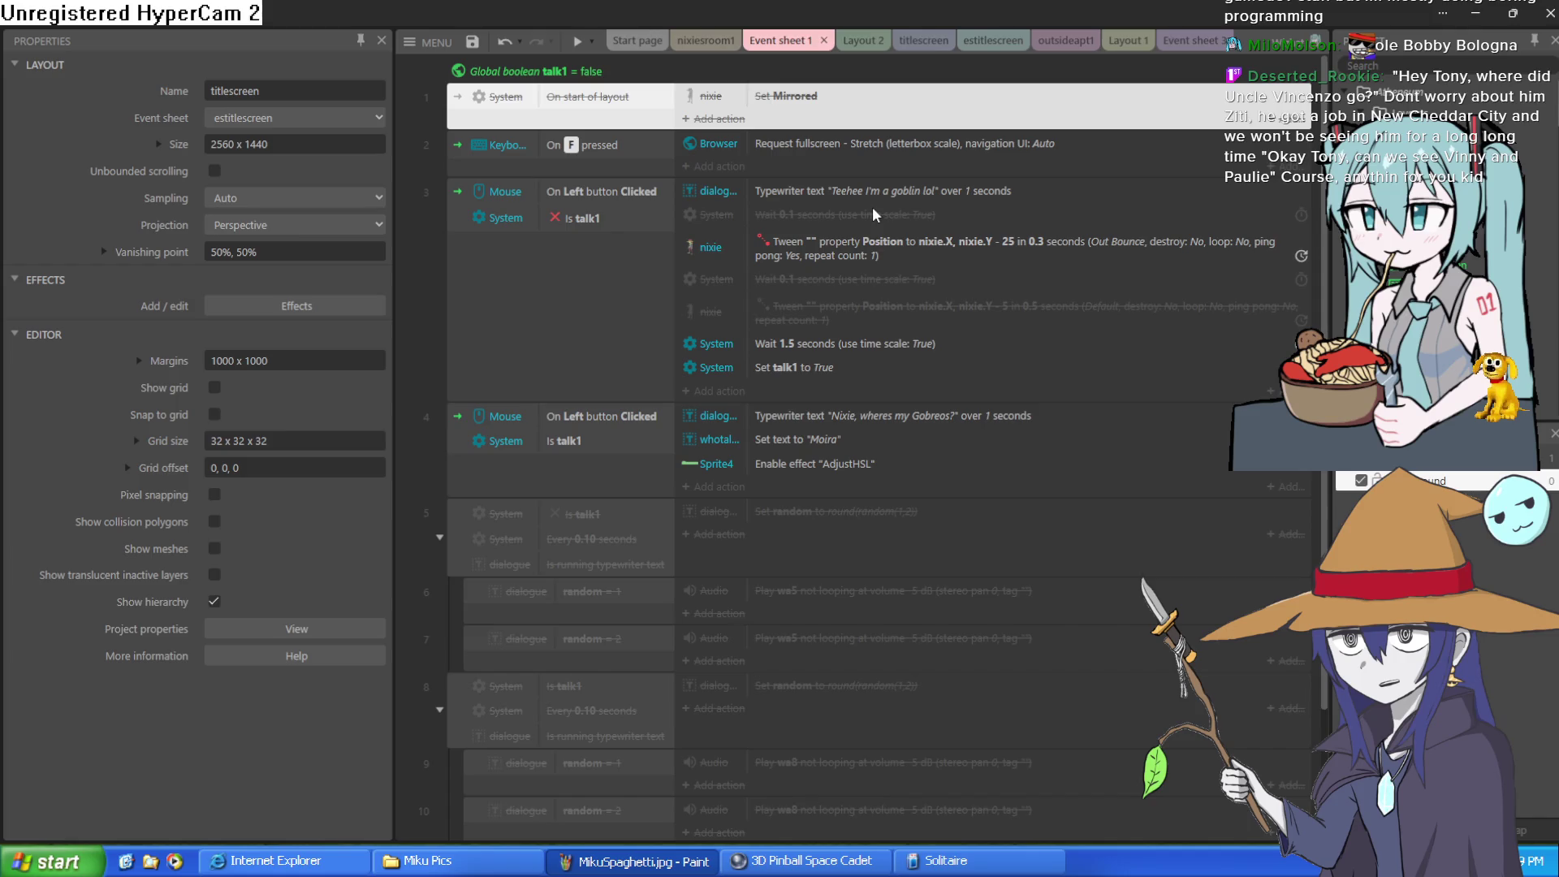
left_click(702, 41)
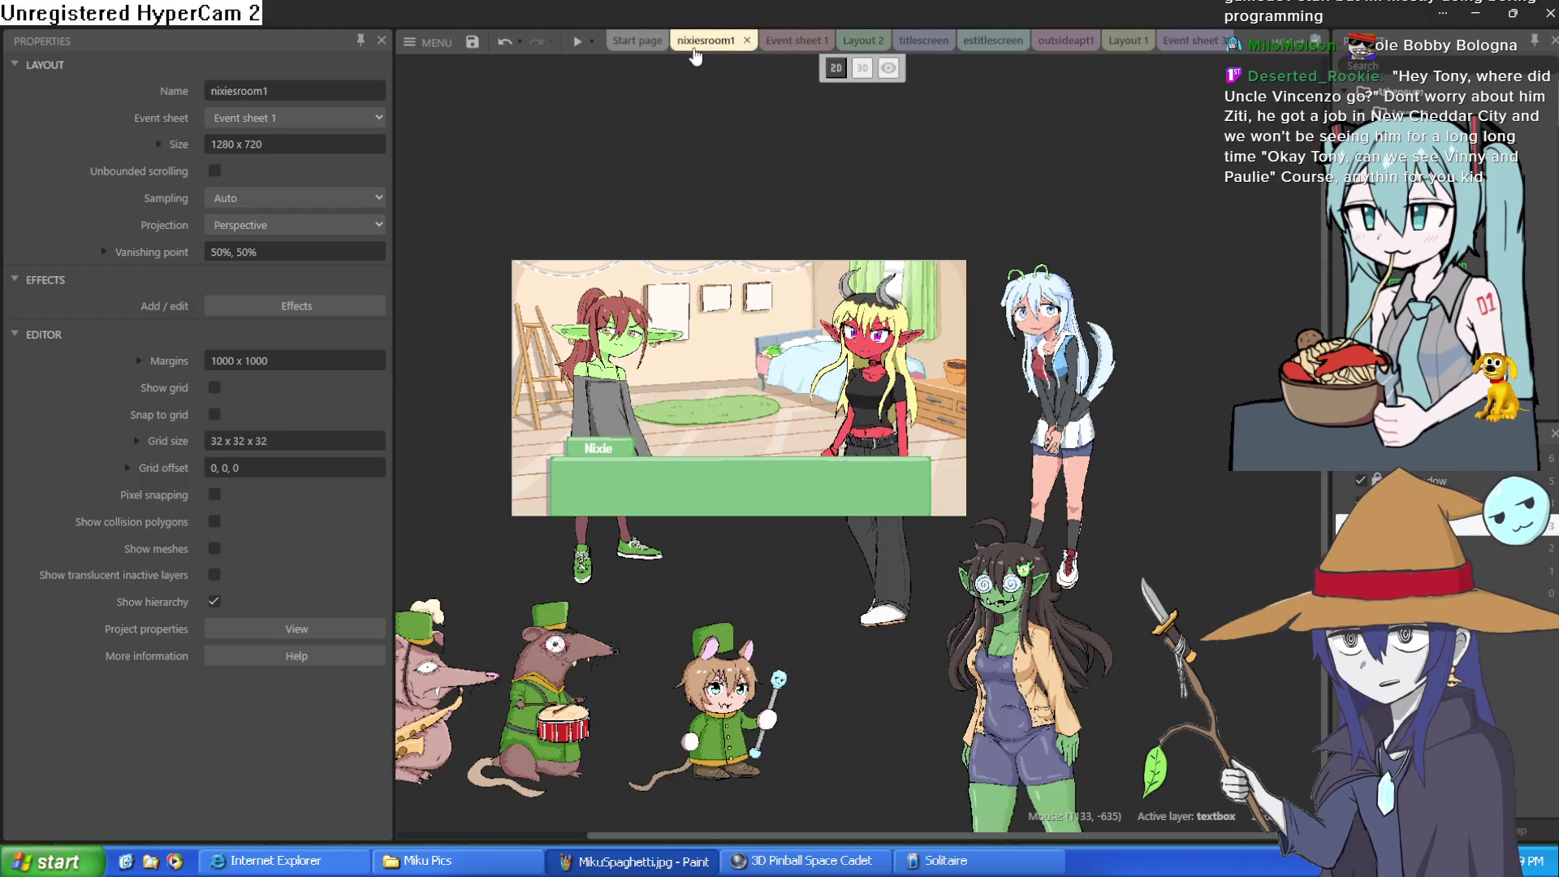
left_click(1476, 17)
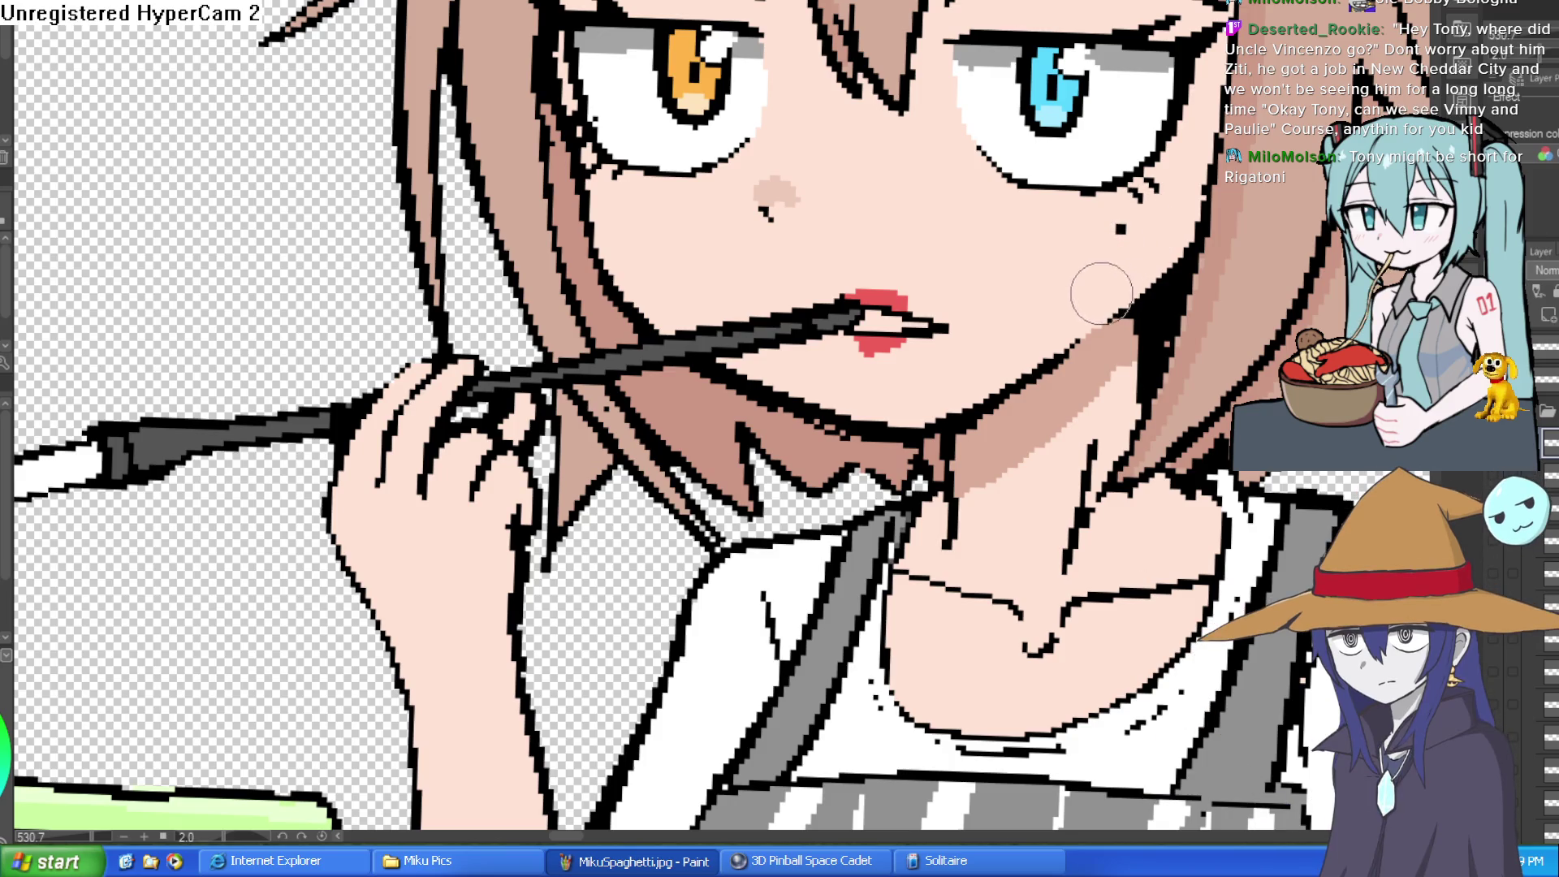
scroll(1102, 292, "down", 5)
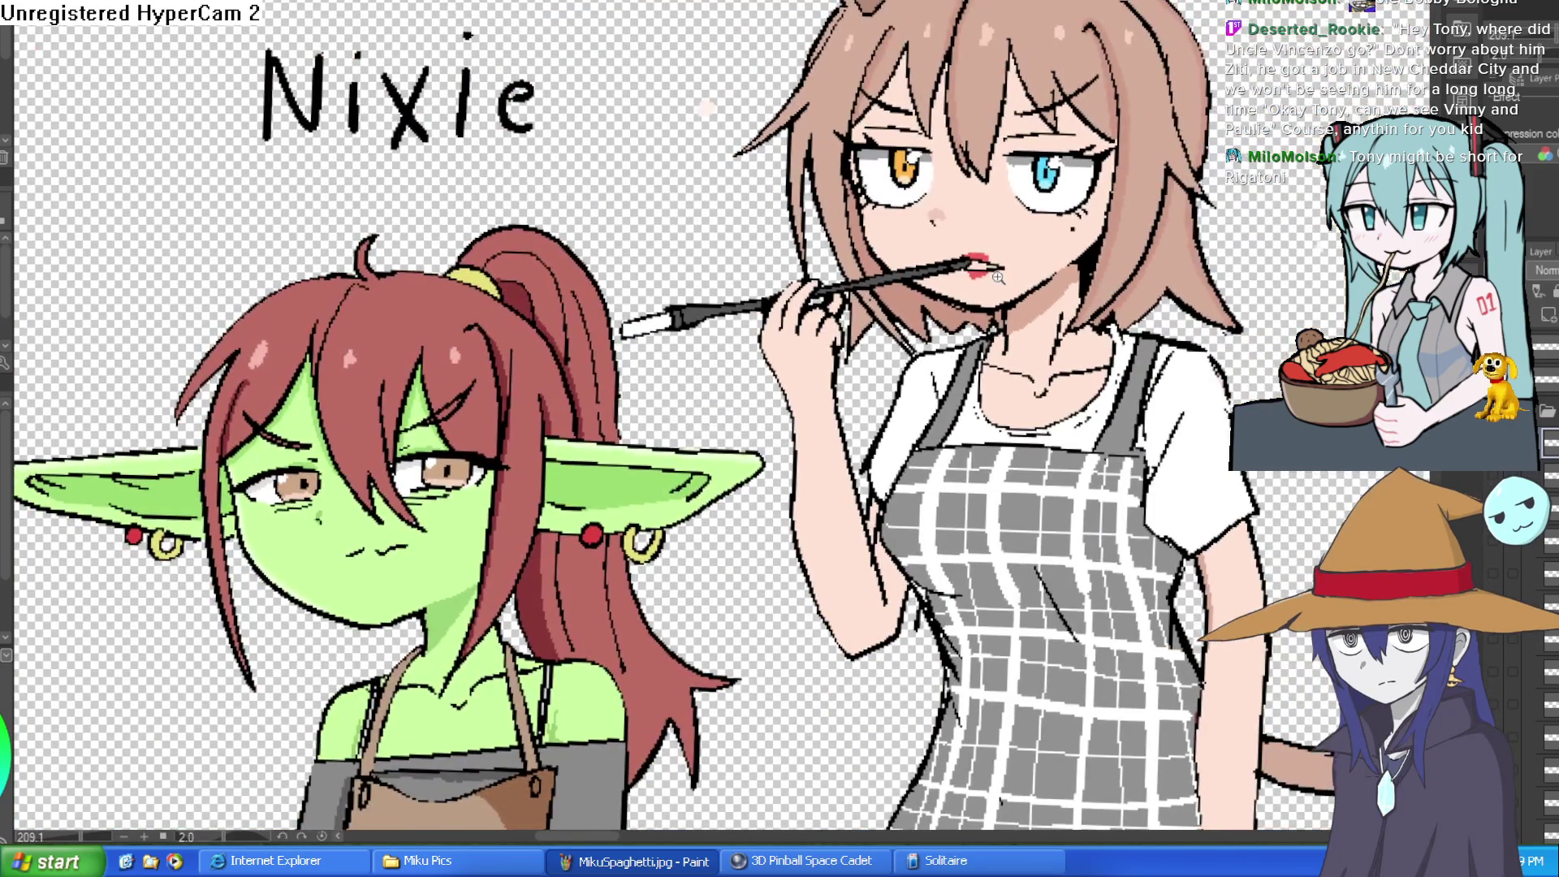
scroll(998, 277, "up", 3)
scroll(1056, 276, "down", 6)
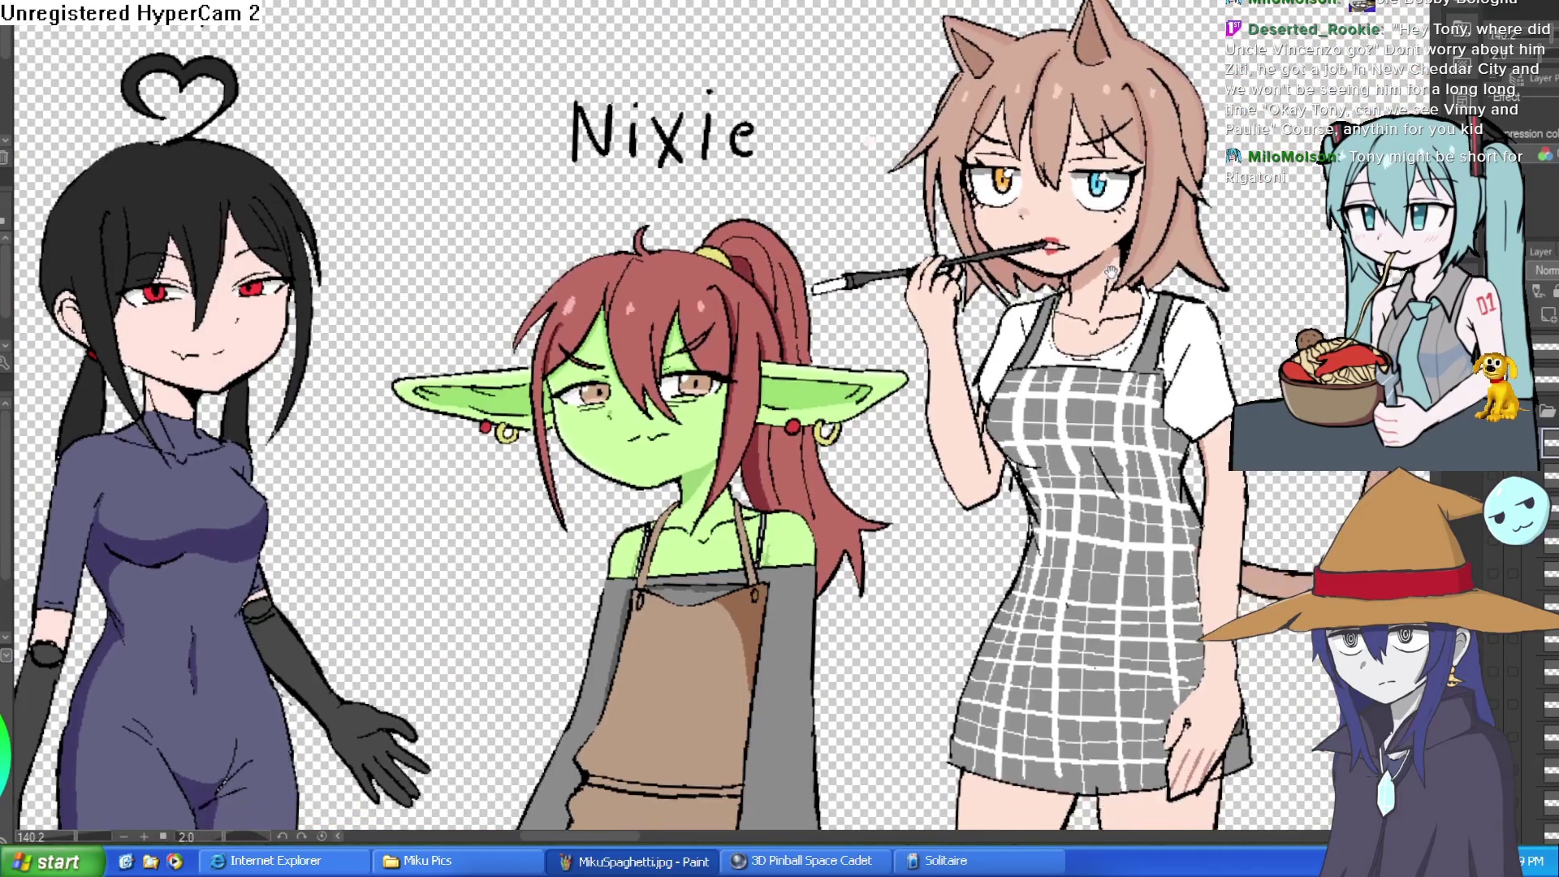
left_click_drag(1110, 270, 1150, 260)
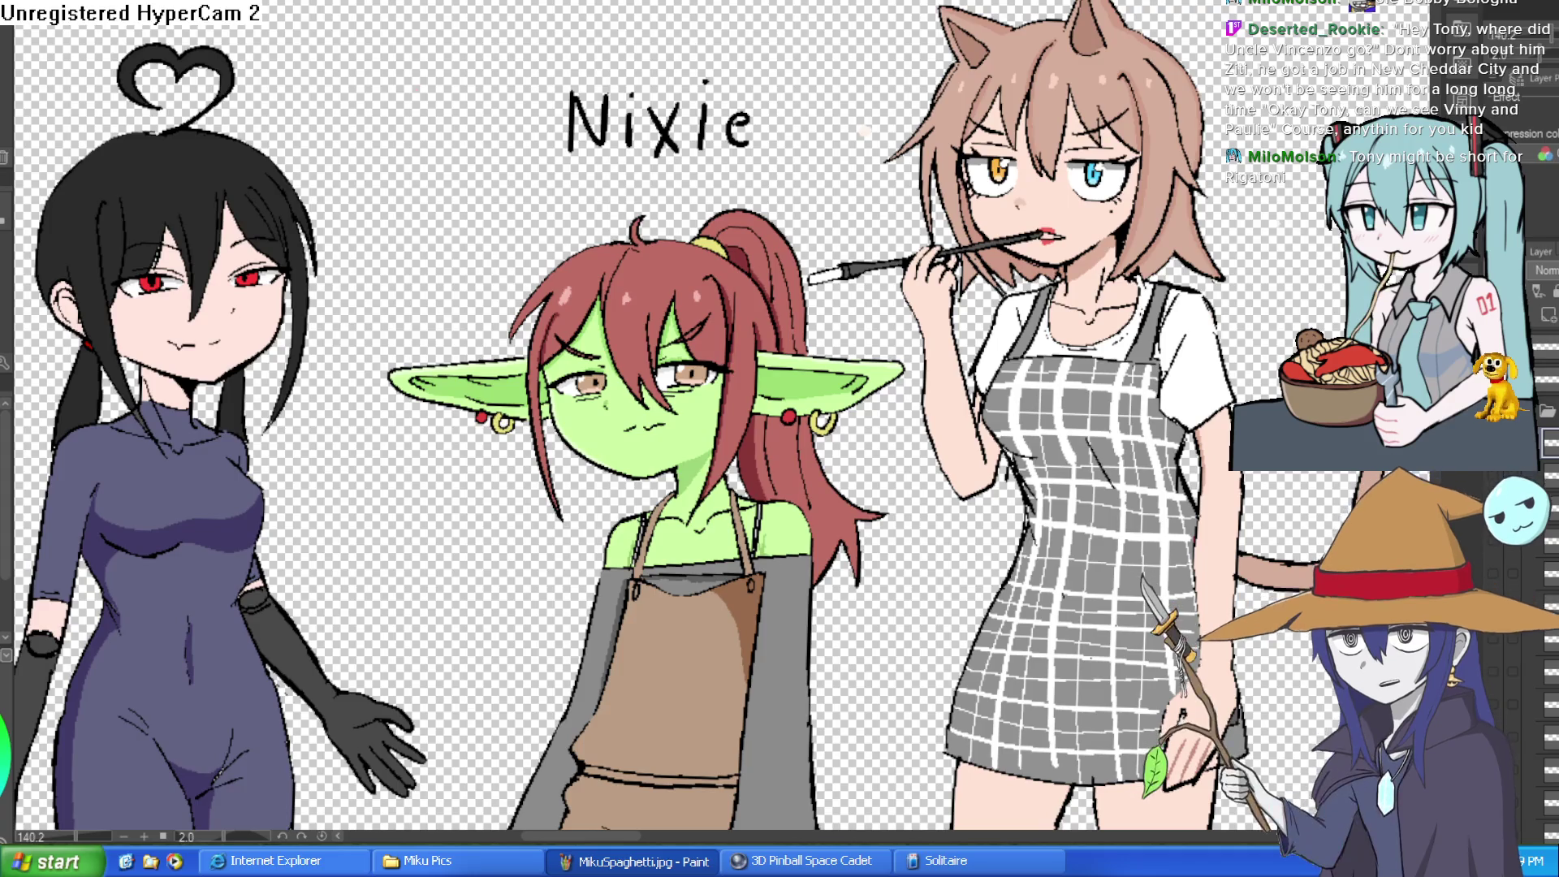
scroll(1072, 205, "up", 3)
scroll(1128, 258, "down", 1)
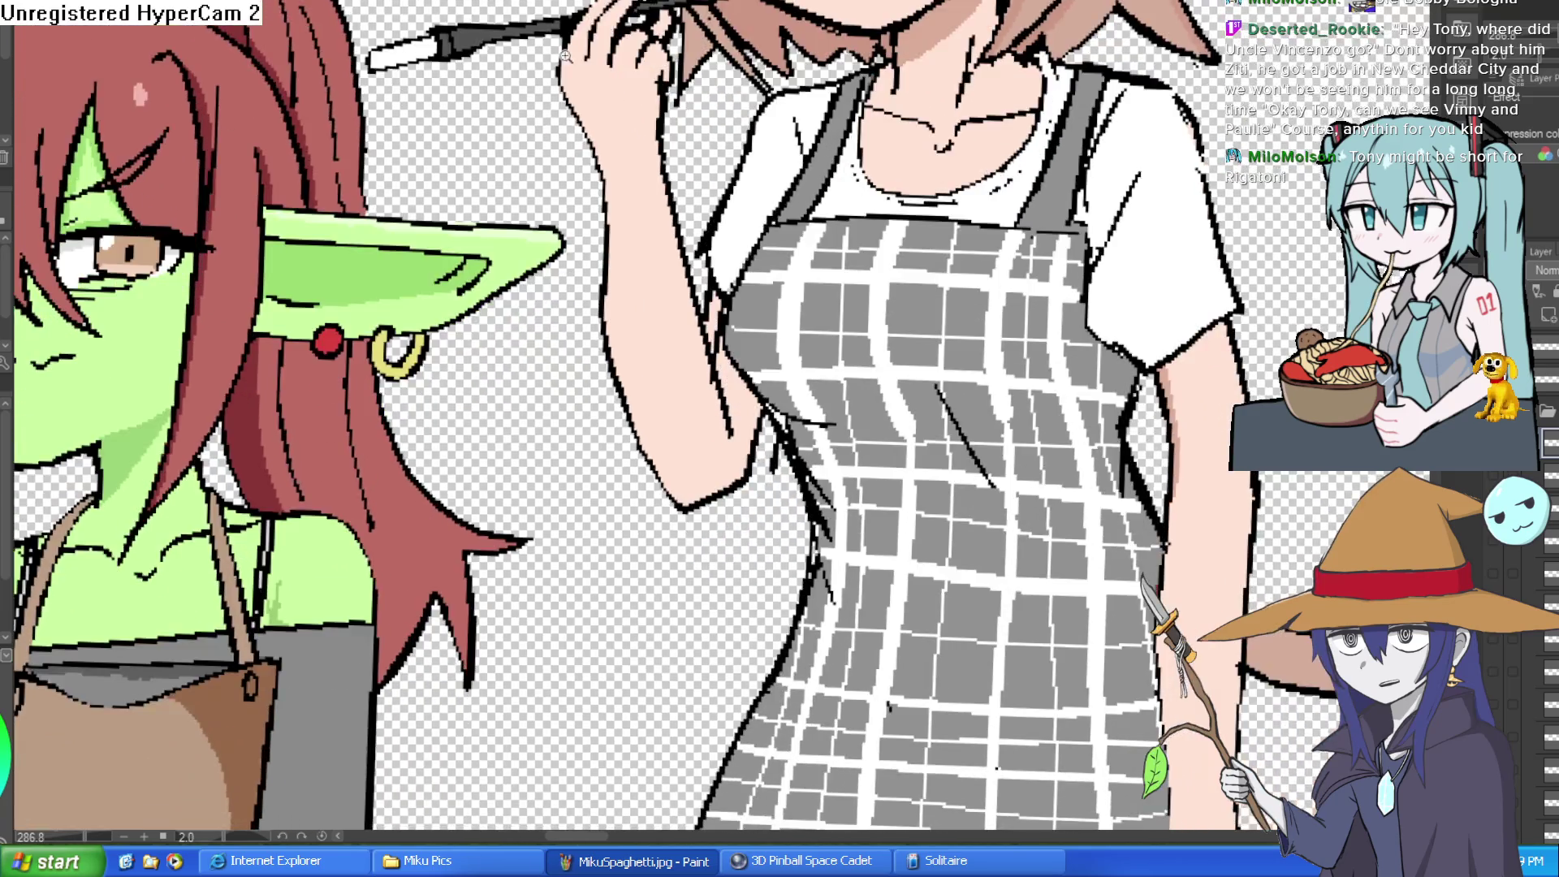
- Redraw and thicken the cat girl's left arm outline down to the elbow
scroll(649, 349, "up", 3)
mouse_move(569, 5)
left_mouse_down()
mouse_move(558, 104)
mouse_move(637, 237)
mouse_move(643, 305)
left_mouse_up()
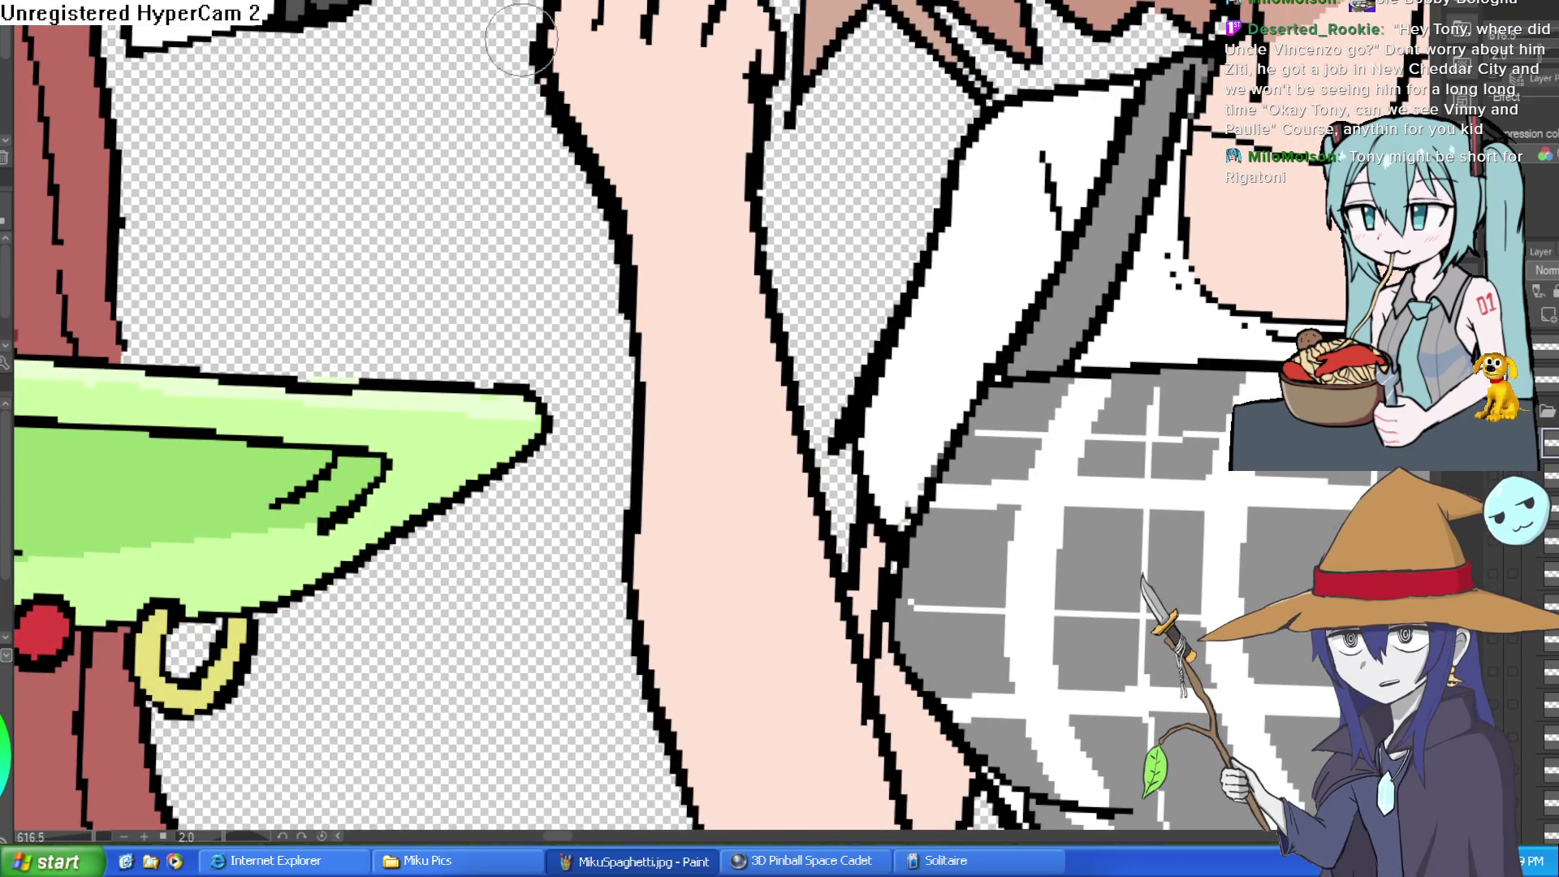
mouse_move(573, 49)
left_mouse_down()
mouse_move(558, 154)
mouse_move(593, 40)
mouse_move(593, 225)
left_mouse_up()
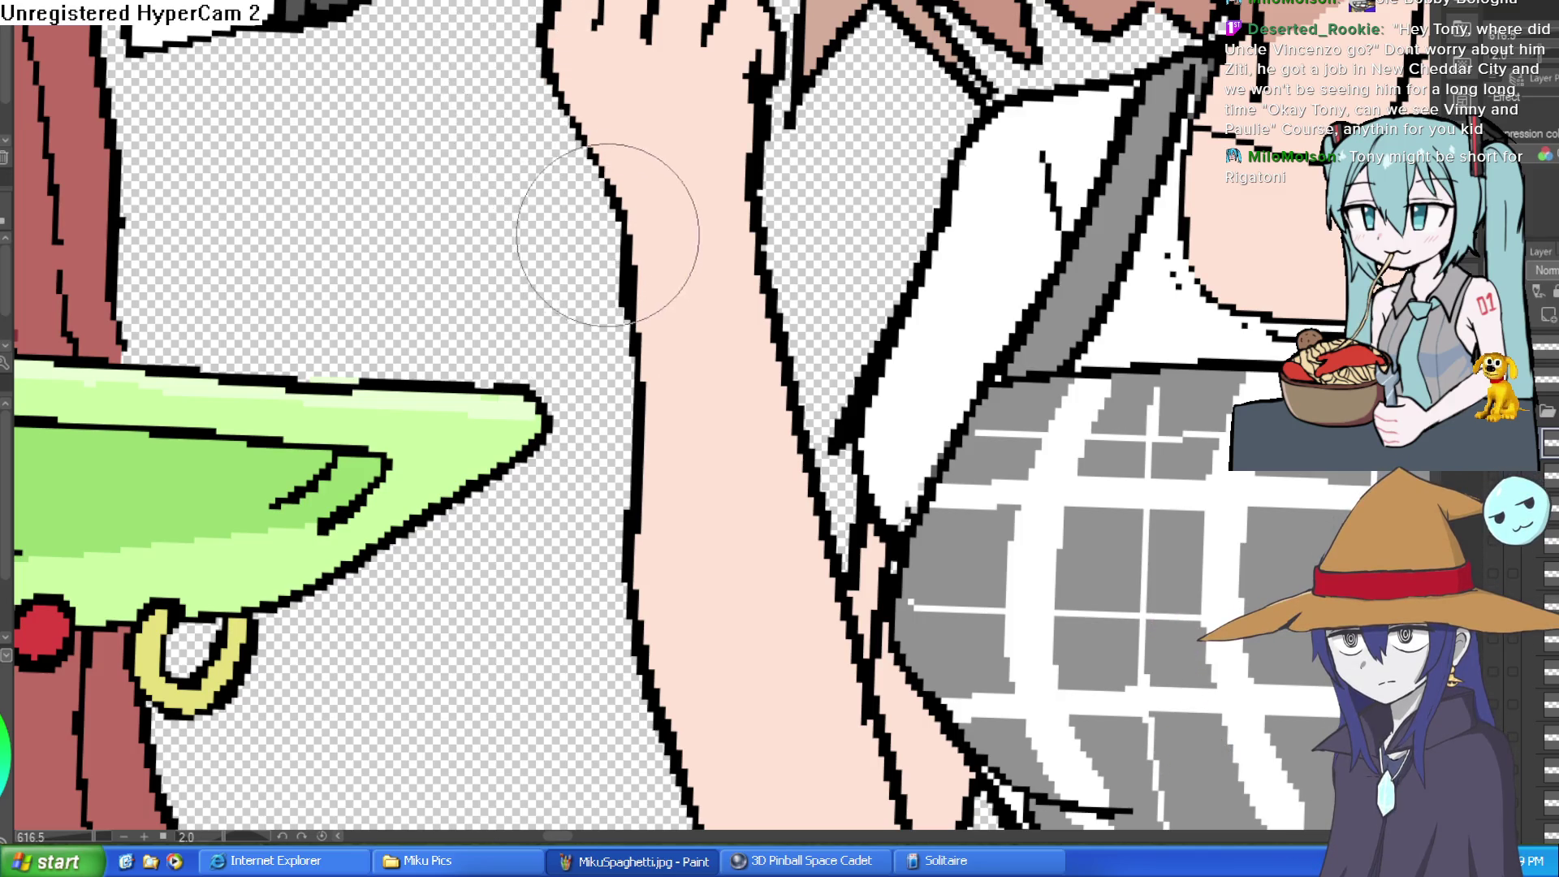
scroll(734, 373, "down", 3)
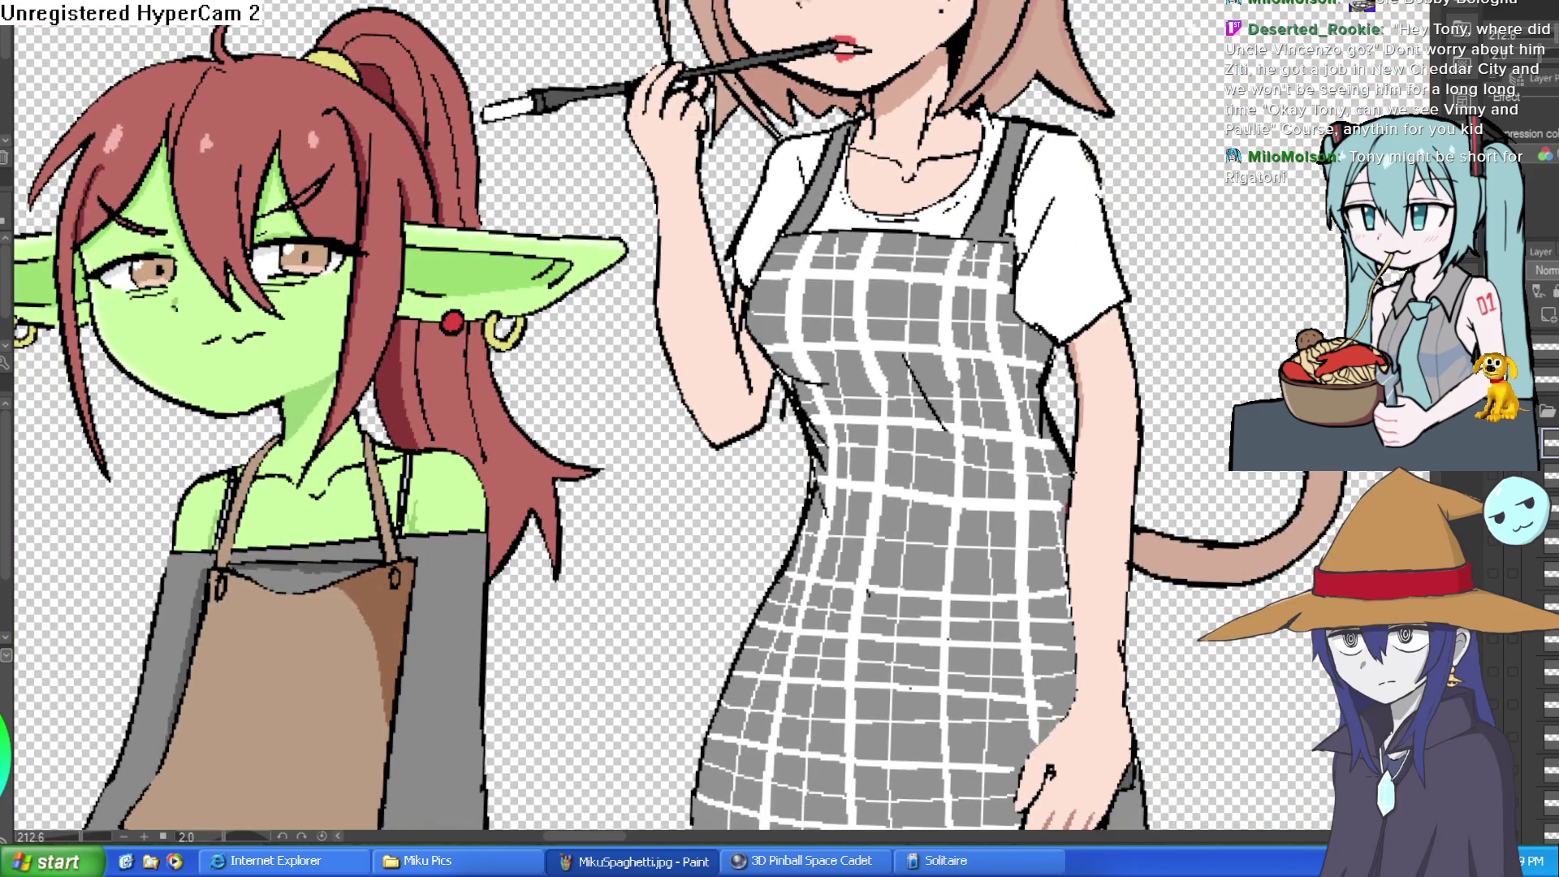
scroll(804, 406, "up", 2)
mouse_move(512, 122)
left_mouse_down()
mouse_move(527, 250)
mouse_move(658, 481)
mouse_move(743, 388)
mouse_move(751, 333)
left_mouse_up()
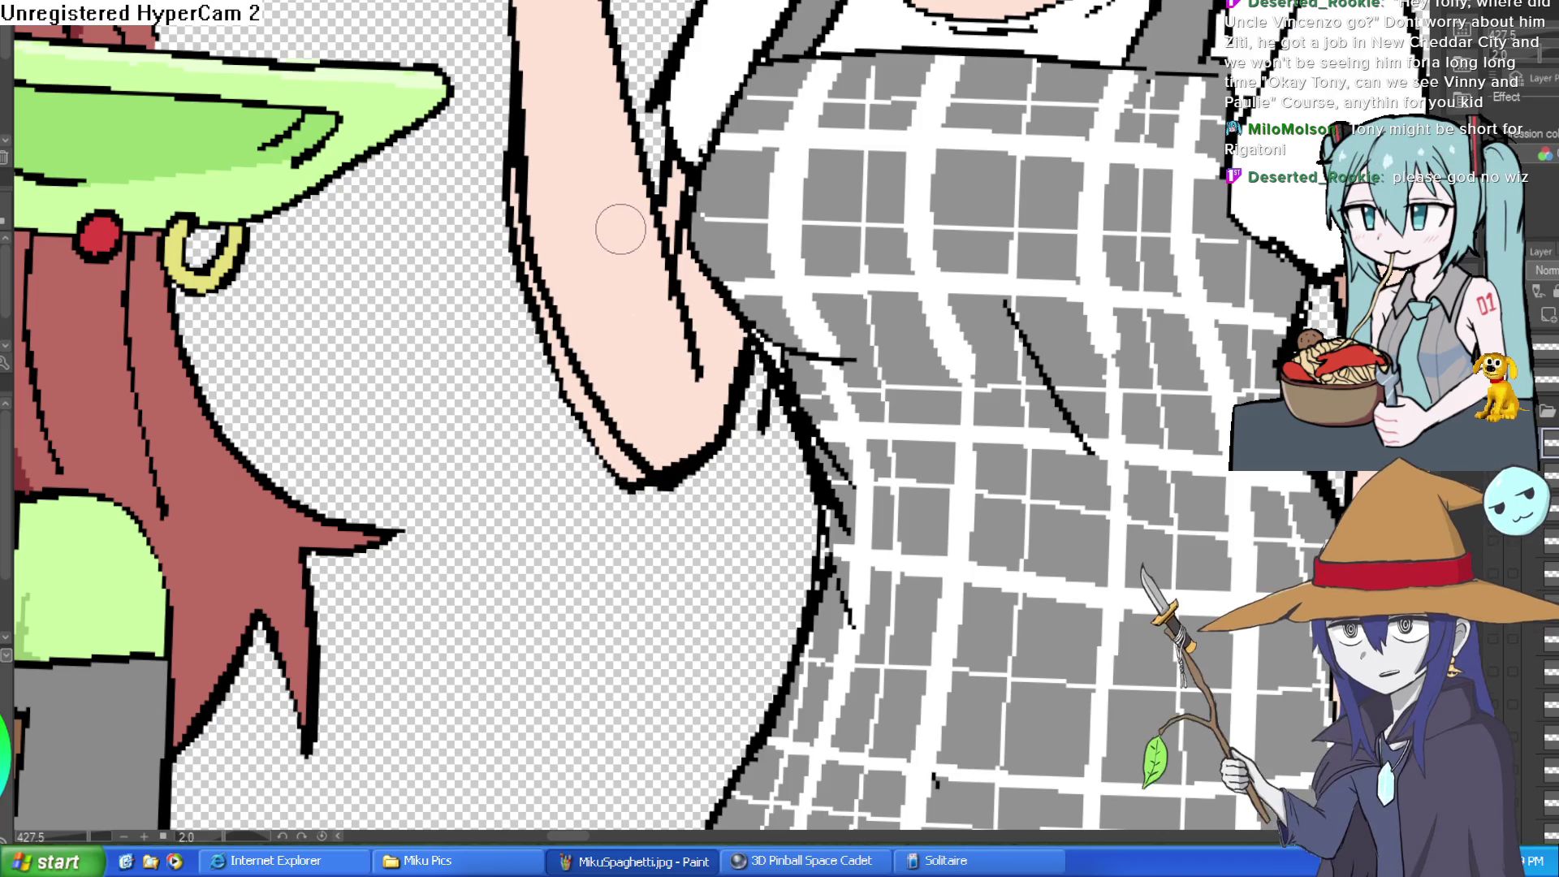
- Erase the leftover doubled outline strokes along the arm
key("e")
mouse_move(500, 91)
left_mouse_down()
mouse_move(505, 237)
mouse_move(619, 462)
mouse_move(685, 514)
left_mouse_up()
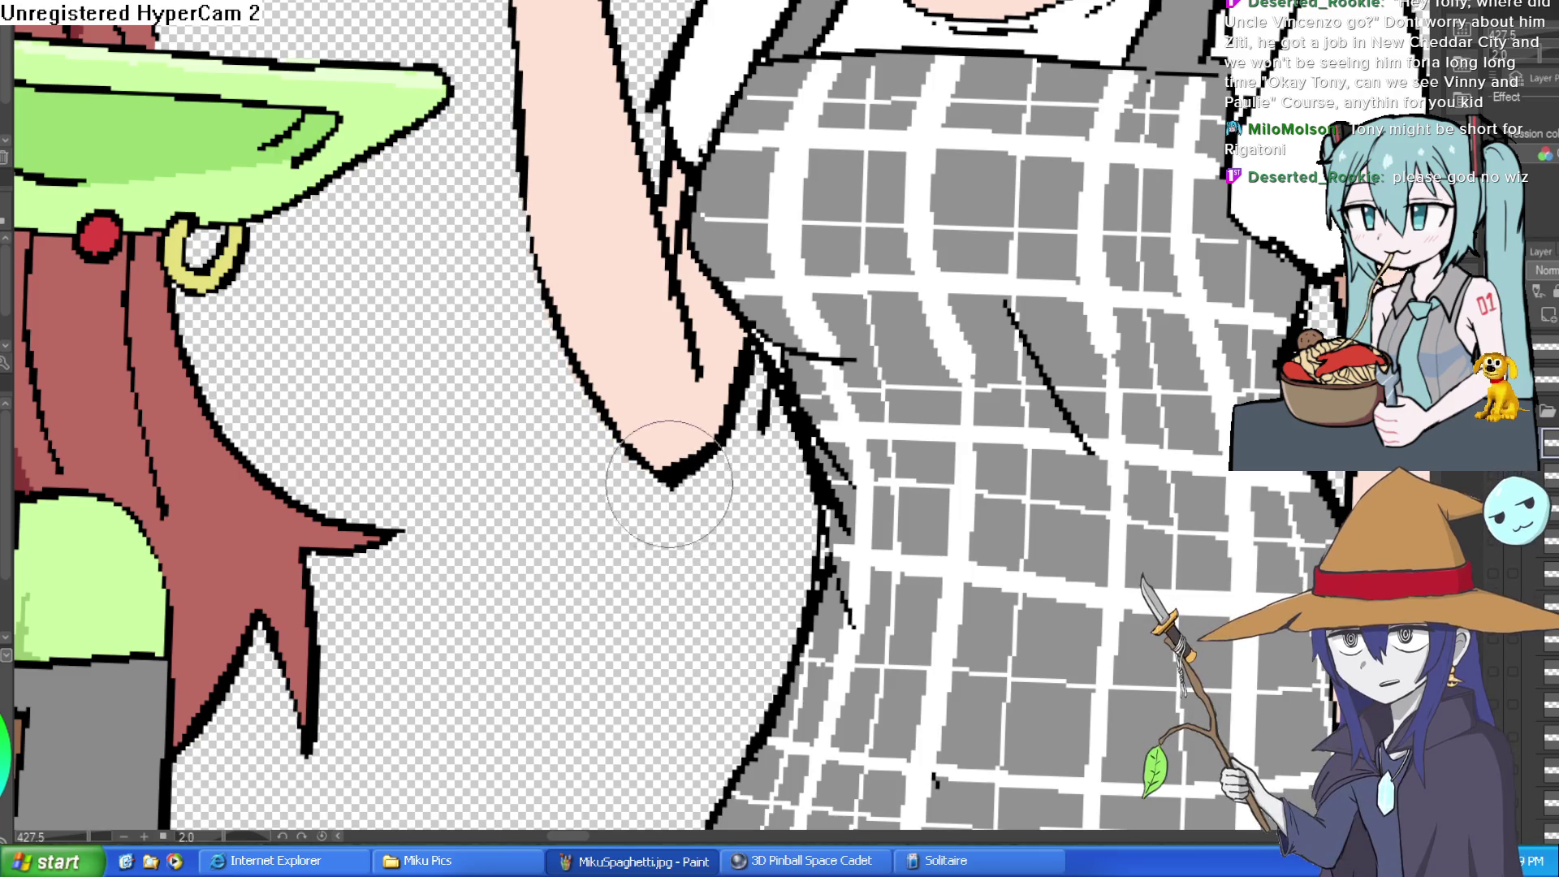
scroll(731, 452, "down", 3)
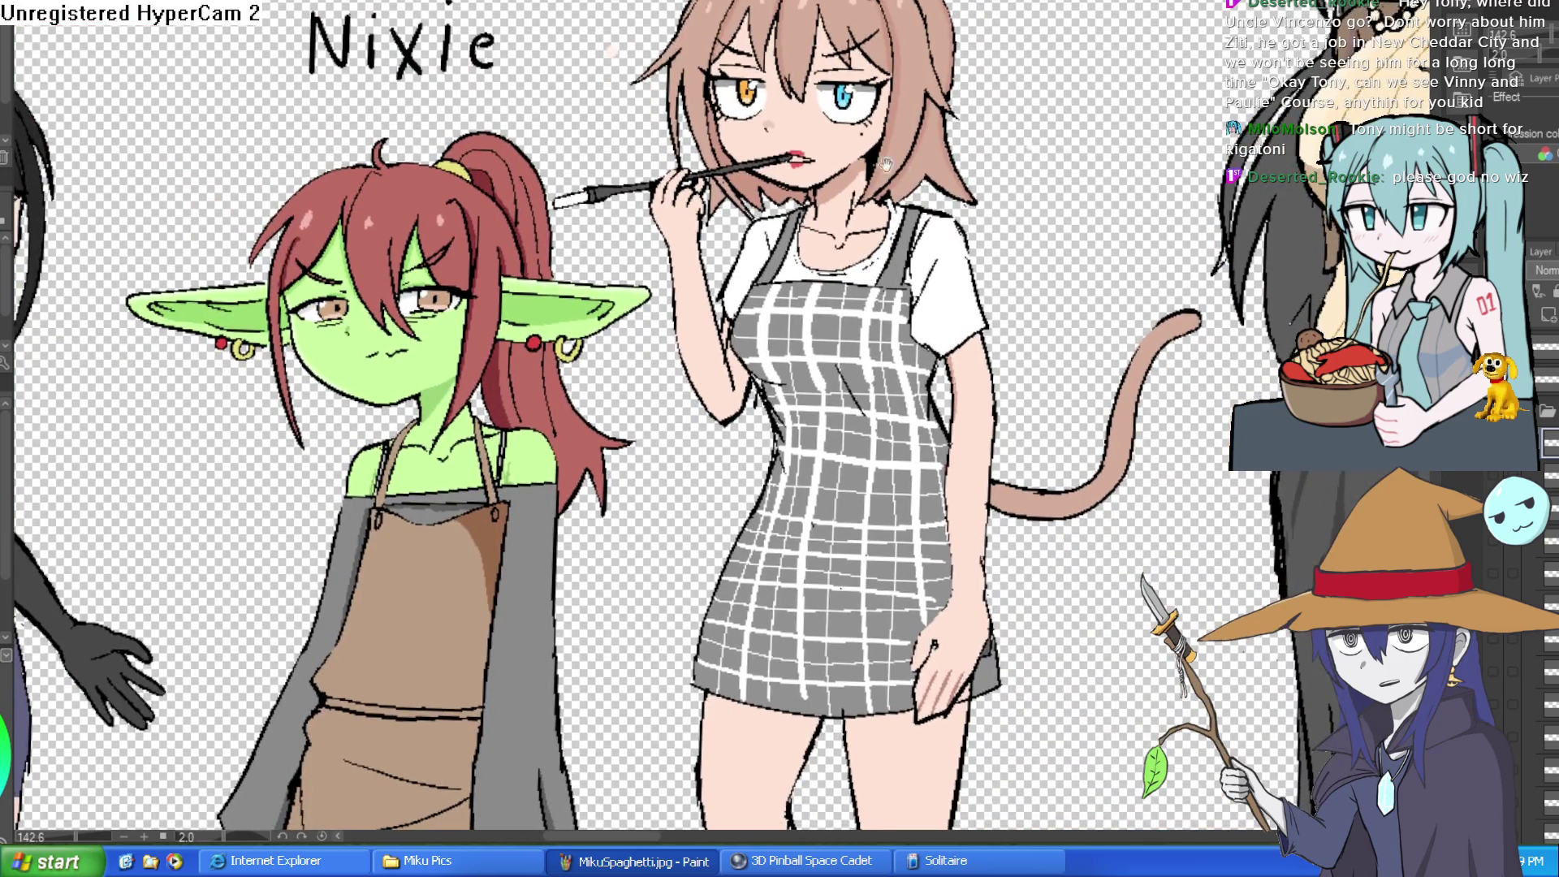
scroll(703, 180, "up", 4)
mouse_move(804, 134)
left_mouse_down()
mouse_move(808, 97)
mouse_move(718, 215)
left_mouse_up()
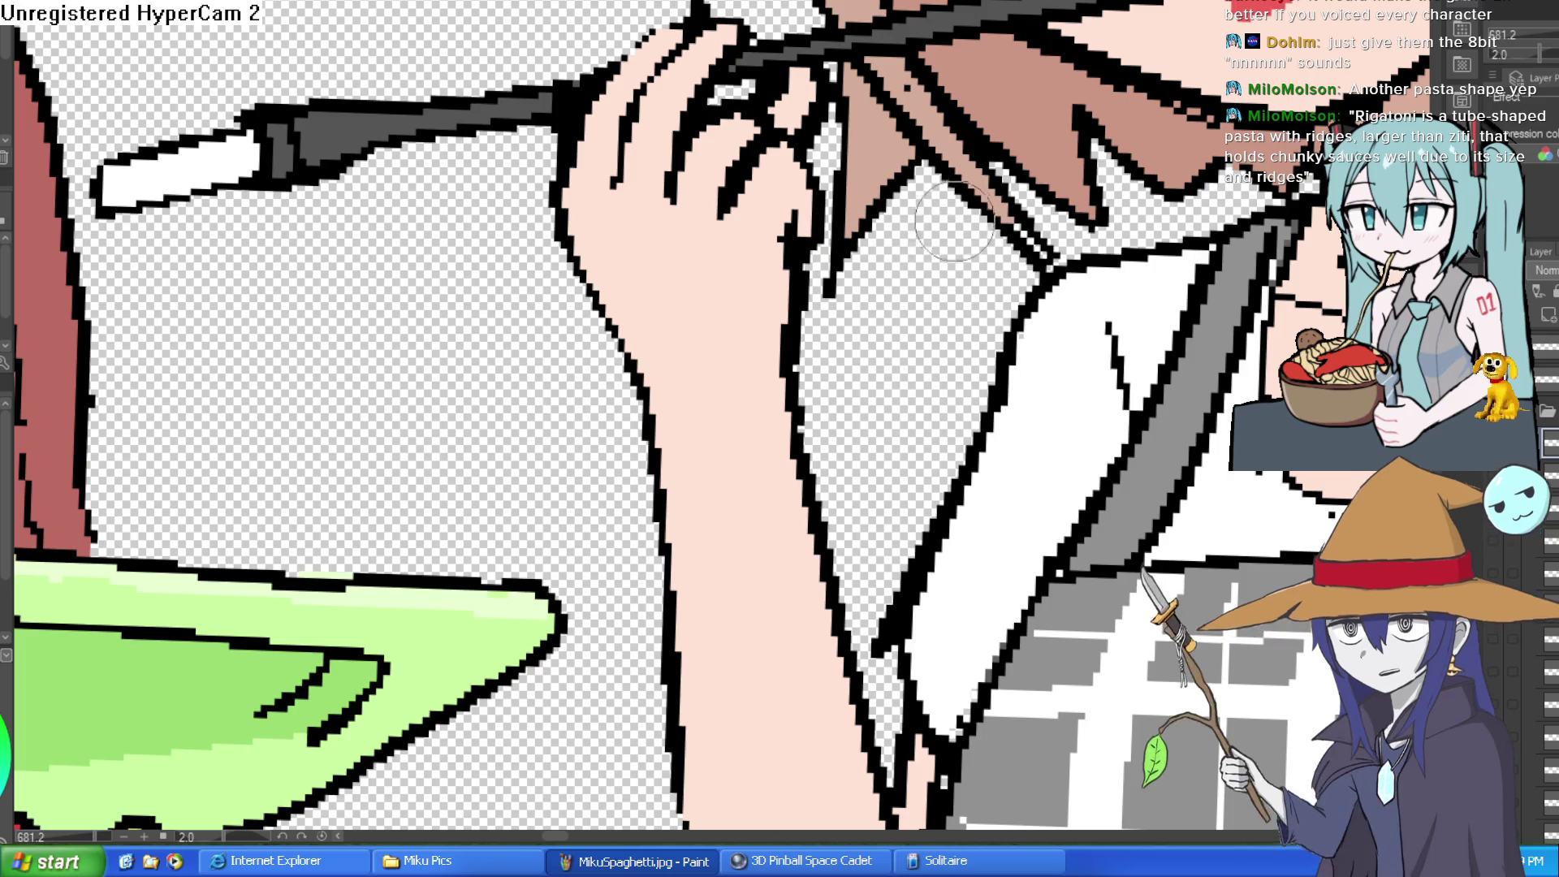
scroll(954, 221, "down", 3)
mouse_move(997, 260)
left_mouse_down()
mouse_move(1046, 334)
mouse_move(997, 295)
left_mouse_up()
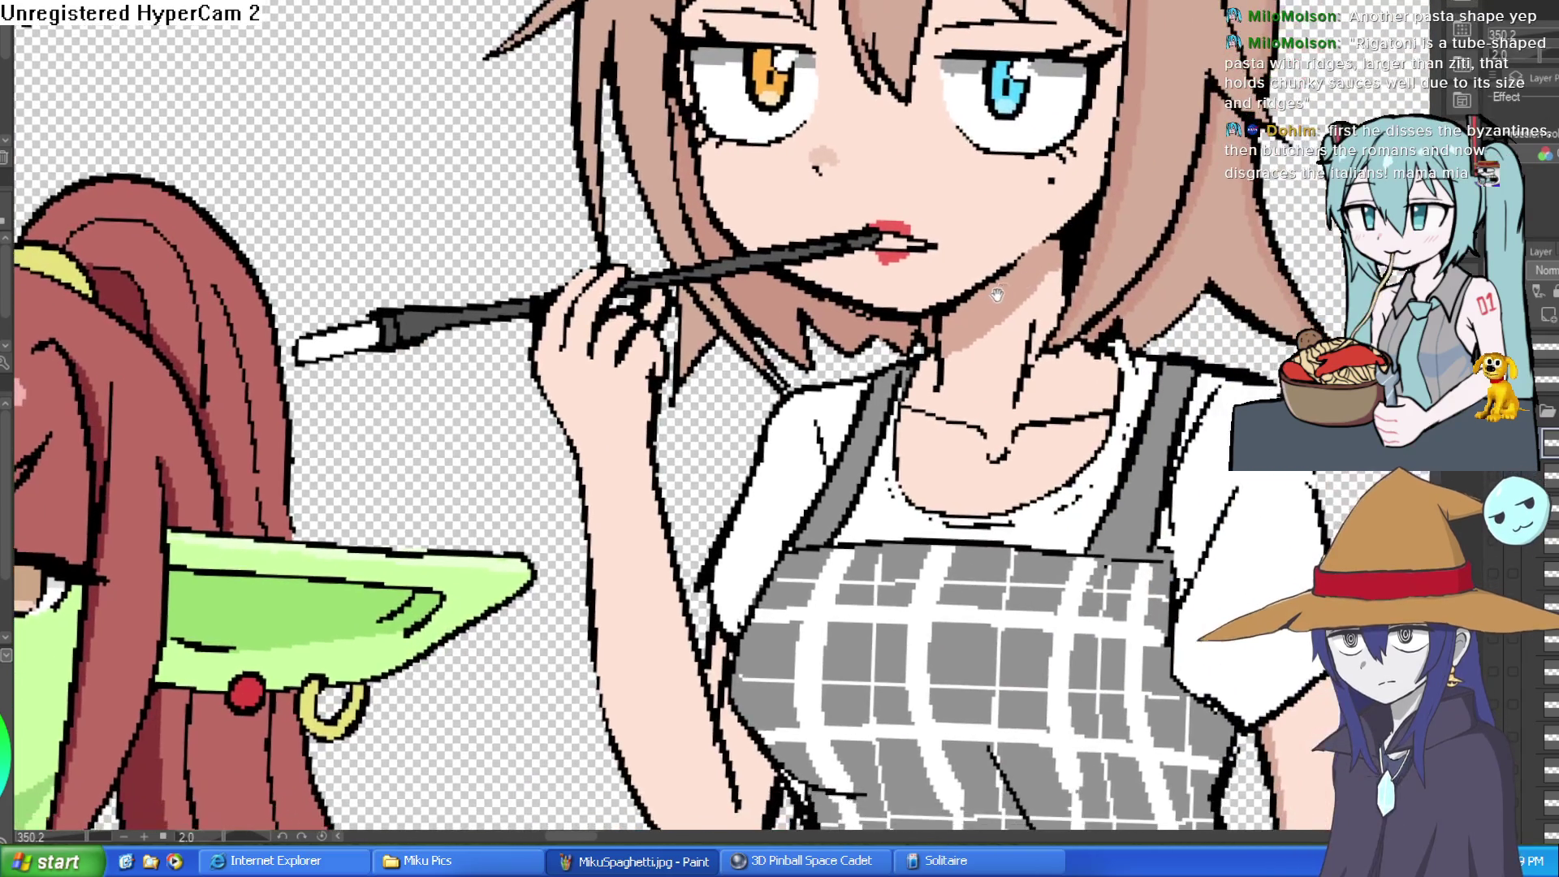
scroll(998, 295, "down", 5)
scroll(998, 295, "up", 5)
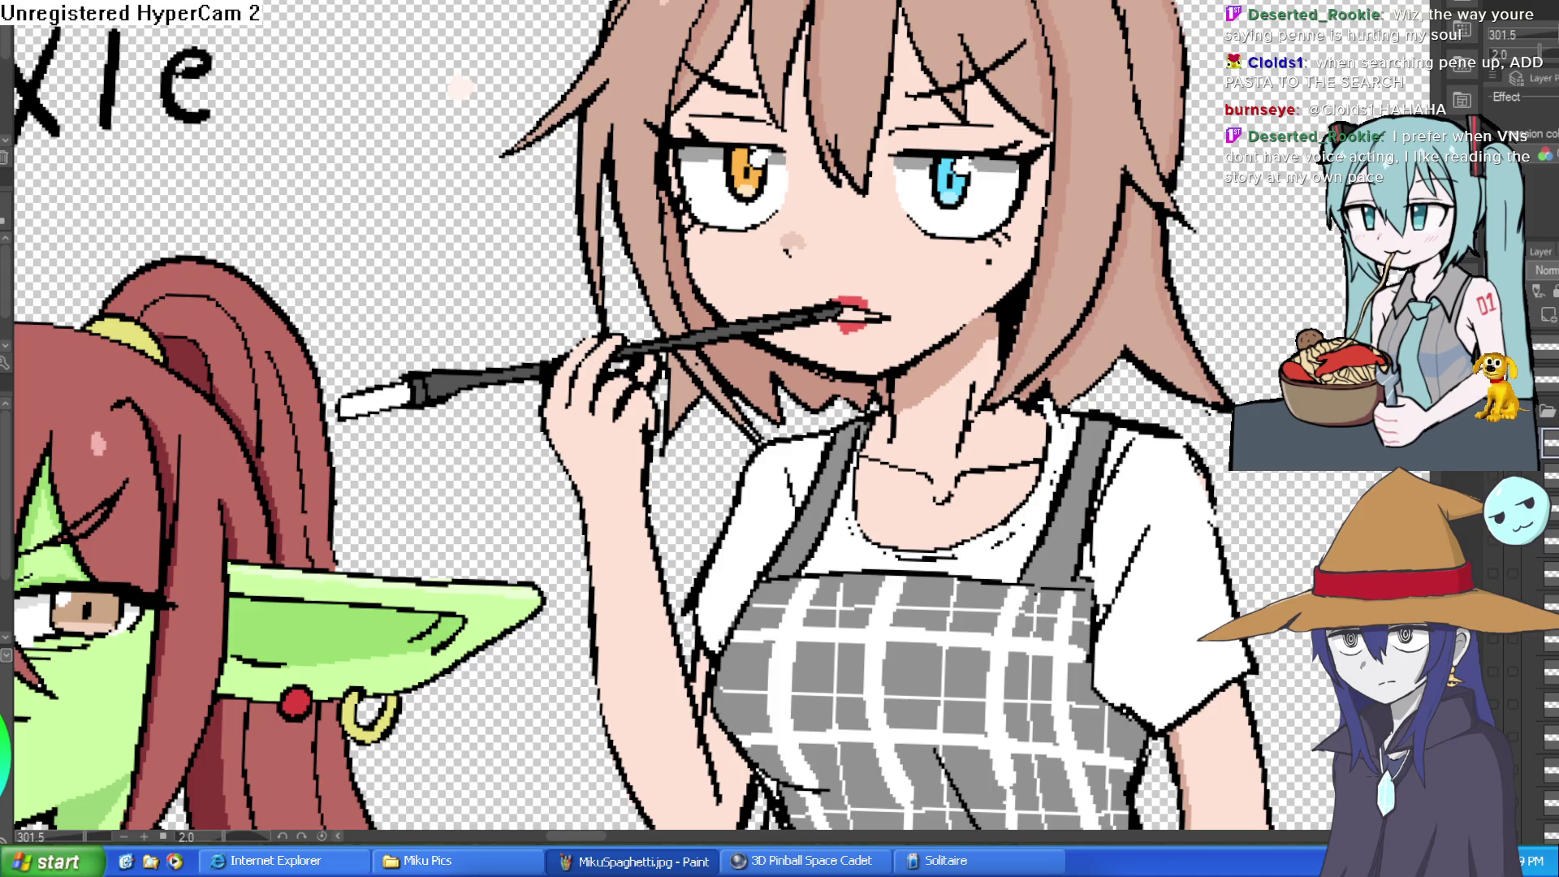
scroll(1108, 229, "down", 3)
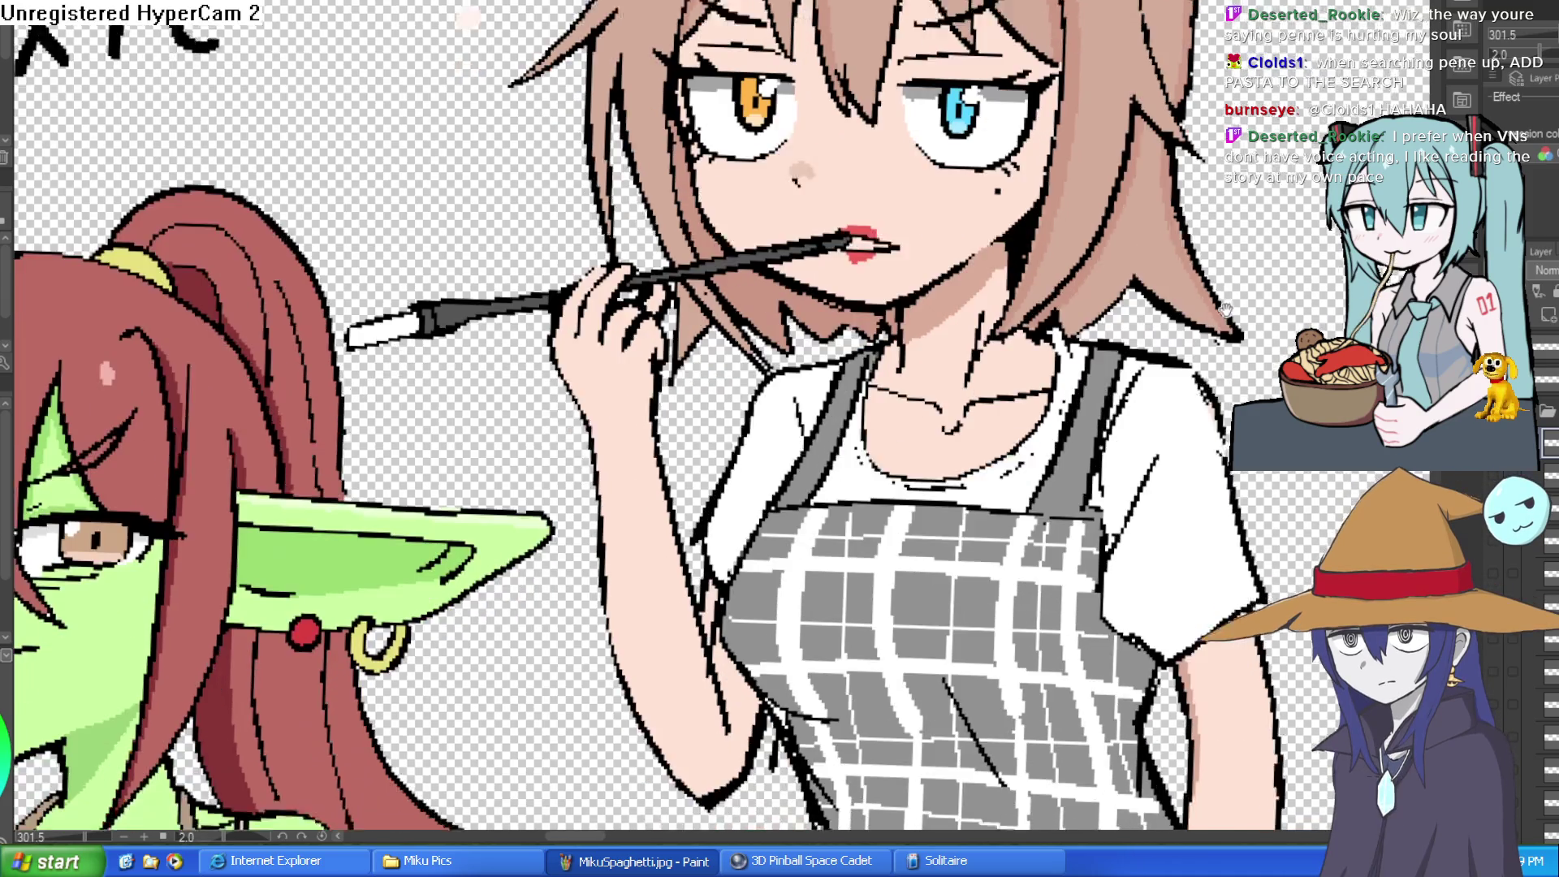
scroll(999, 183, "down", 4)
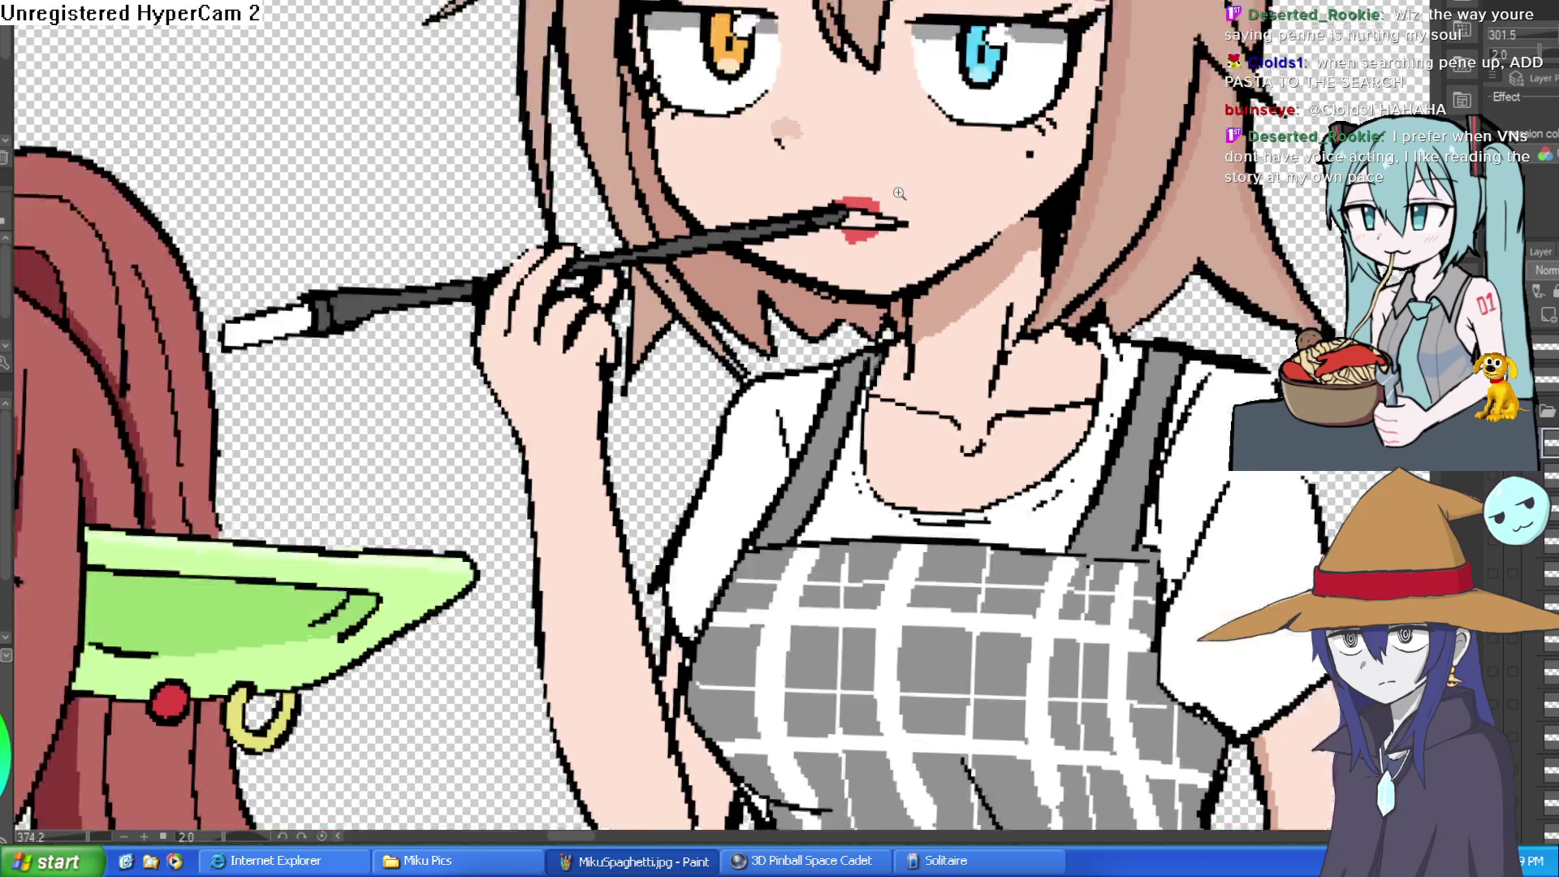
mouse_move(1183, 234)
left_mouse_down()
mouse_move(1119, 180)
mouse_move(1117, 231)
left_mouse_up()
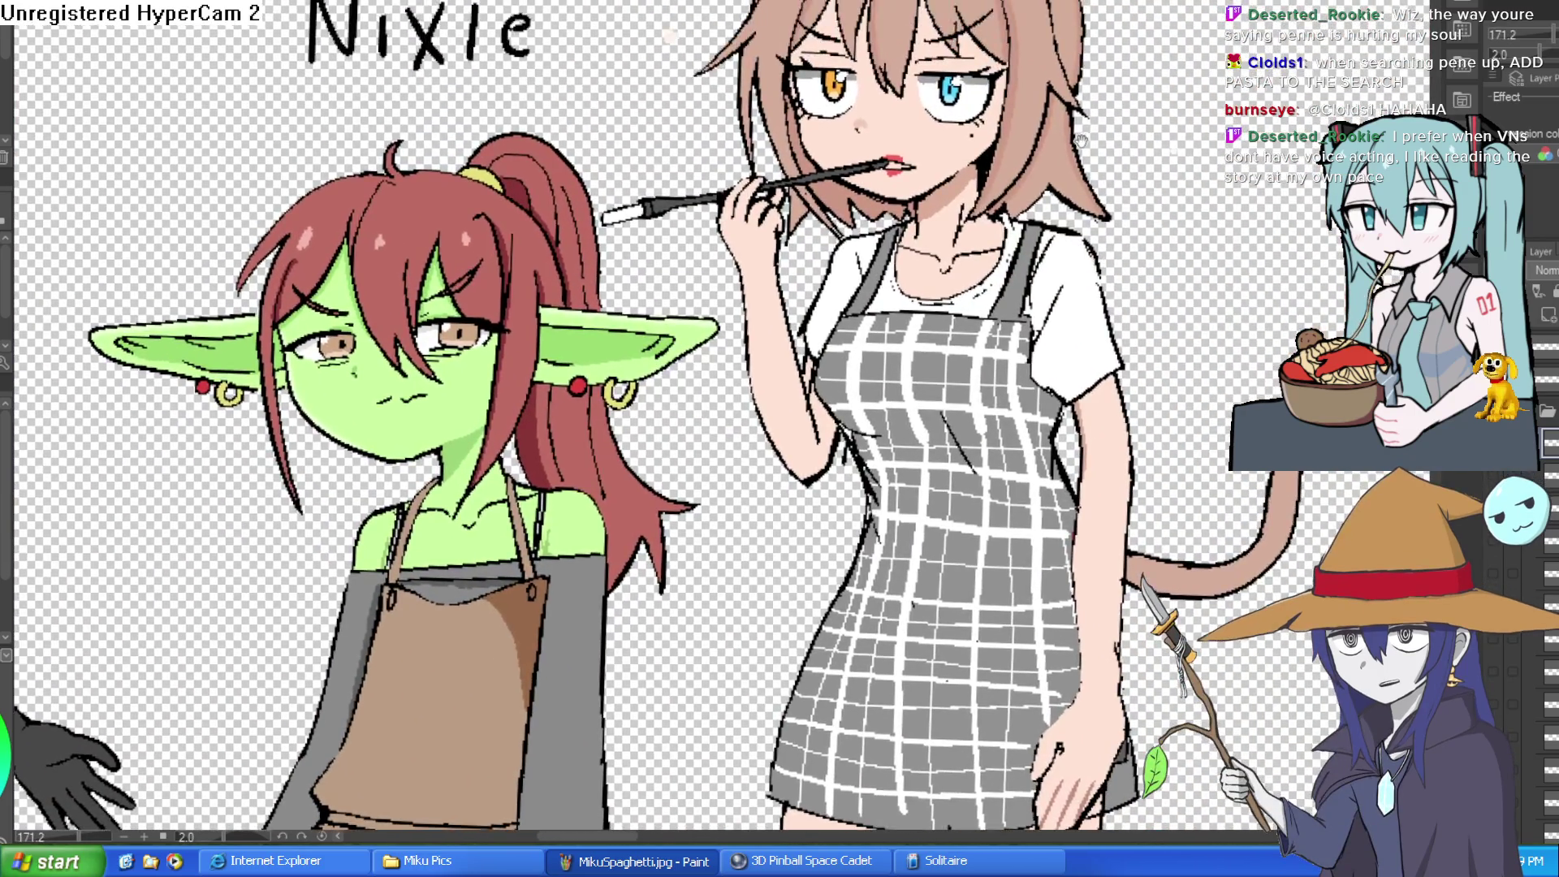
scroll(944, 142, "up", 5)
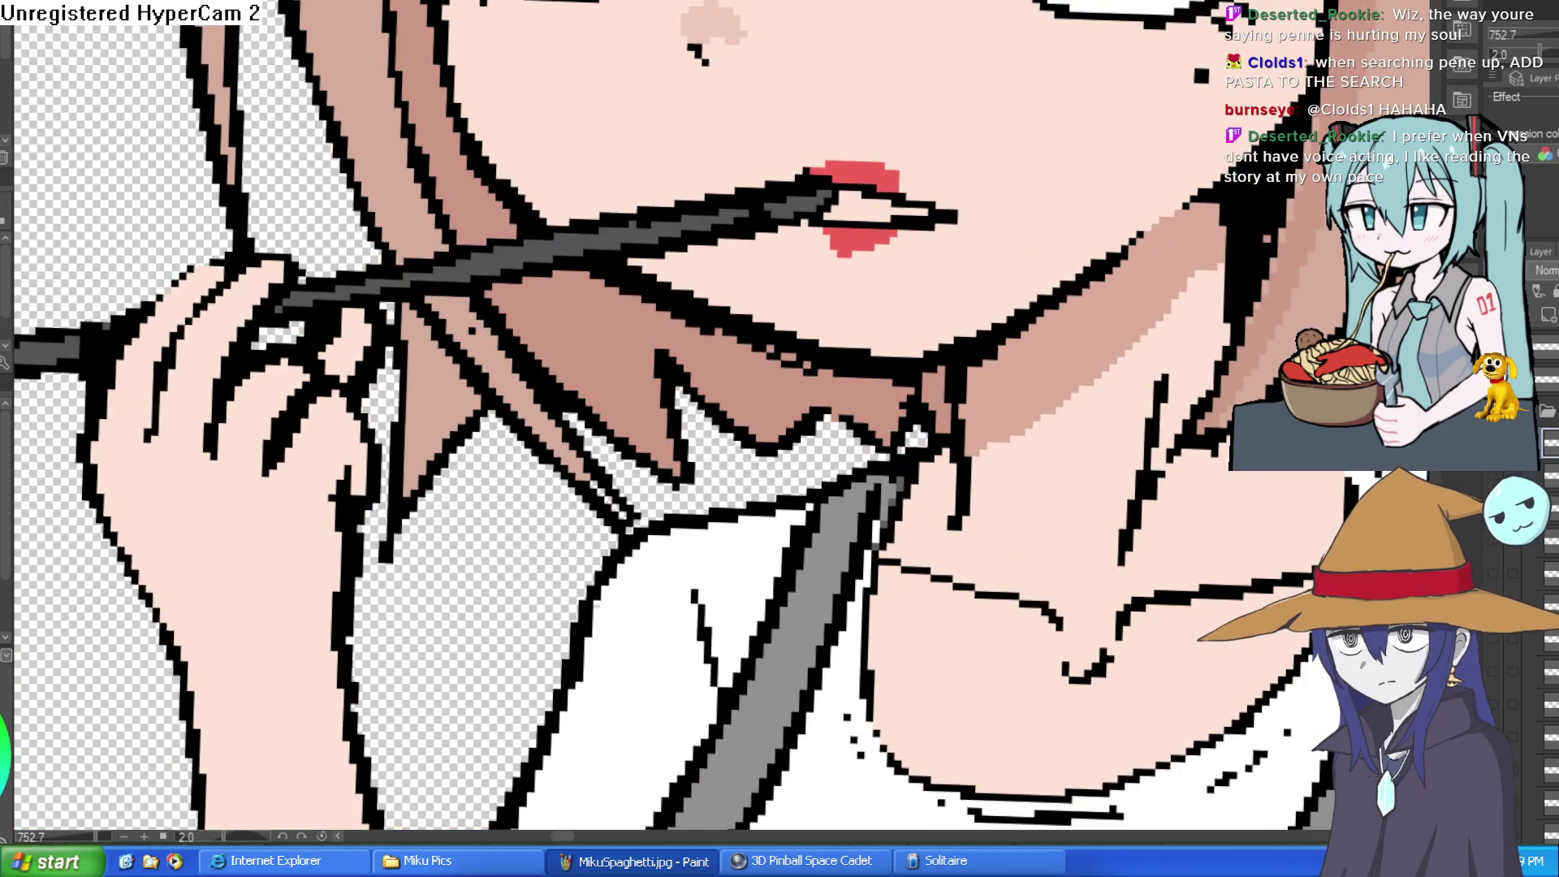
- Bucket-fill the holder tip between the lips dark brown, keeping its white highlight
left_click(879, 201)
key("ctrl+z")
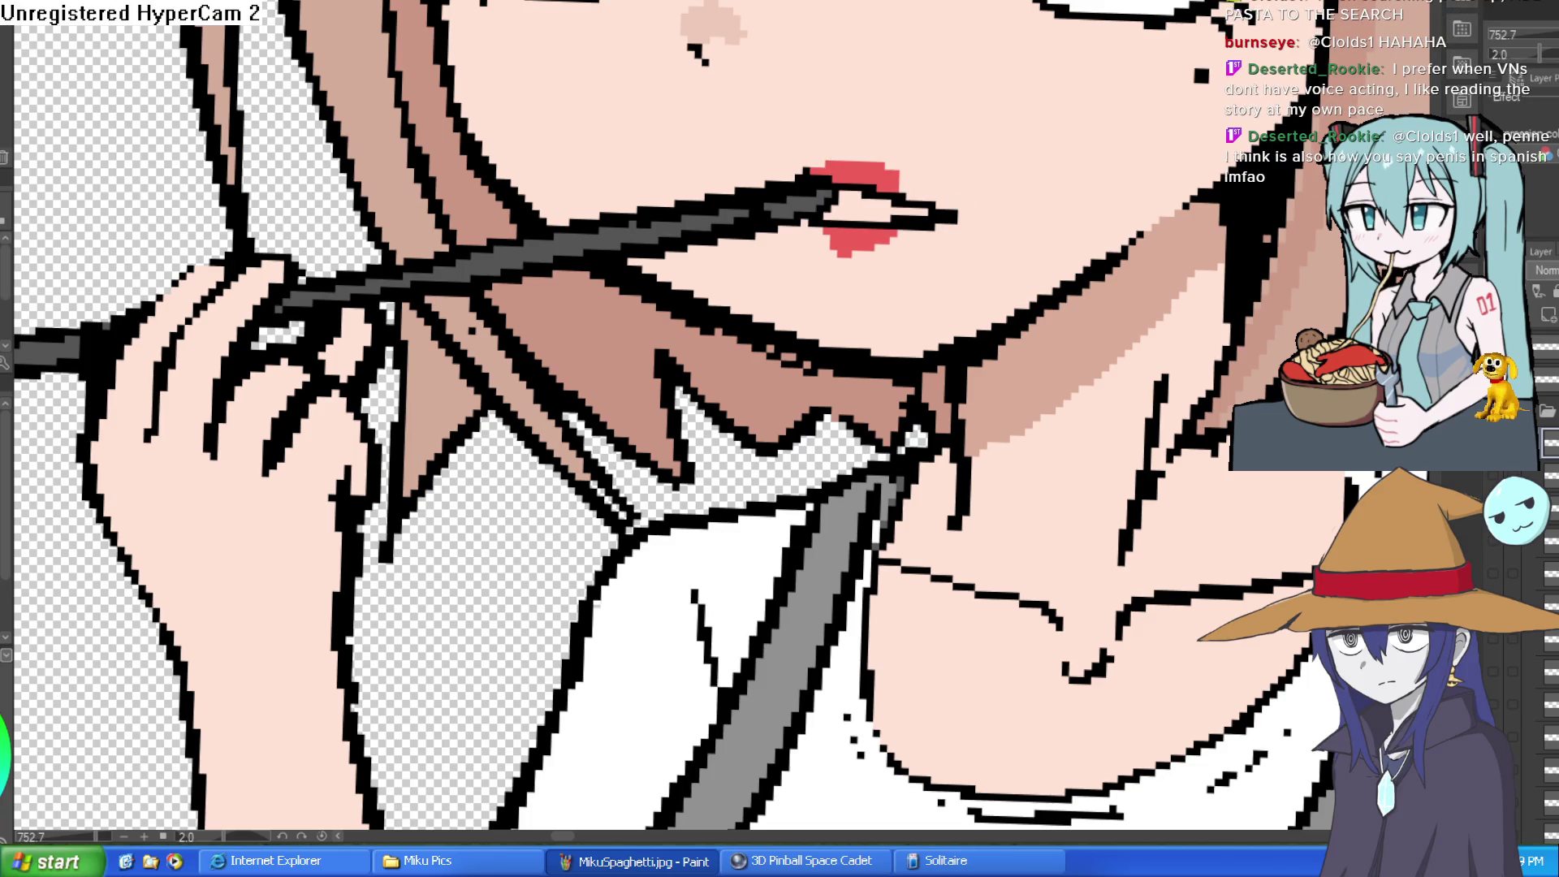
left_click(855, 206)
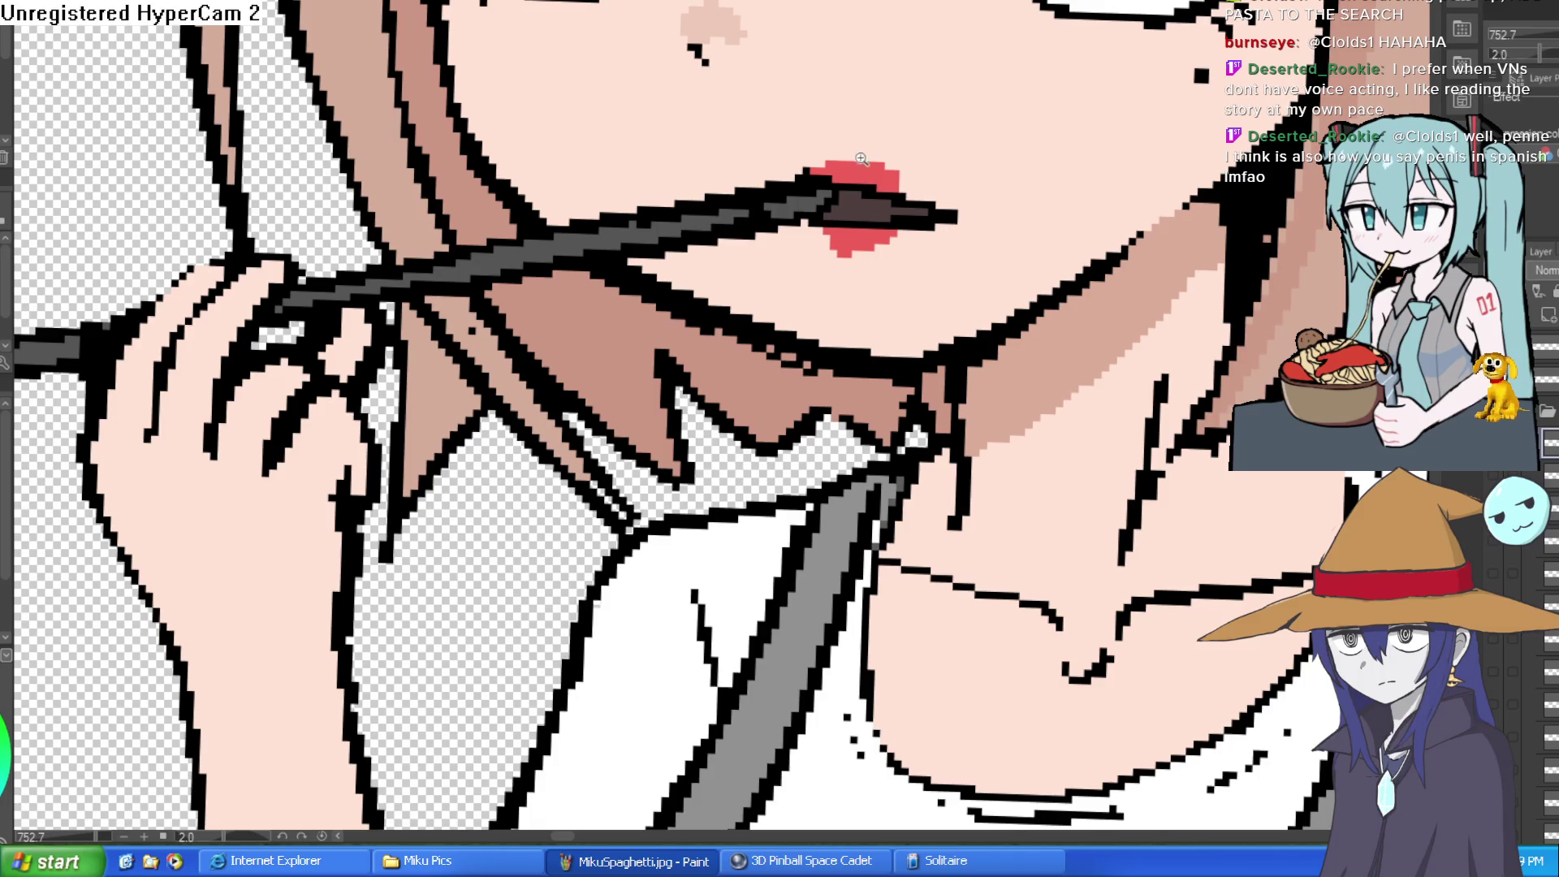
scroll(834, 185, "up", 5)
left_click(997, 268)
key("ctrl+z")
scroll(1096, 228, "down", 4)
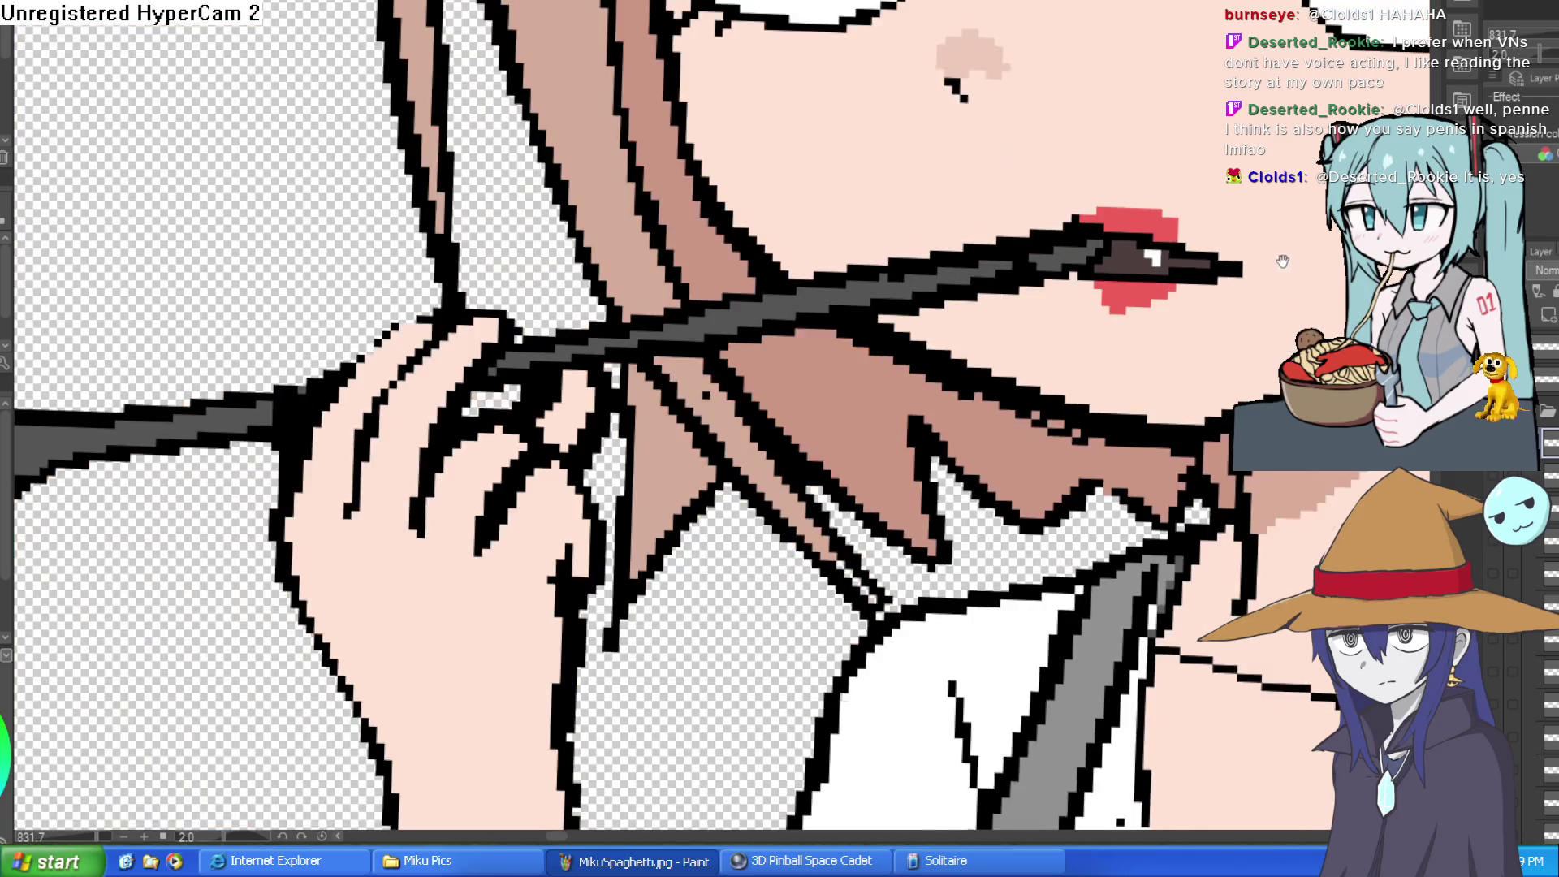
scroll(1071, 283, "up", 4)
scroll(1072, 284, "down", 5)
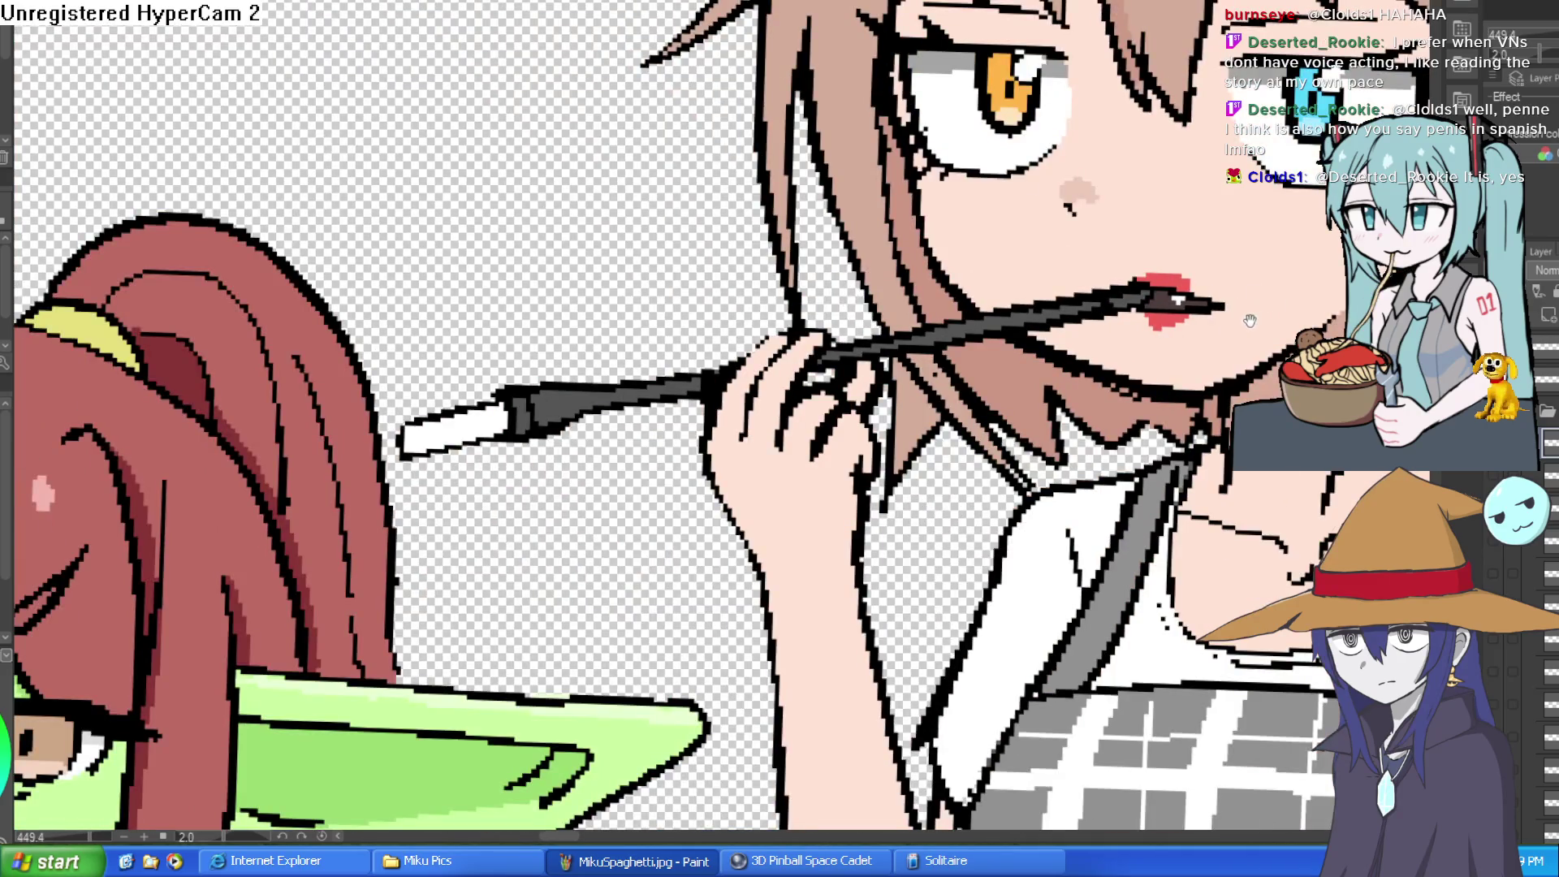
scroll(1166, 291, "up", 2)
scroll(1165, 292, "down", 5)
scroll(1203, 218, "up", 5)
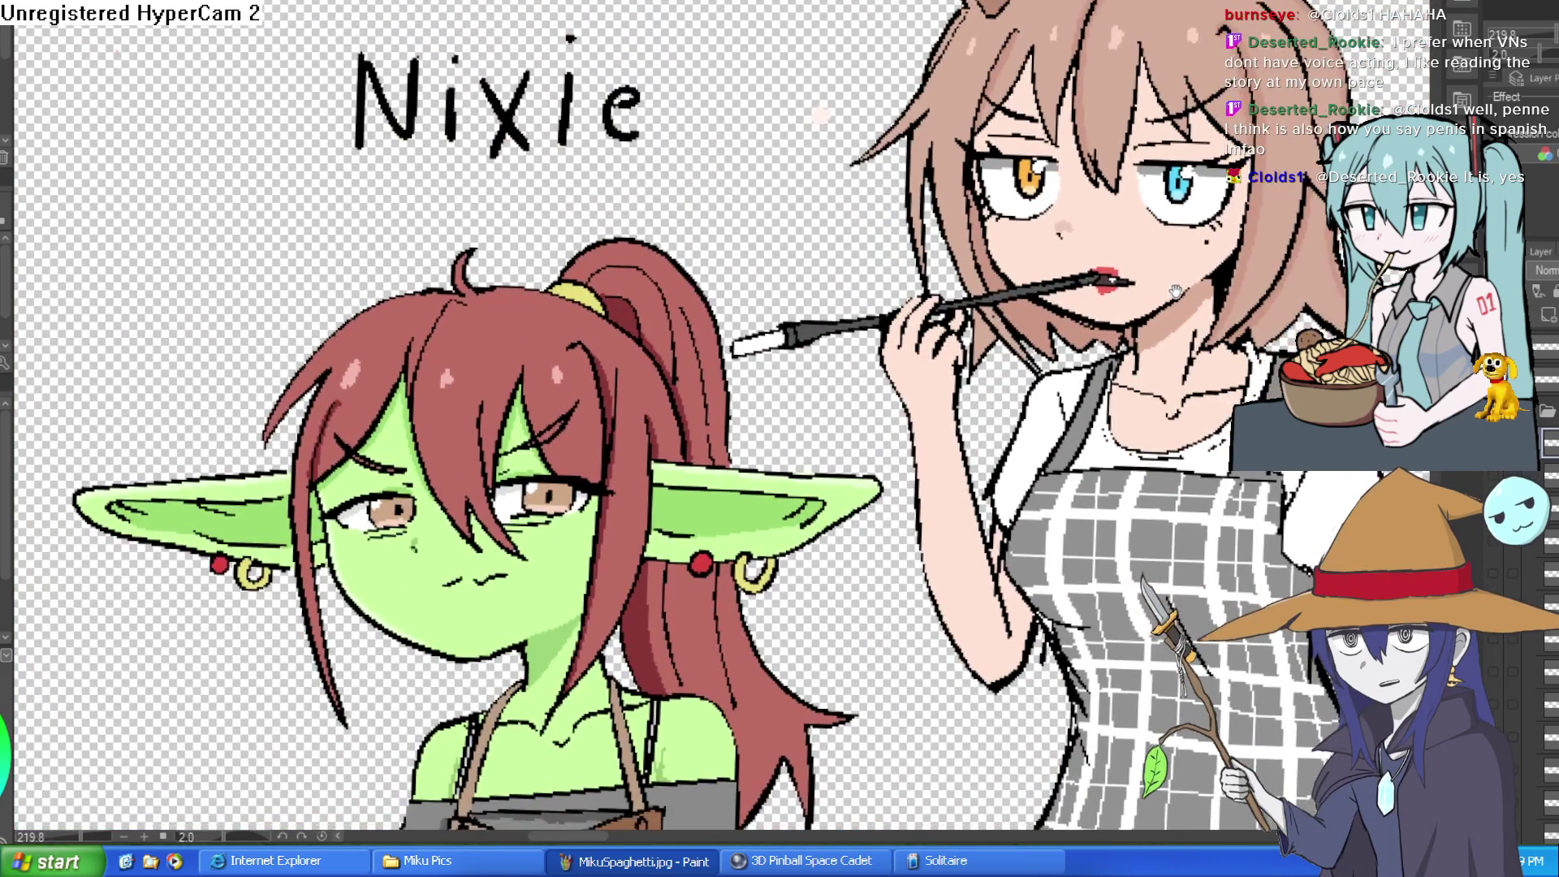
- Draw a wavy grey smoke stroke from the holder tip down-left, replacing the first attempt
scroll(1203, 219, "down", 5)
scroll(1169, 187, "up", 3)
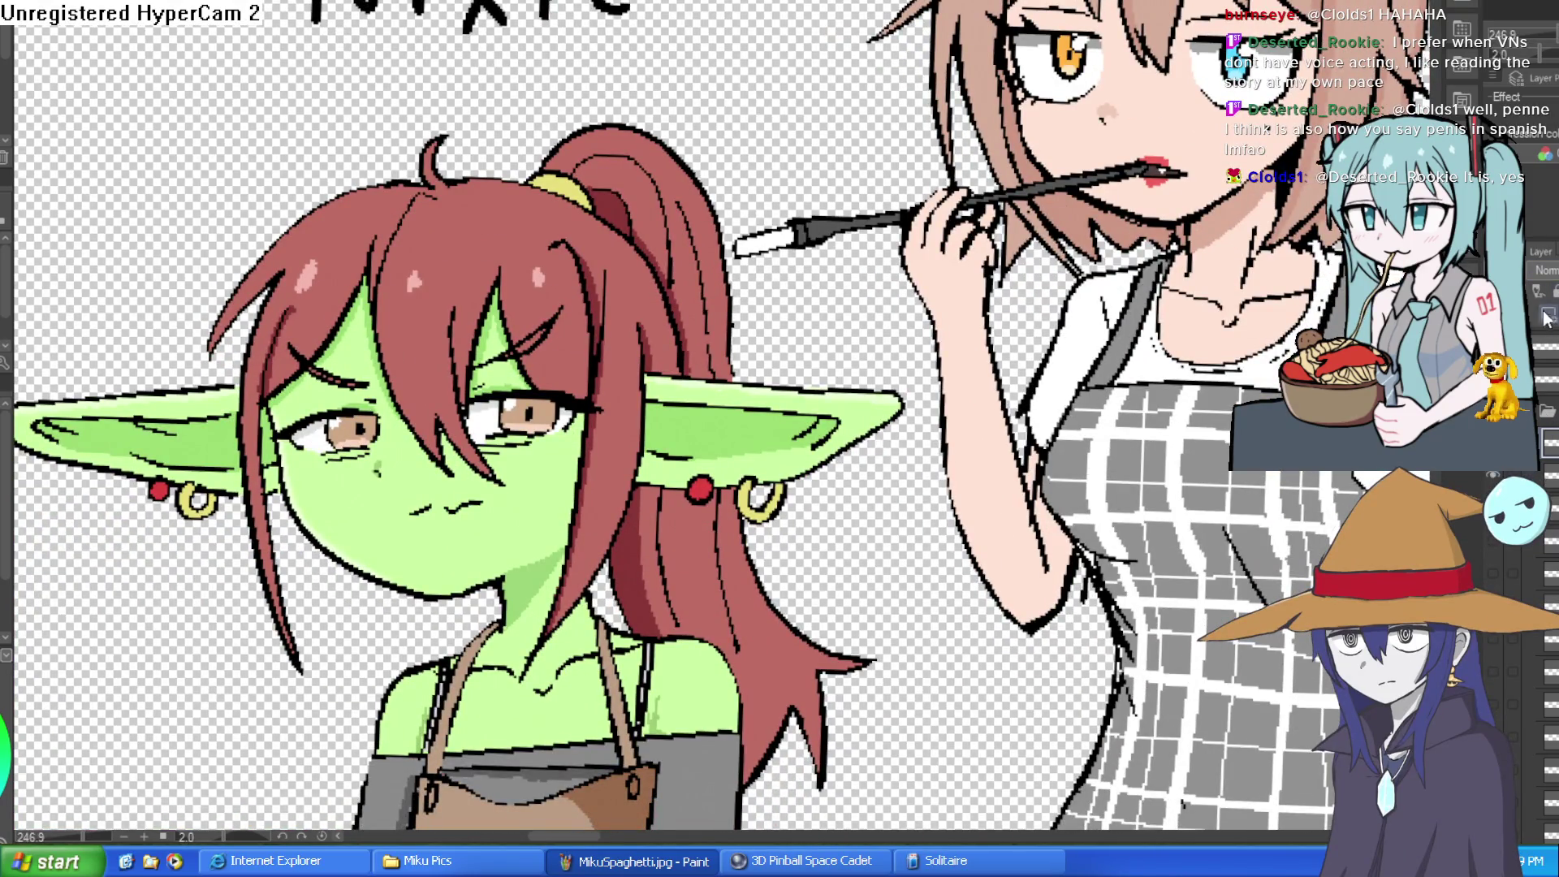
mouse_move(731, 239)
left_mouse_down()
mouse_move(747, 220)
mouse_move(706, 130)
mouse_move(774, 33)
left_mouse_up()
key("ctrl+z")
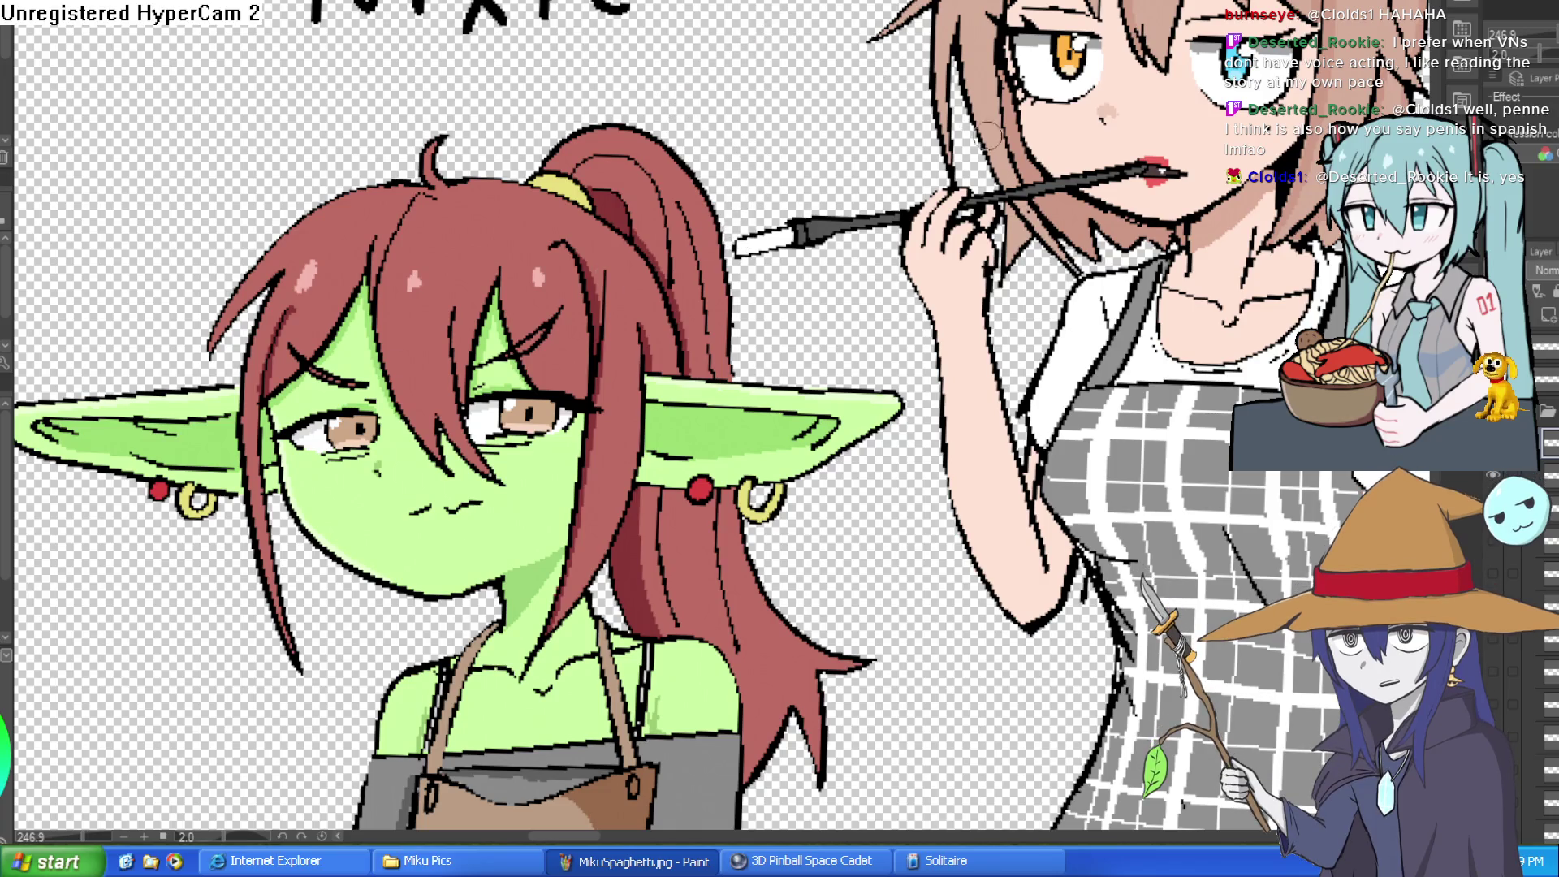
mouse_move(1173, 174)
left_mouse_down()
mouse_move(1063, 236)
mouse_move(983, 341)
mouse_move(674, 435)
mouse_move(617, 535)
mouse_move(810, 589)
mouse_move(861, 657)
mouse_move(658, 690)
mouse_move(278, 710)
mouse_move(218, 590)
mouse_move(134, 568)
mouse_move(96, 244)
mouse_move(451, 61)
mouse_move(755, 63)
mouse_move(950, 203)
mouse_move(1124, 172)
left_mouse_up()
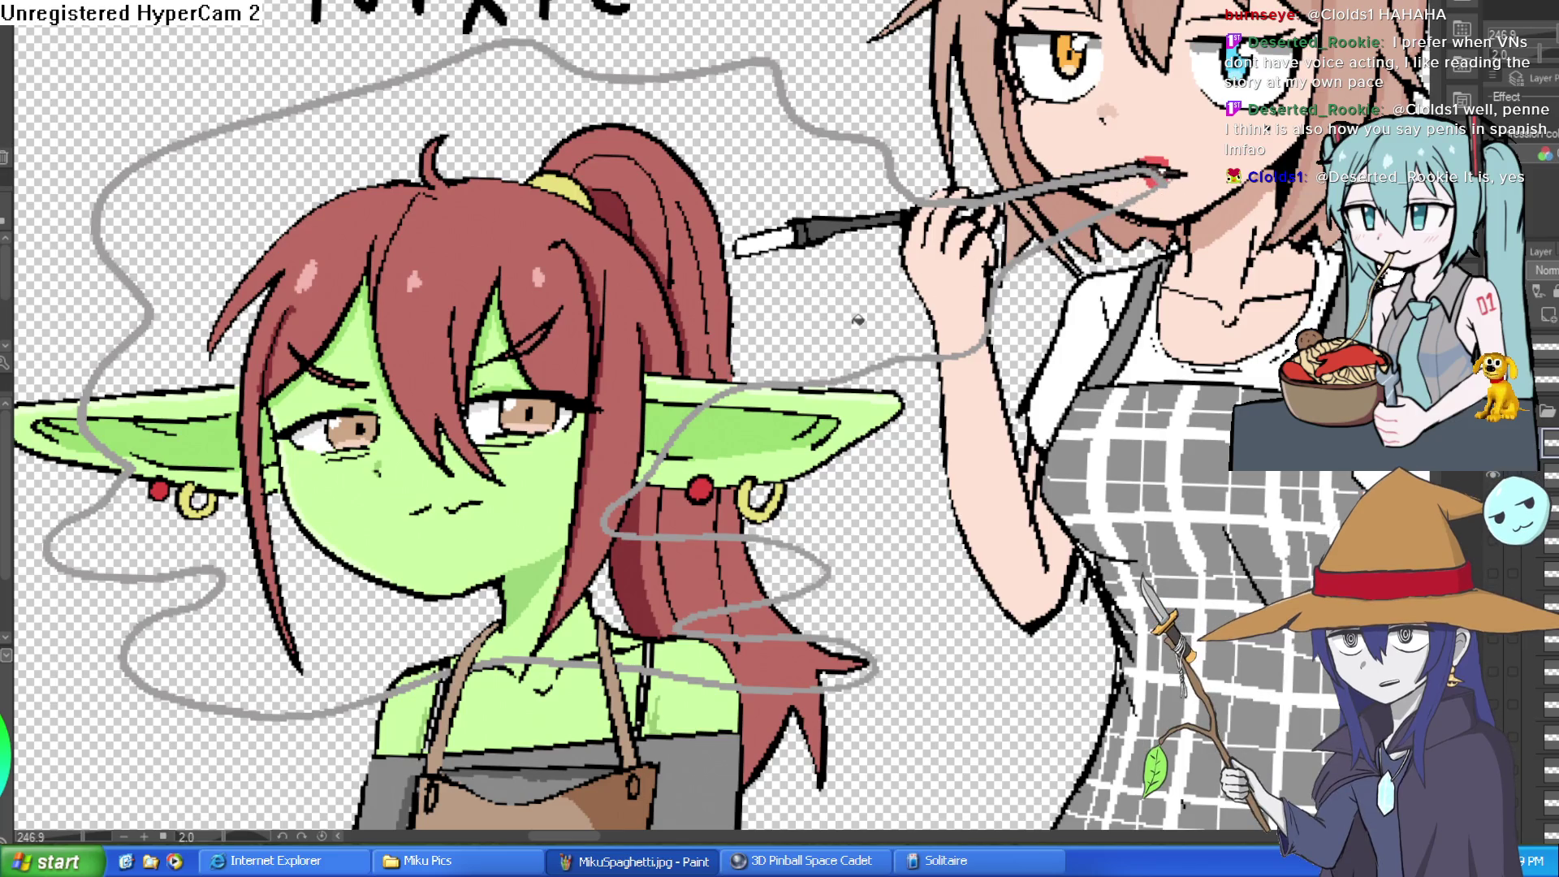
- Bucket-fill the upper smoke cloud and the lower smoke loop regions grey
key("g")
left_click(822, 273)
left_click(347, 664)
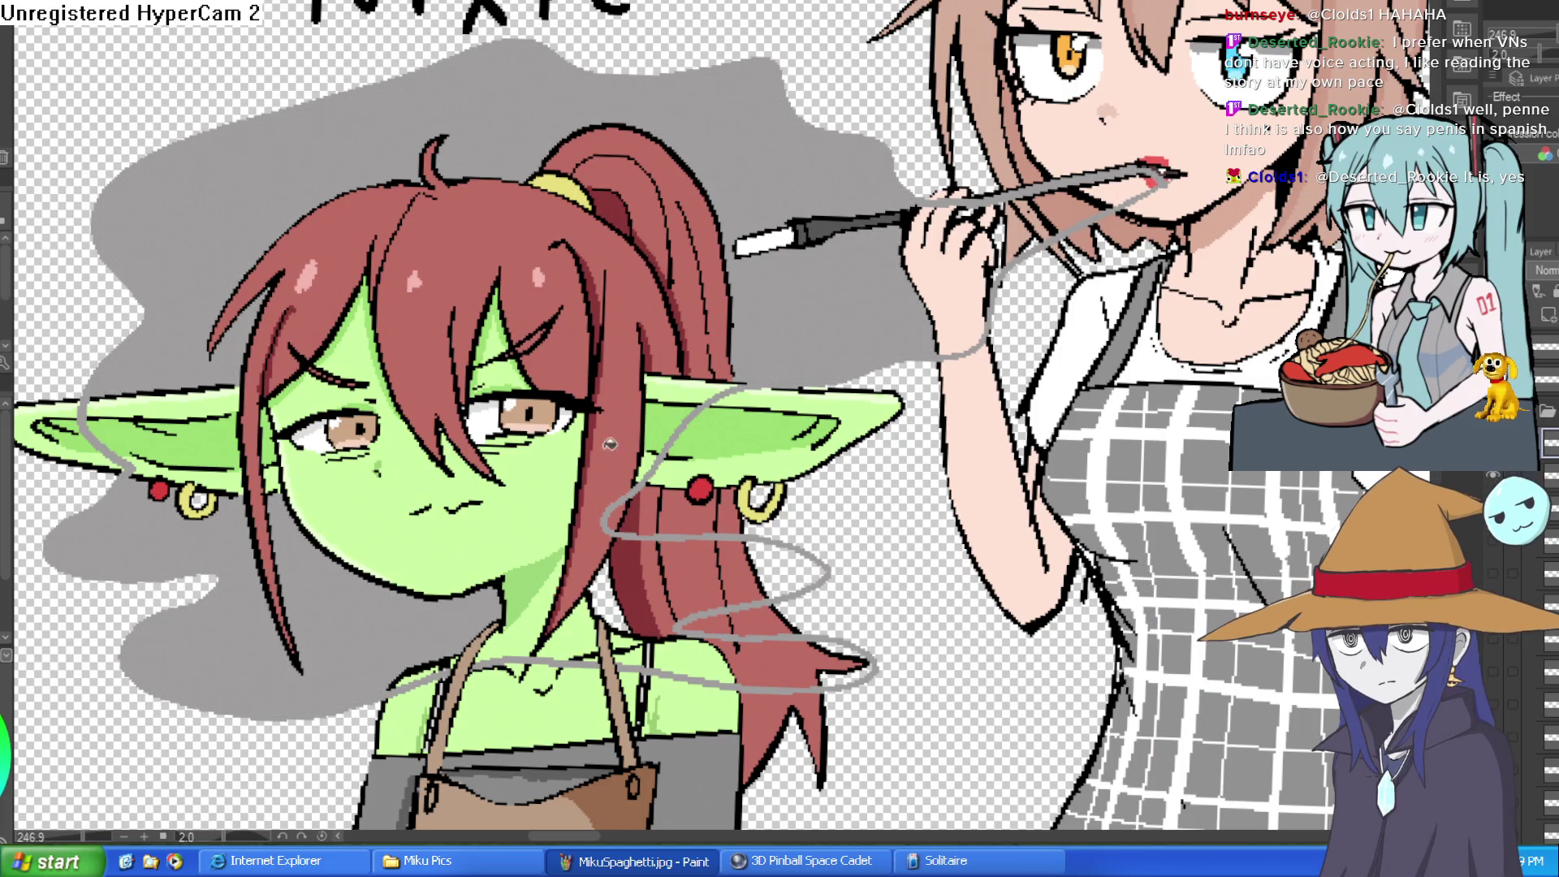
left_click(774, 579)
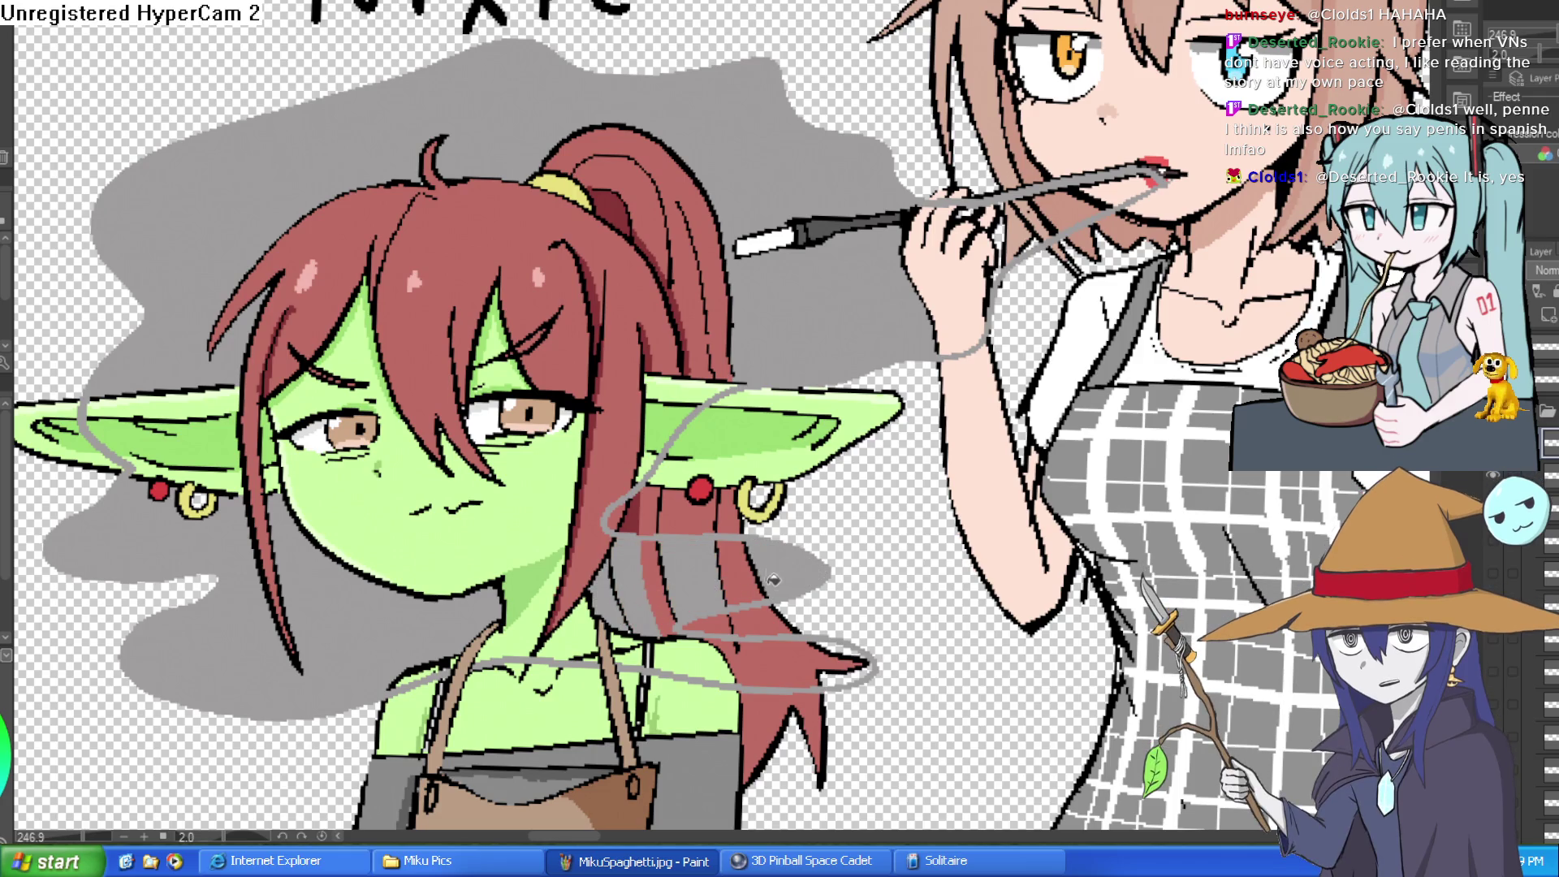
left_click(768, 642)
left_click(715, 667)
left_click(652, 642)
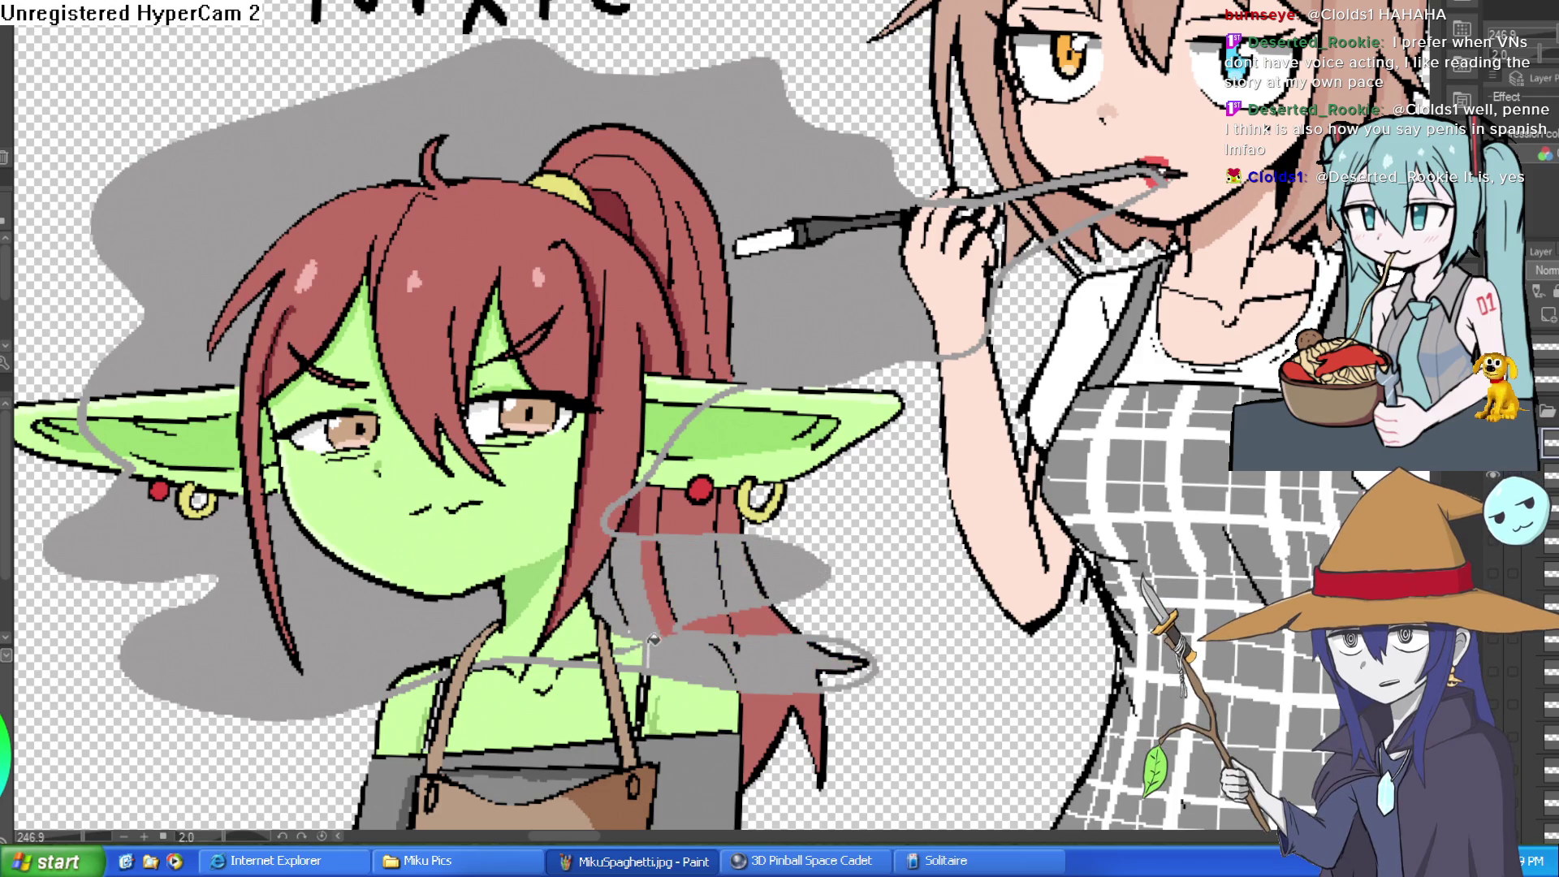
- Fill Nixie's hair, neck, face, forehead strip, left cheek and facial strands grey
left_click(576, 549)
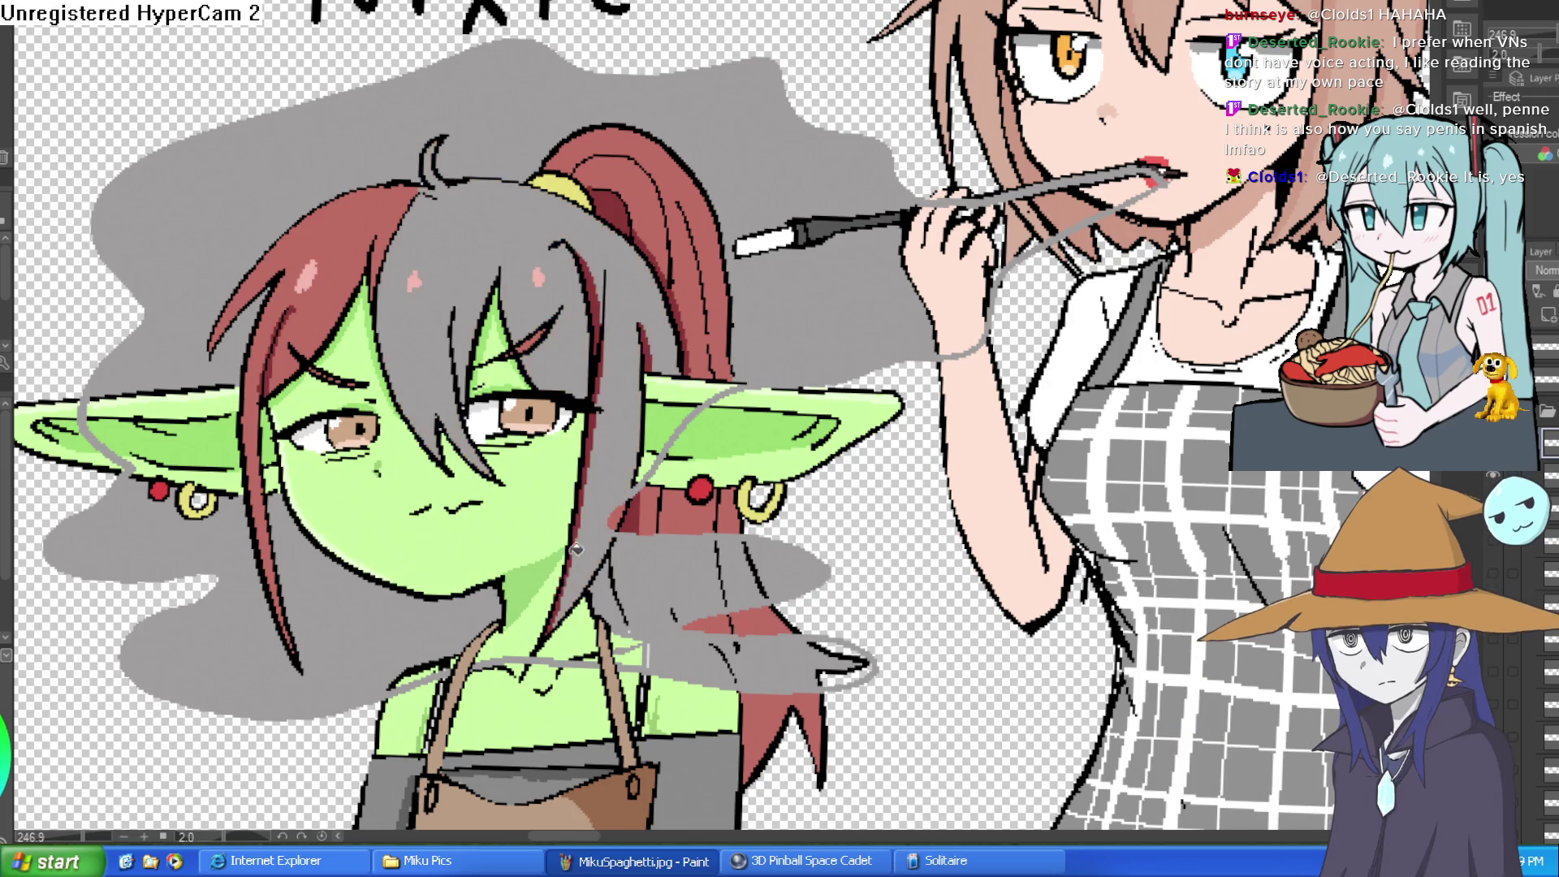
left_click(546, 587)
left_click(519, 516)
left_click(378, 377)
left_click(333, 388)
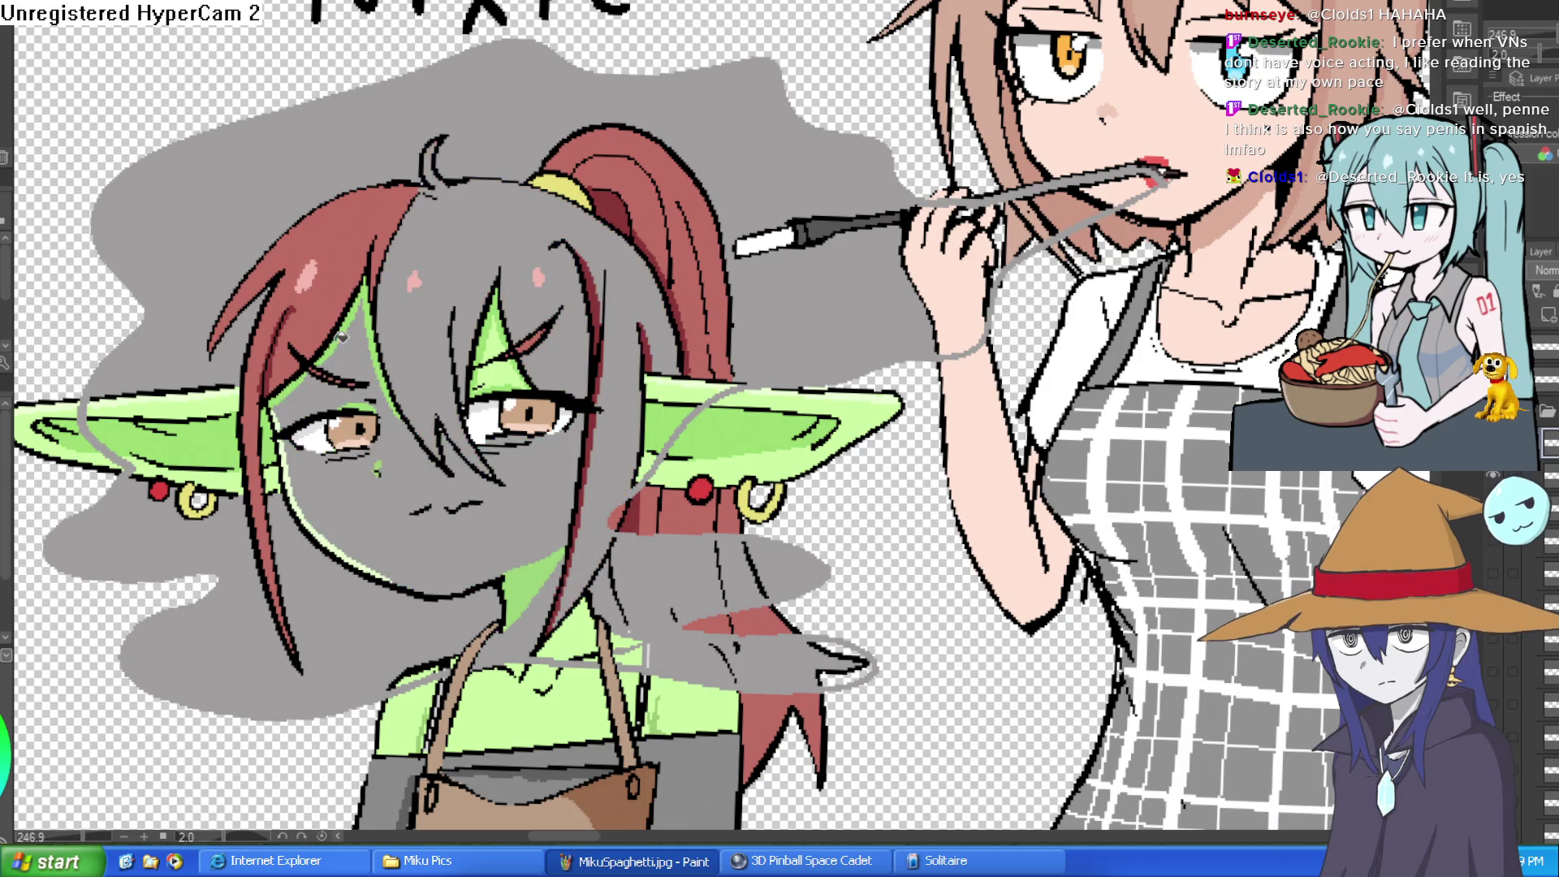
left_click(348, 273)
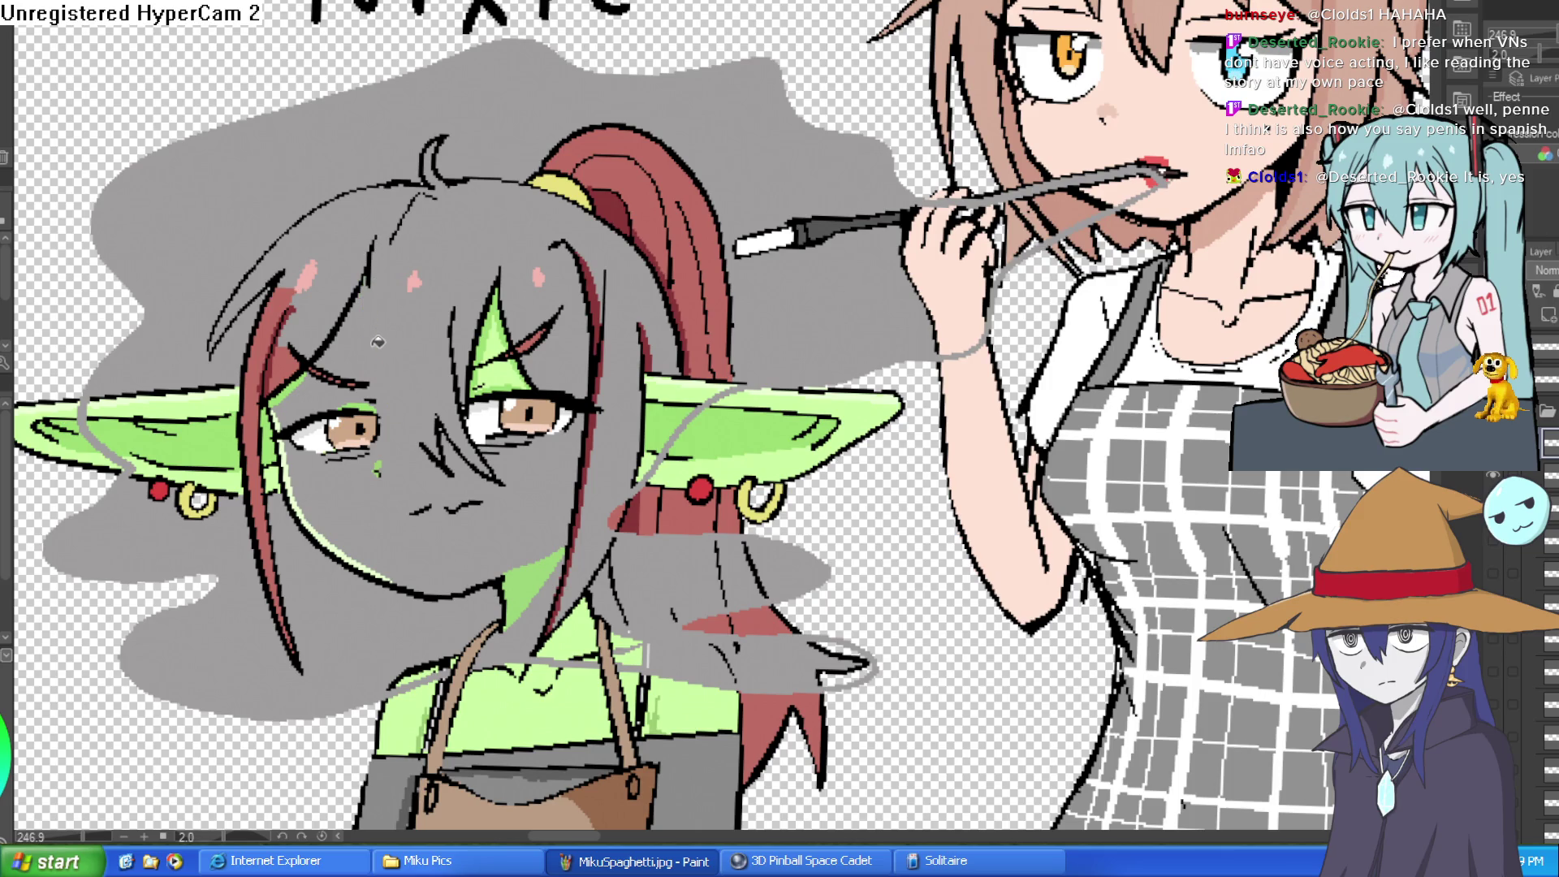
left_click(509, 316)
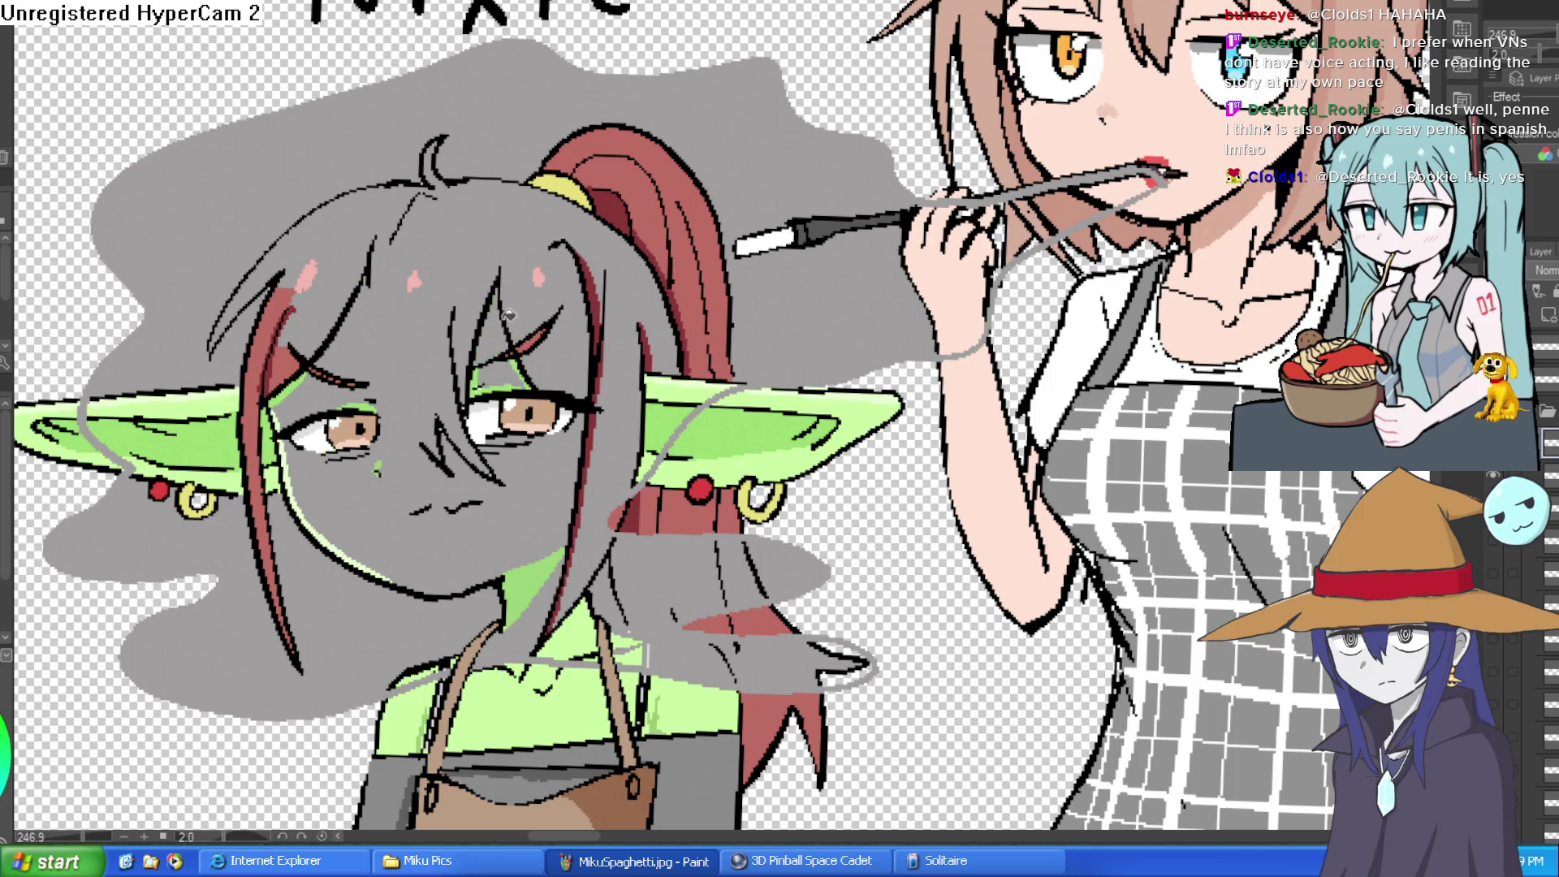
left_click(601, 290)
left_click(596, 428)
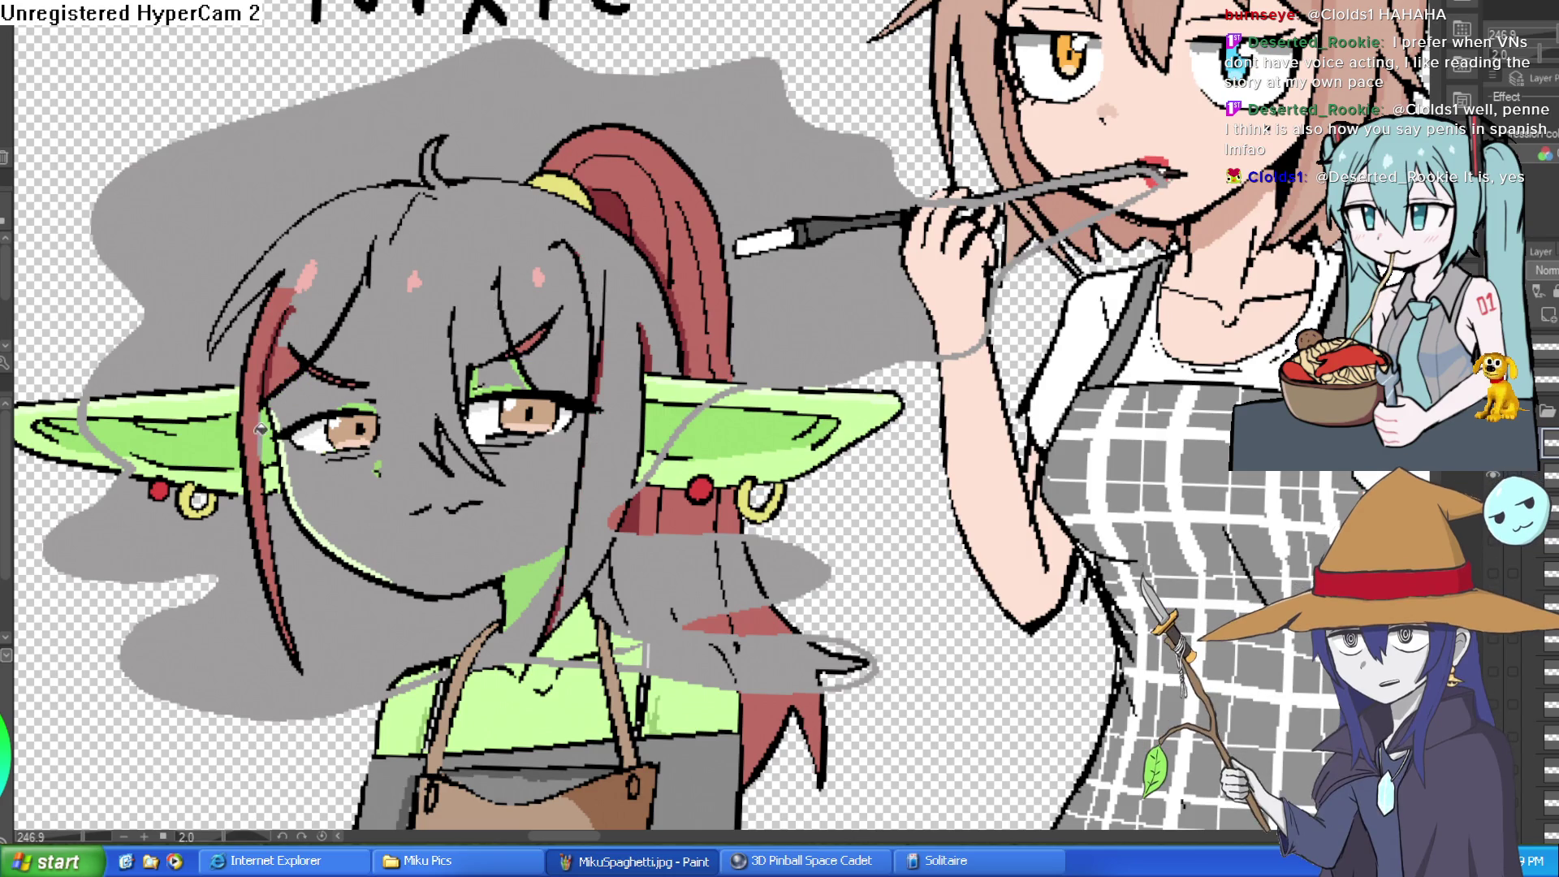
- Fill Nixie's left ear strips, the red strand near her left eye, and both blush marks grey
left_click(230, 445)
left_click(221, 387)
left_click(196, 403)
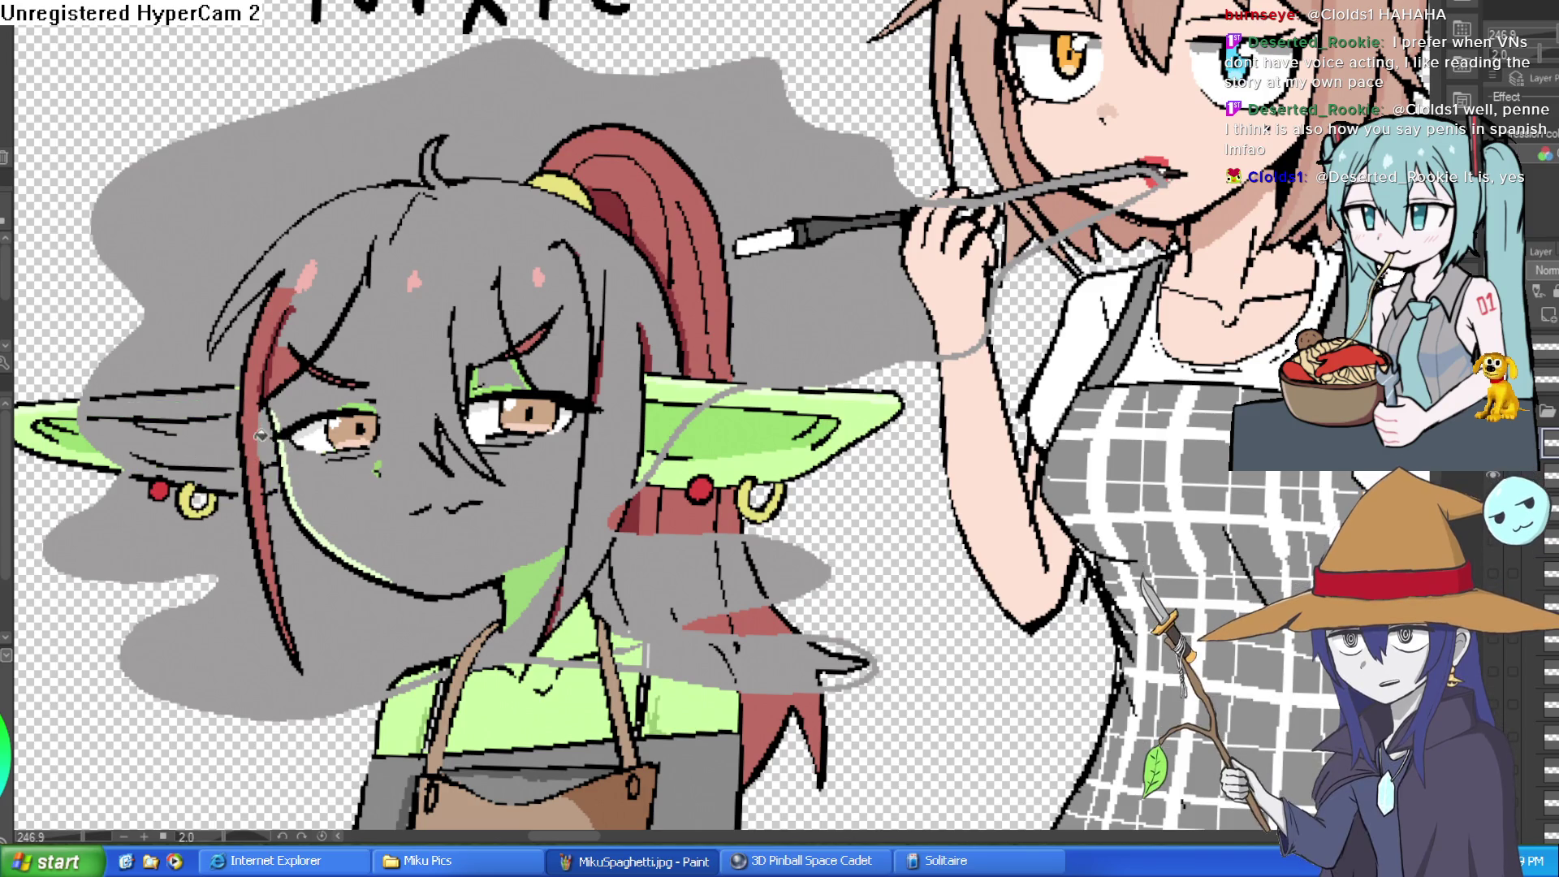
left_click(265, 410)
left_click(293, 337)
left_click(306, 278)
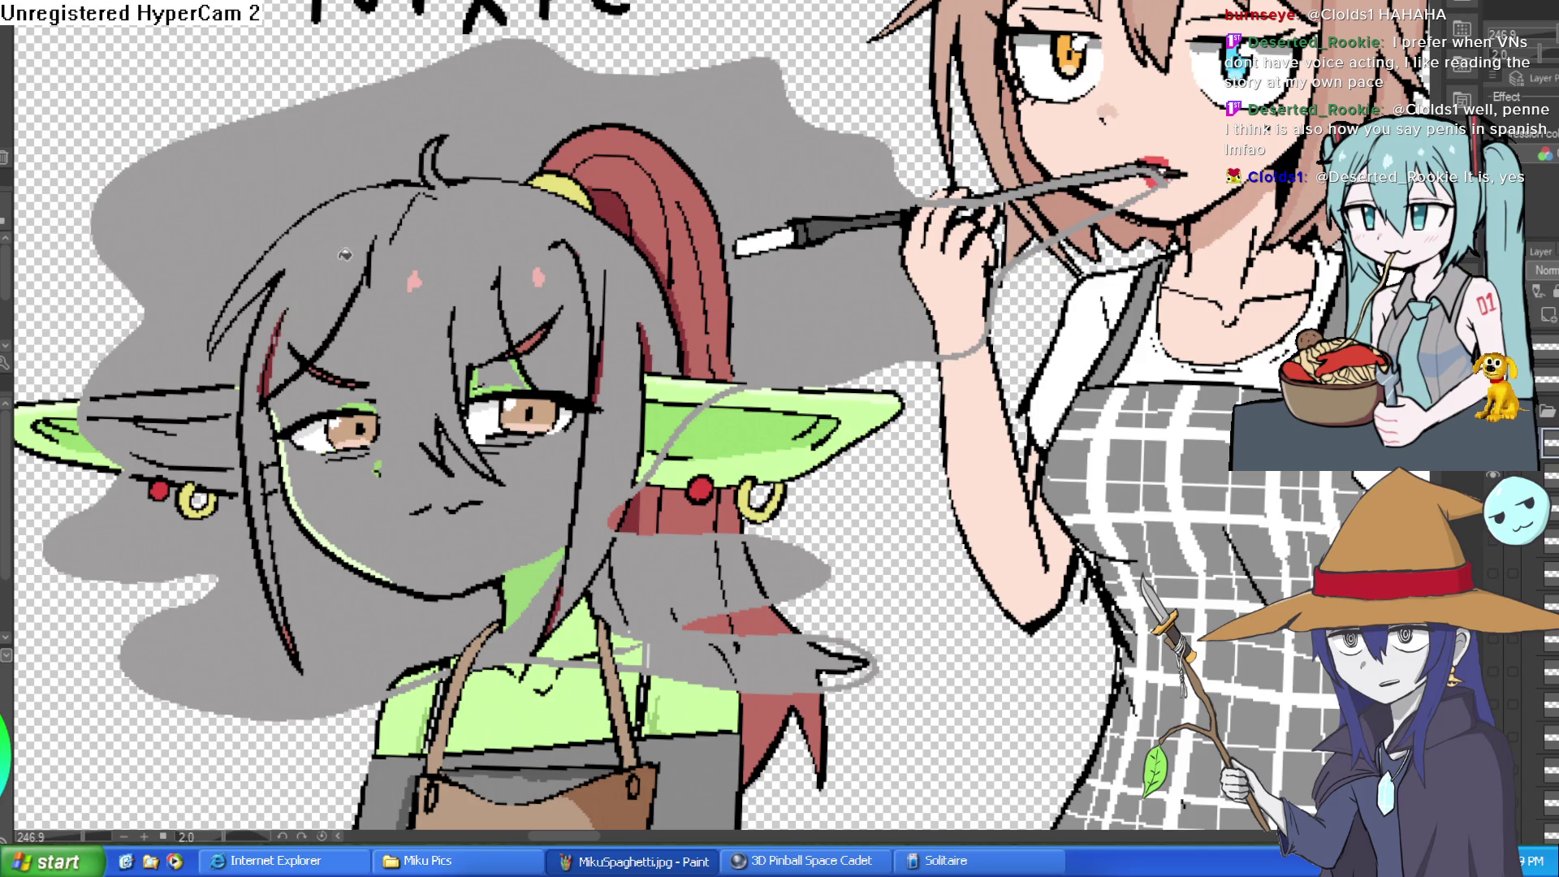
left_click(423, 277)
- Shade Nixie's upper right ear with grey smoke
scroll(439, 283, "down", 5)
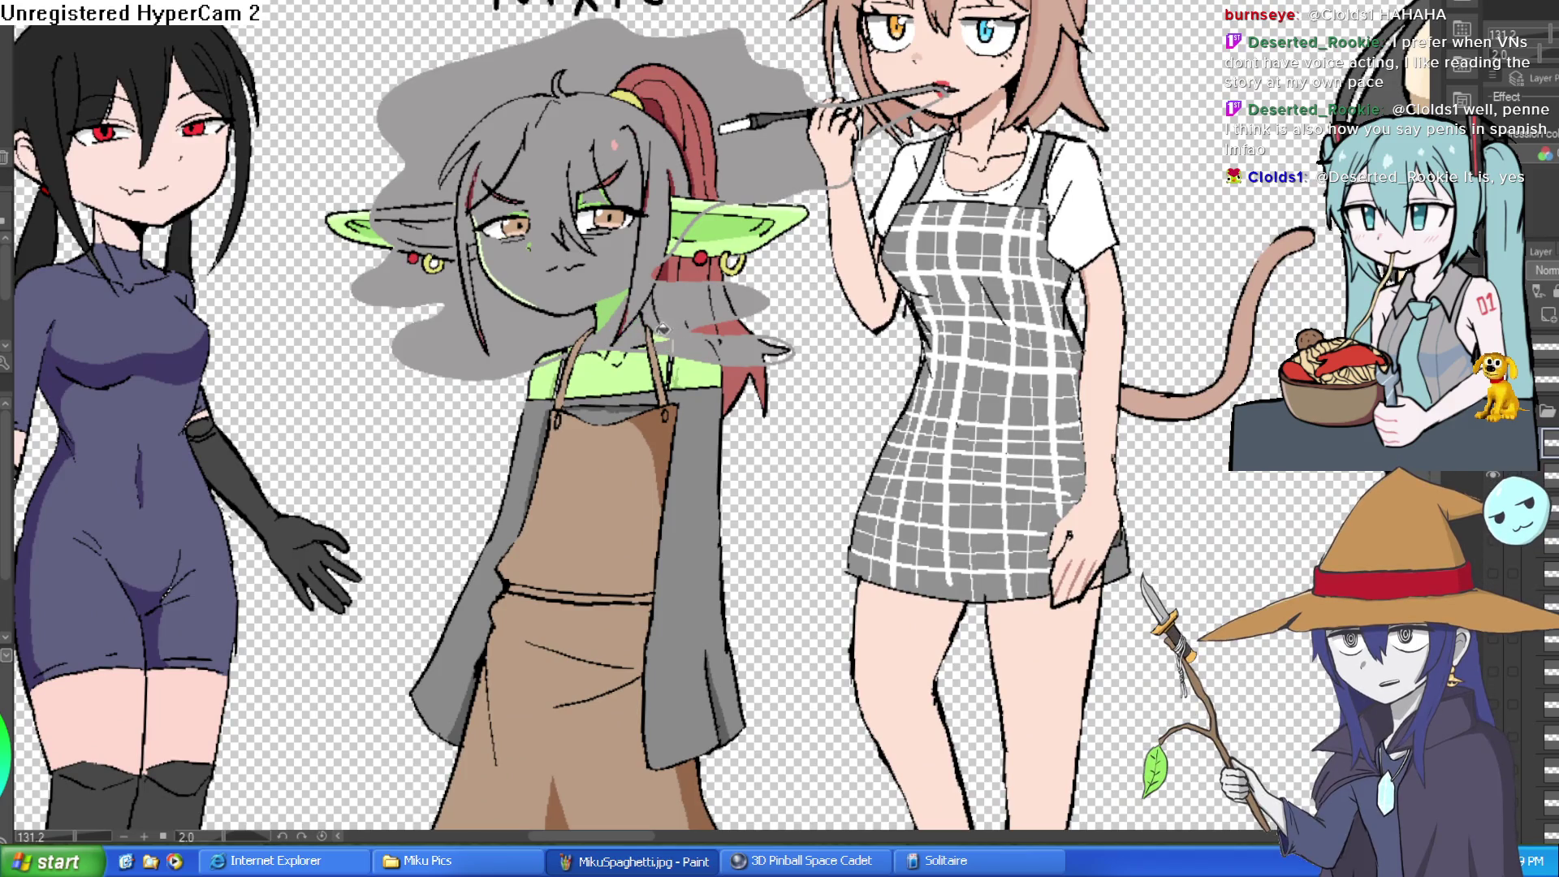
scroll(664, 330, "up", 6)
scroll(620, 263, "down", 4)
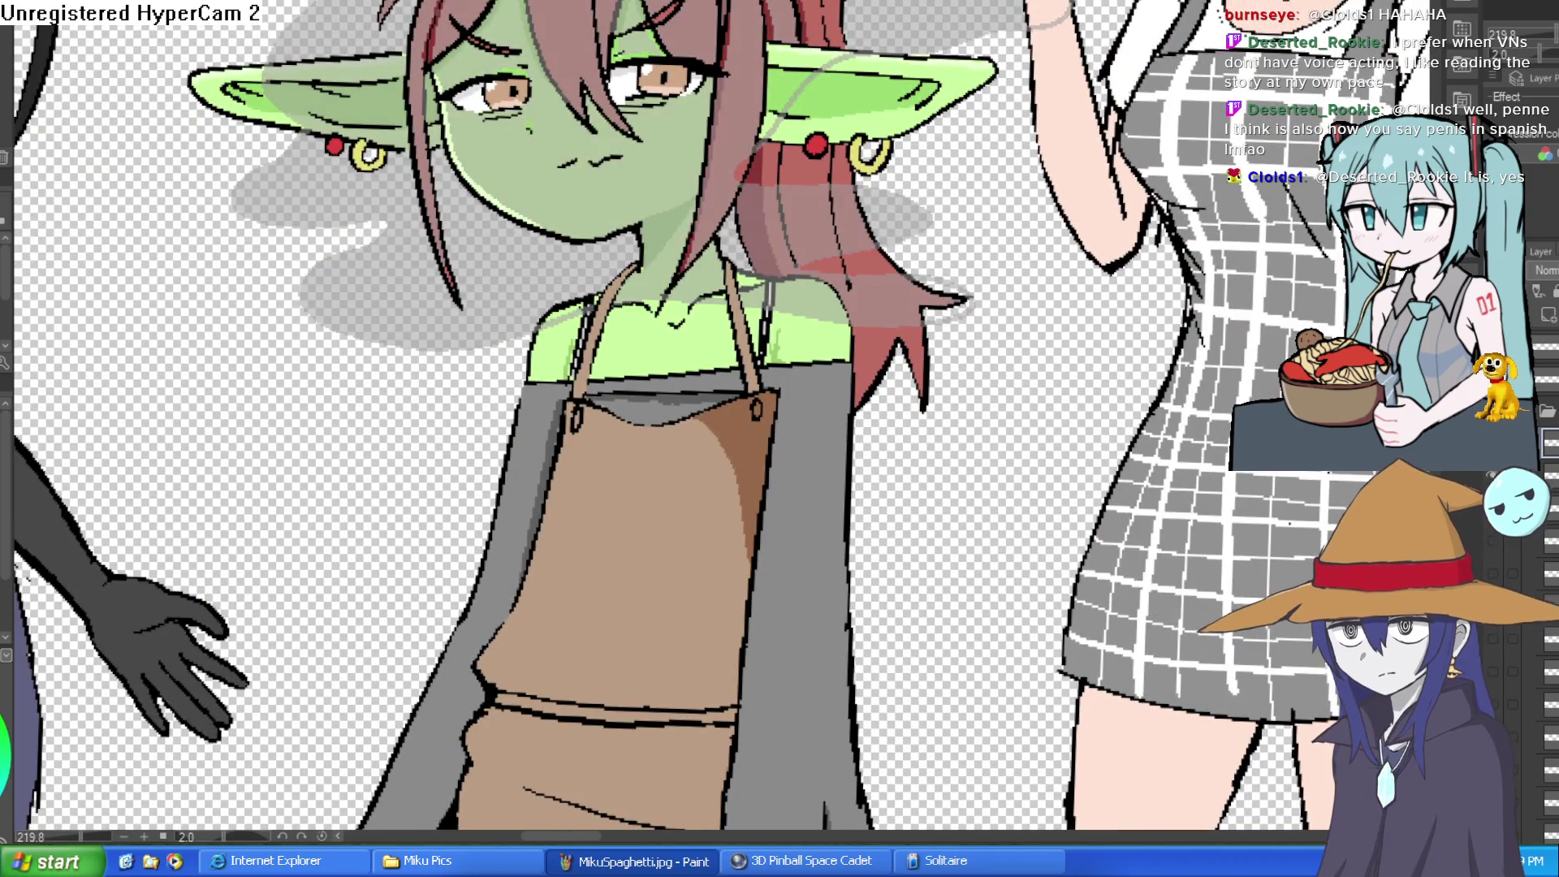
scroll(1002, 492, "down", 2)
left_click_drag(1003, 492, 966, 353)
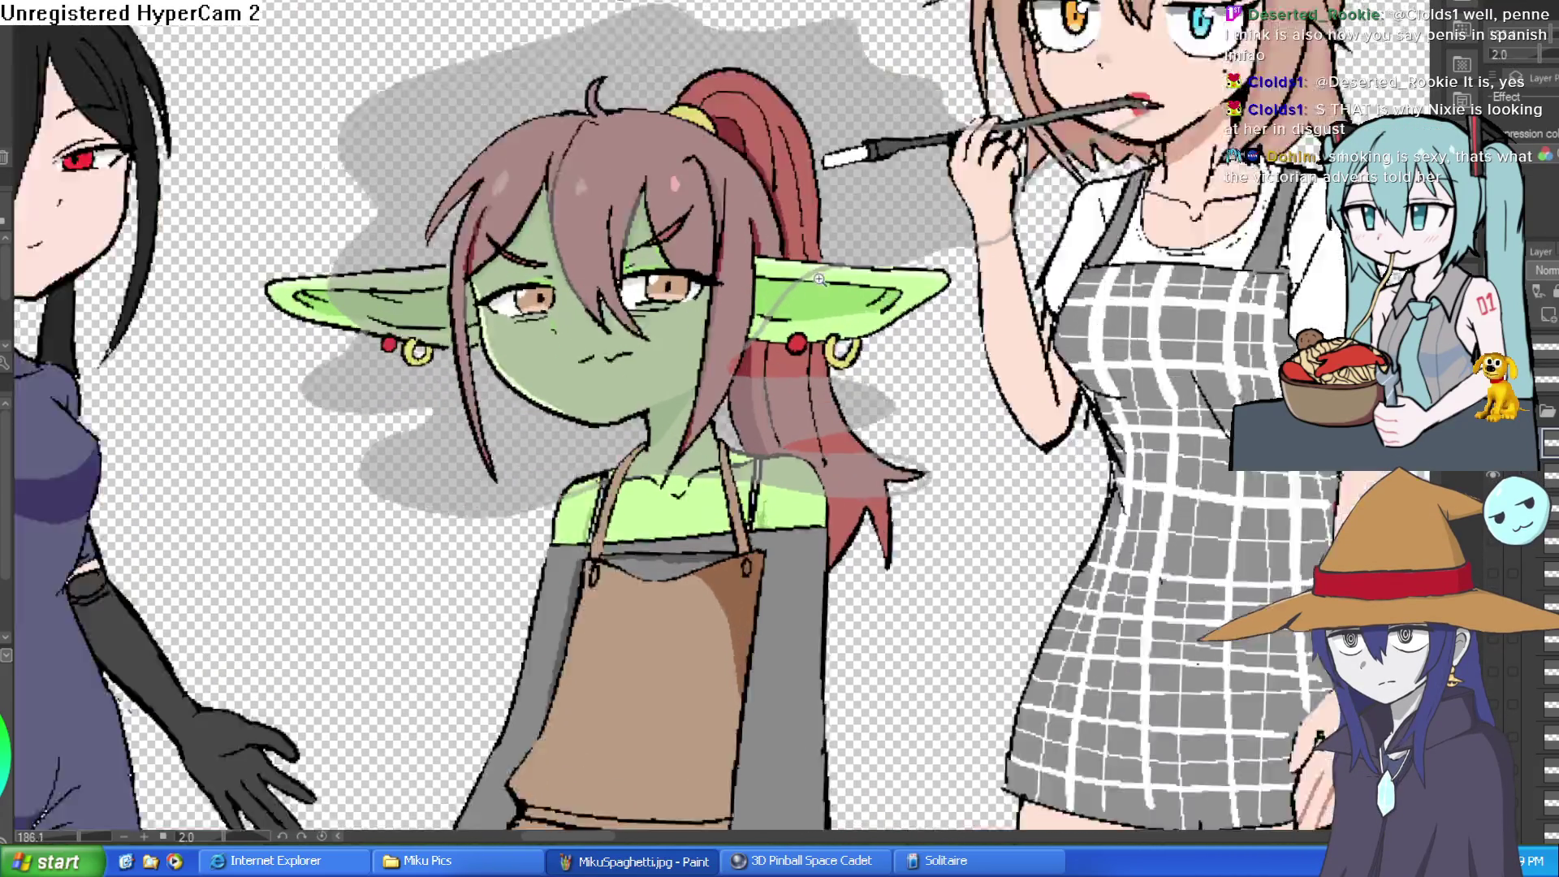
scroll(780, 288, "up", 3)
mouse_move(779, 277)
left_mouse_down()
mouse_move(743, 248)
mouse_move(821, 237)
left_mouse_up()
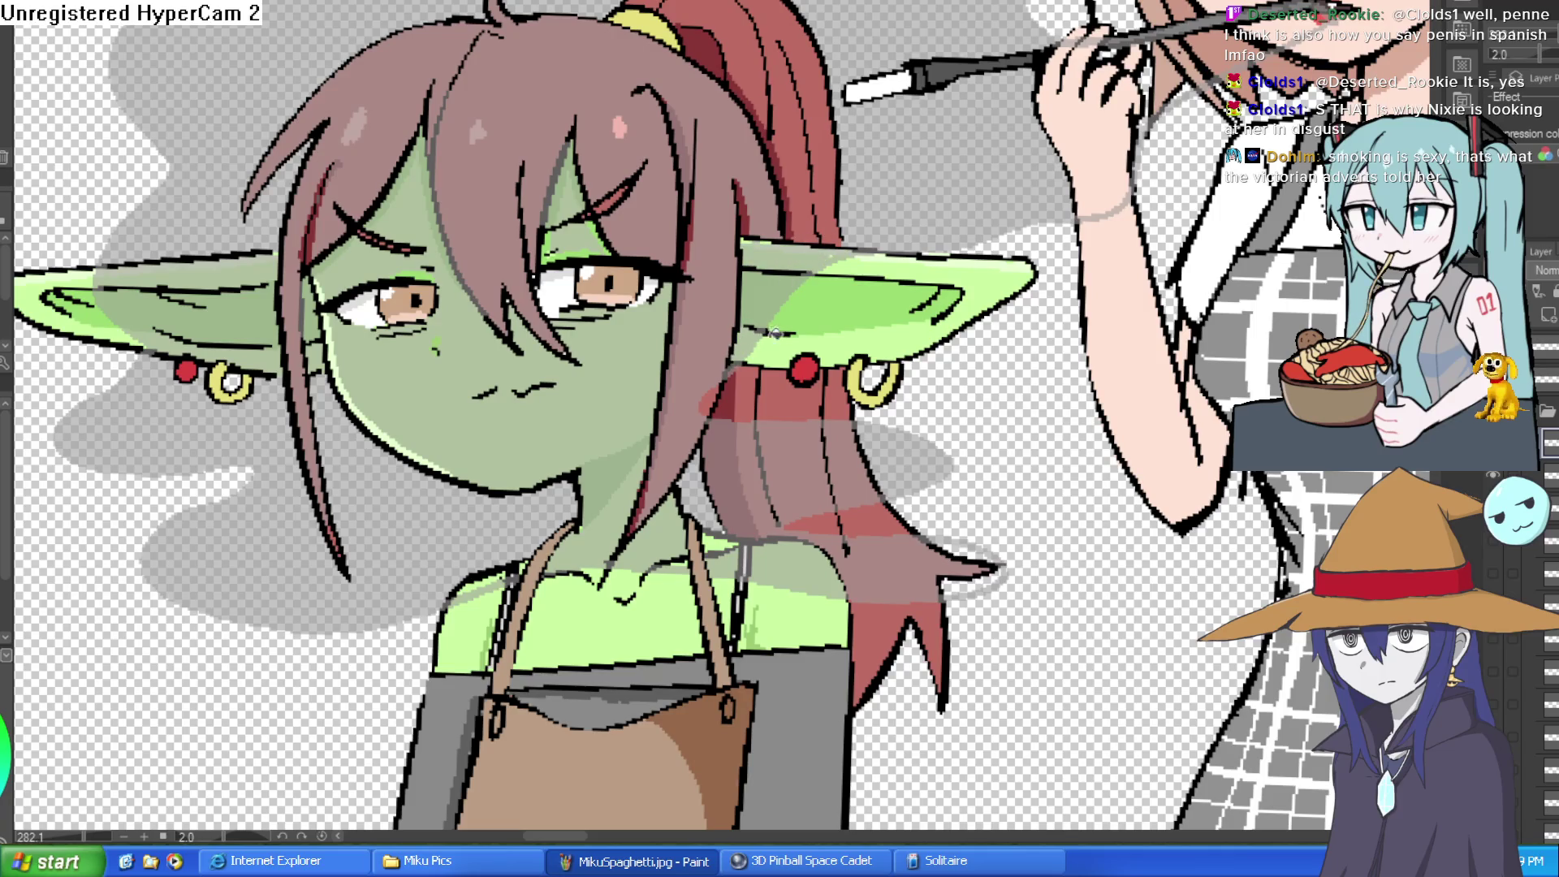
- Paint grey smoke over the holder area and fill the cat girl's hand grey
scroll(919, 344, "down", 2)
scroll(1251, 232, "up", 3)
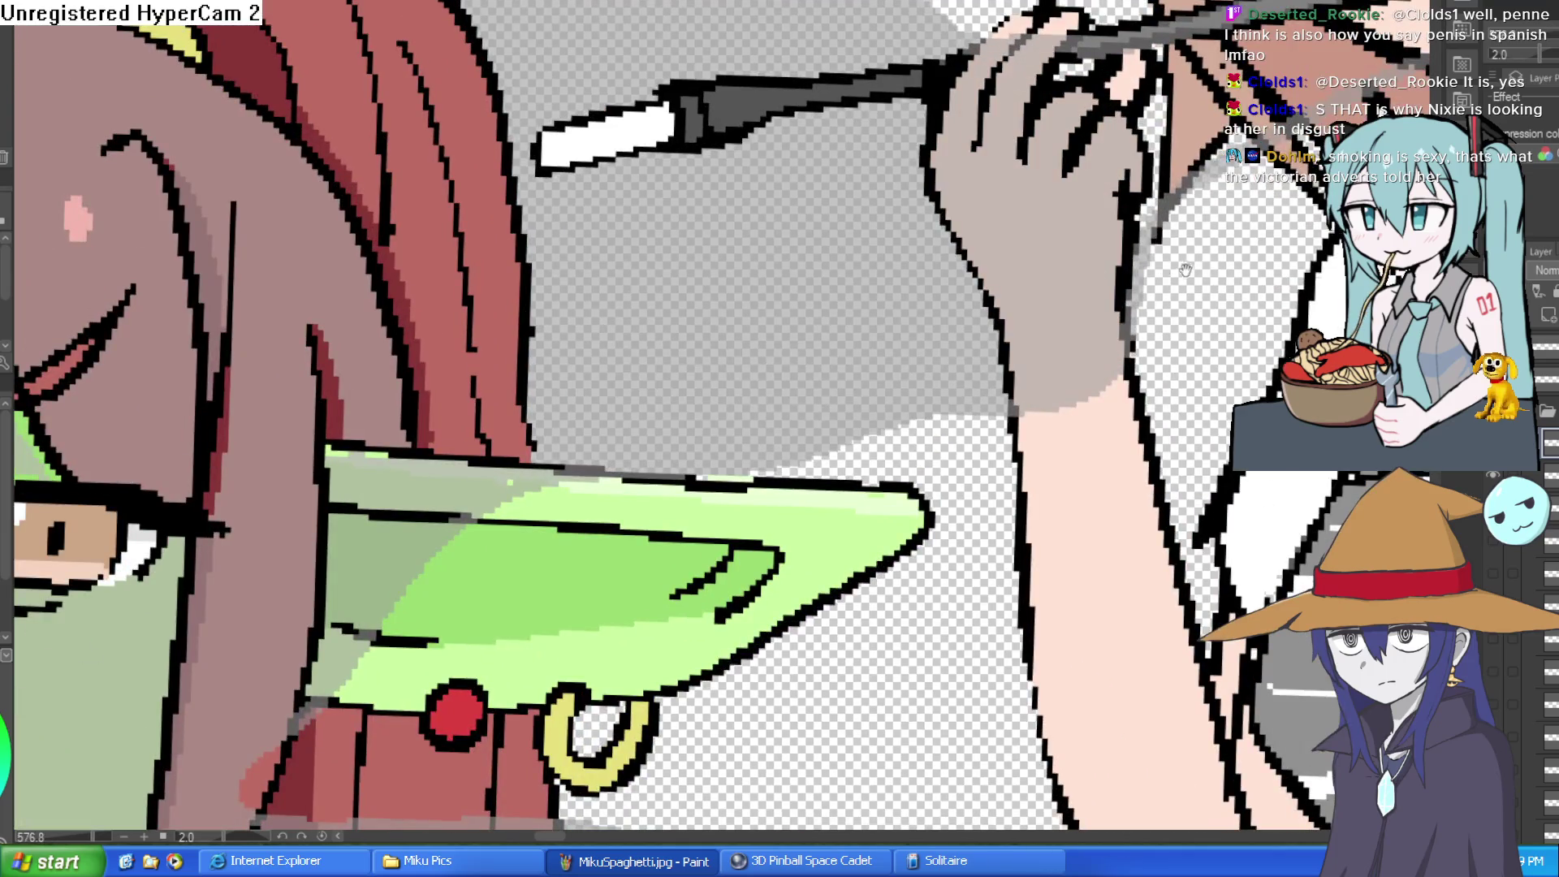
scroll(1000, 276, "up", 2)
mouse_move(1000, 276)
left_mouse_down()
mouse_move(970, 317)
mouse_move(958, 260)
mouse_move(1231, 166)
left_mouse_up()
scroll(1299, 214, "down", 3)
scroll(1136, 314, "up", 1)
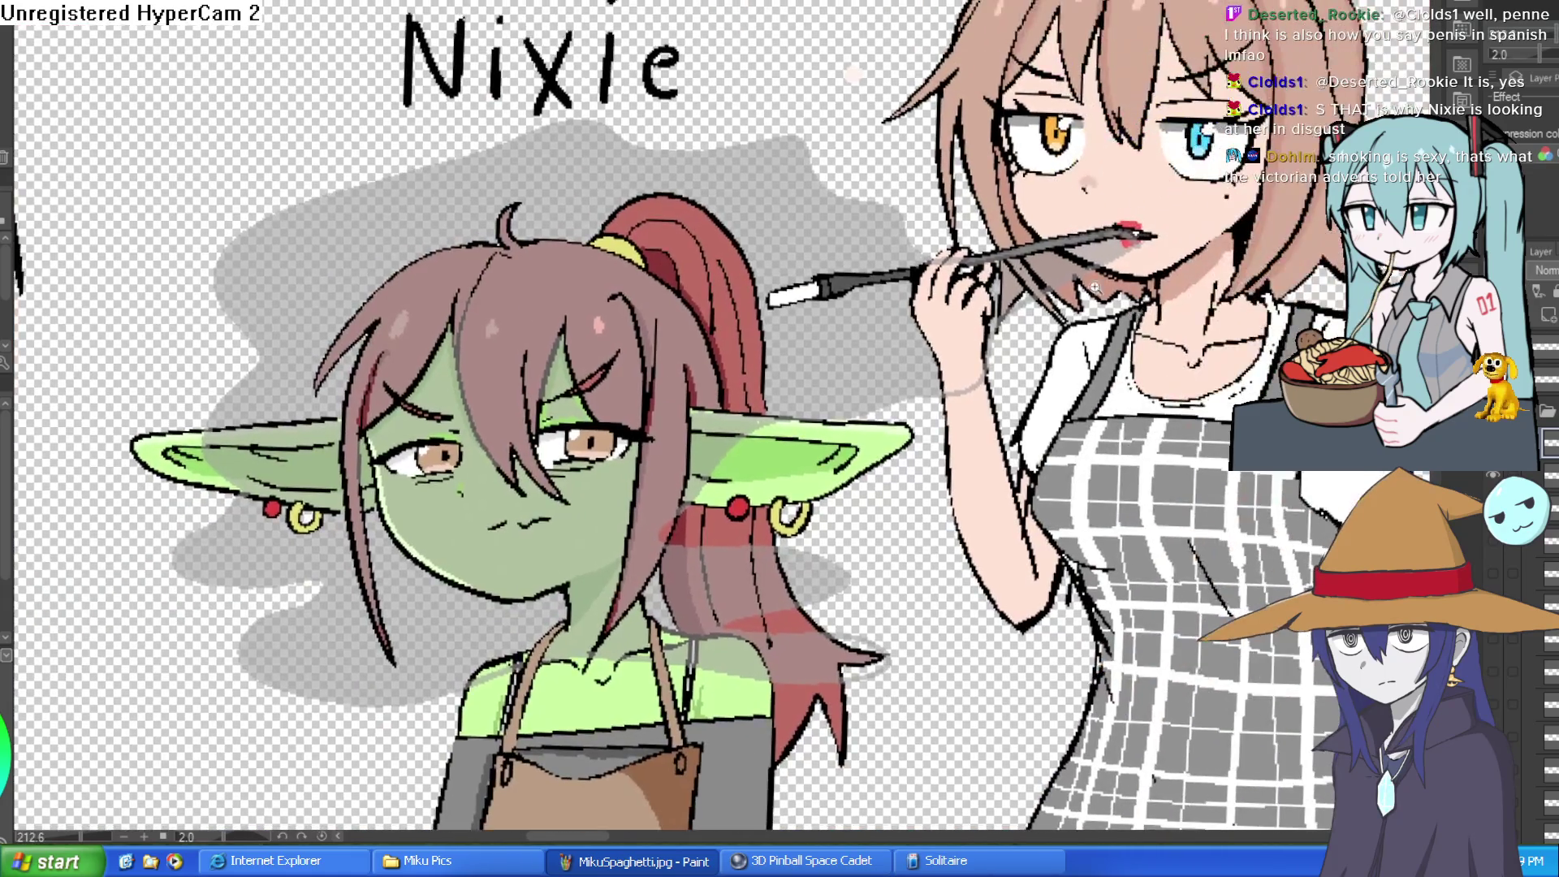
scroll(1027, 286, "up", 2)
left_click(947, 378)
scroll(936, 276, "down", 5)
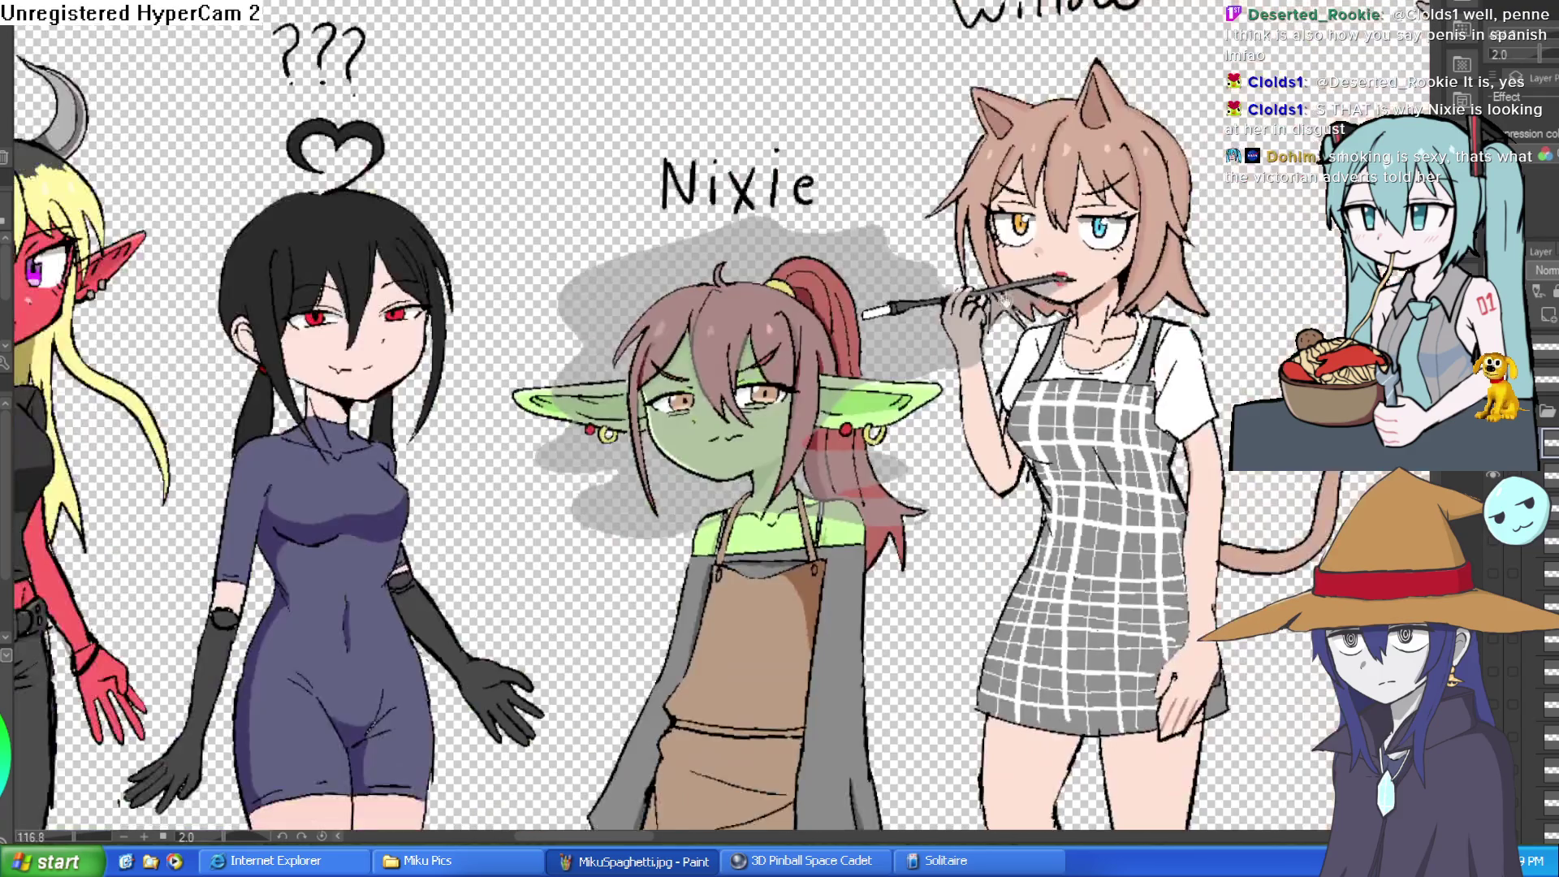
scroll(1101, 369, "down", 3)
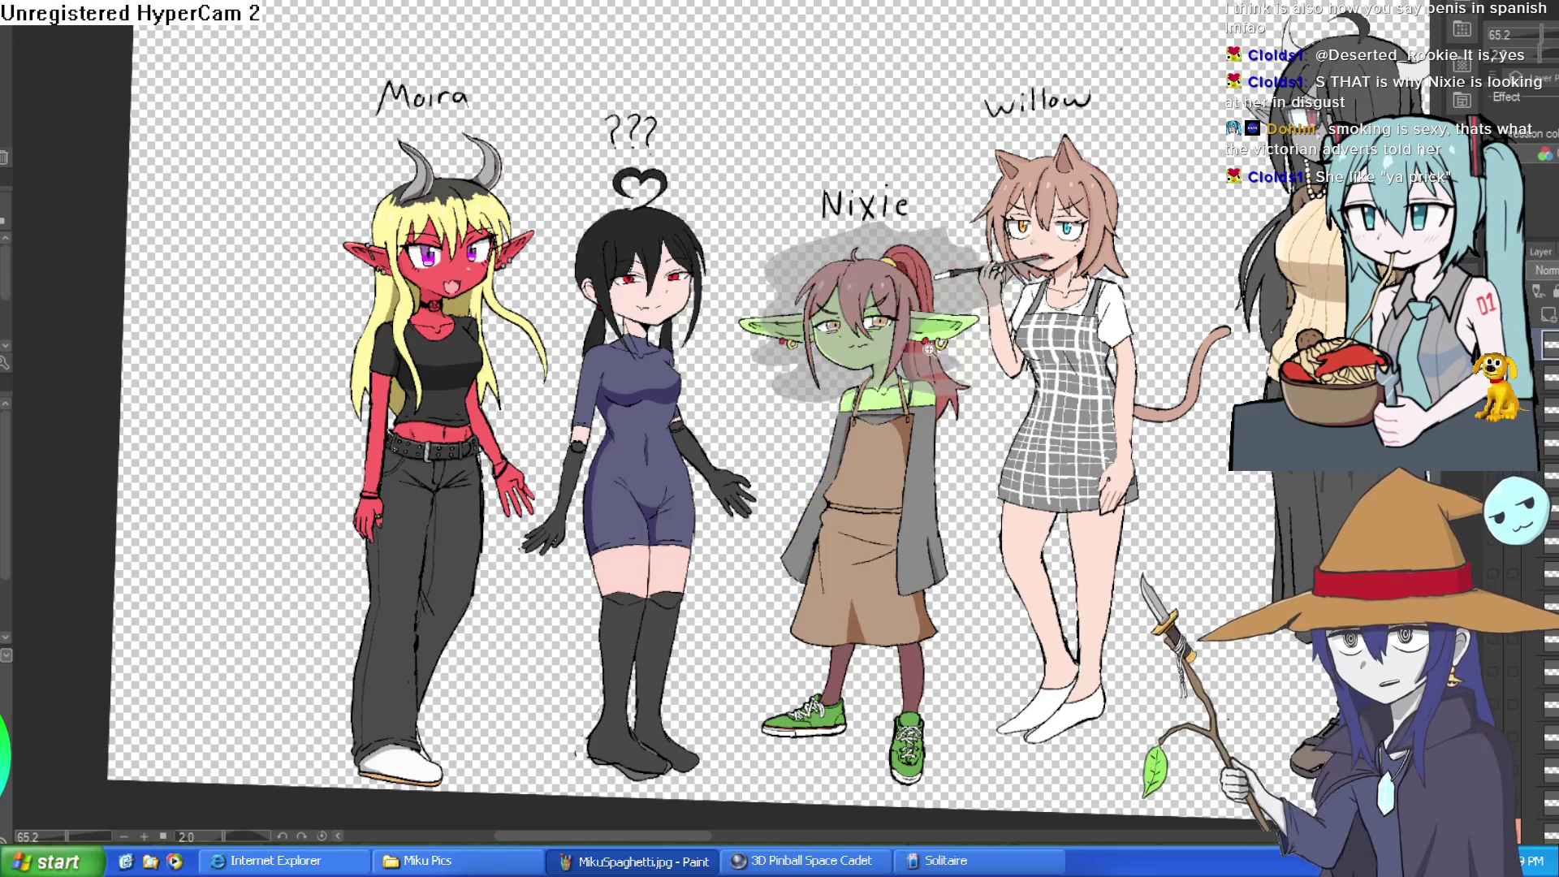
- Brush a grey tint over Nixie's face and hair
scroll(1064, 327, "up", 5)
left_click_drag(1064, 327, 1103, 305)
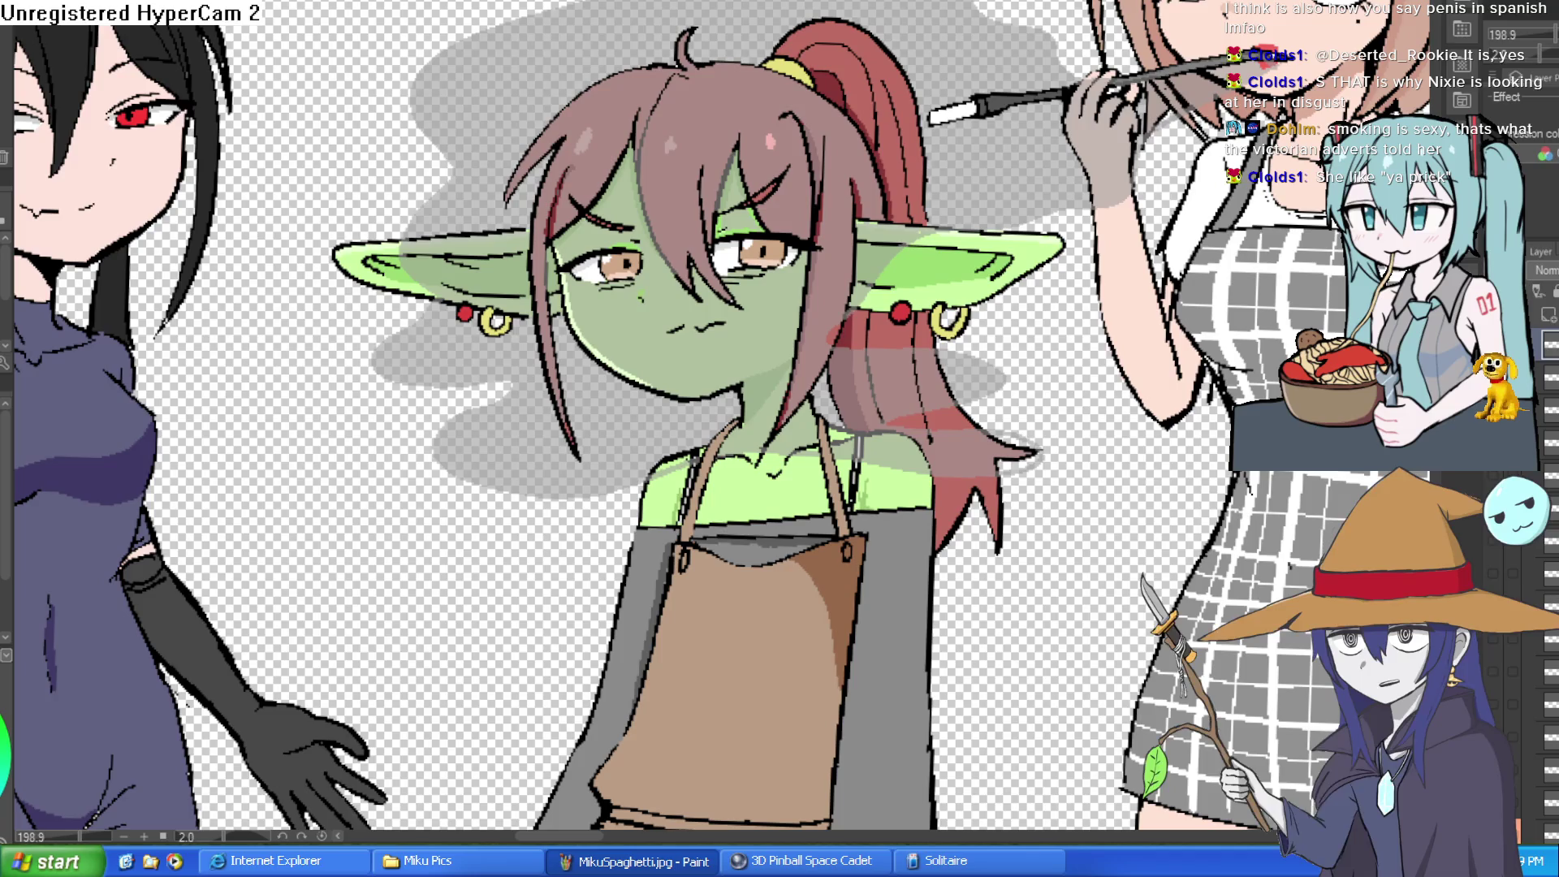
mouse_move(690, 203)
left_mouse_down()
mouse_move(916, 129)
mouse_move(894, 122)
mouse_move(918, 142)
mouse_move(869, 89)
mouse_move(853, 98)
mouse_move(886, 149)
left_mouse_up()
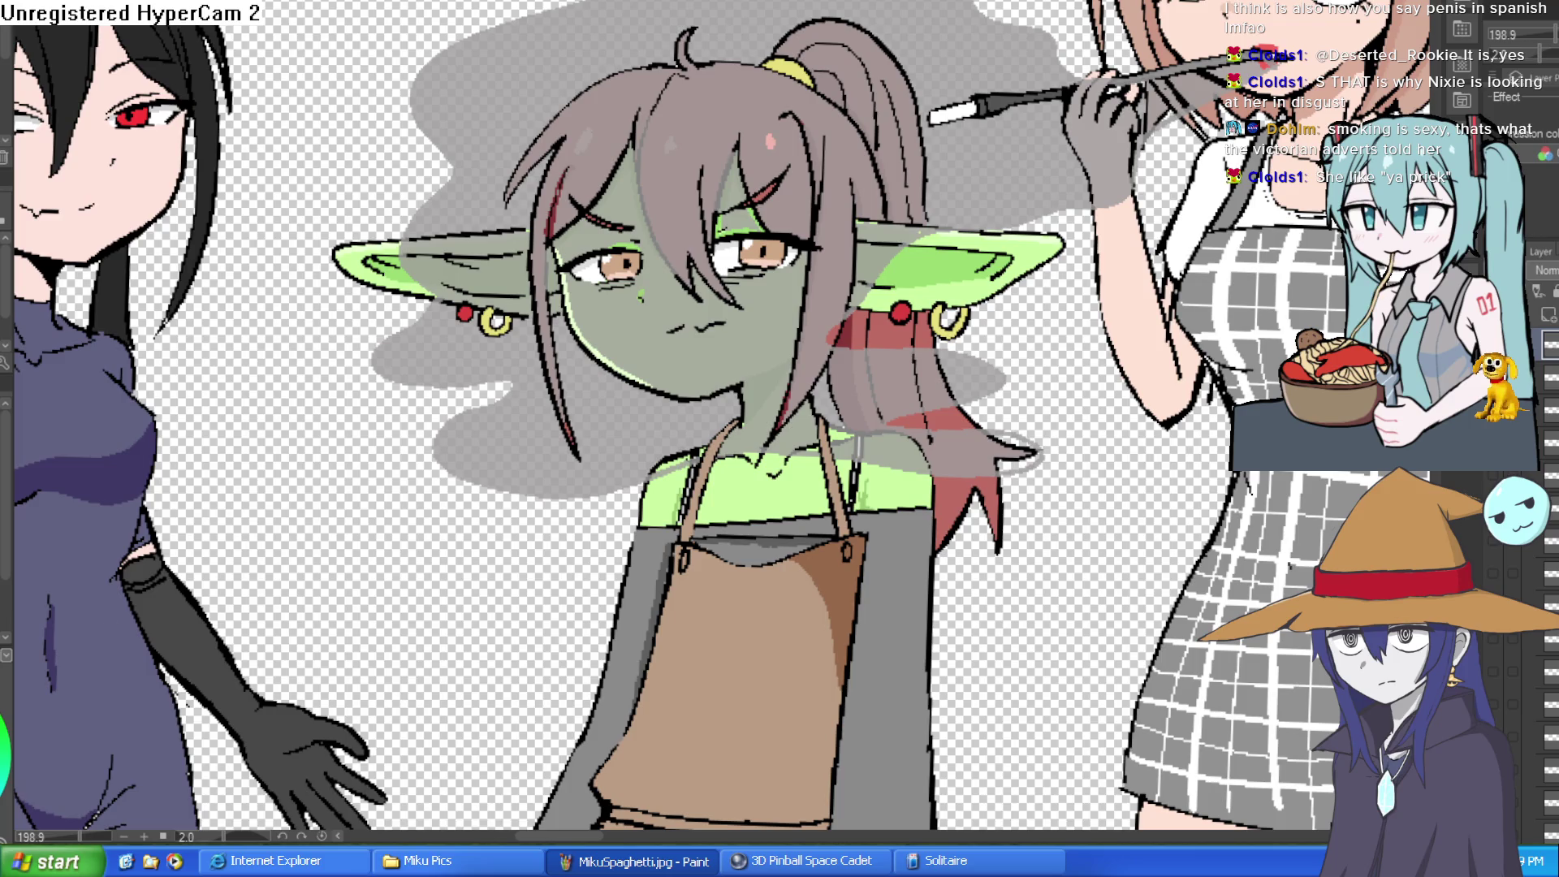
- Draw three wavy white smoke outlines across the top of her hair, her eyes and below her chin
scroll(600, 88, "up", 1)
mouse_move(463, 109)
left_mouse_down()
mouse_move(845, 50)
mouse_move(625, 114)
mouse_move(429, 122)
left_mouse_up()
mouse_move(981, 224)
left_mouse_down()
mouse_move(952, 210)
mouse_move(666, 231)
mouse_move(923, 250)
mouse_move(974, 209)
mouse_move(950, 216)
left_mouse_up()
mouse_move(705, 439)
left_mouse_down()
mouse_move(436, 484)
mouse_move(634, 513)
mouse_move(781, 443)
mouse_move(686, 442)
left_mouse_up()
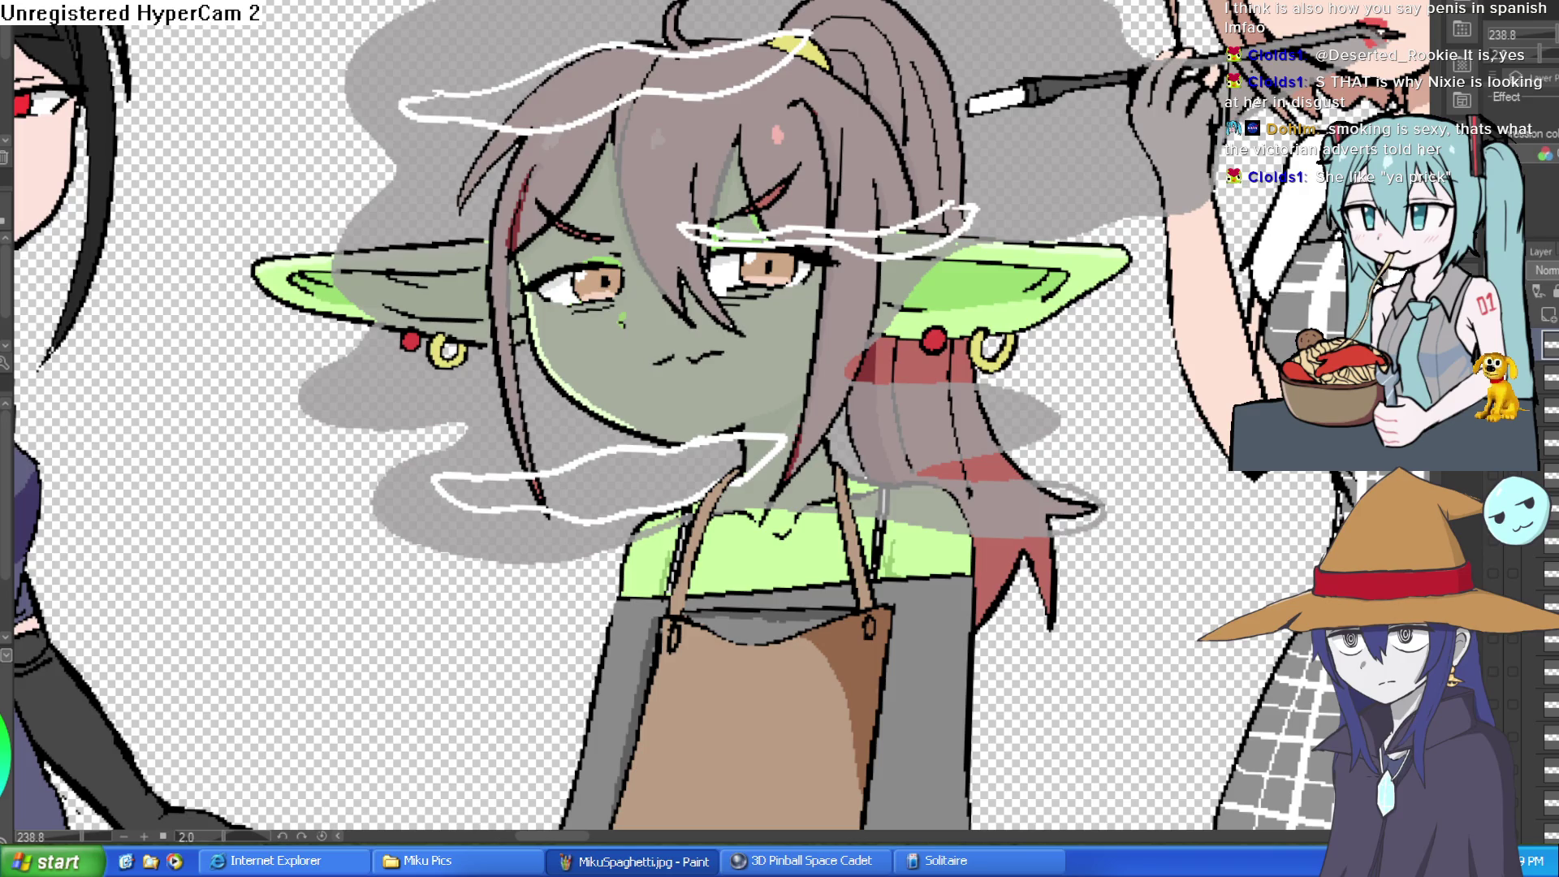
- Fill the chin, hair-top and eye smoke wisps with white
left_click(714, 454)
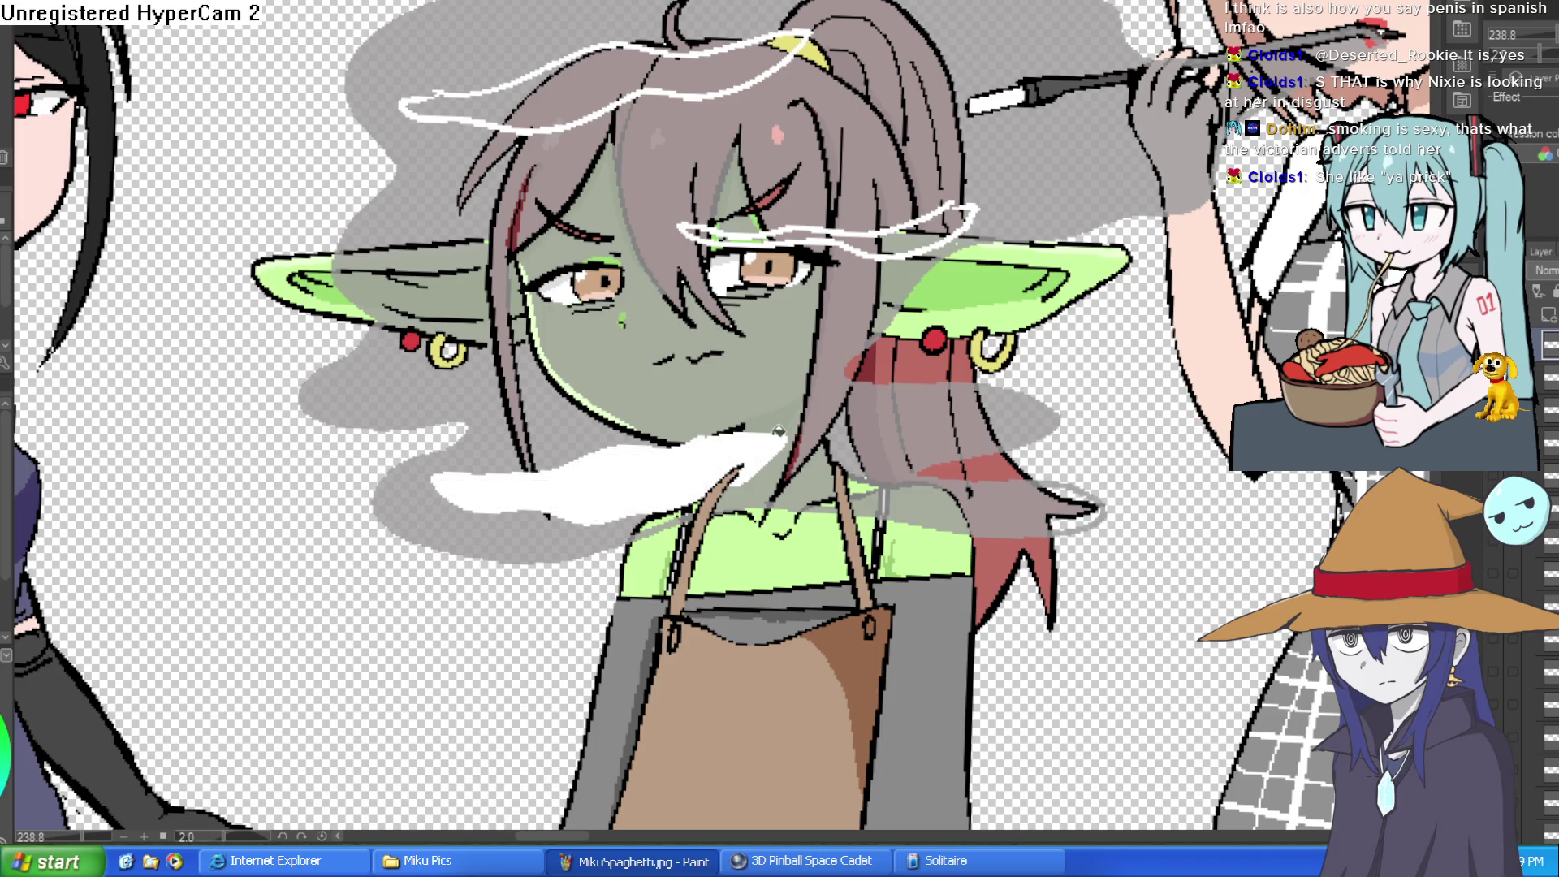
left_click(583, 91)
left_click(908, 233)
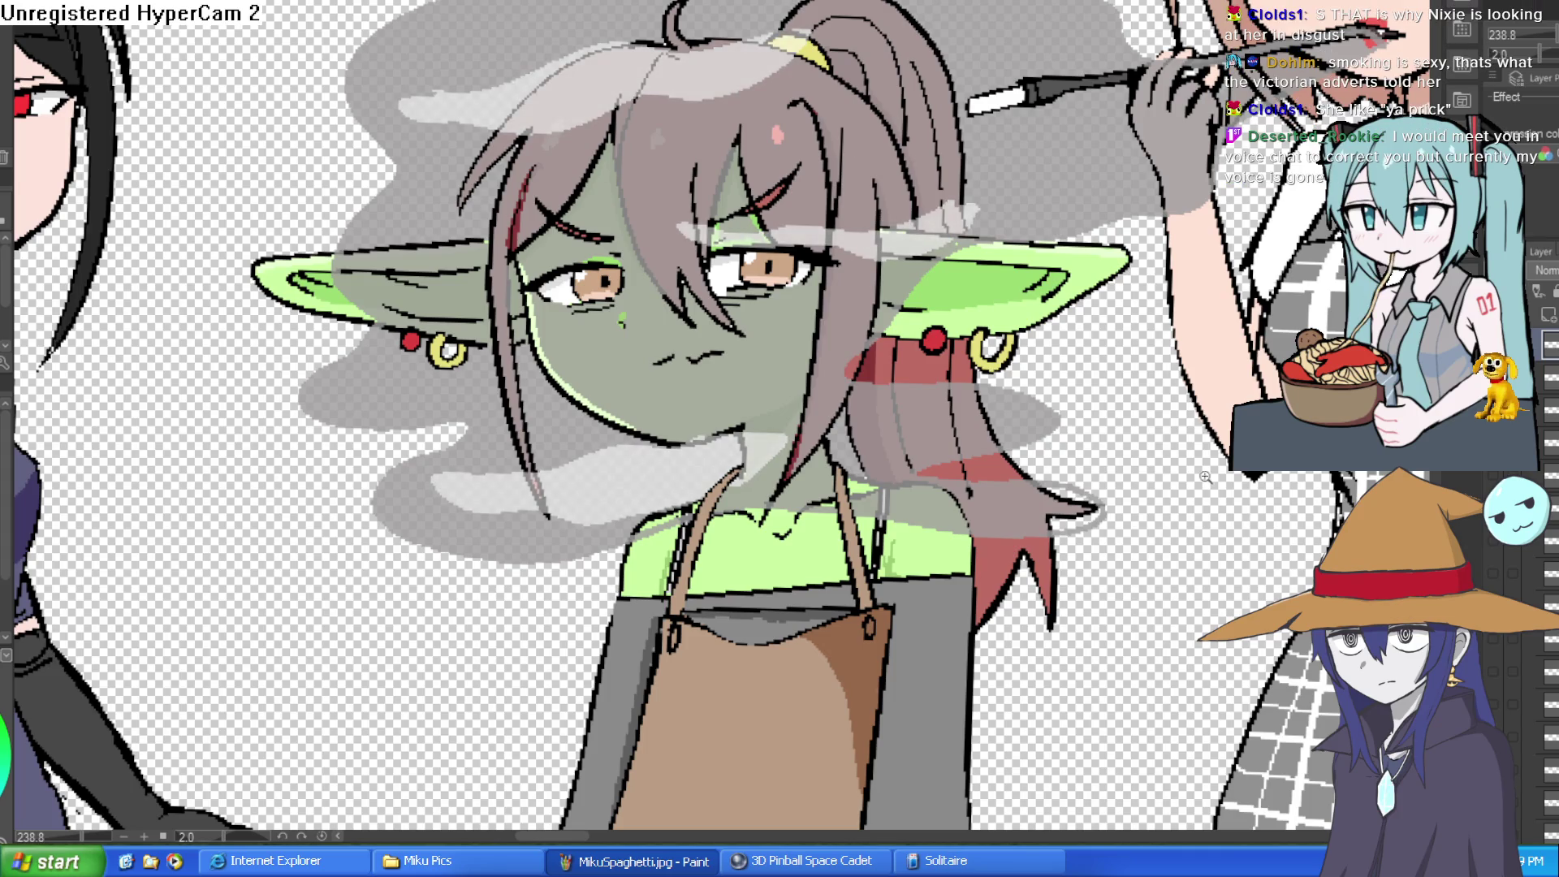
scroll(1206, 477, "down", 3)
scroll(1080, 361, "up", 2)
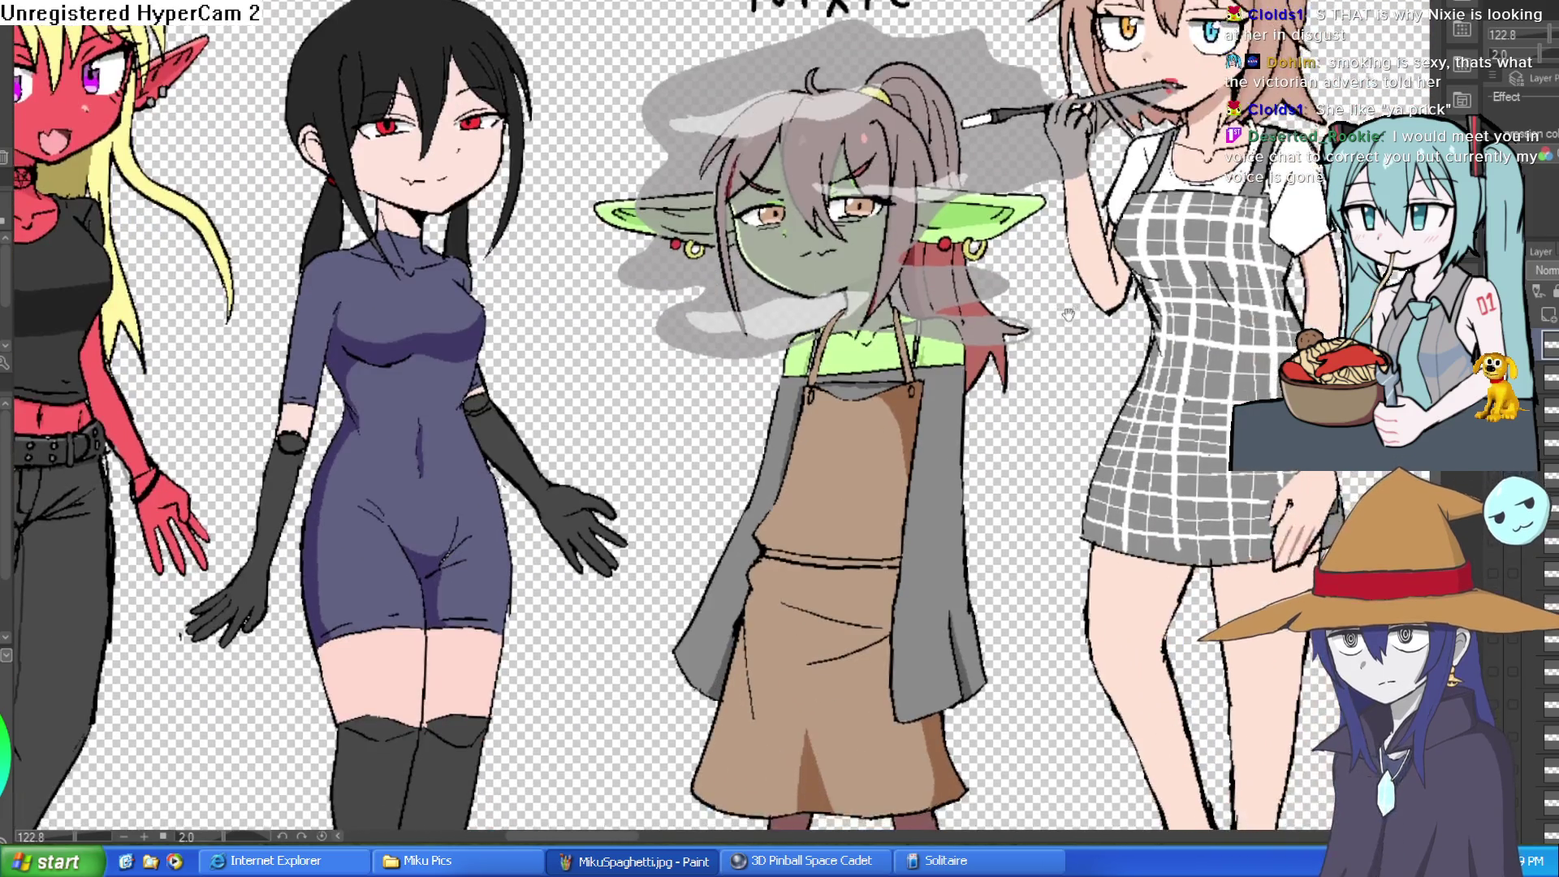
left_click_drag(1047, 326, 1028, 288)
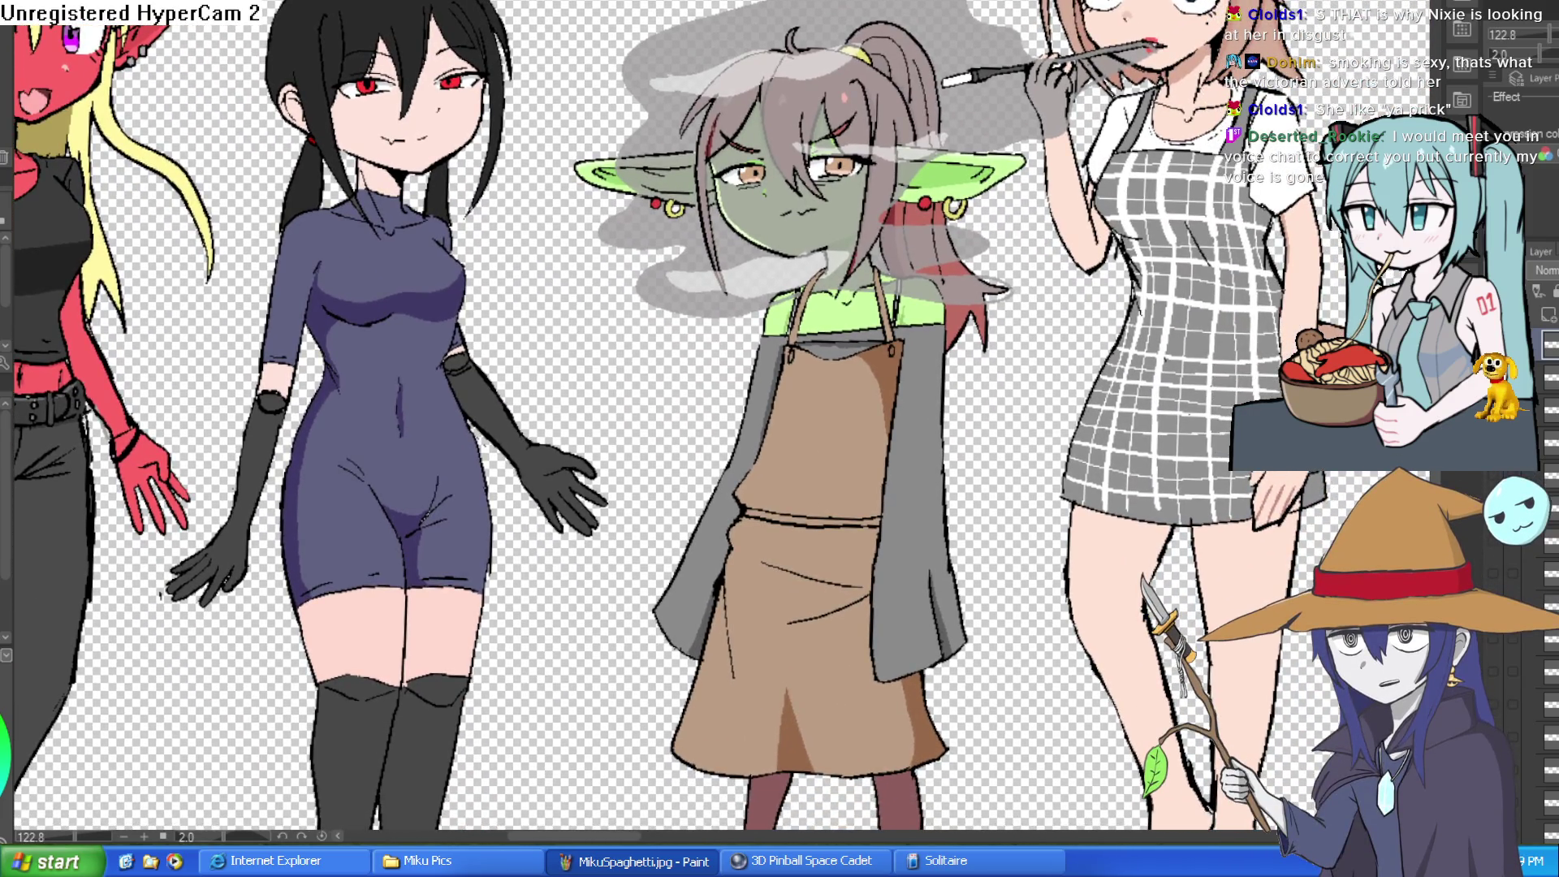
scroll(1026, 317, "down", 3)
scroll(1026, 317, "up", 2)
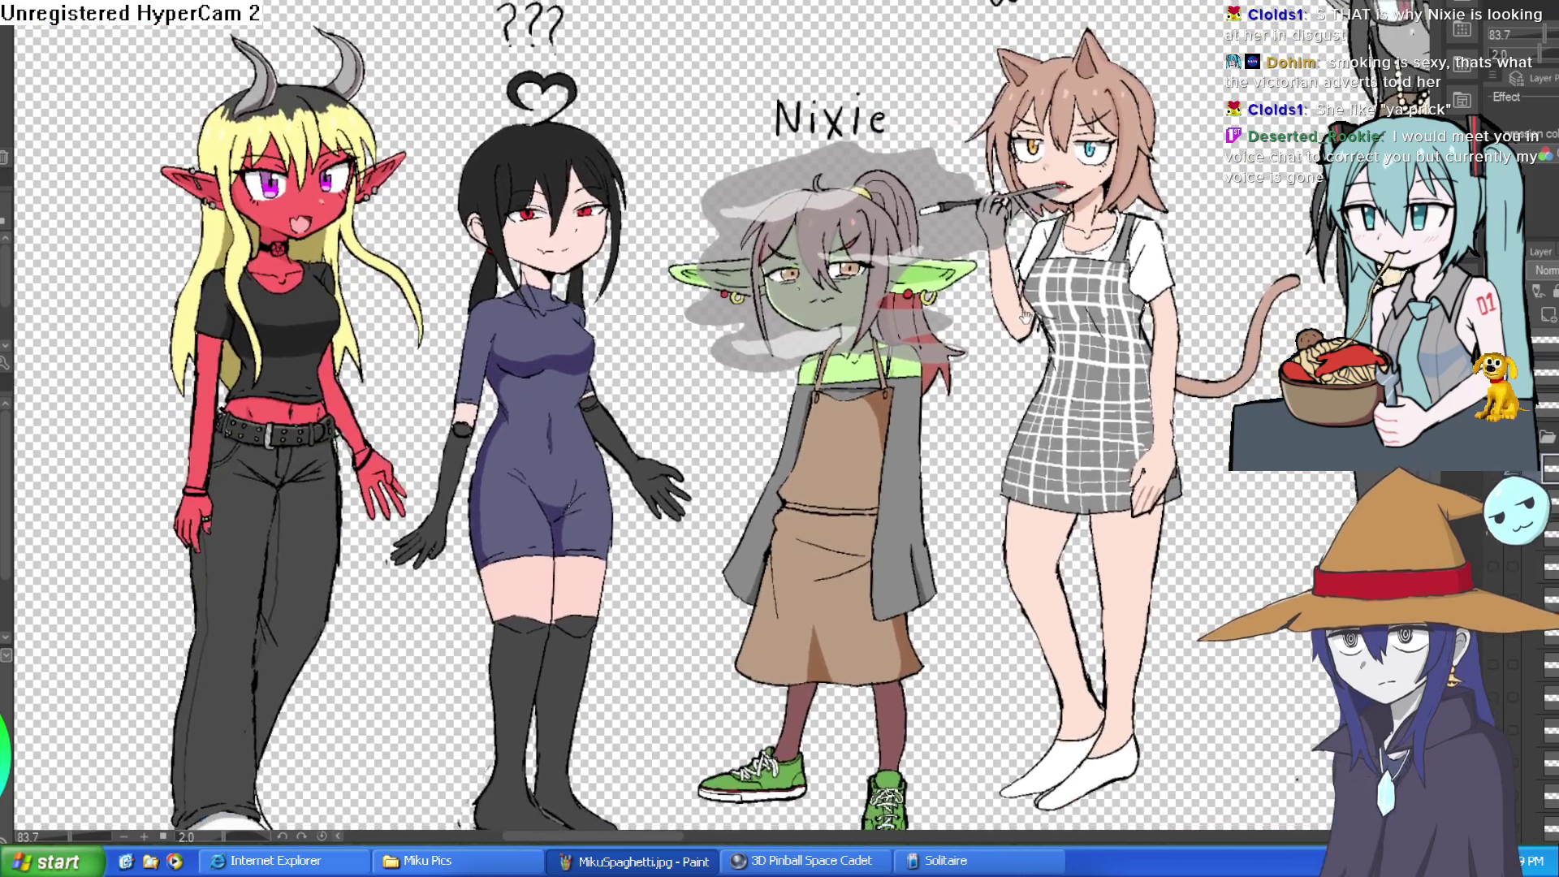
scroll(1058, 156, "up", 5)
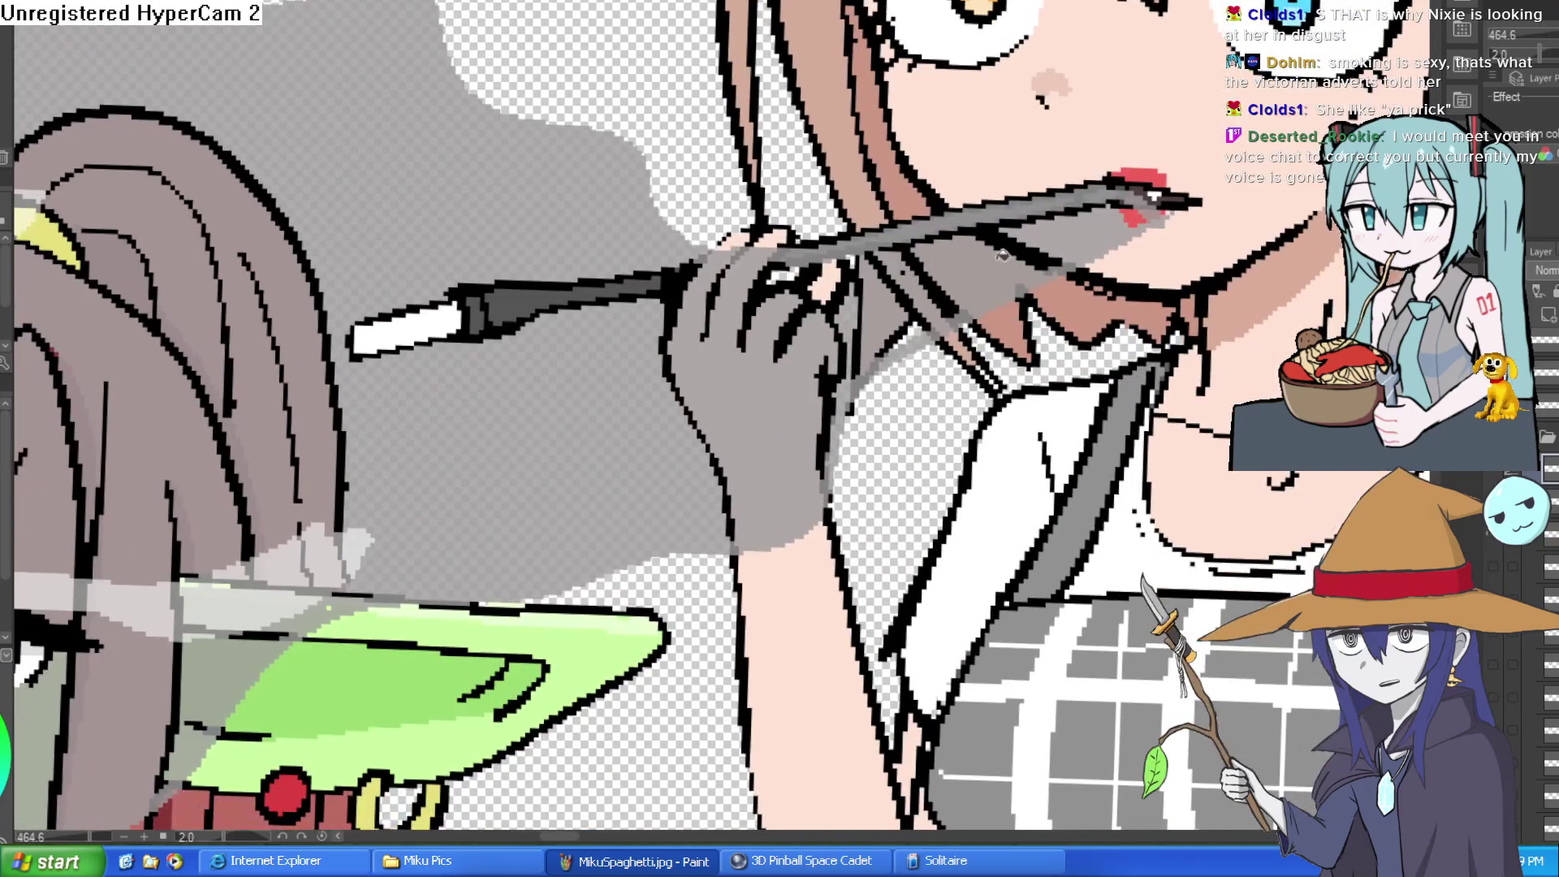
scroll(1195, 279, "down", 2)
left_click_drag(1196, 280, 1146, 238)
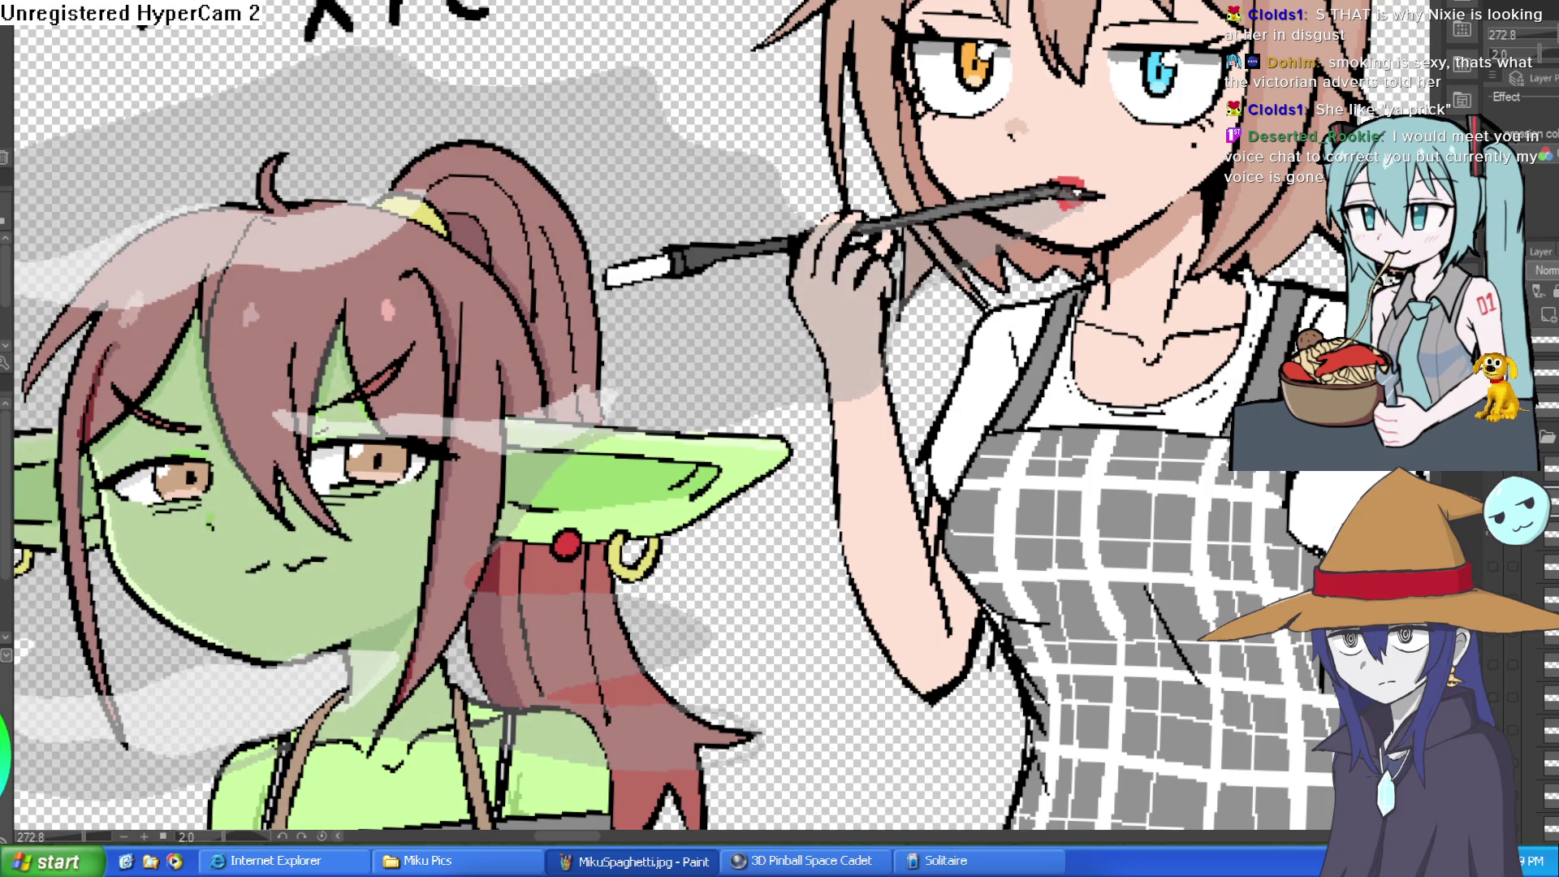
scroll(1290, 305, "down", 5)
scroll(1290, 305, "up", 2)
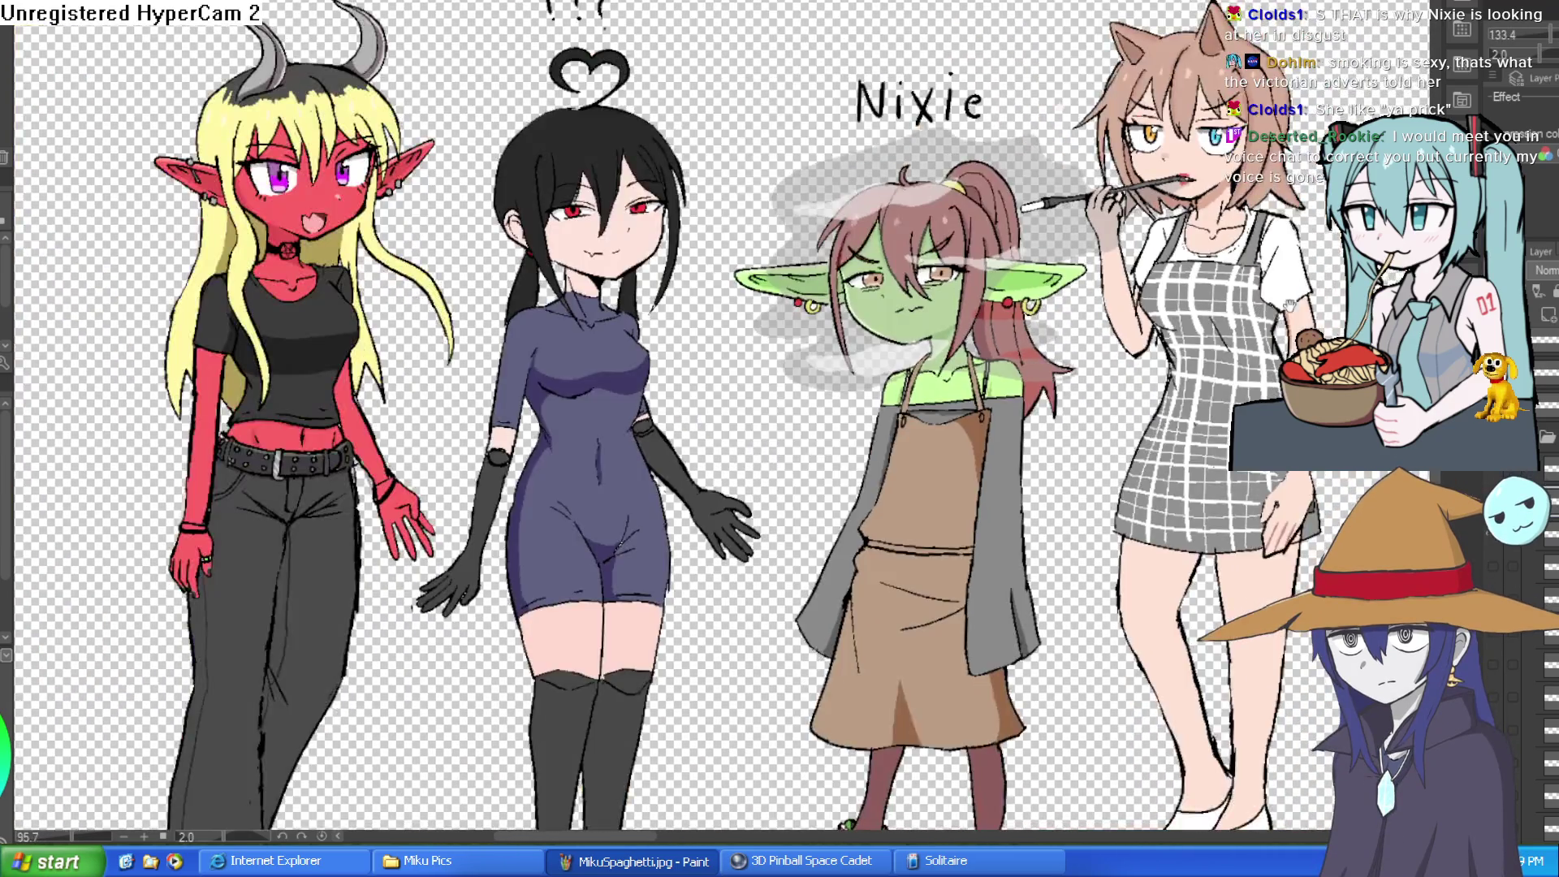
scroll(1289, 306, "down", 2)
scroll(1288, 212, "up", 1)
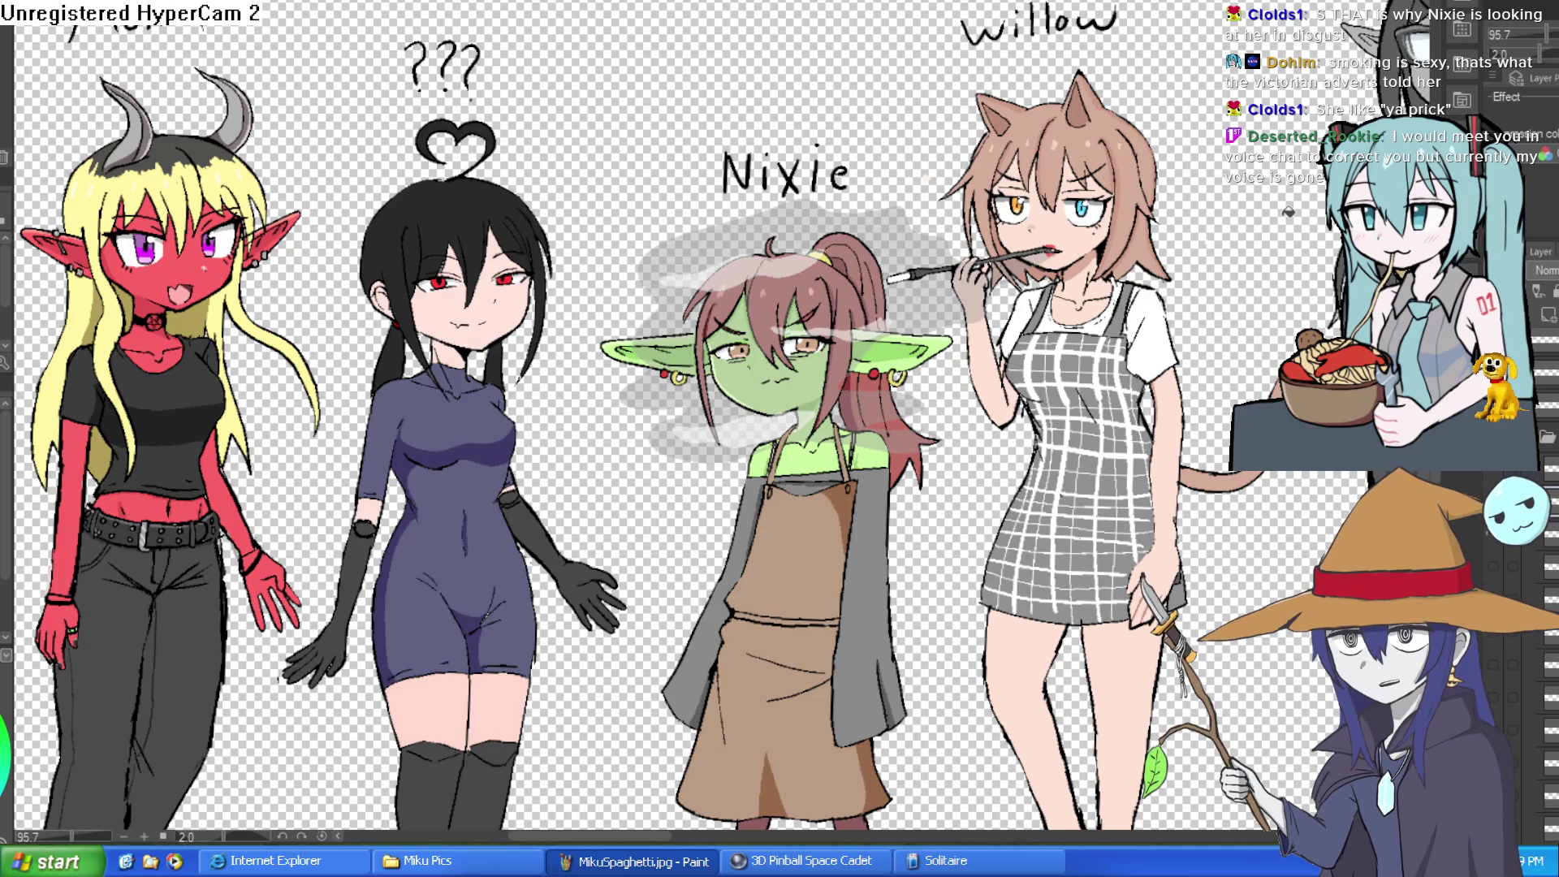
scroll(961, 389, "up", 3)
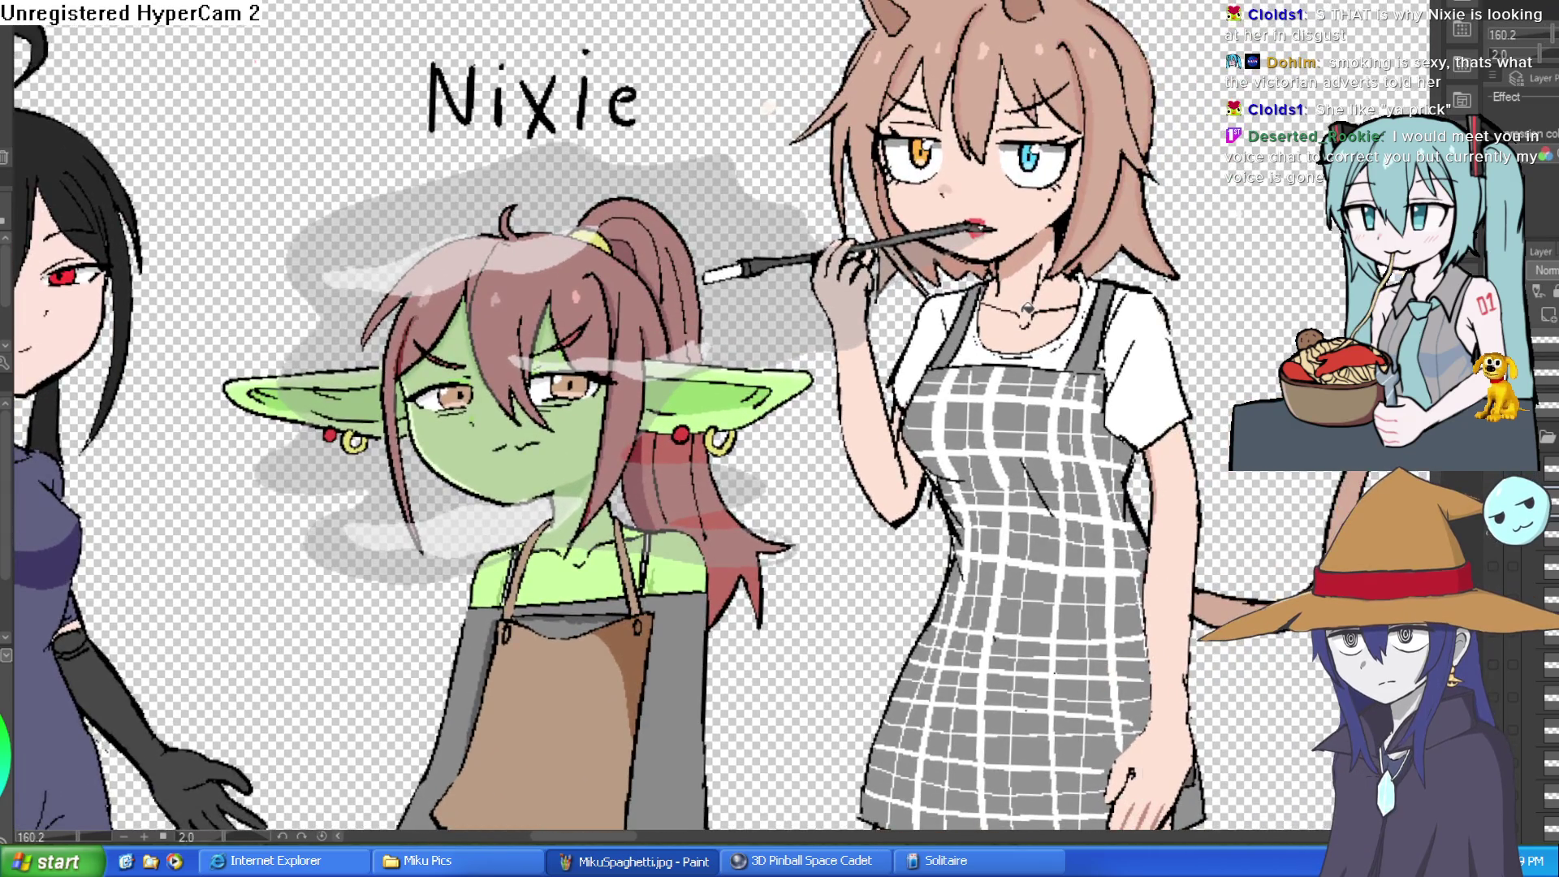
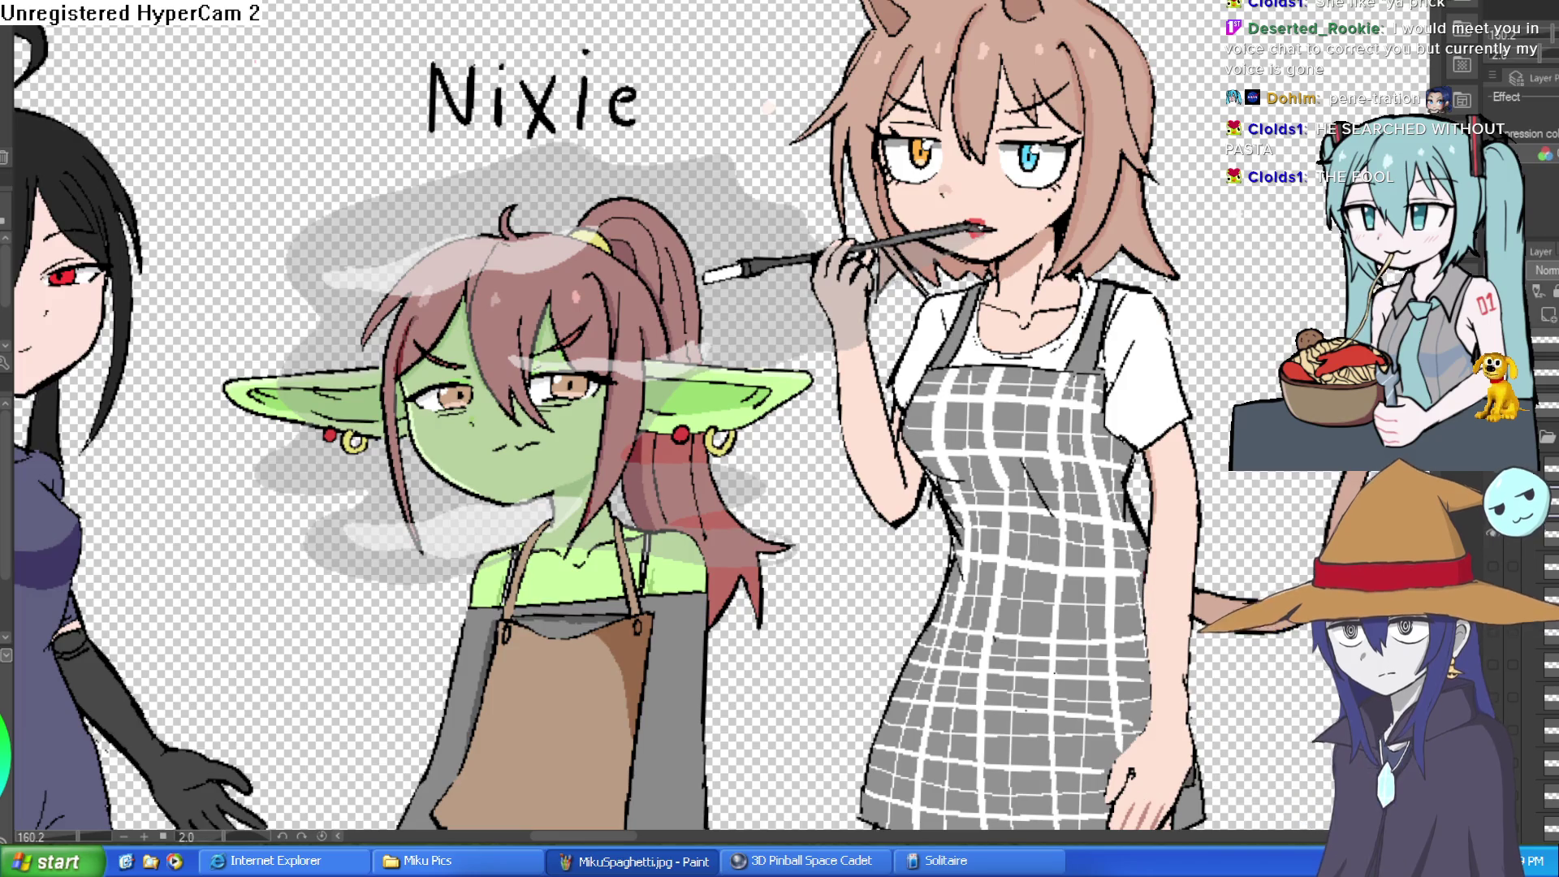
- Hide the smoke layer so the grey smoke no longer covers the goblin's face
left_click(1493, 473)
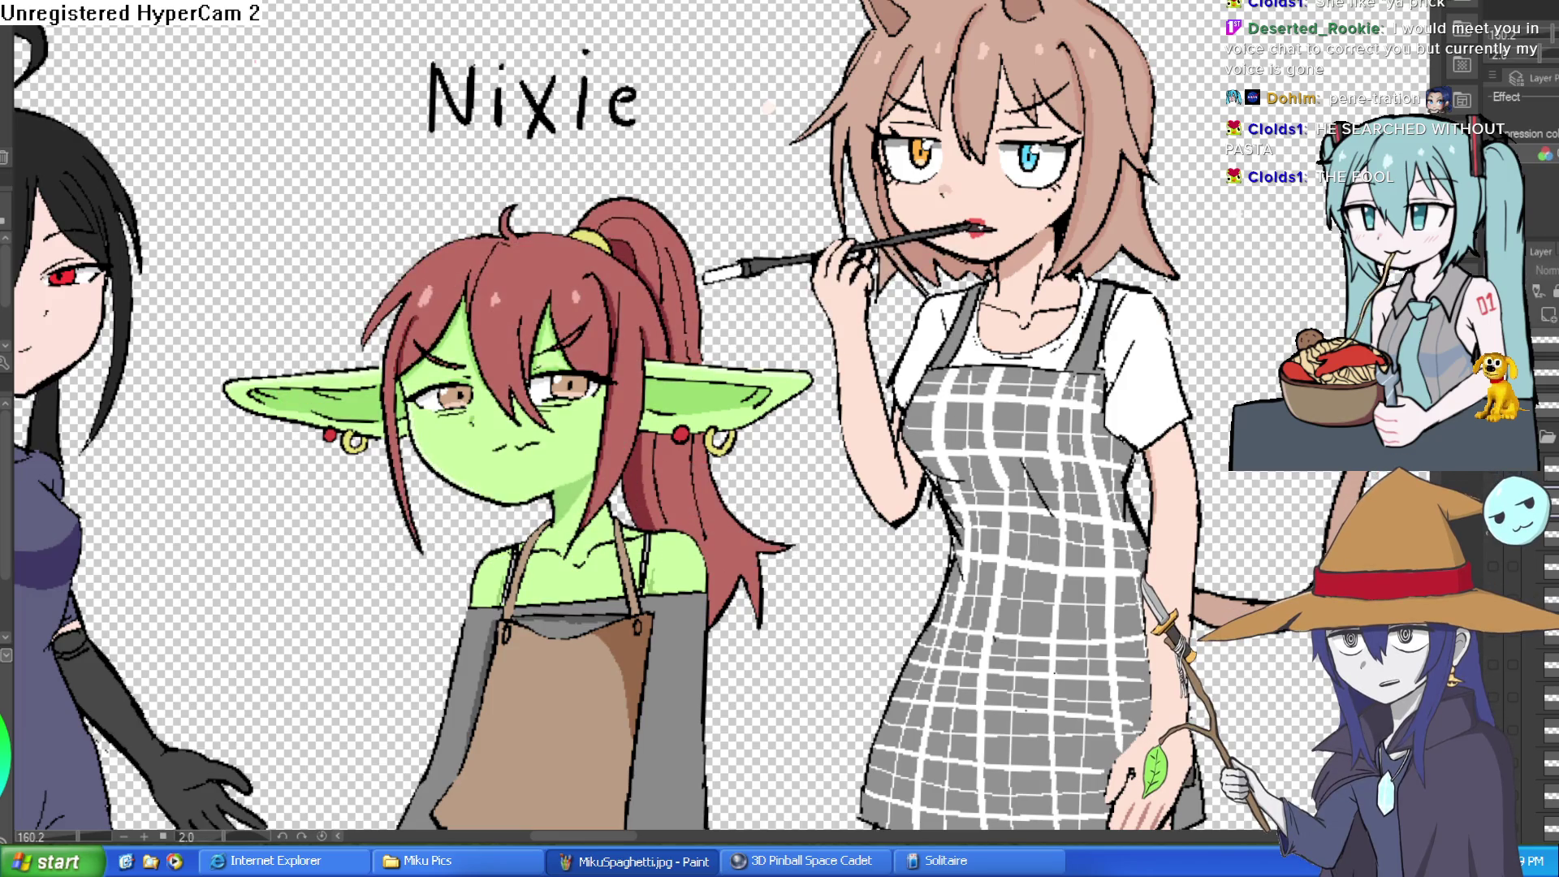
scroll(926, 417, "up", 4)
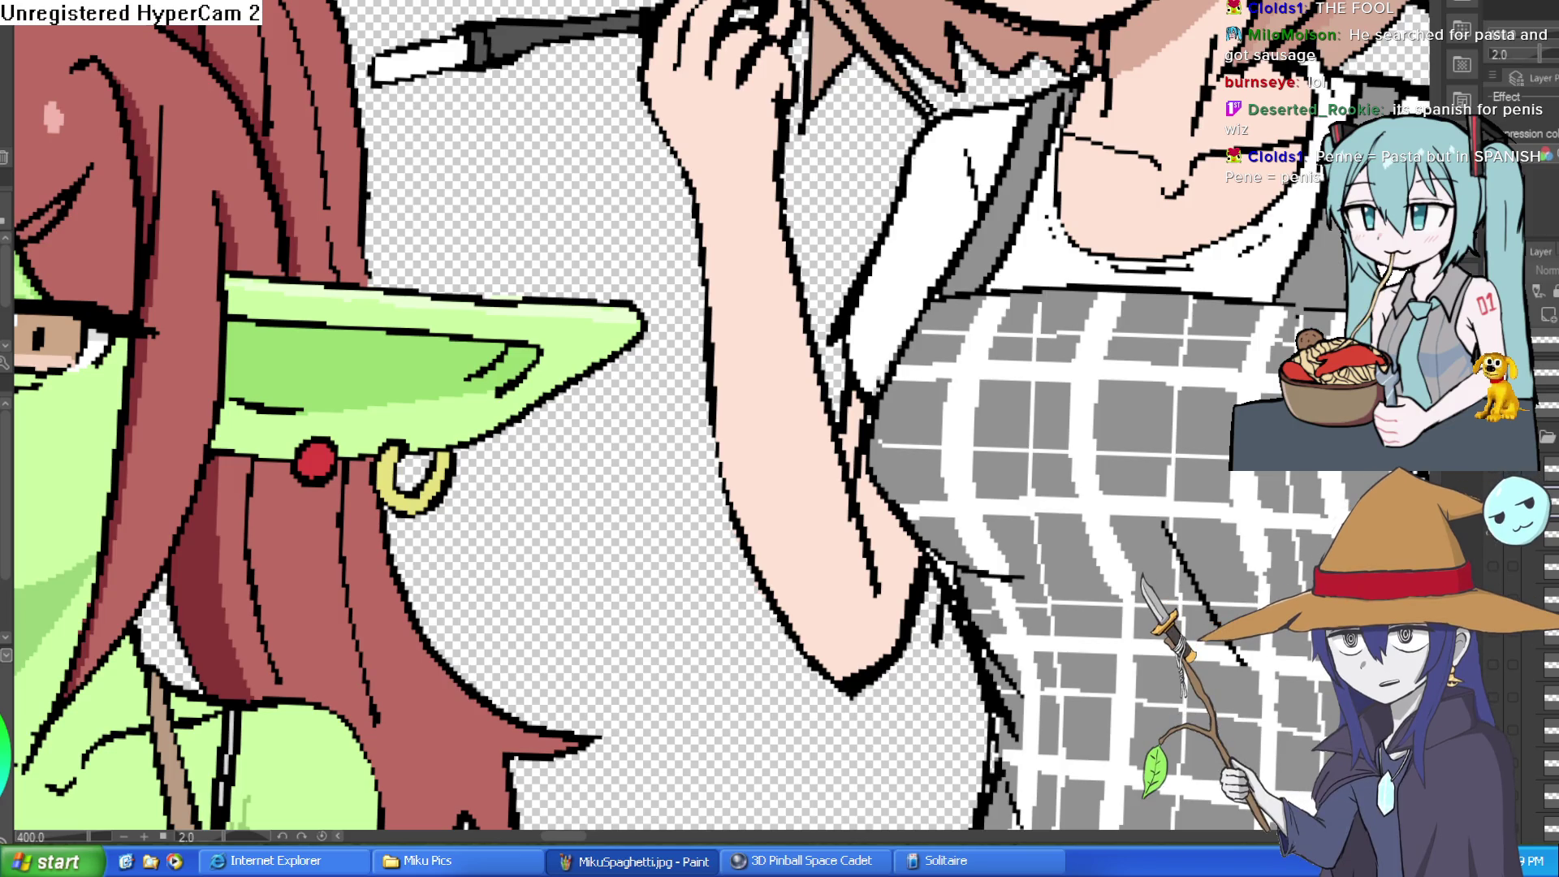
- Select the white cigarette tip and paint it red with a yellow glow
scroll(881, 241, "down", 2)
scroll(881, 241, "down", 8)
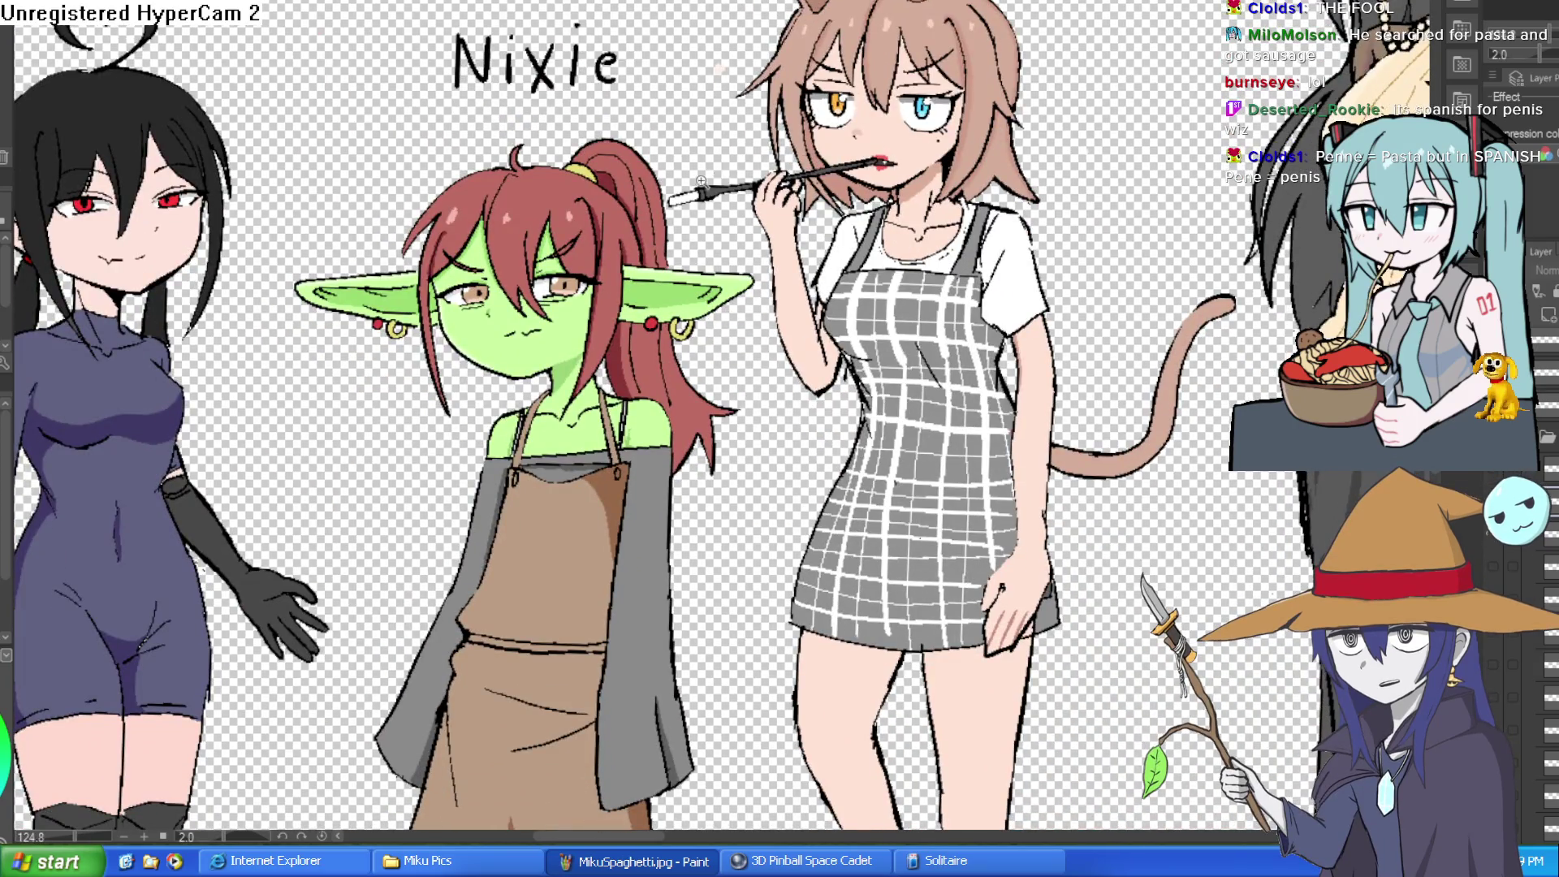
scroll(733, 194, "up", 10)
left_click_drag(733, 194, 847, 234)
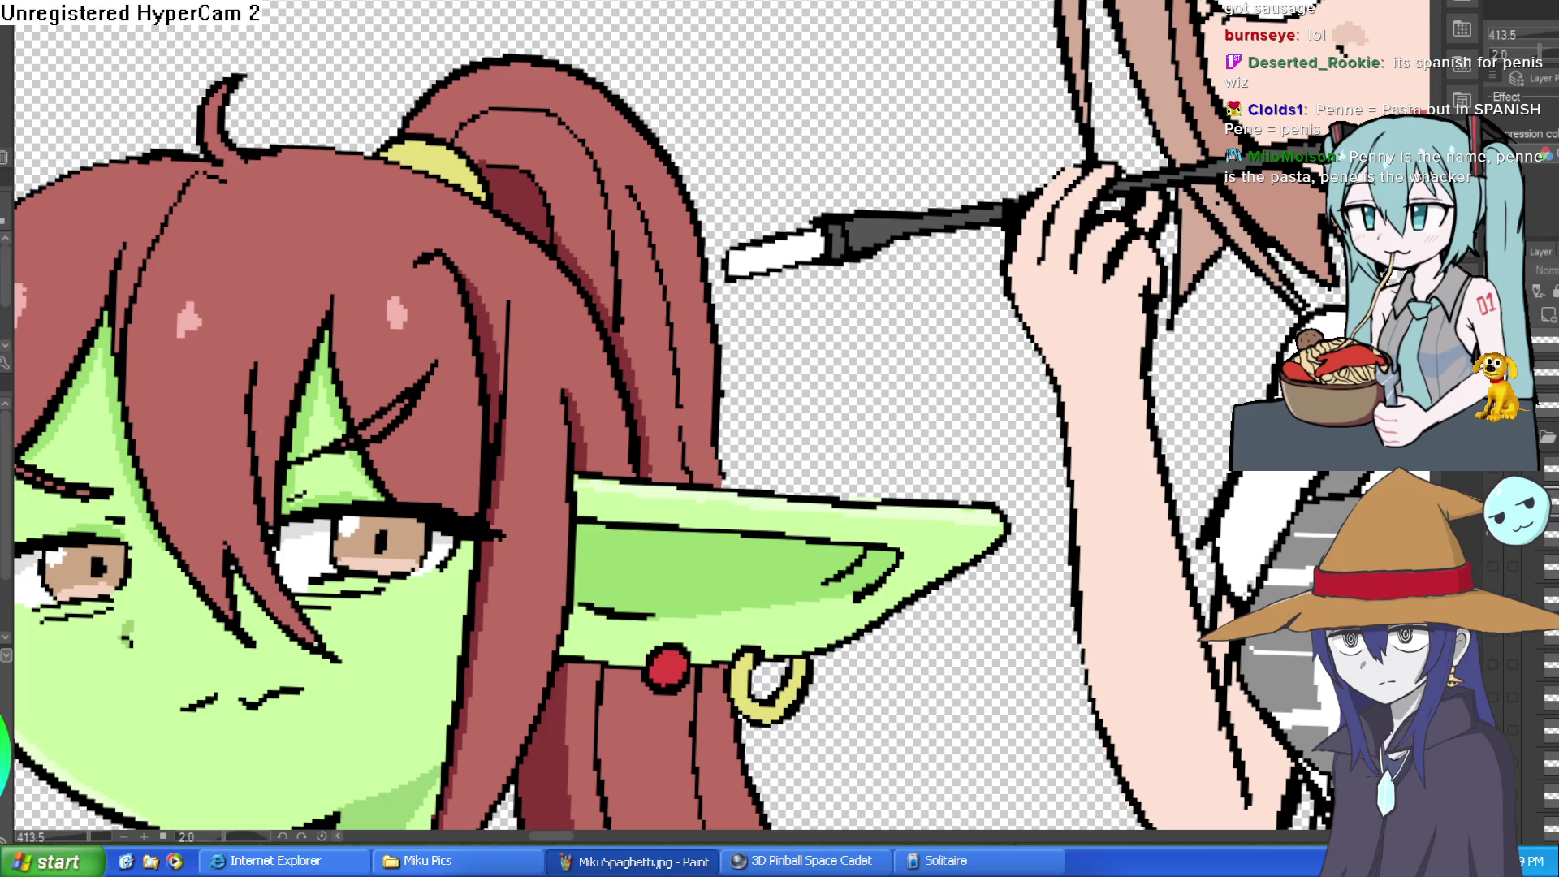
scroll(751, 243, "up", 3)
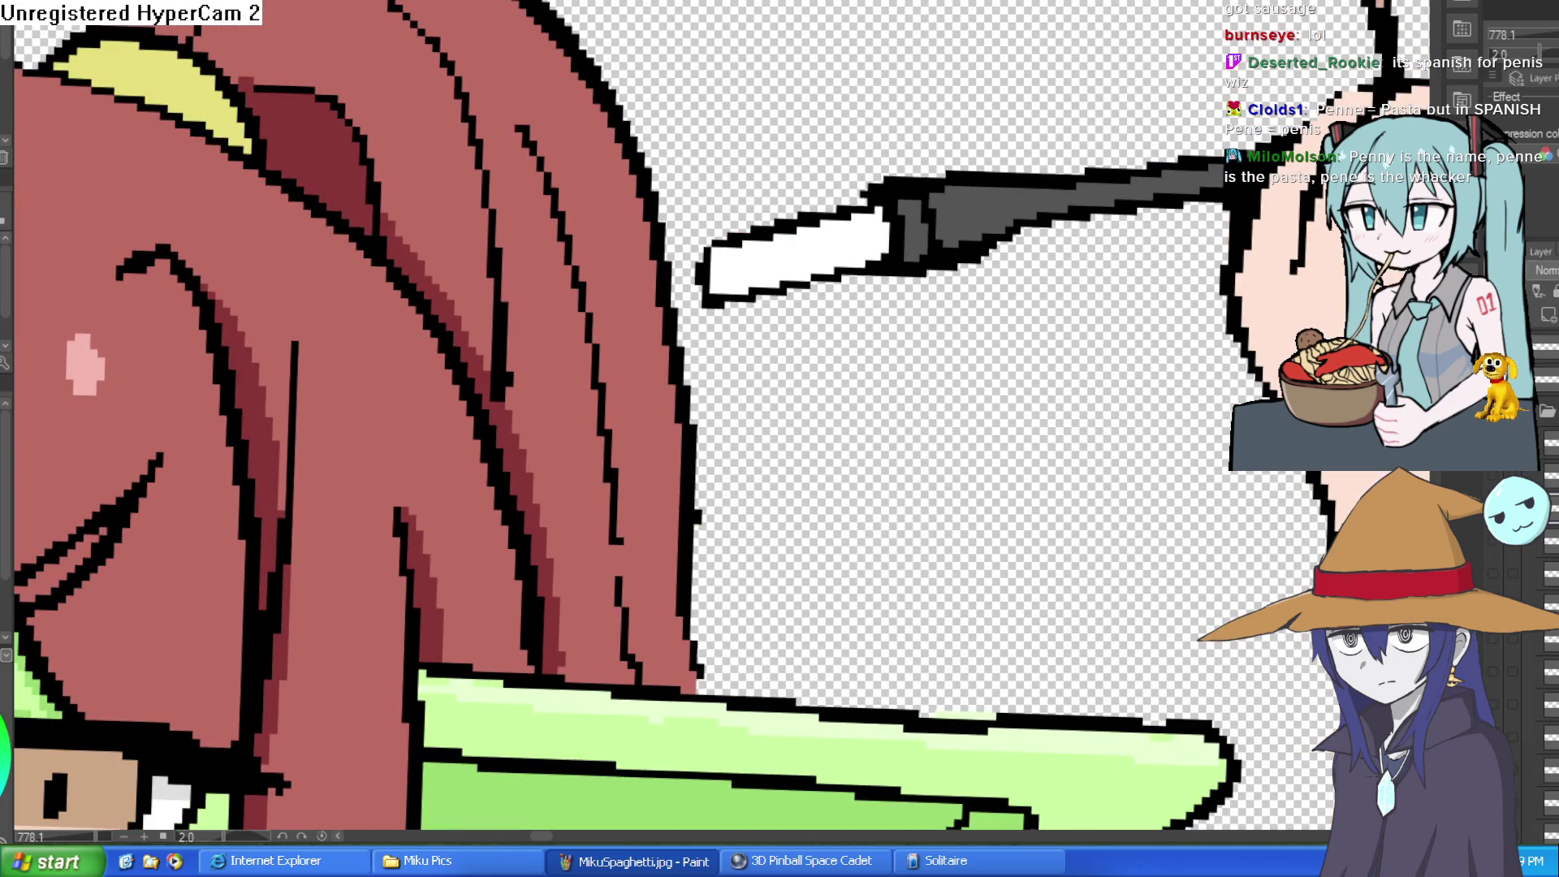
left_click(796, 251)
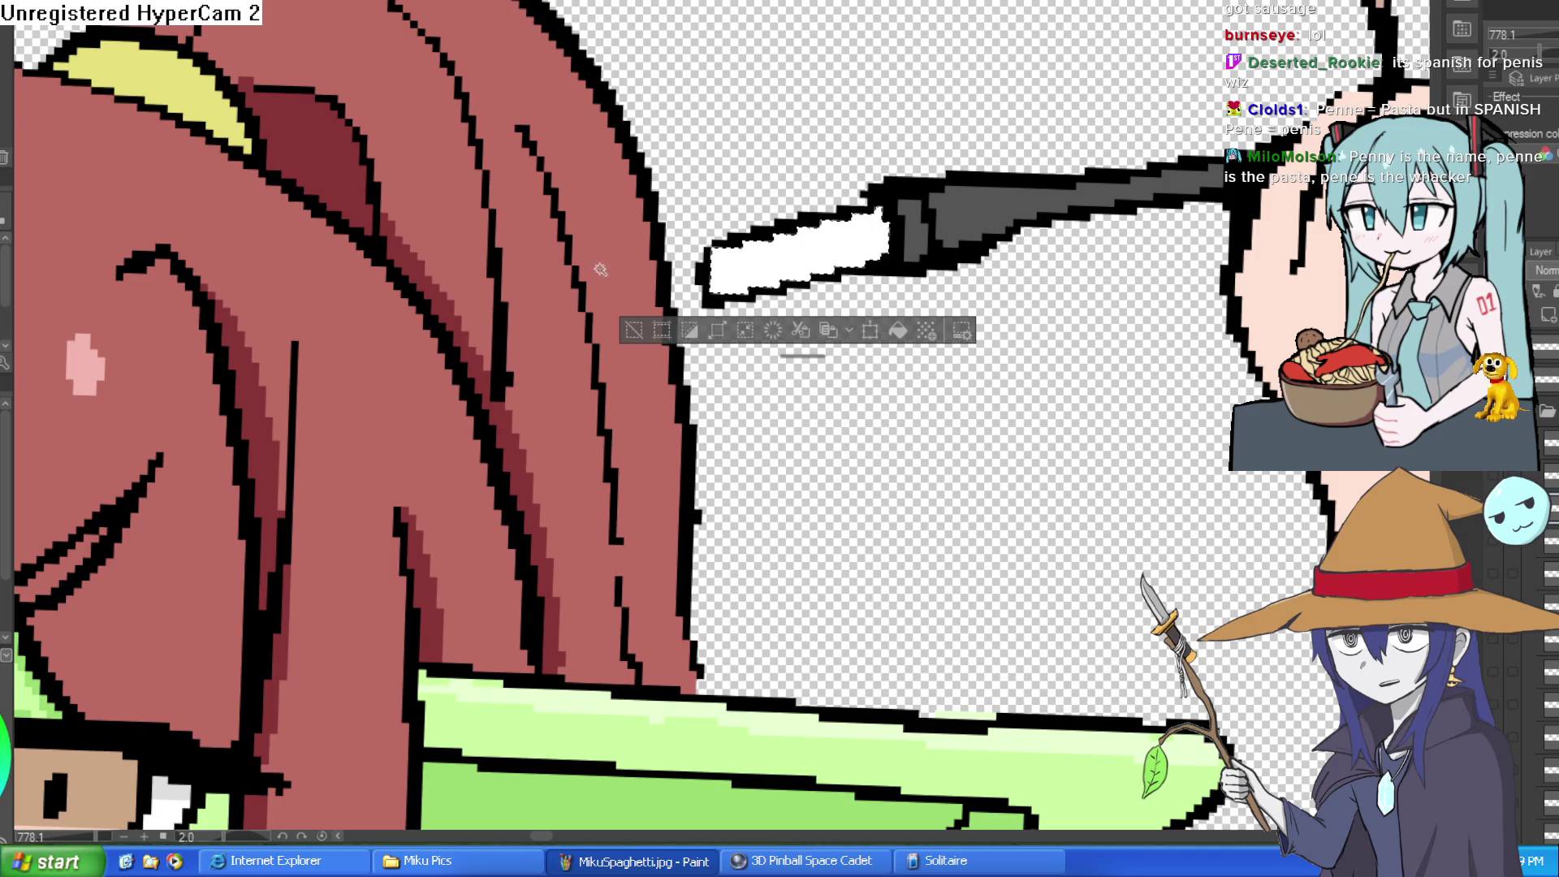
left_click_drag(743, 246, 724, 264)
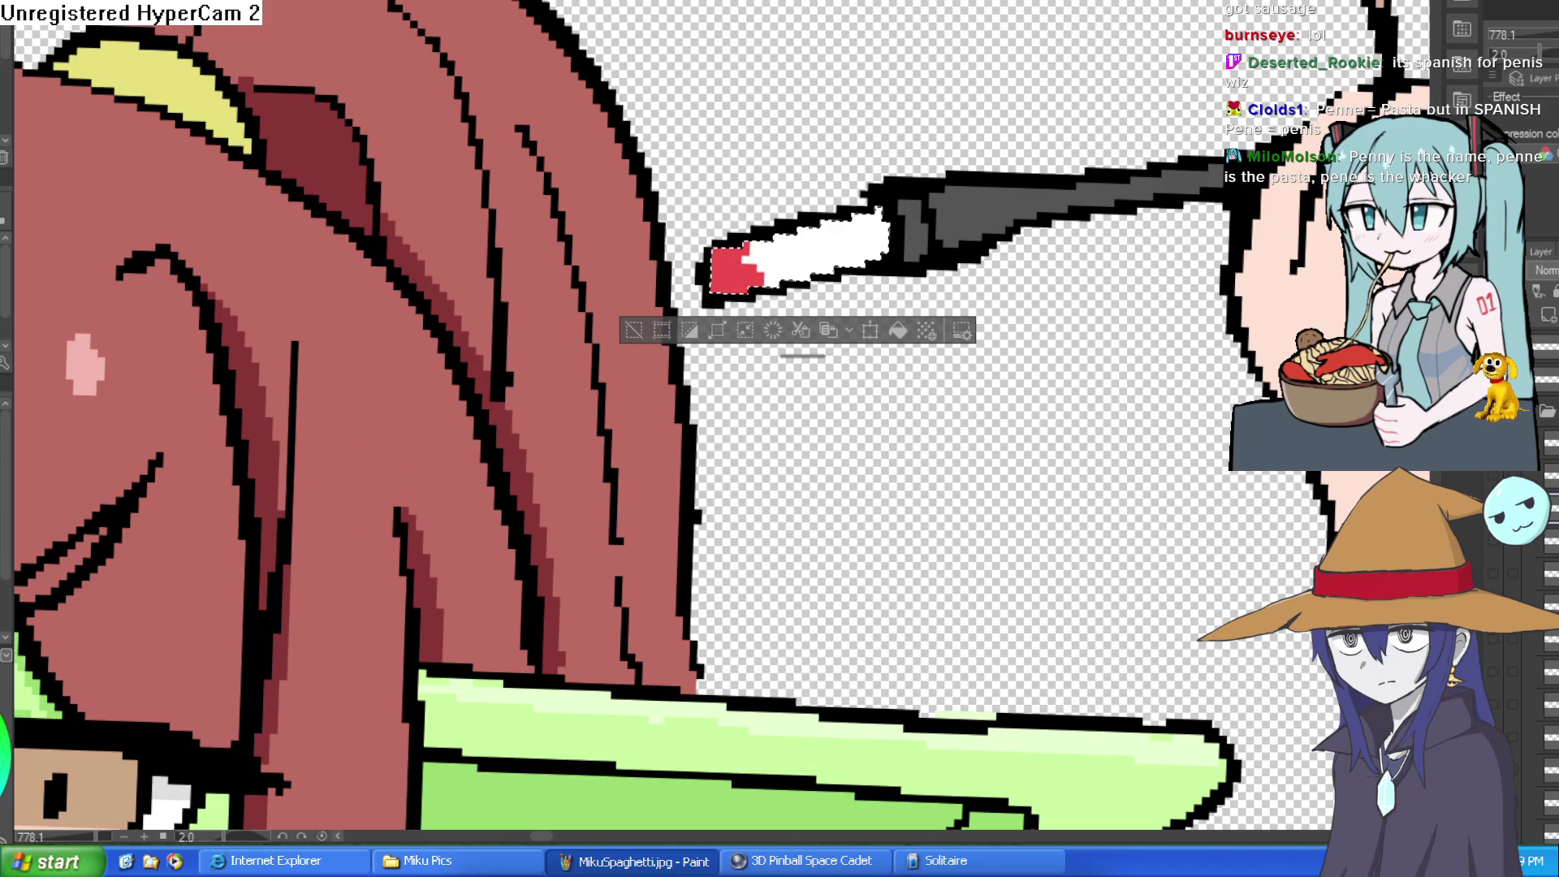
left_click_drag(719, 264, 725, 260)
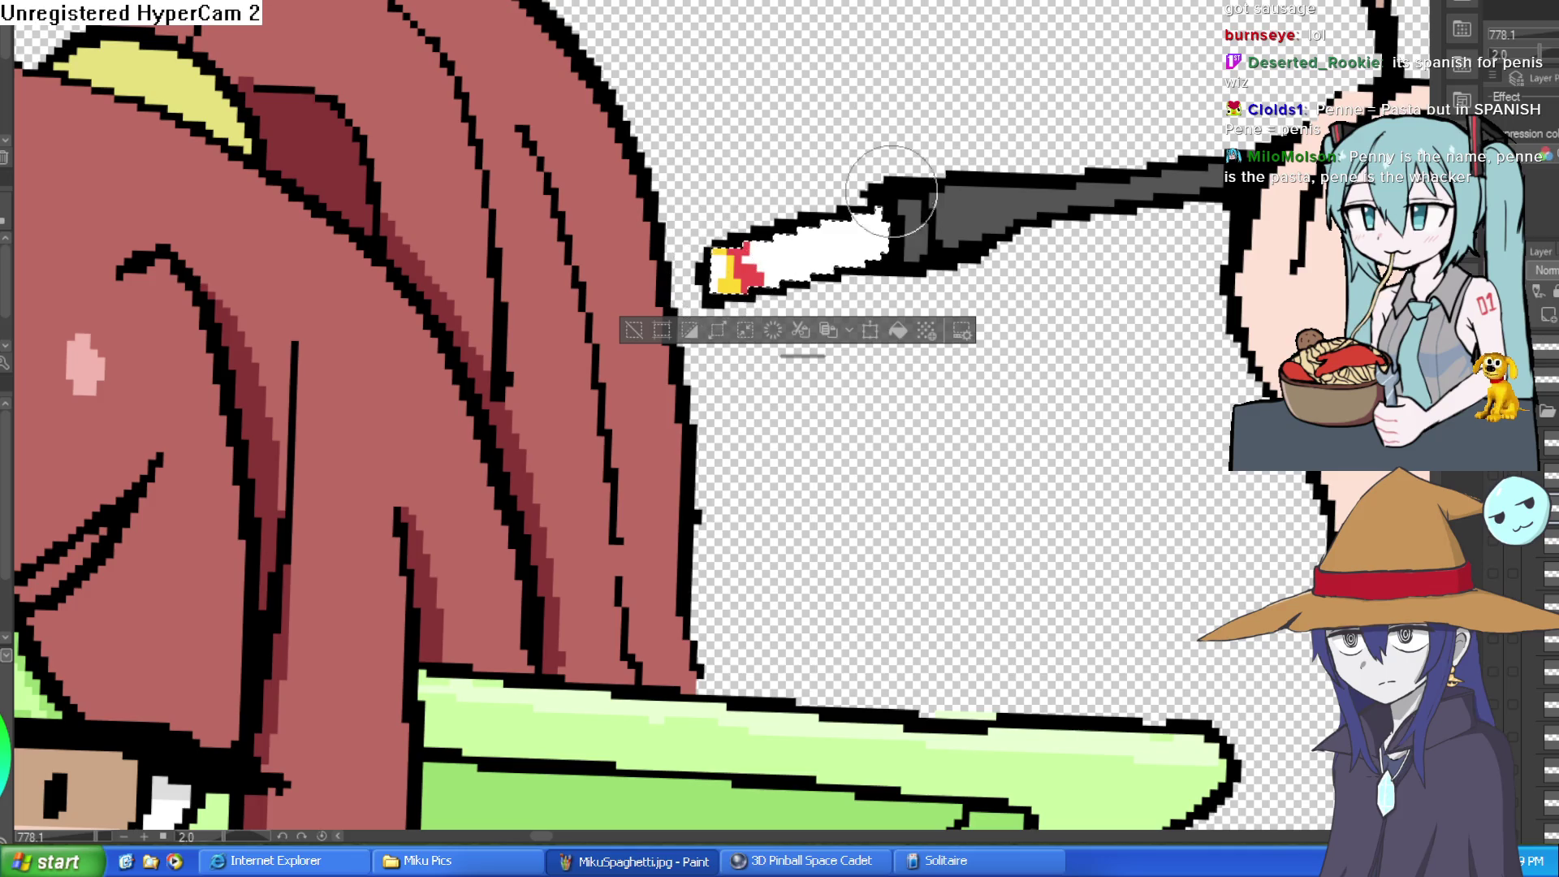
left_click_drag(731, 272, 747, 268)
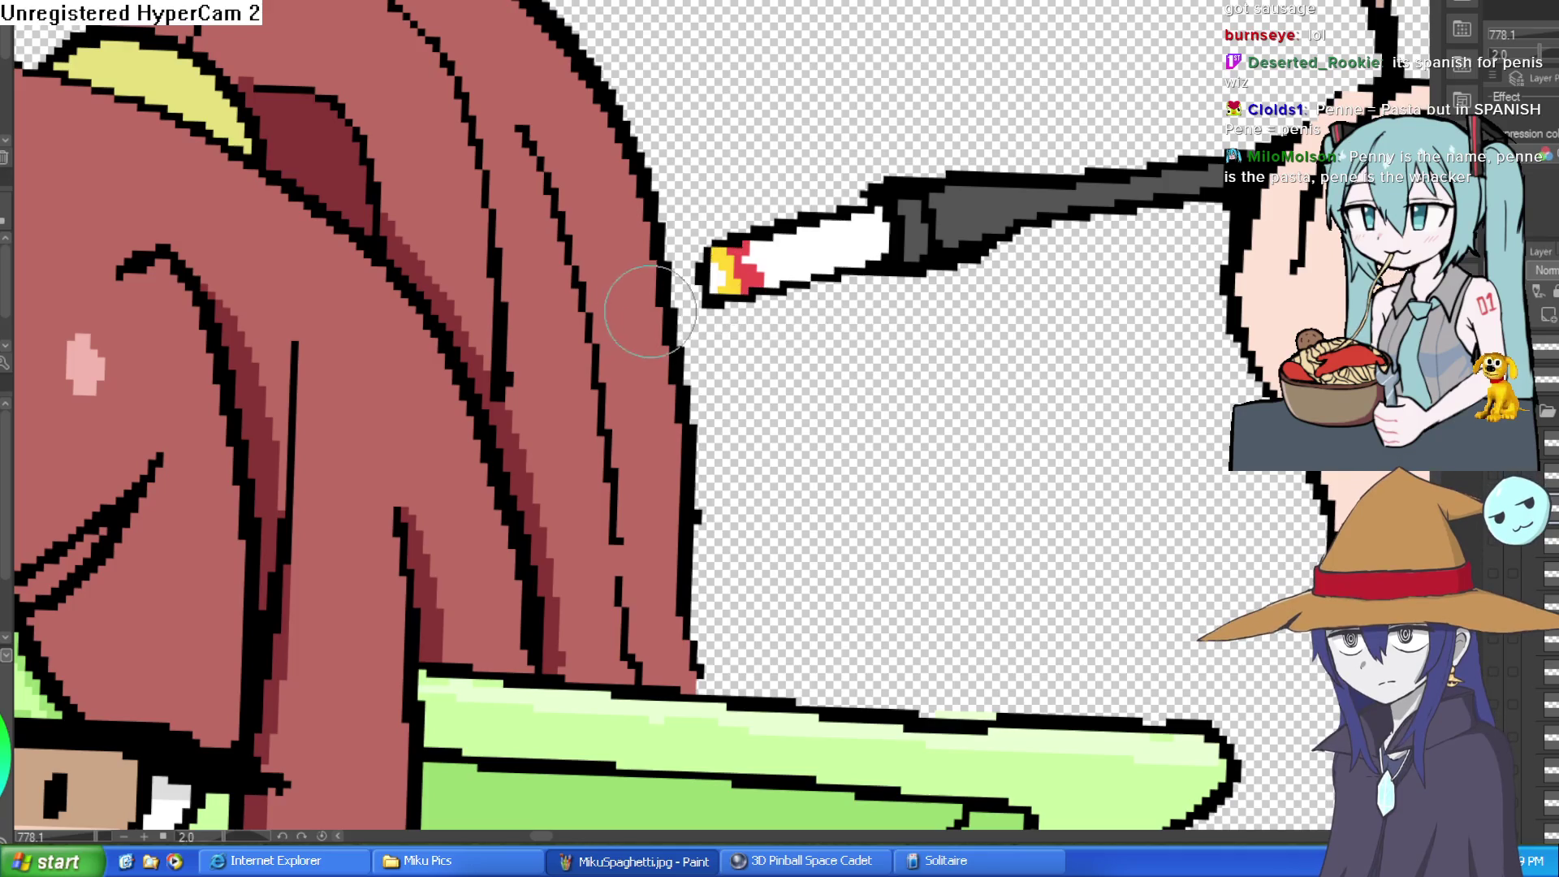
- Draw a thin grey smoke trail rising from the cigarette and curling left along the top
scroll(1011, 307, "down", 5)
scroll(889, 258, "up", 5)
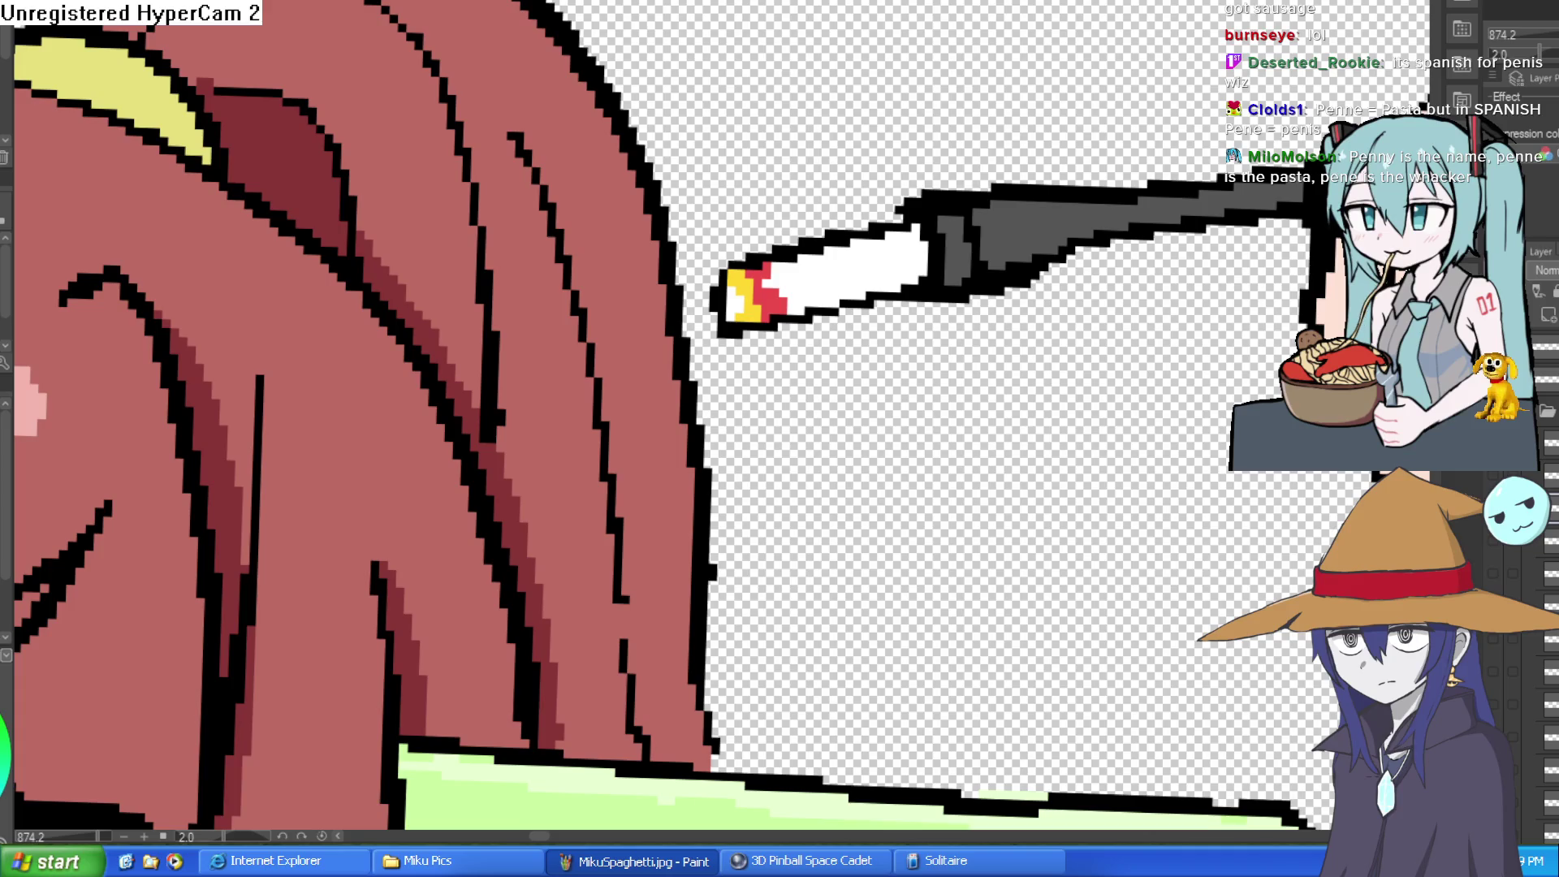
scroll(797, 151, "down", 3)
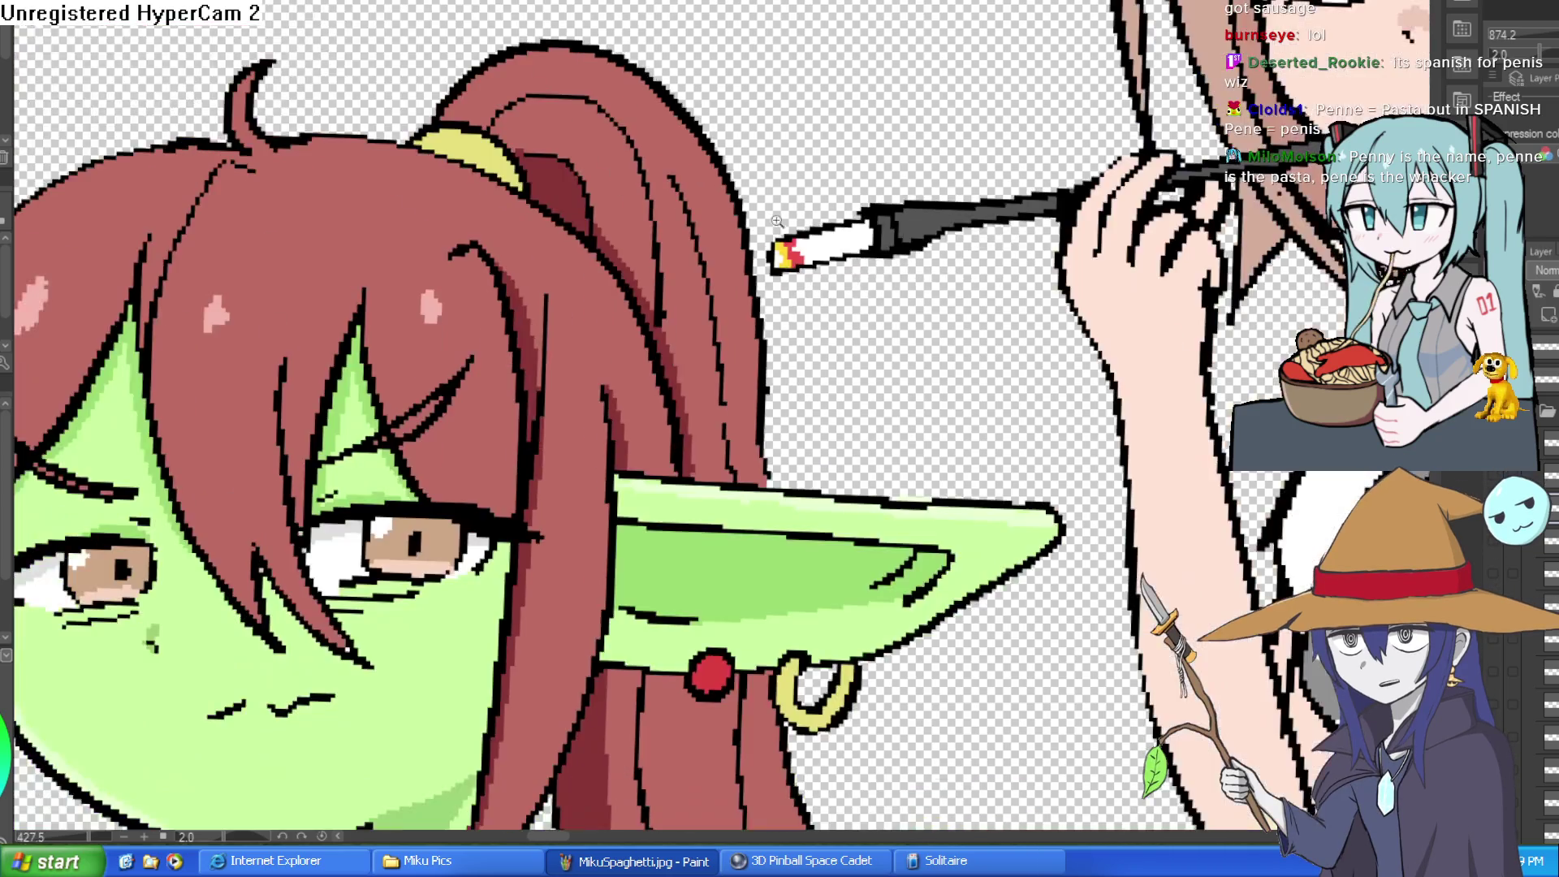
mouse_move(772, 264)
left_mouse_down()
mouse_move(841, 187)
mouse_move(877, 79)
mouse_move(942, 4)
left_mouse_up()
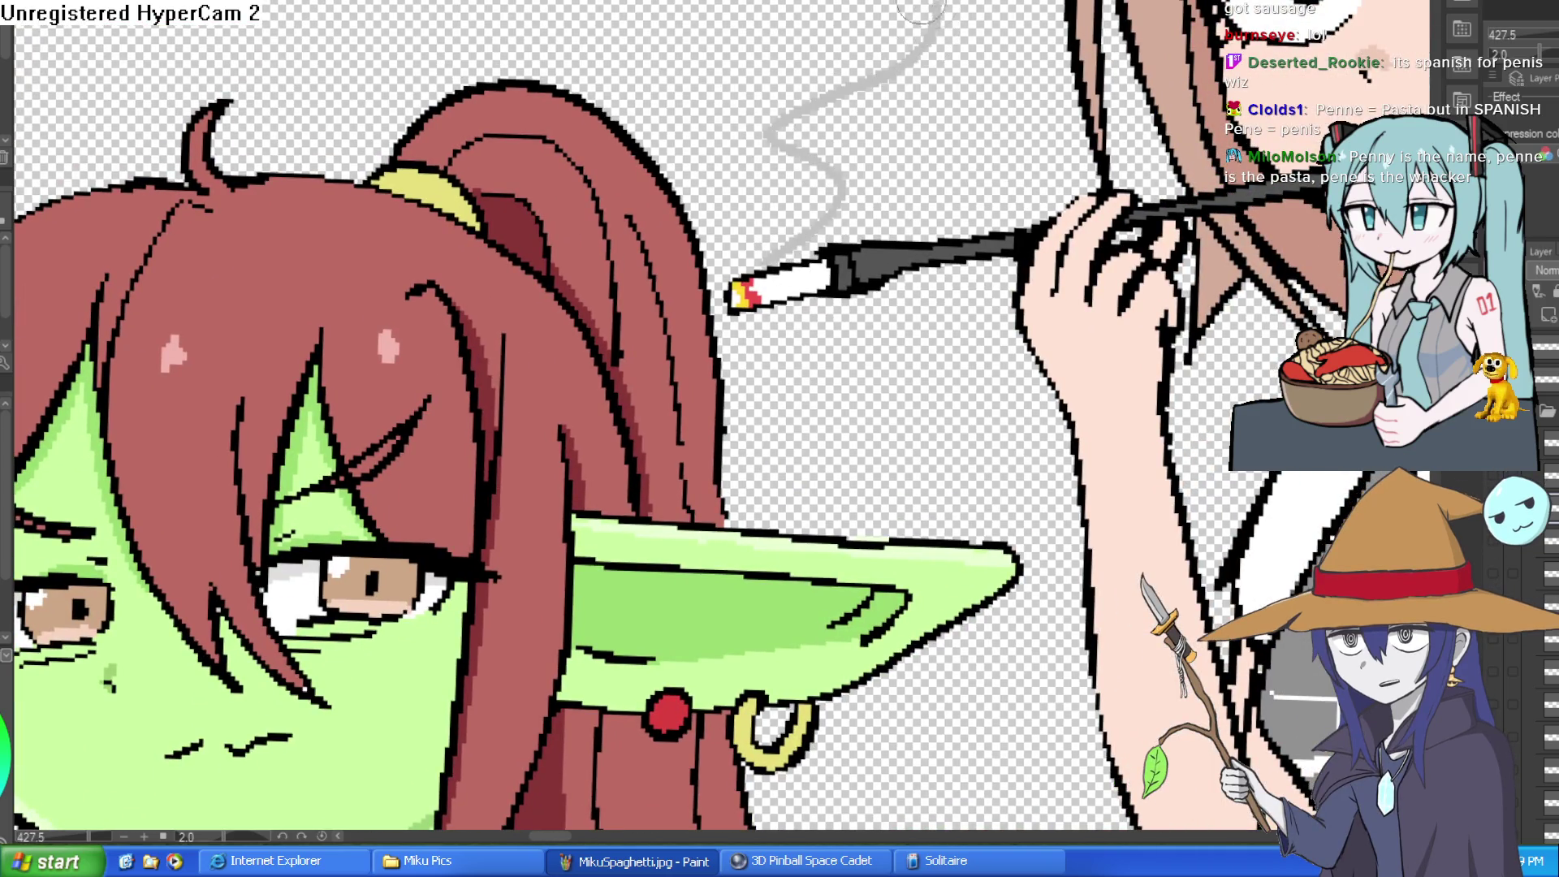
mouse_move(747, 272)
left_mouse_down()
mouse_move(715, 207)
mouse_move(731, 98)
mouse_move(503, 8)
mouse_move(341, 8)
left_mouse_up()
scroll(968, 253, "up", 1)
mouse_move(876, 56)
left_mouse_down()
mouse_move(968, 253)
mouse_move(390, 218)
mouse_move(199, 47)
mouse_move(649, 4)
left_mouse_up()
scroll(968, 252, "down", 5)
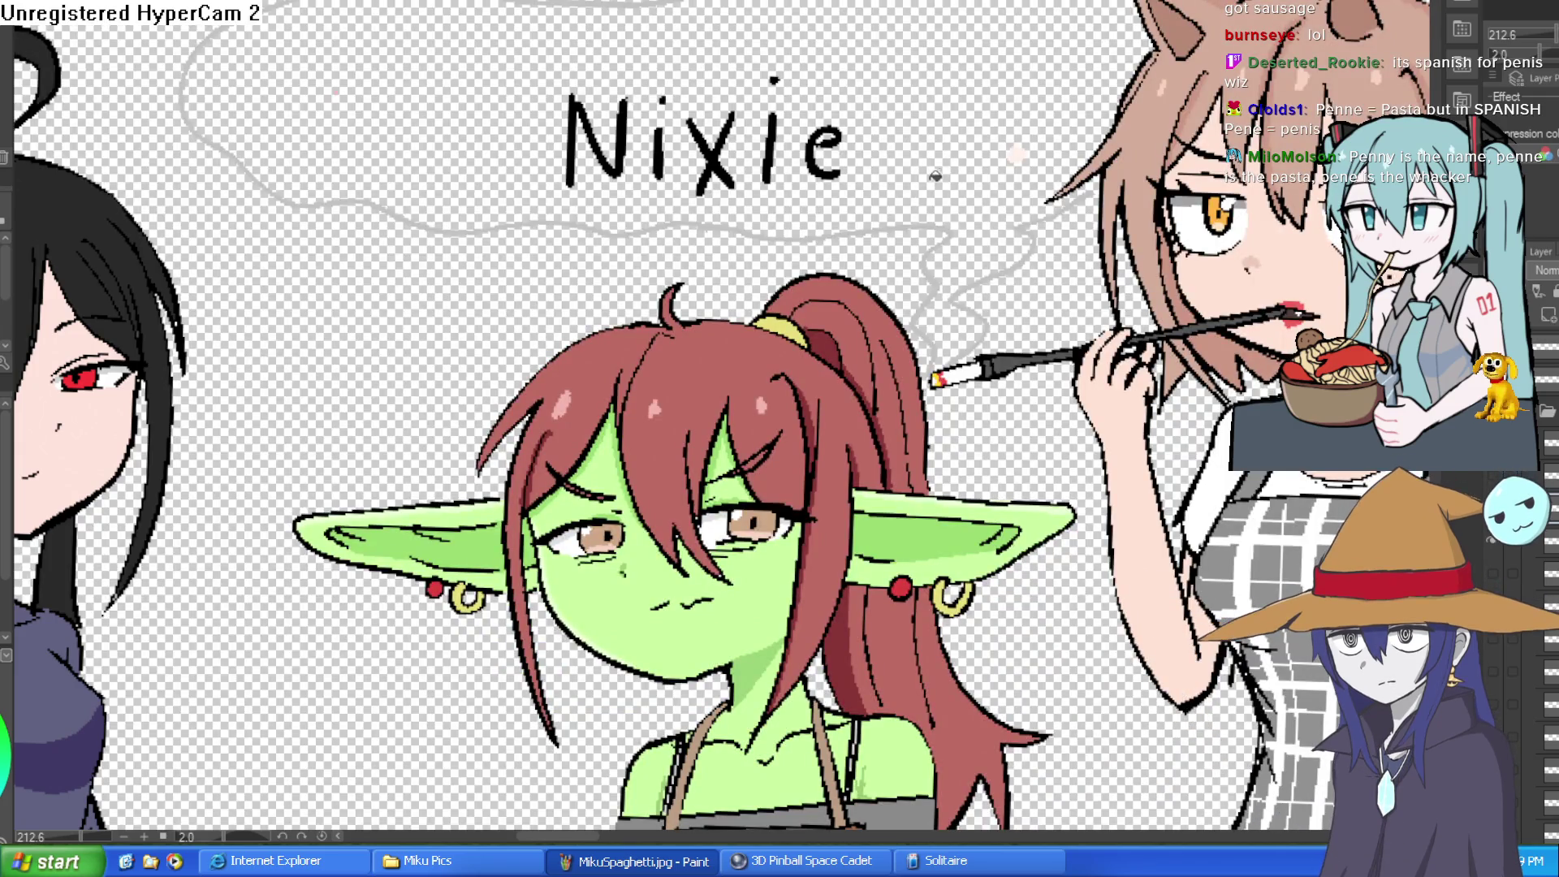
- Fill the smoke cloud around Nixie grey, then outline and fill two white highlights
left_click(935, 176)
scroll(960, 331, "down", 5)
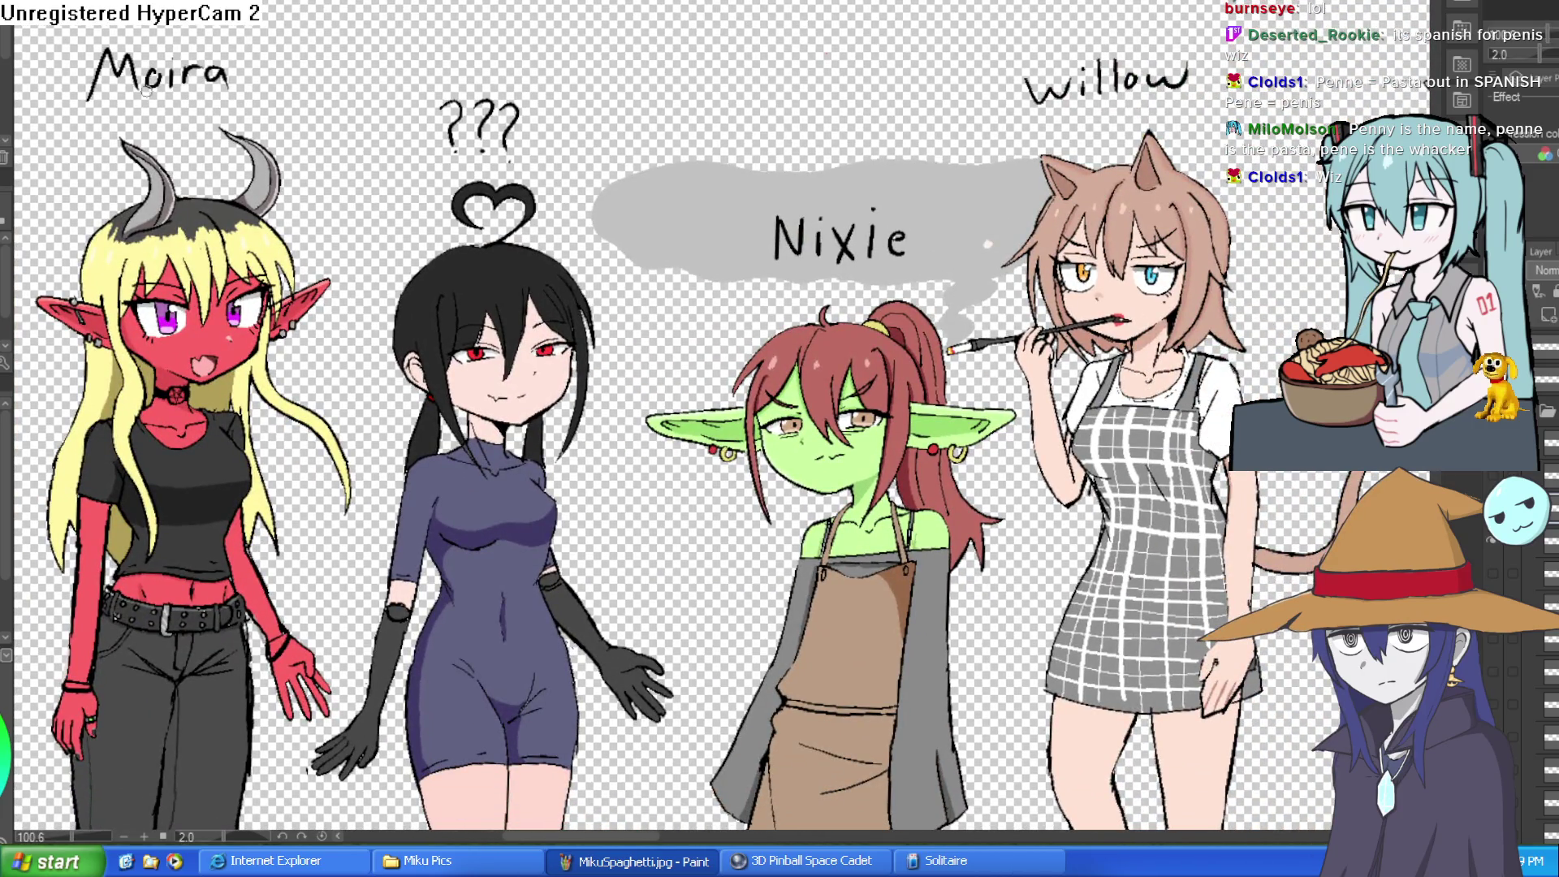
scroll(675, 199, "up", 5)
mouse_move(517, 177)
left_mouse_down()
mouse_move(731, 162)
mouse_move(546, 220)
mouse_move(493, 210)
mouse_move(535, 175)
left_mouse_up()
mouse_move(692, 361)
left_mouse_down()
mouse_move(836, 340)
mouse_move(890, 363)
mouse_move(855, 359)
left_mouse_up()
left_click(857, 346)
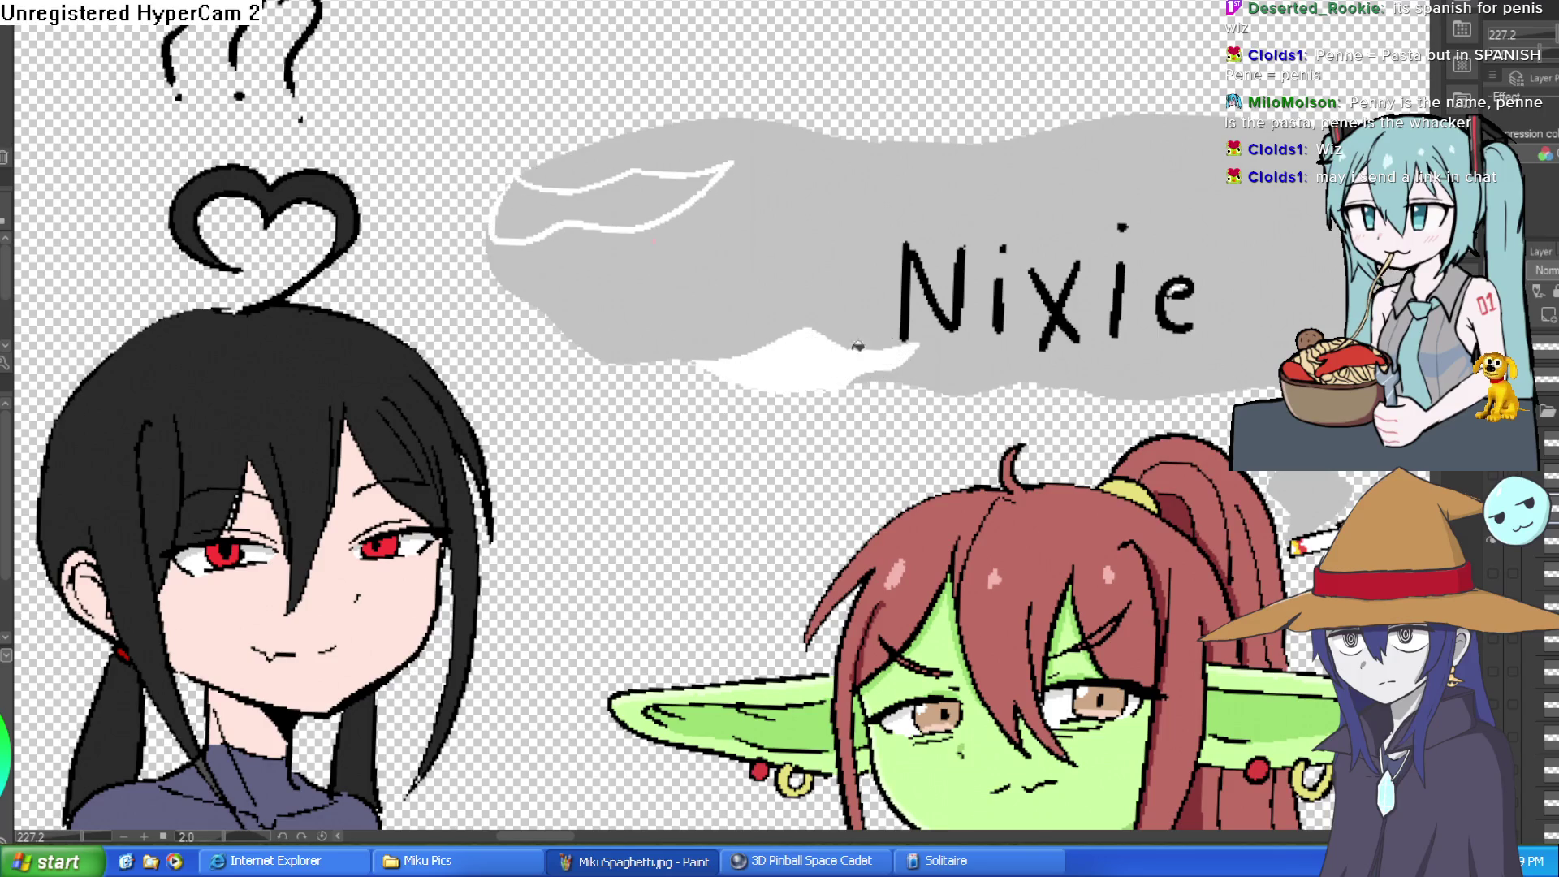
left_click(709, 205)
- Outline one more white highlight across the cloud and fill it white
scroll(994, 268, "down", 3)
scroll(994, 268, "up", 2)
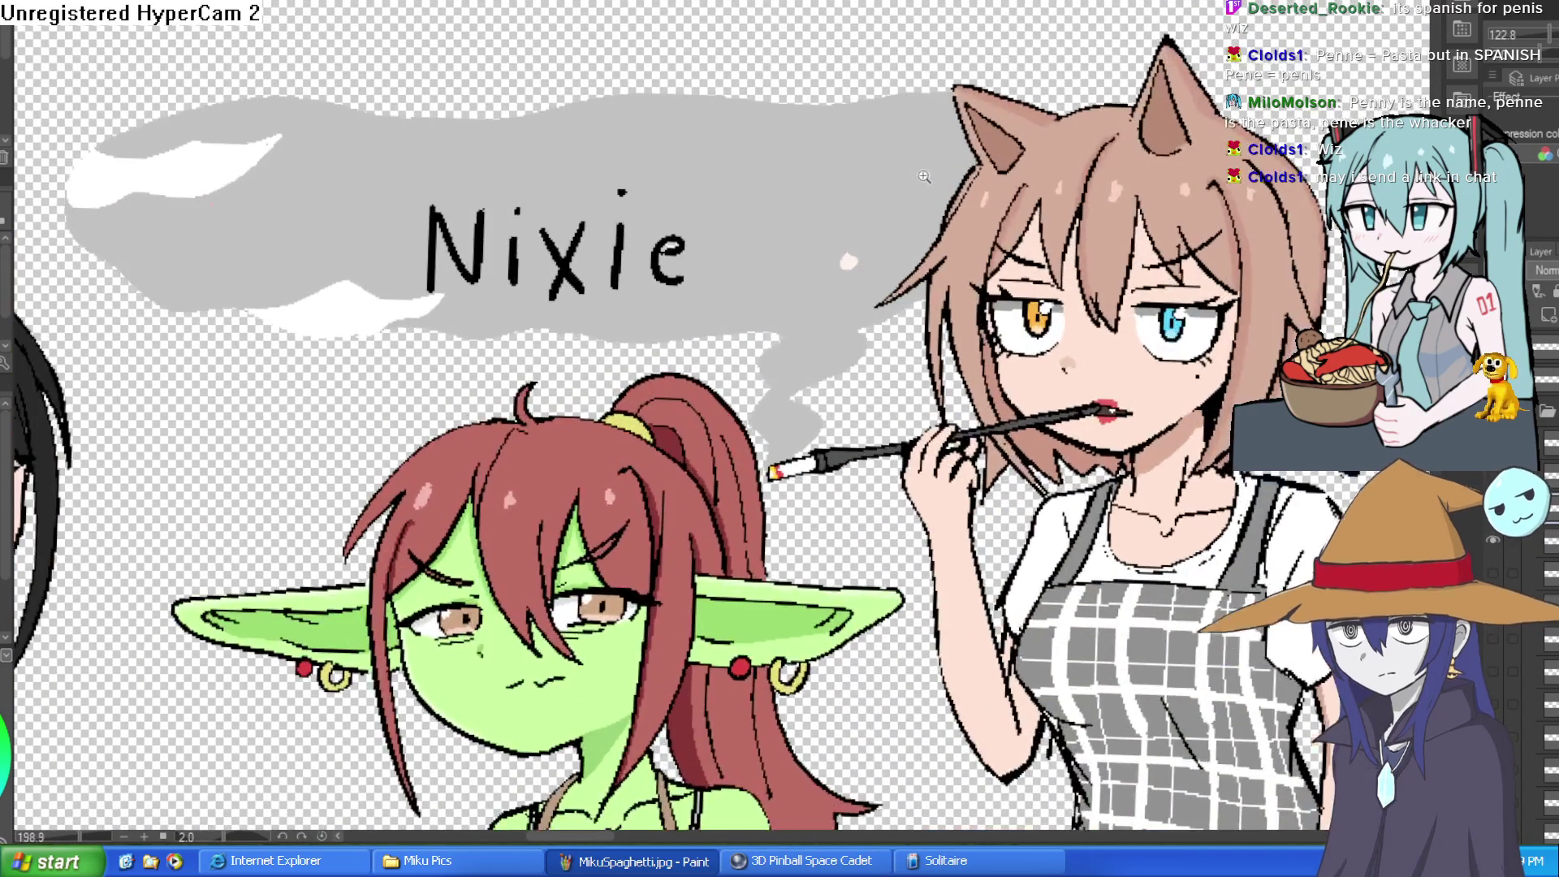
scroll(838, 168, "up", 2)
mouse_move(626, 151)
left_mouse_down()
mouse_move(650, 191)
mouse_move(954, 167)
left_mouse_up()
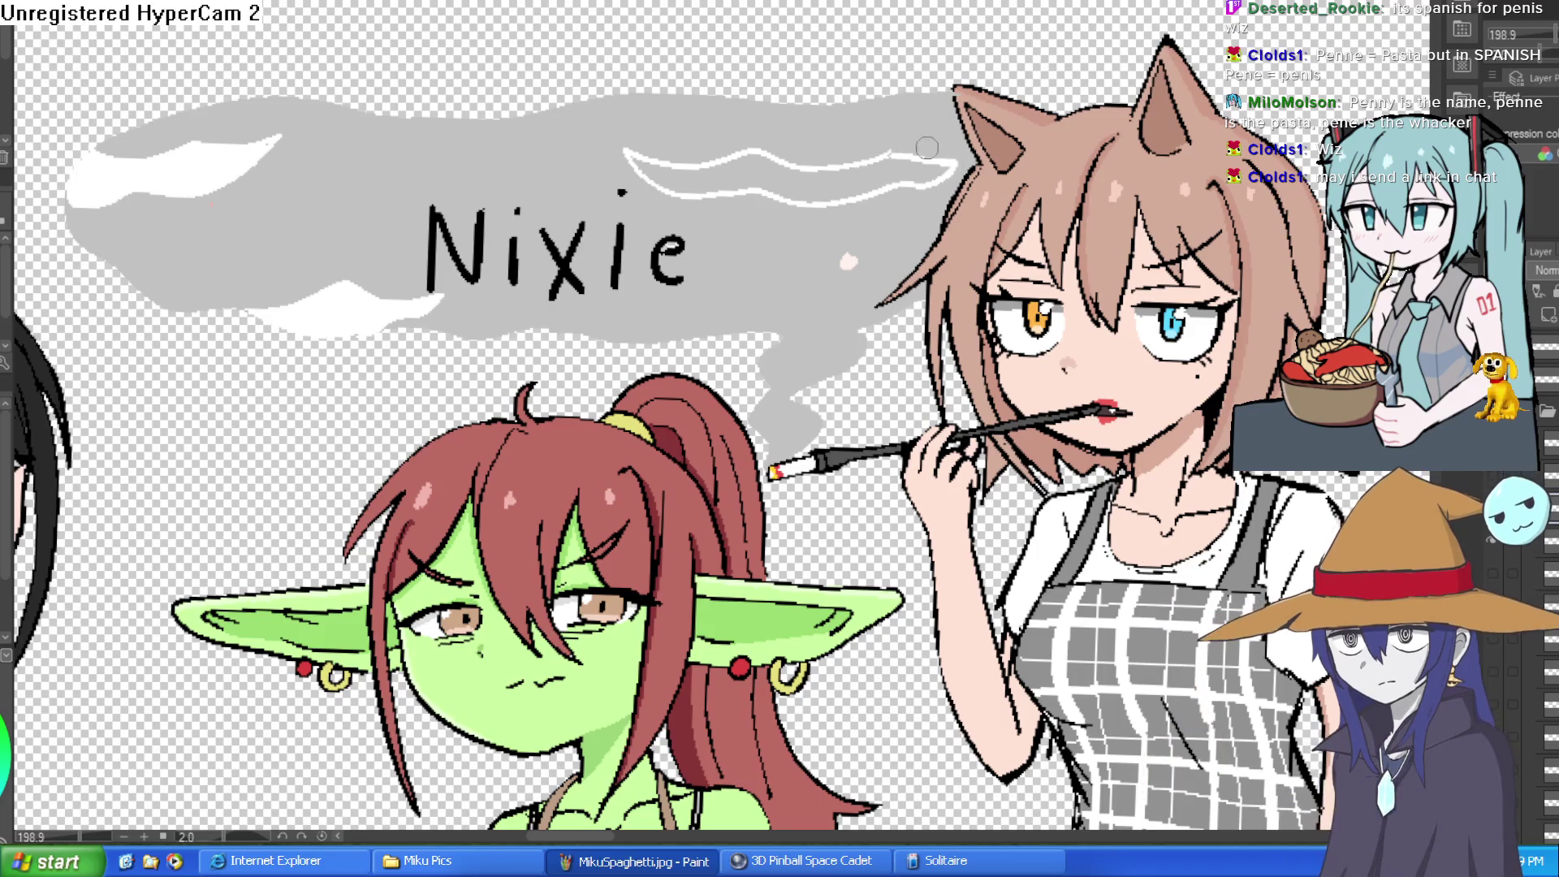
left_click(893, 172)
scroll(1011, 271, "down", 3)
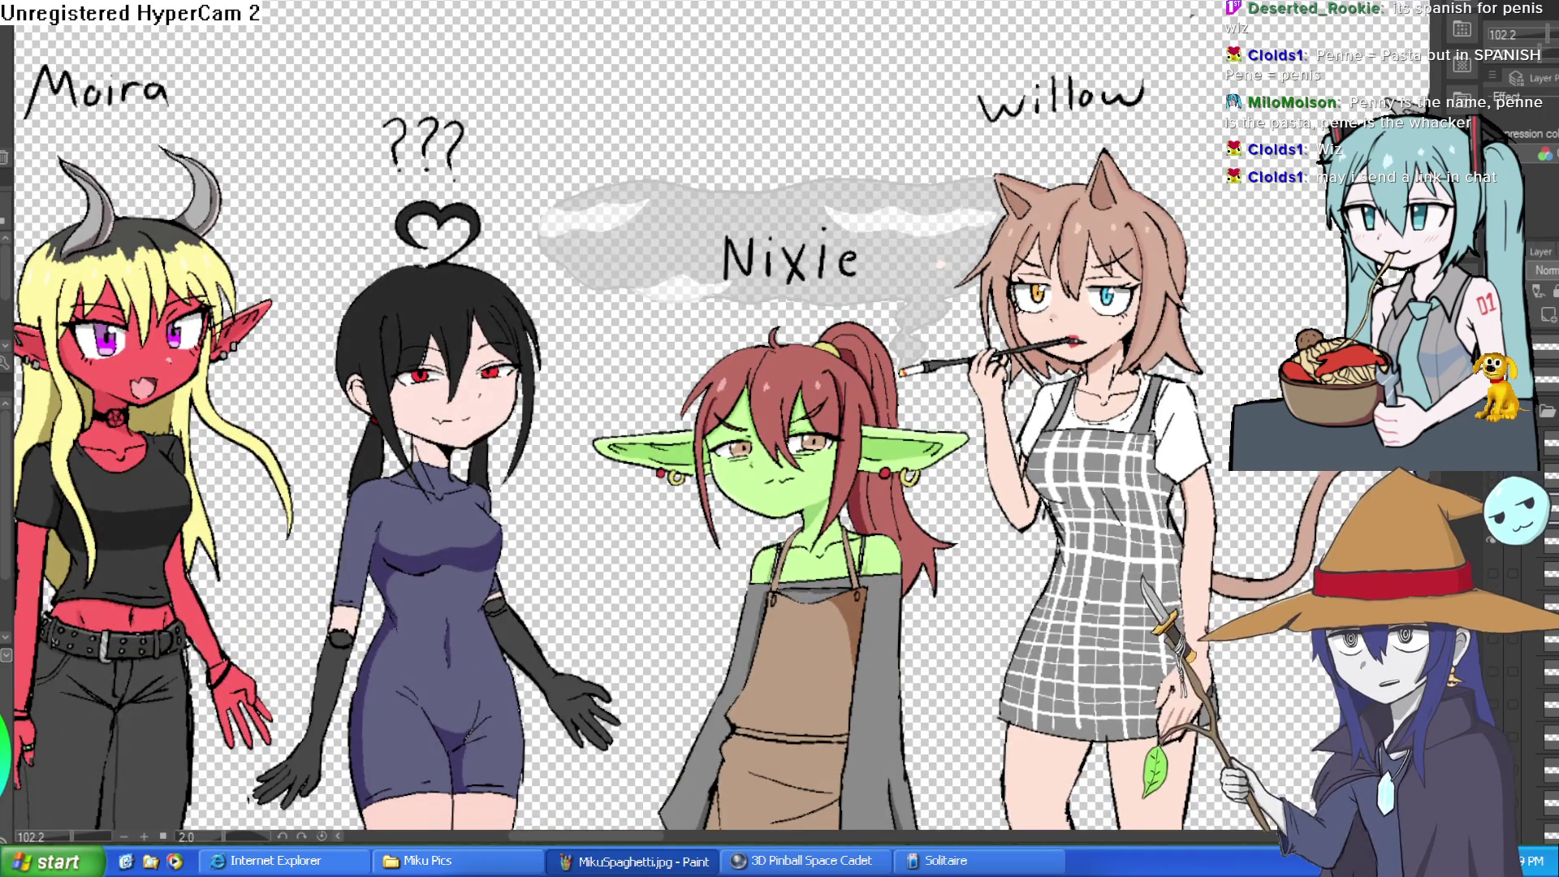
scroll(1101, 216, "down", 3)
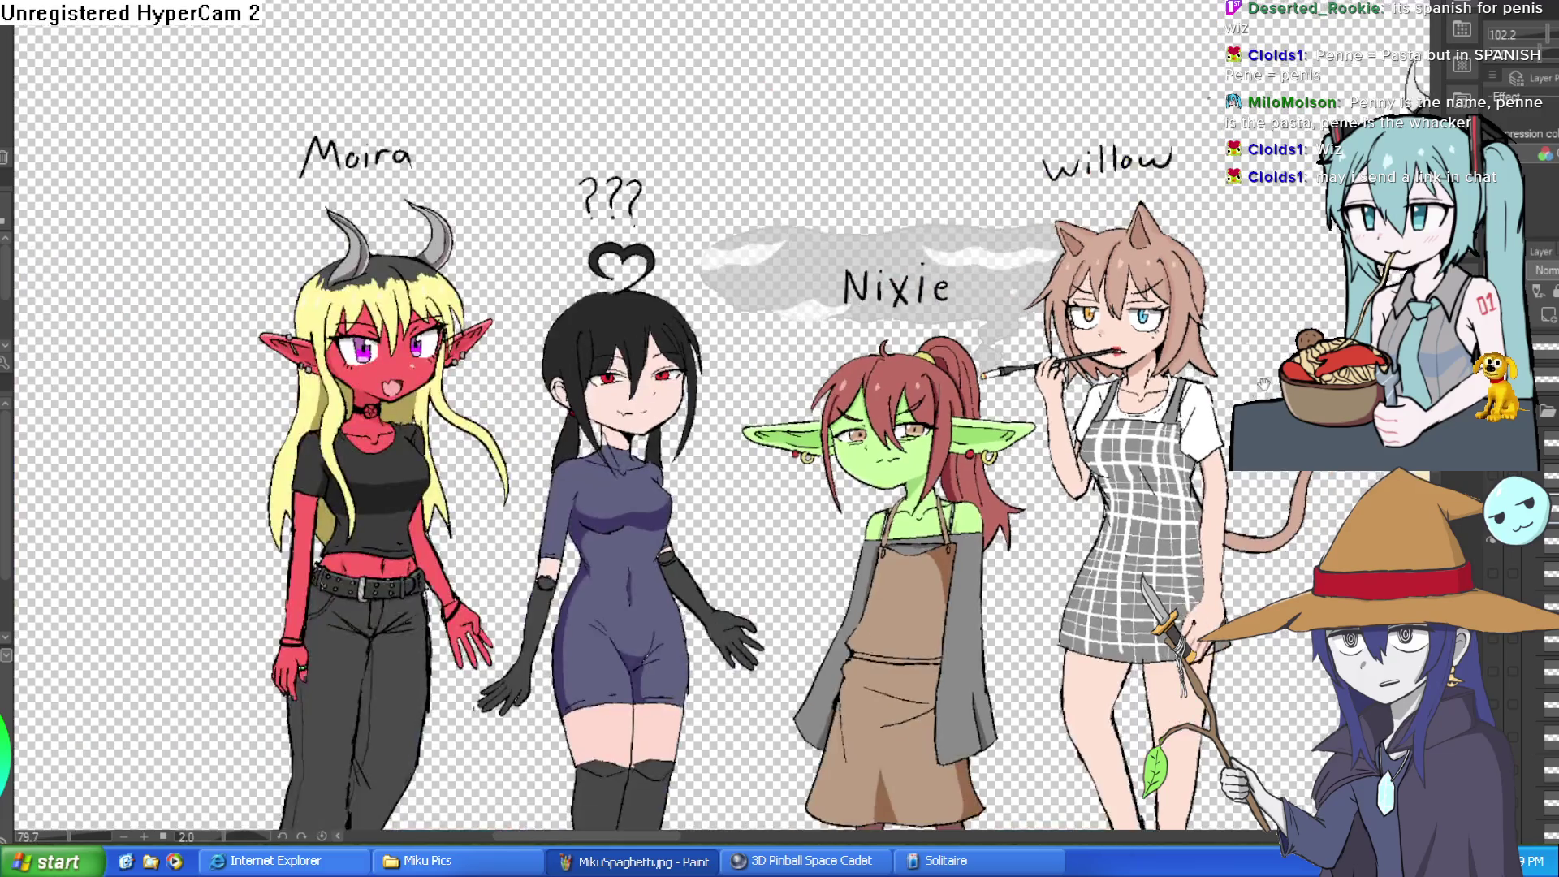
scroll(1101, 217, "up", 3)
scroll(1101, 216, "up", 3)
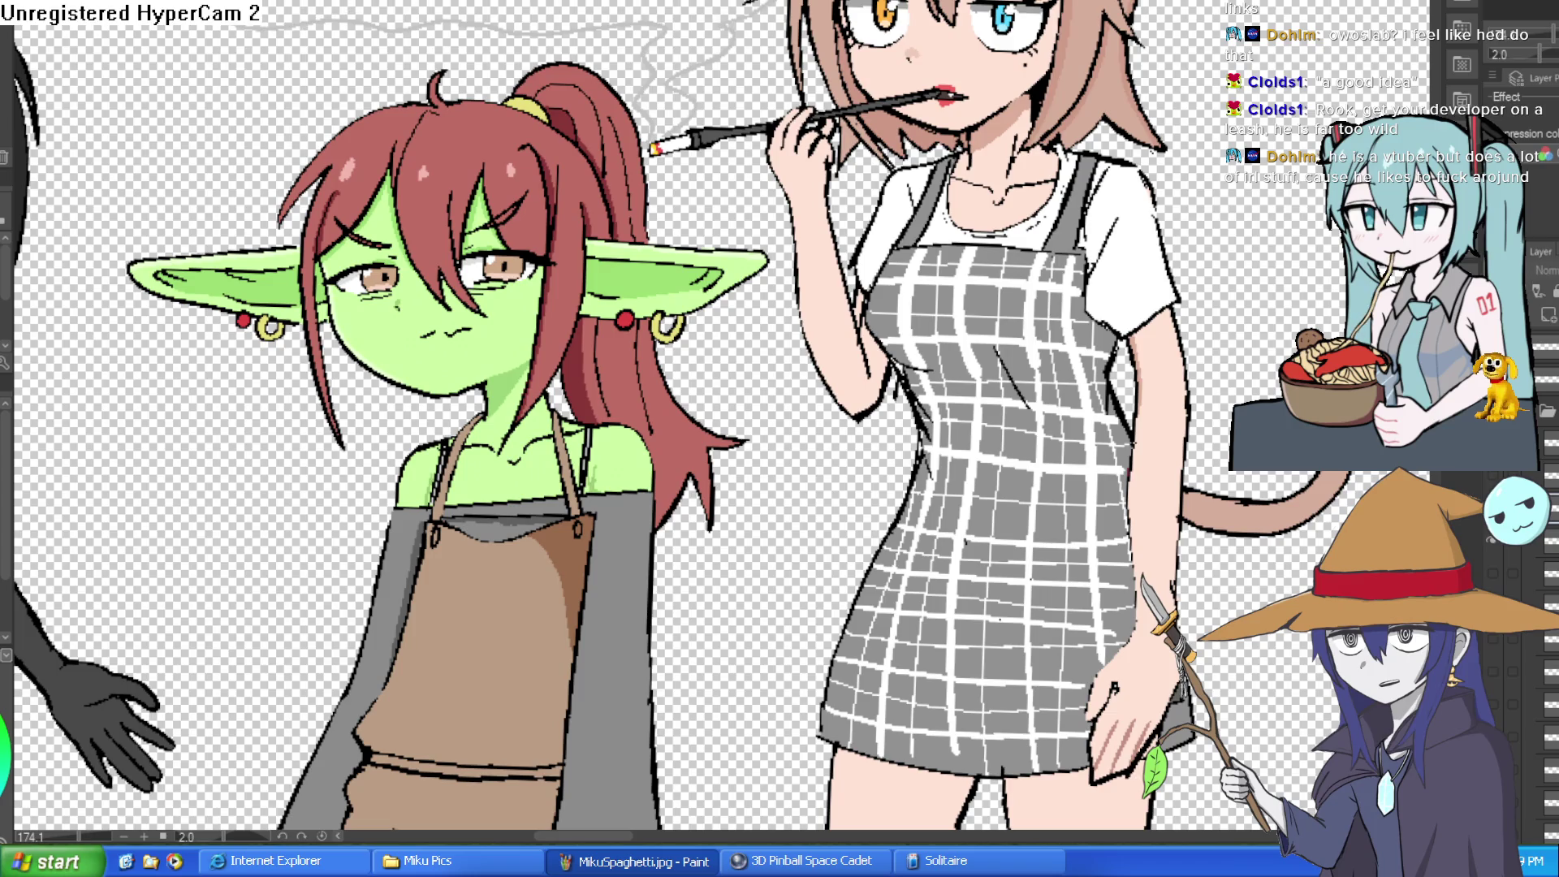
left_click(1500, 544)
left_click(1490, 546)
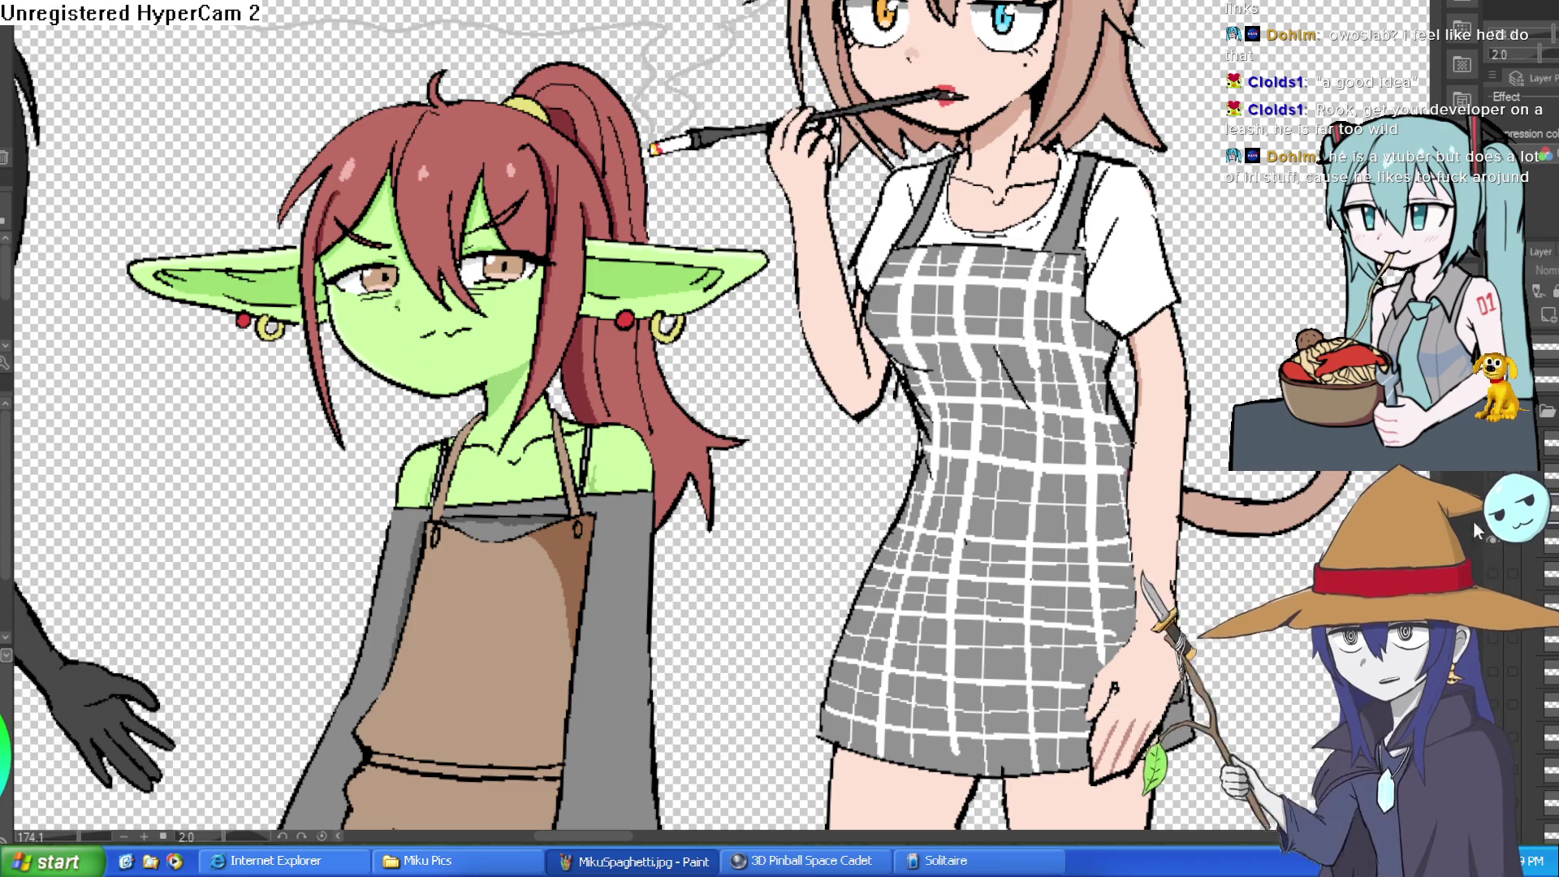
scroll(880, 119, "down", 2)
left_click_drag(707, 53, 787, 61)
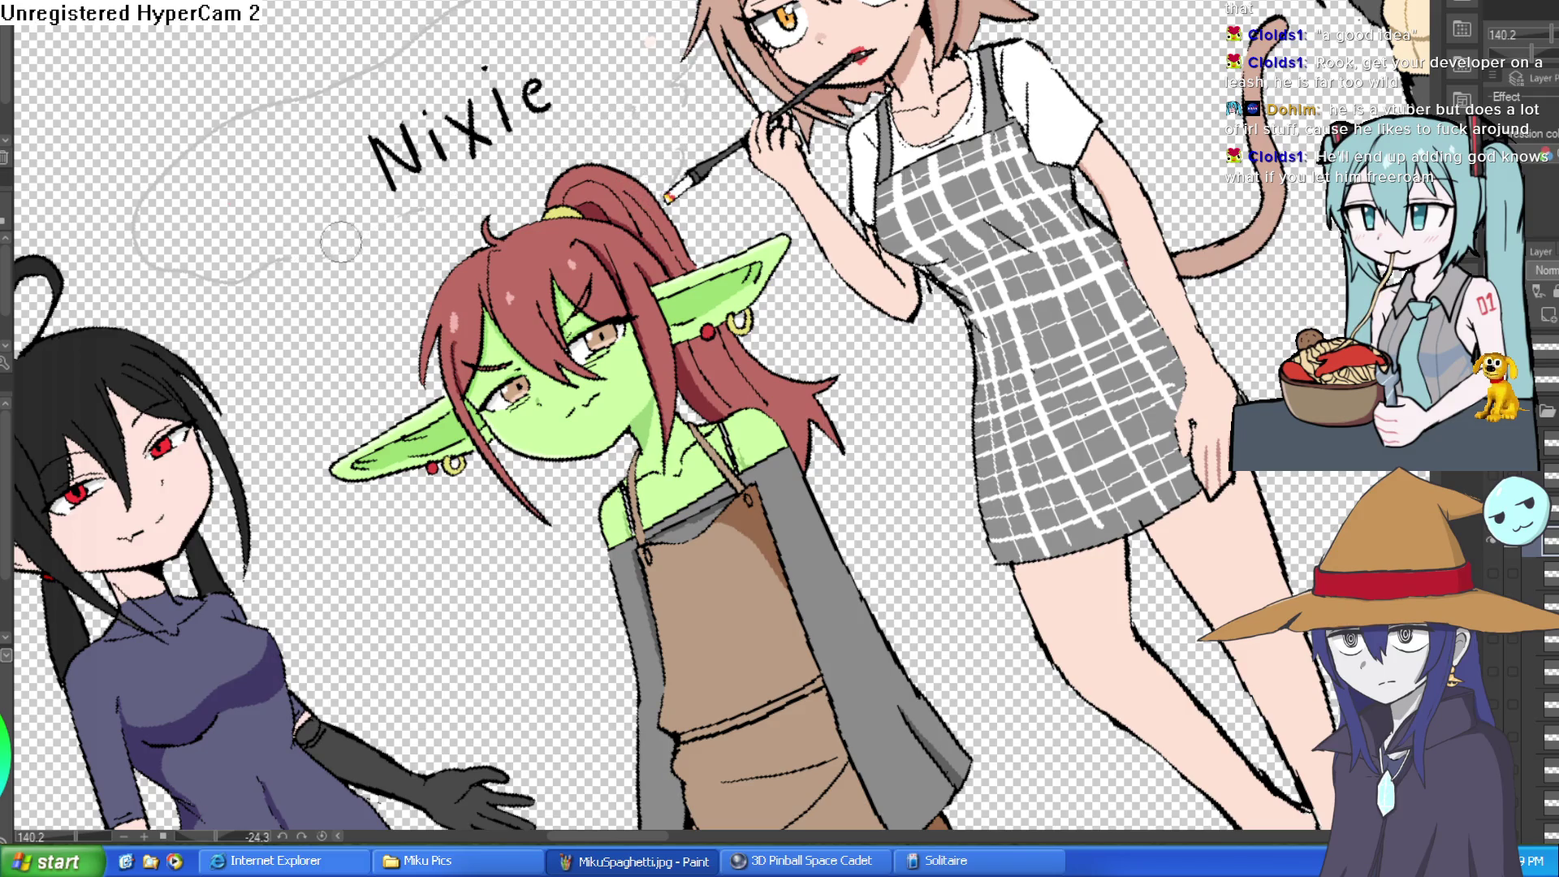
left_click_drag(195, 837, 243, 836)
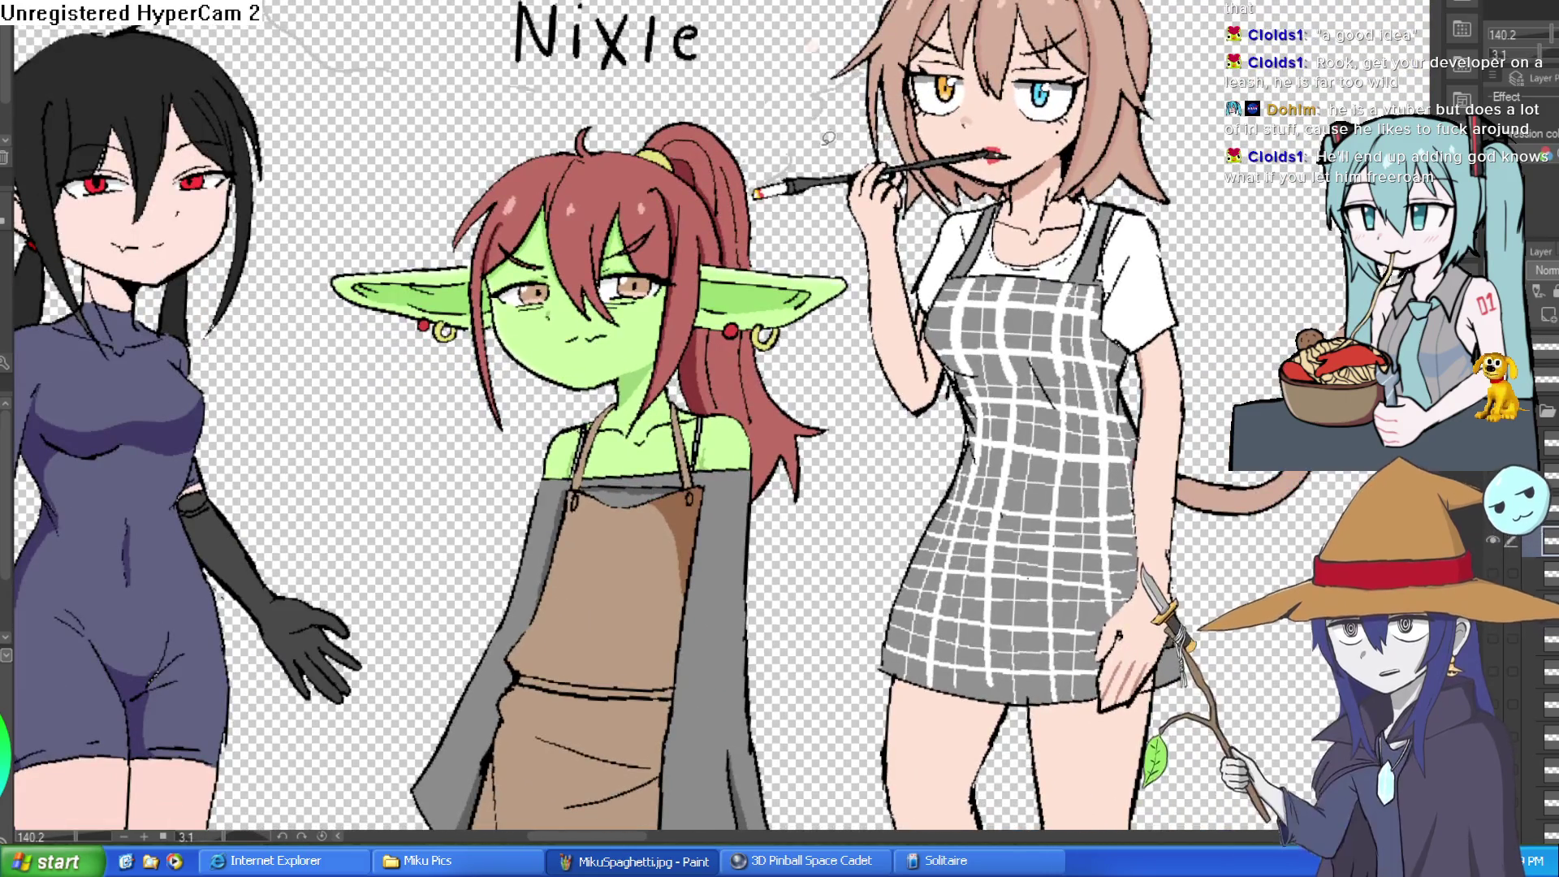
scroll(780, 406, "up", 2)
mouse_move(760, 16)
left_mouse_down()
mouse_move(540, 13)
mouse_move(243, 80)
mouse_move(497, 213)
mouse_move(626, 170)
mouse_move(744, 210)
mouse_move(768, 280)
mouse_move(837, 235)
left_mouse_up()
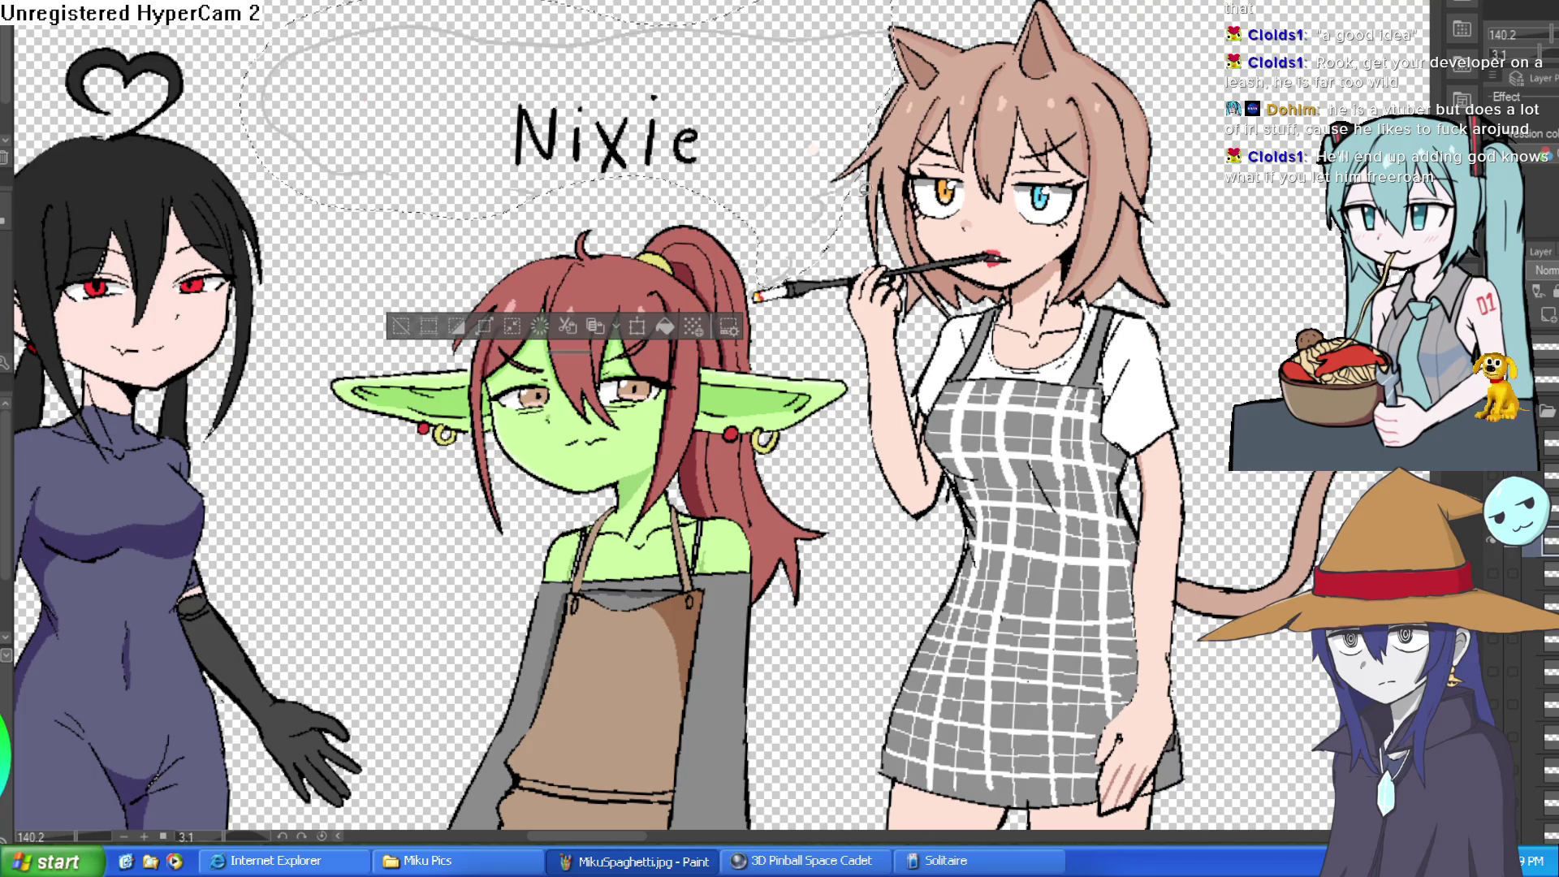
left_click(427, 302)
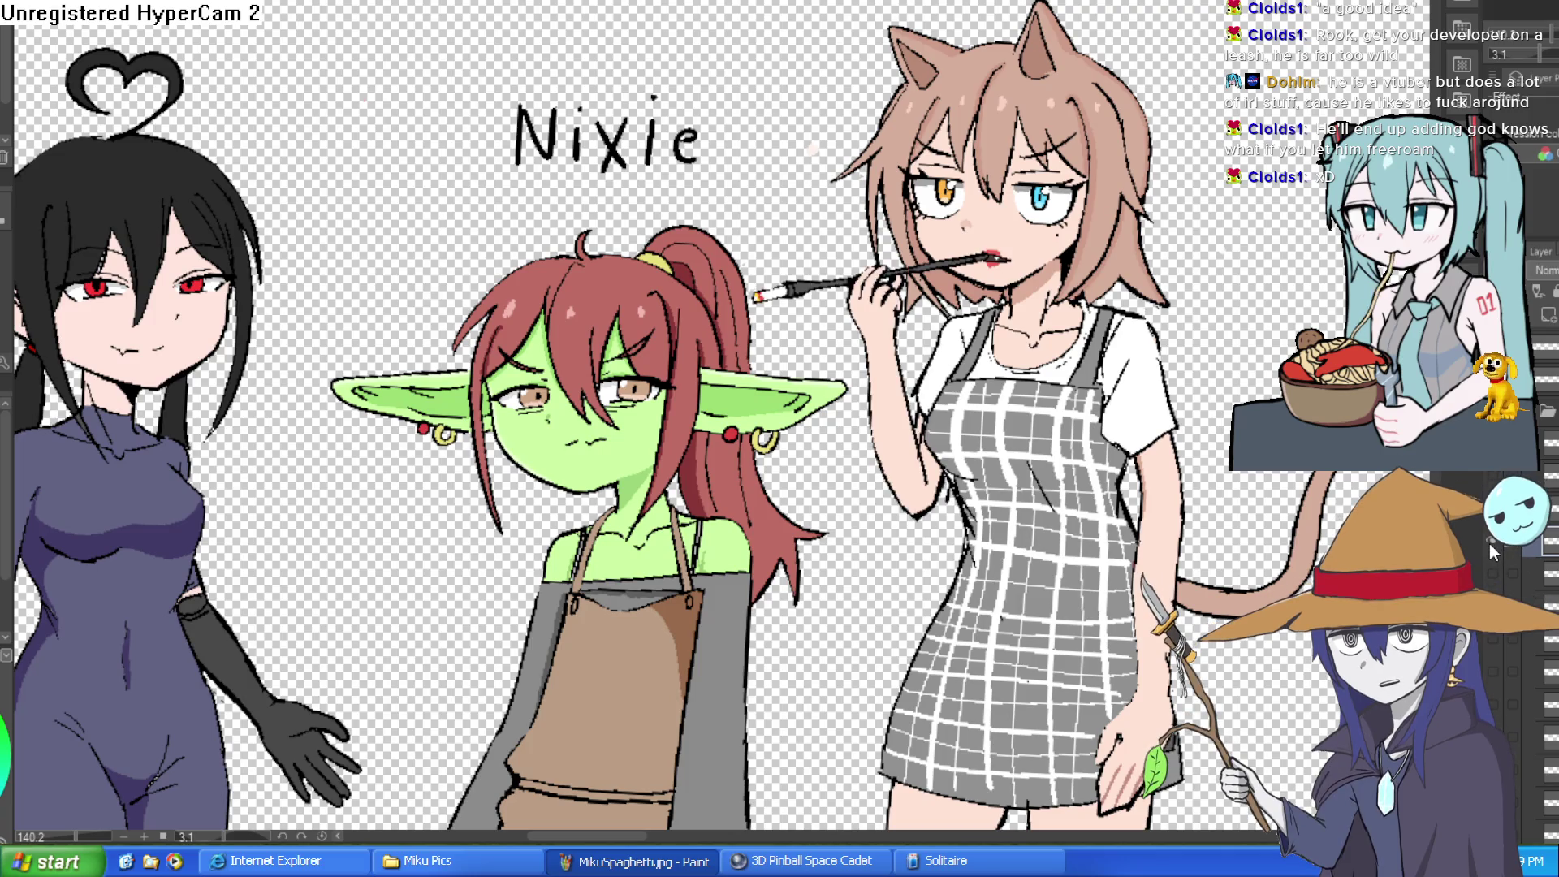
scroll(971, 243, "up", 4)
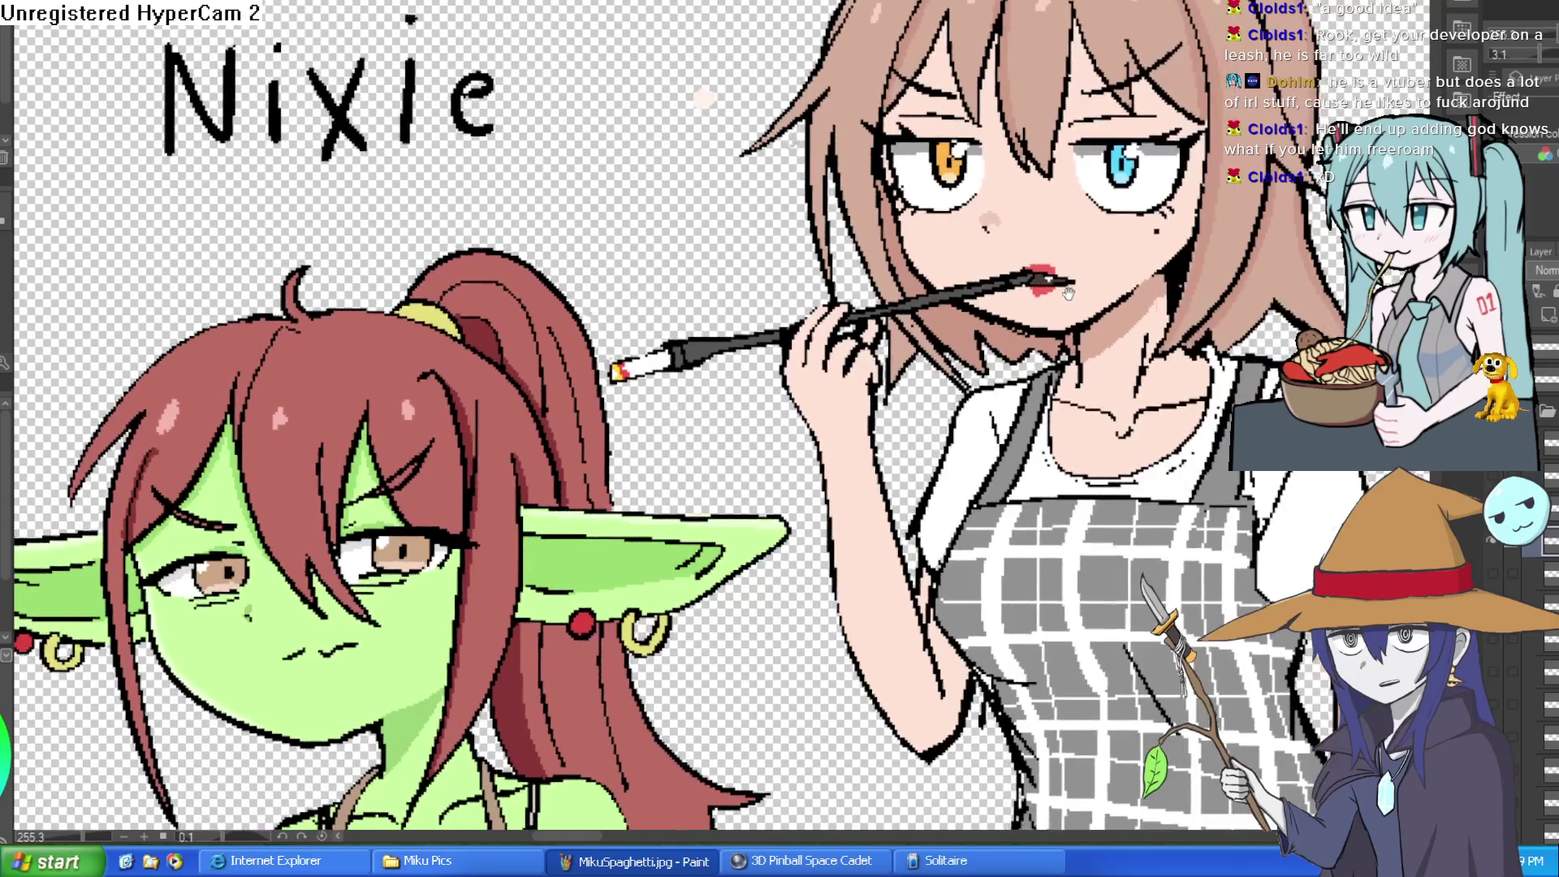
scroll(971, 243, "up", 4)
scroll(972, 243, "down", 5)
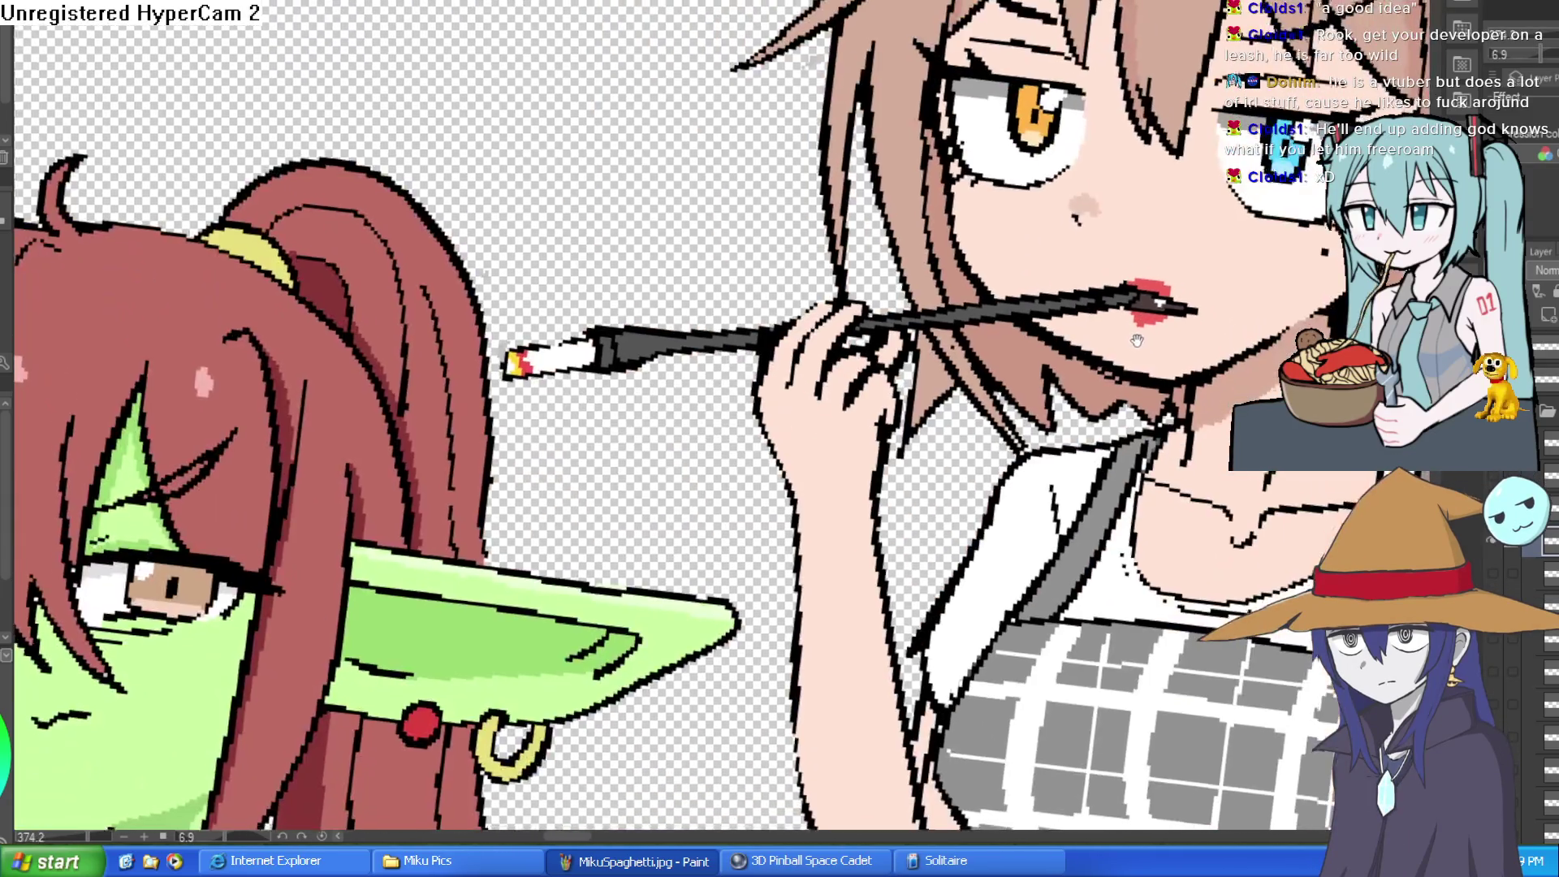
scroll(971, 243, "up", 2)
left_click_drag(1148, 309, 1160, 276)
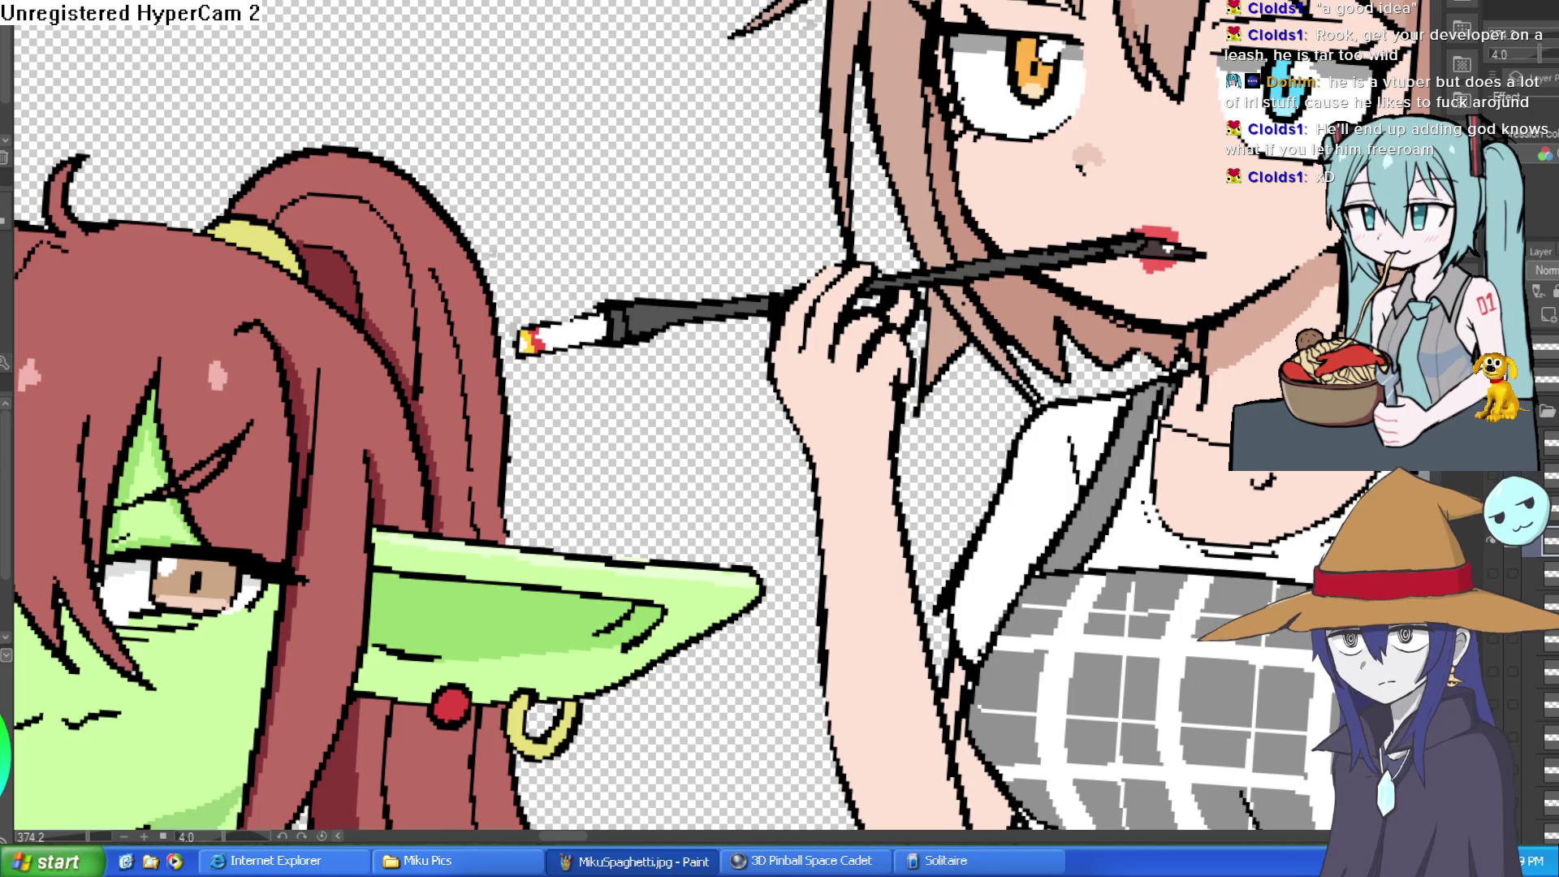
scroll(1247, 247, "down", 3)
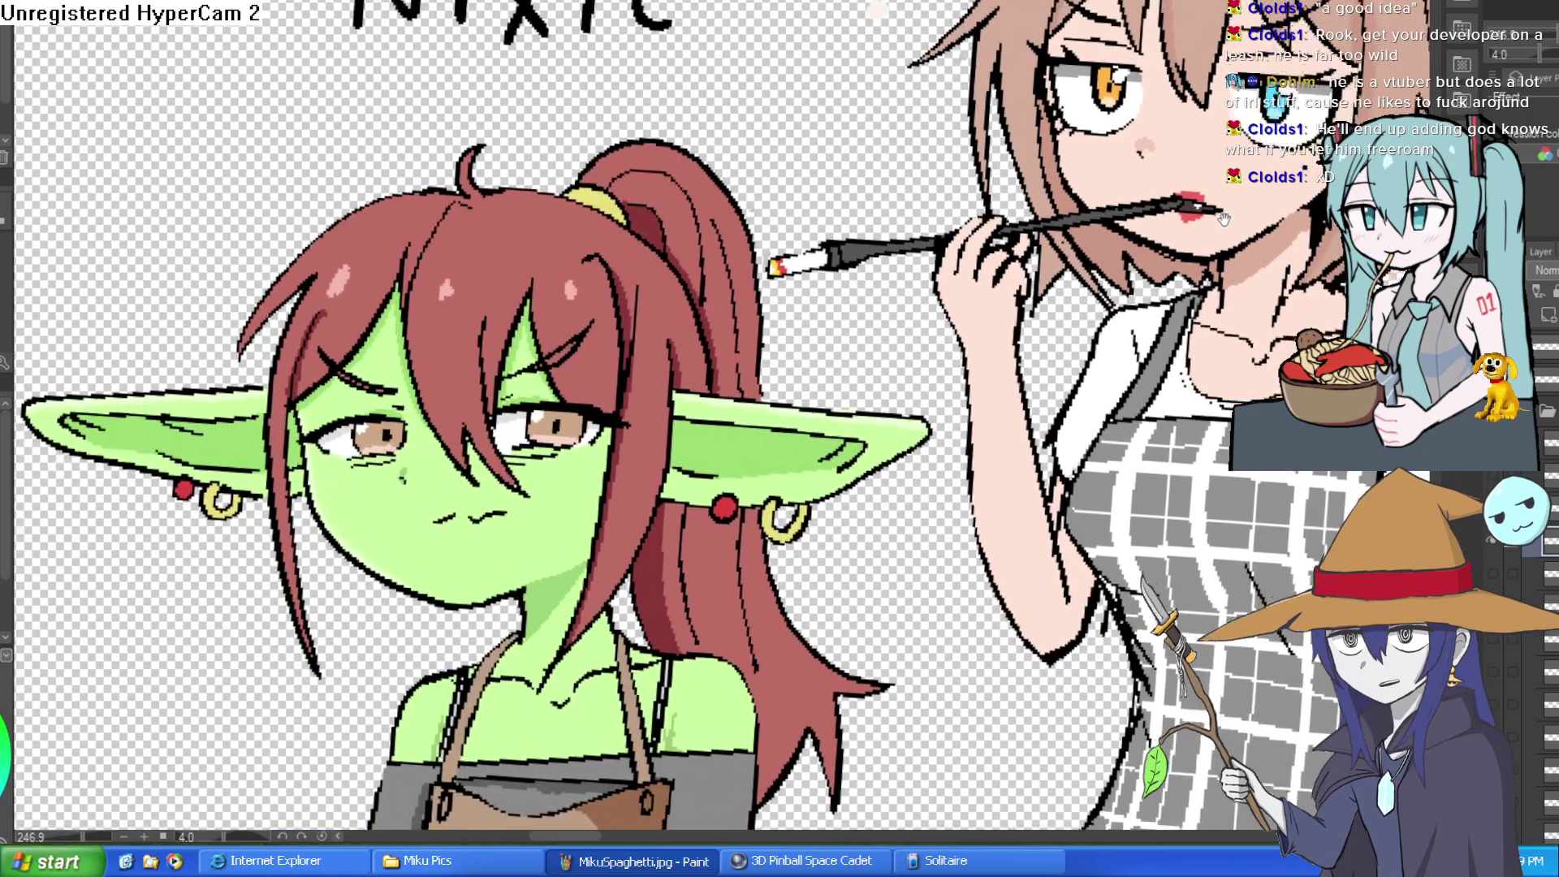
left_click_drag(1224, 220, 1261, 139)
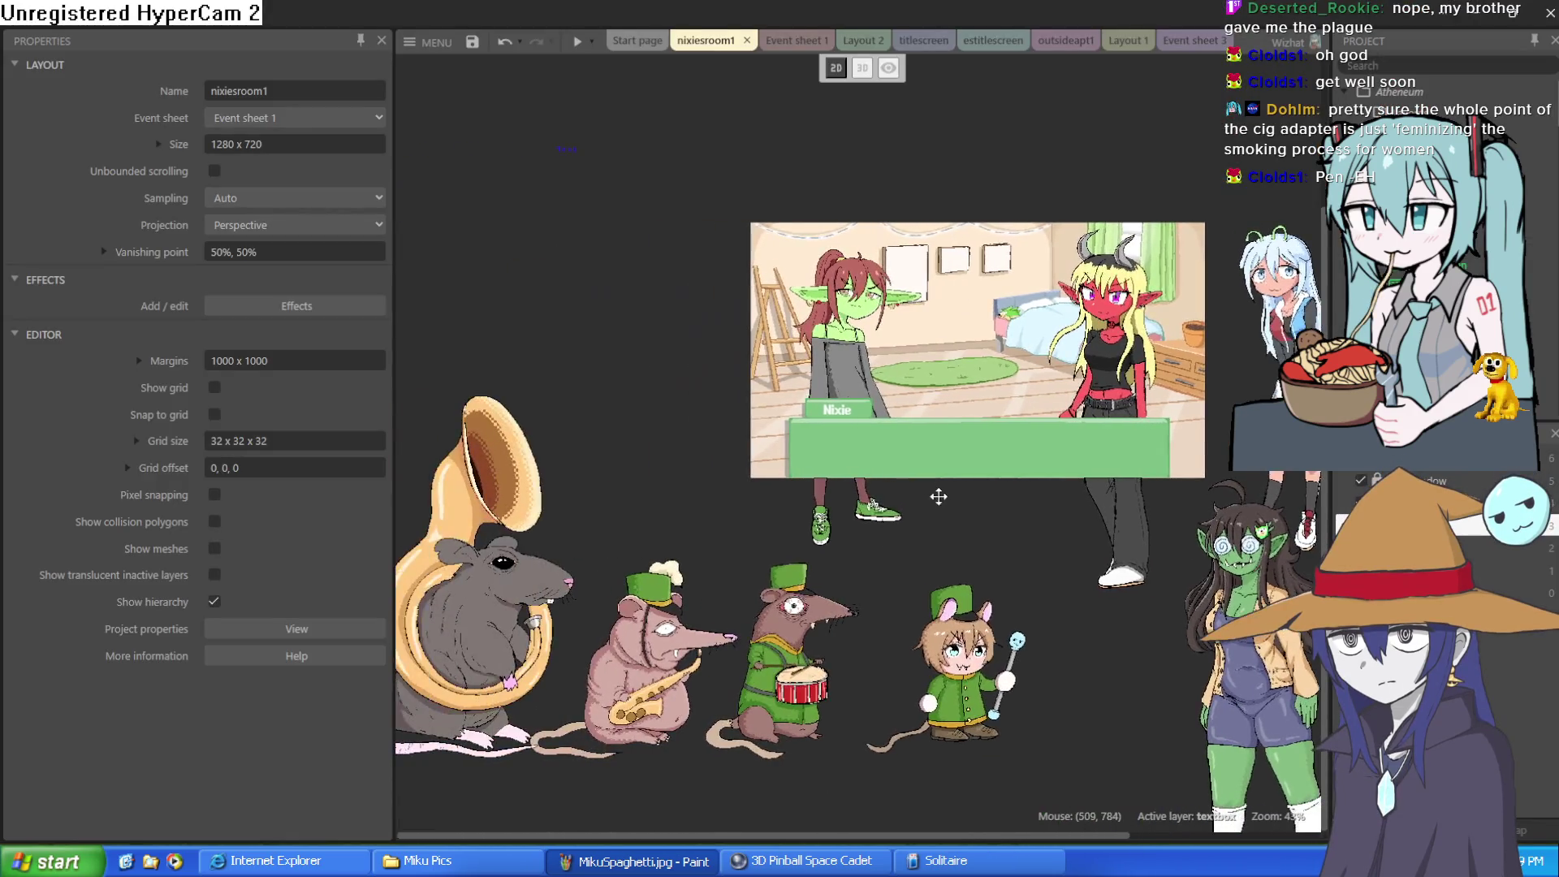
left_click(917, 650)
left_click_drag(937, 652, 922, 659)
left_click(699, 528)
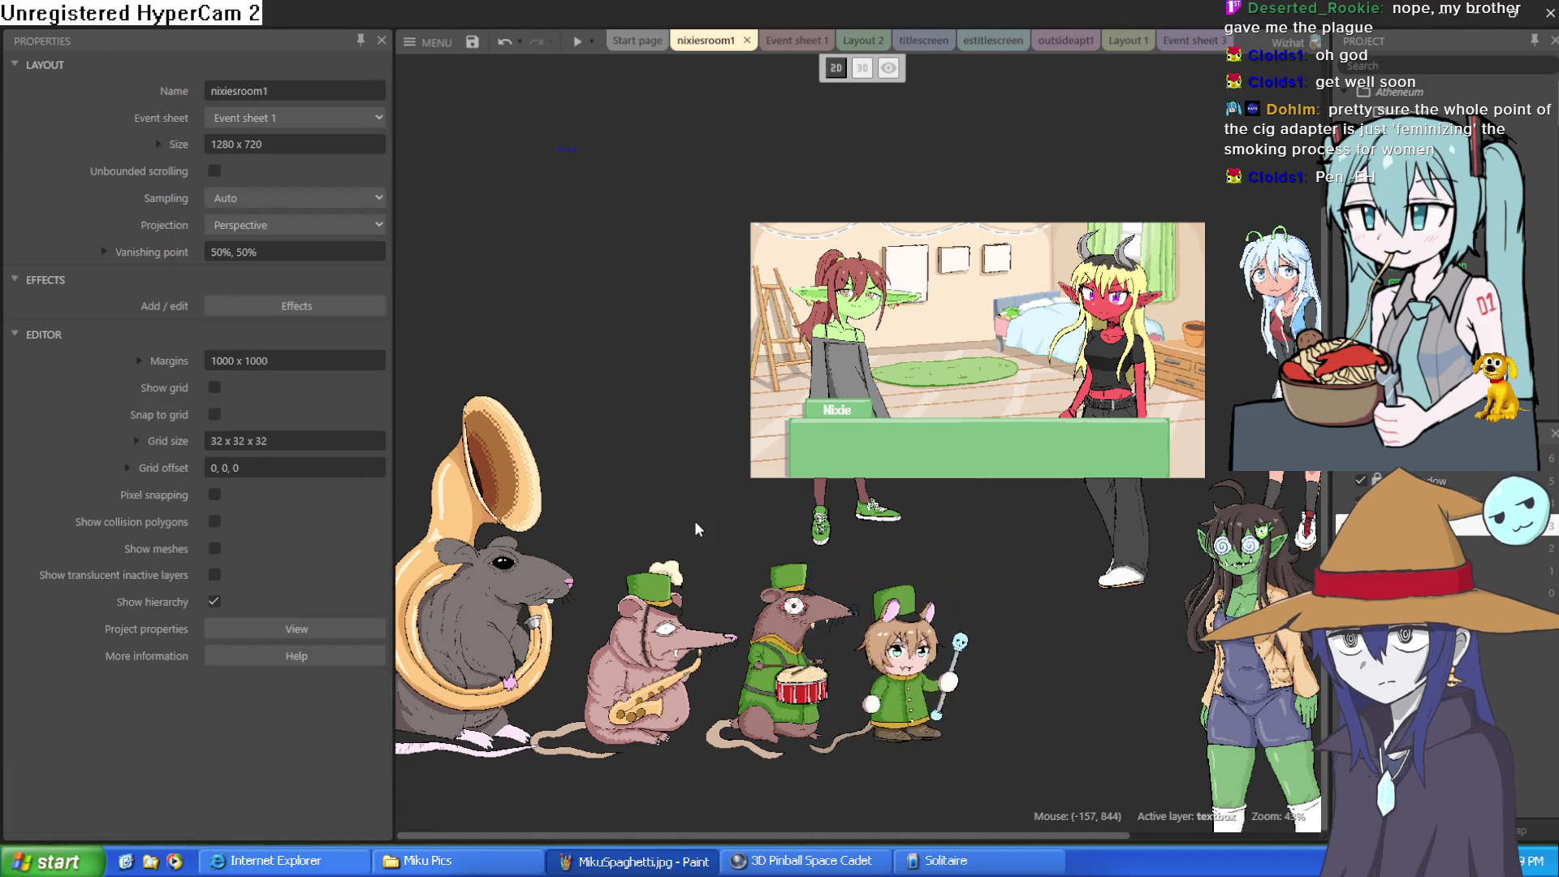
scroll(781, 727, "up", 3)
mouse_move(782, 719)
left_mouse_down()
mouse_move(788, 703)
mouse_move(1065, 634)
left_mouse_up()
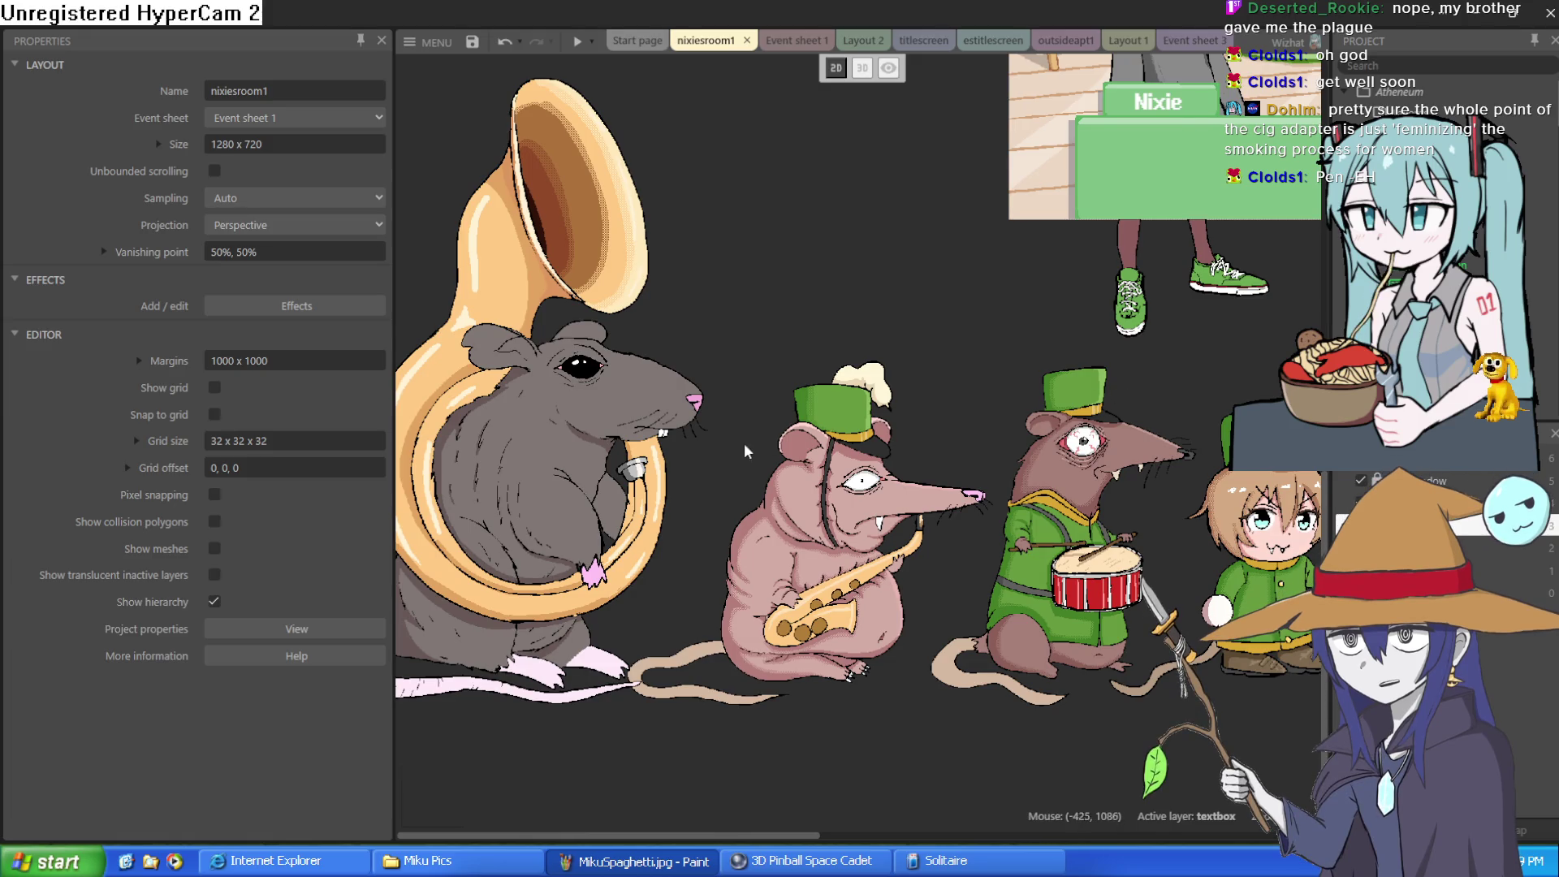
scroll(742, 449, "up", 5)
scroll(846, 378, "down", 3)
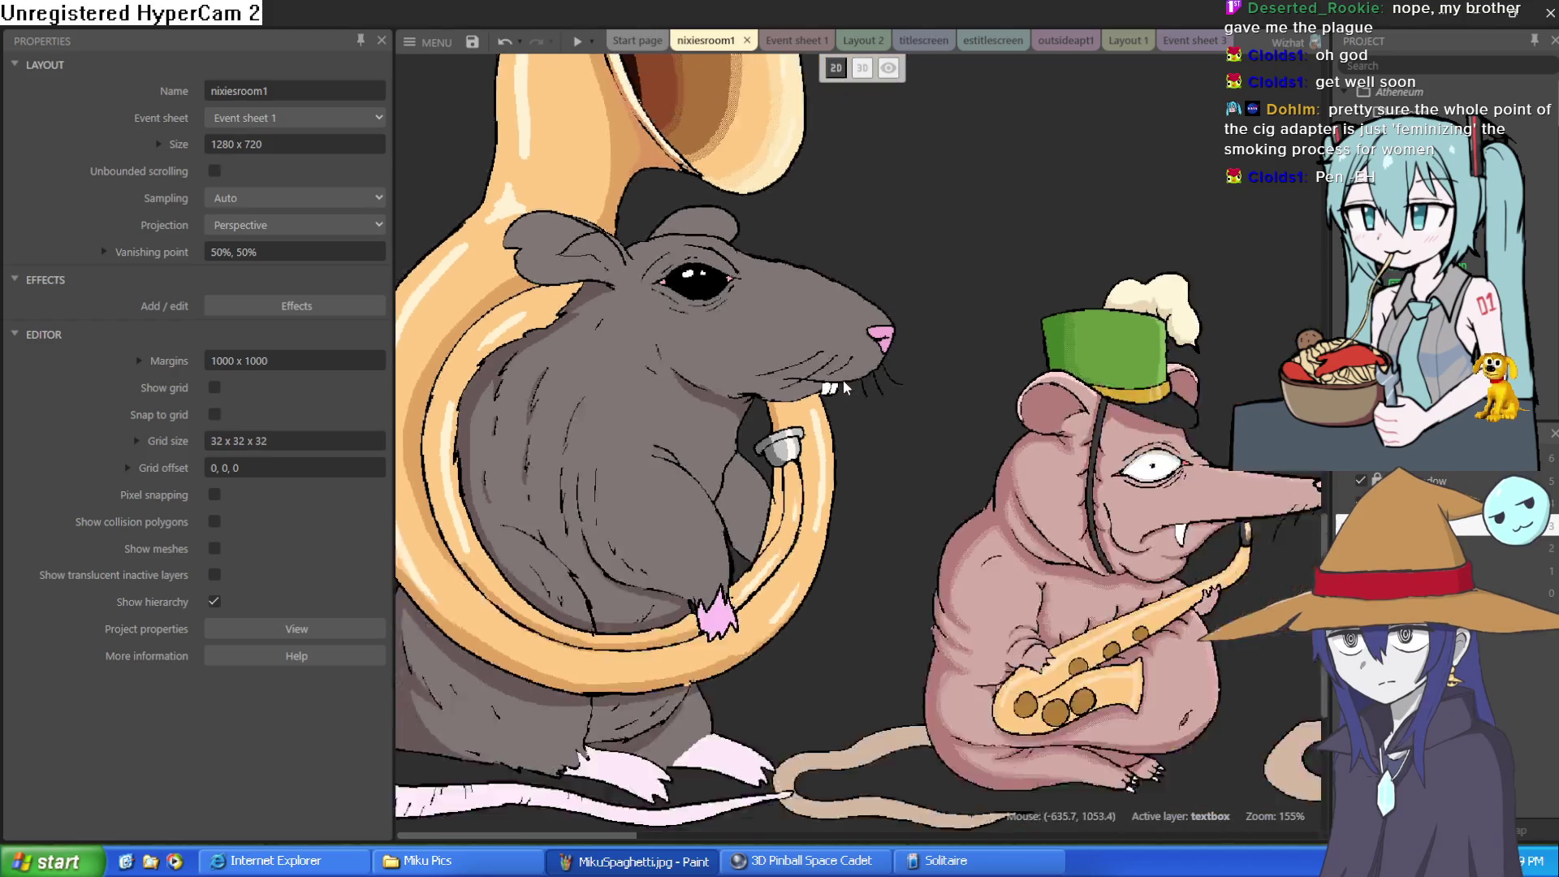
scroll(836, 424, "up", 5)
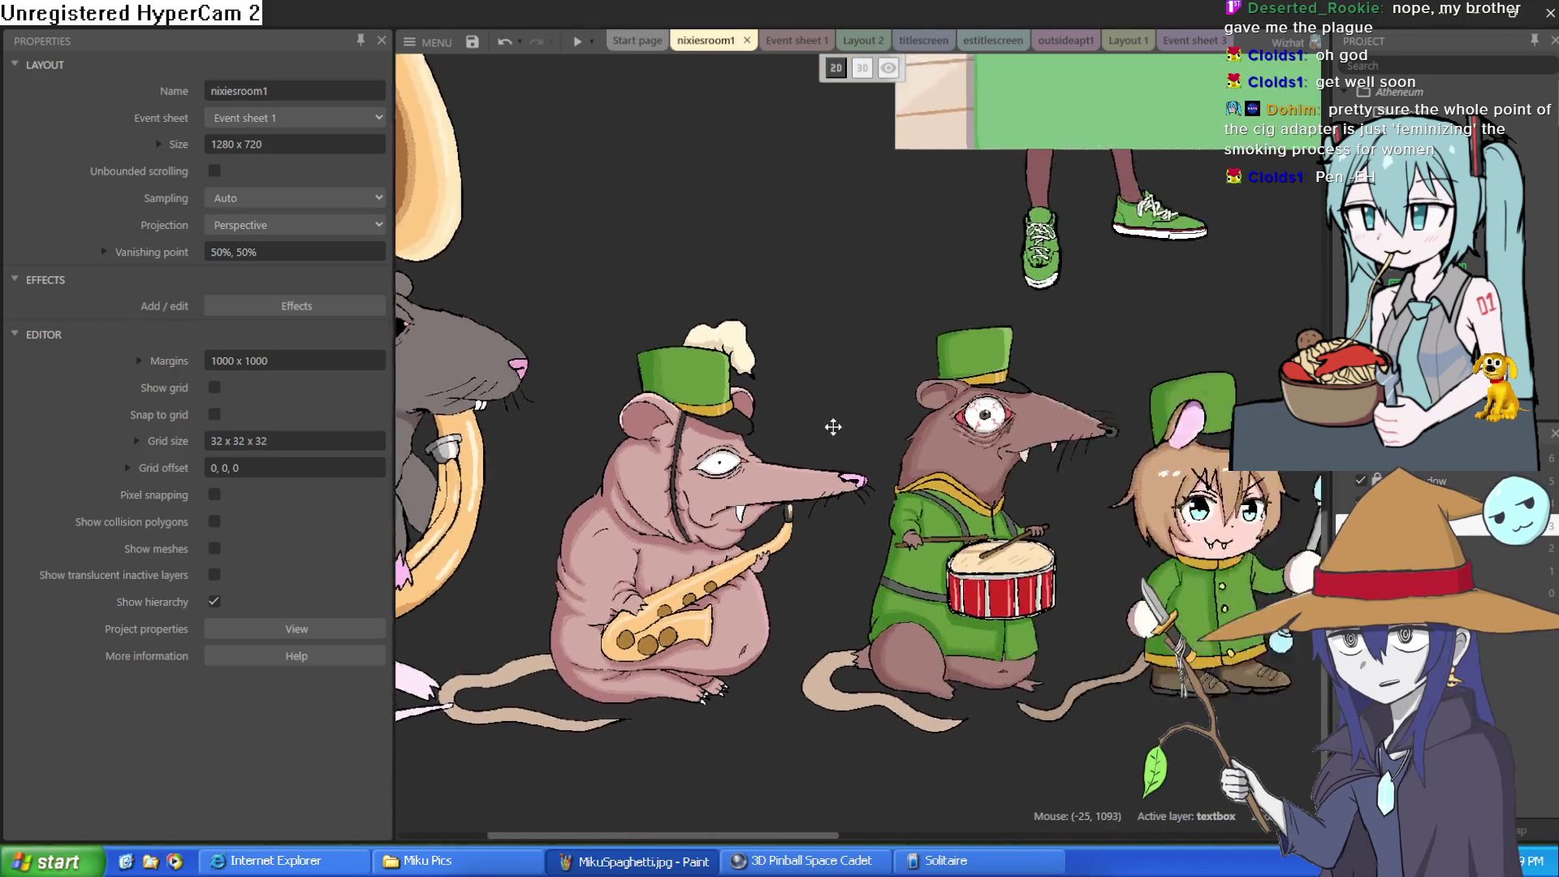
scroll(708, 389, "down", 4)
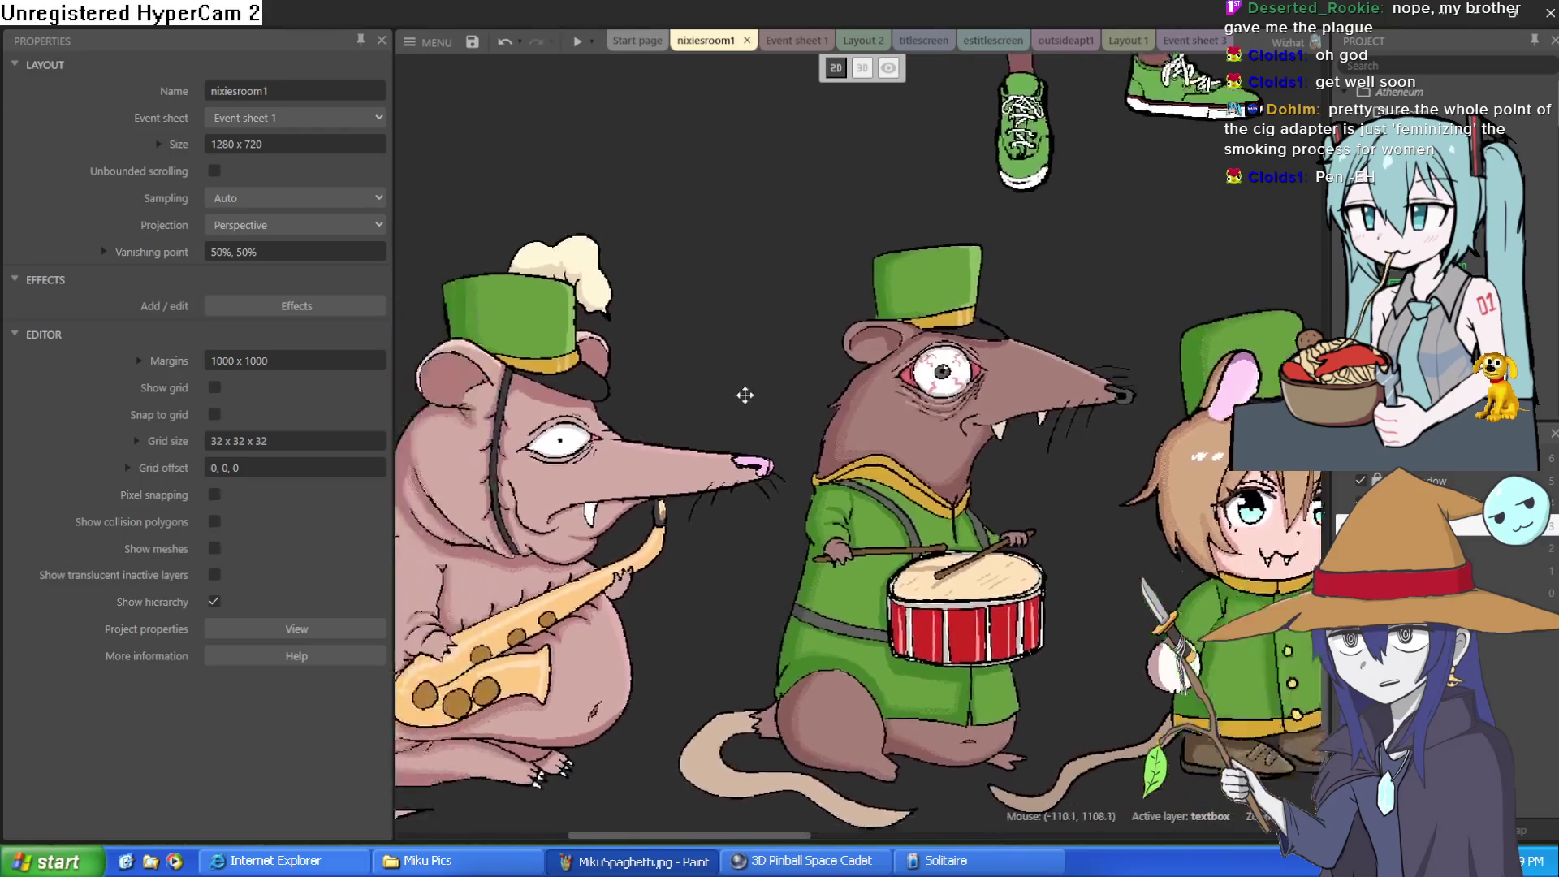
scroll(744, 390, "up", 3)
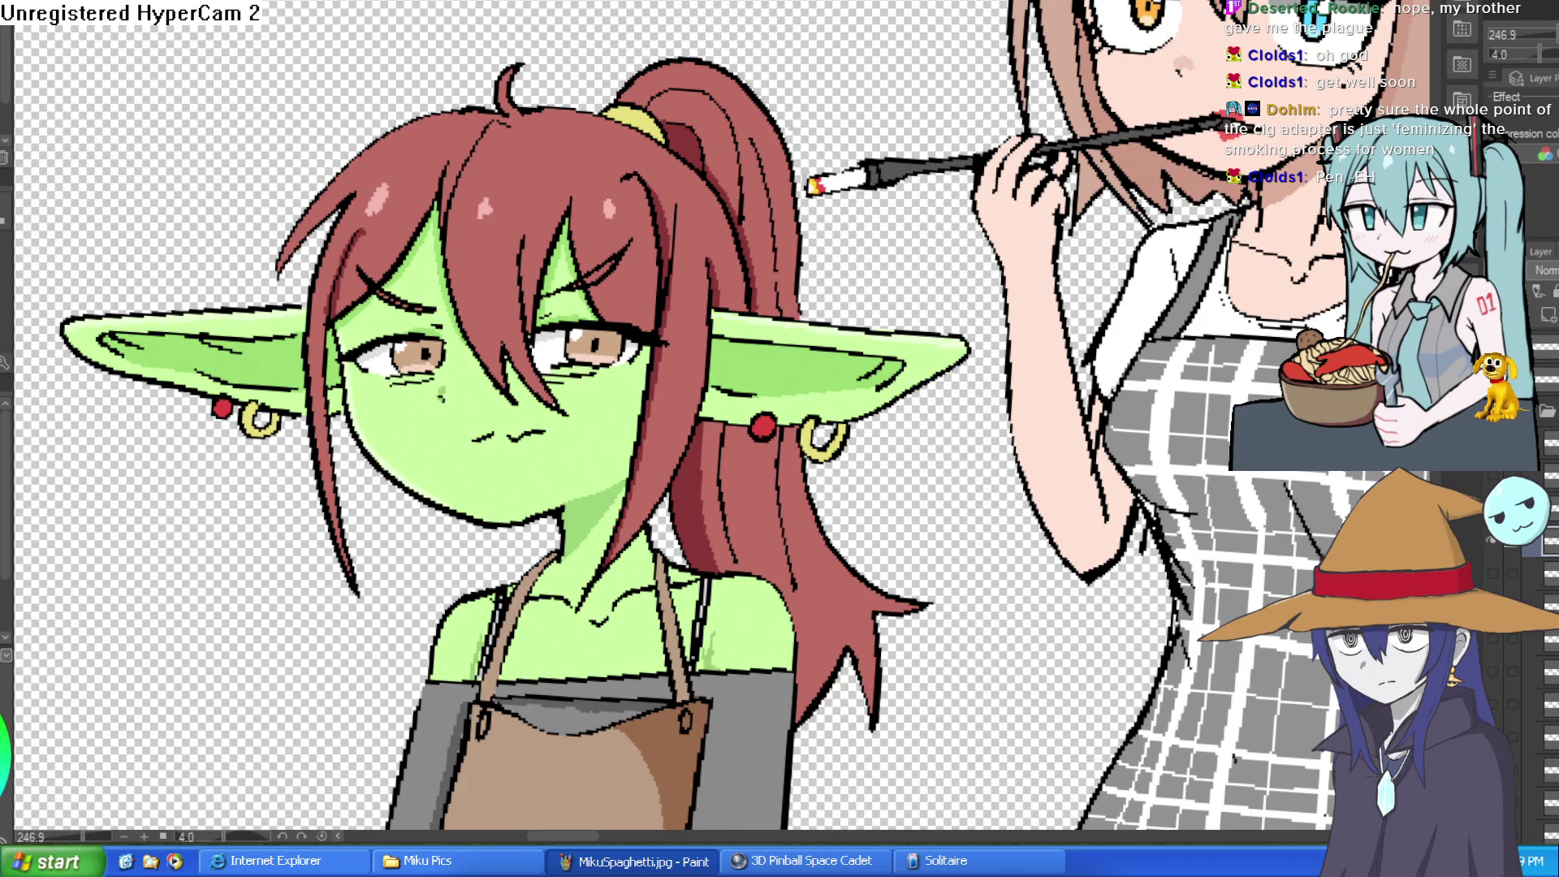
- Hide the holder-arm layer, show and select the cigarette layer, and frame the cat girl's face
left_click(1493, 544)
left_click(1492, 572)
left_click(1541, 574)
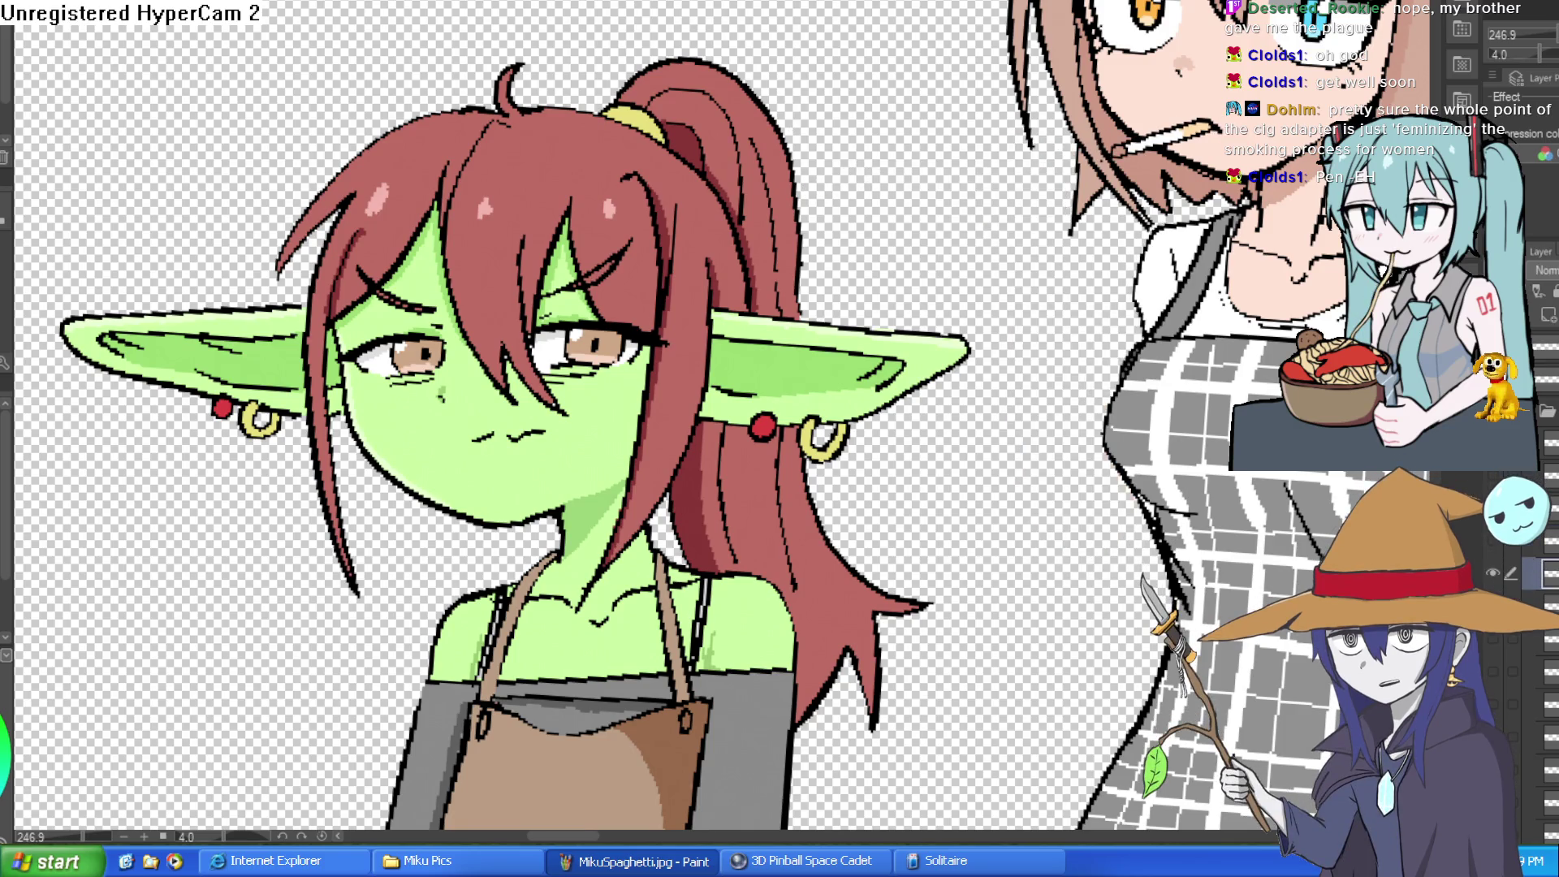
left_click_drag(1240, 390, 986, 297)
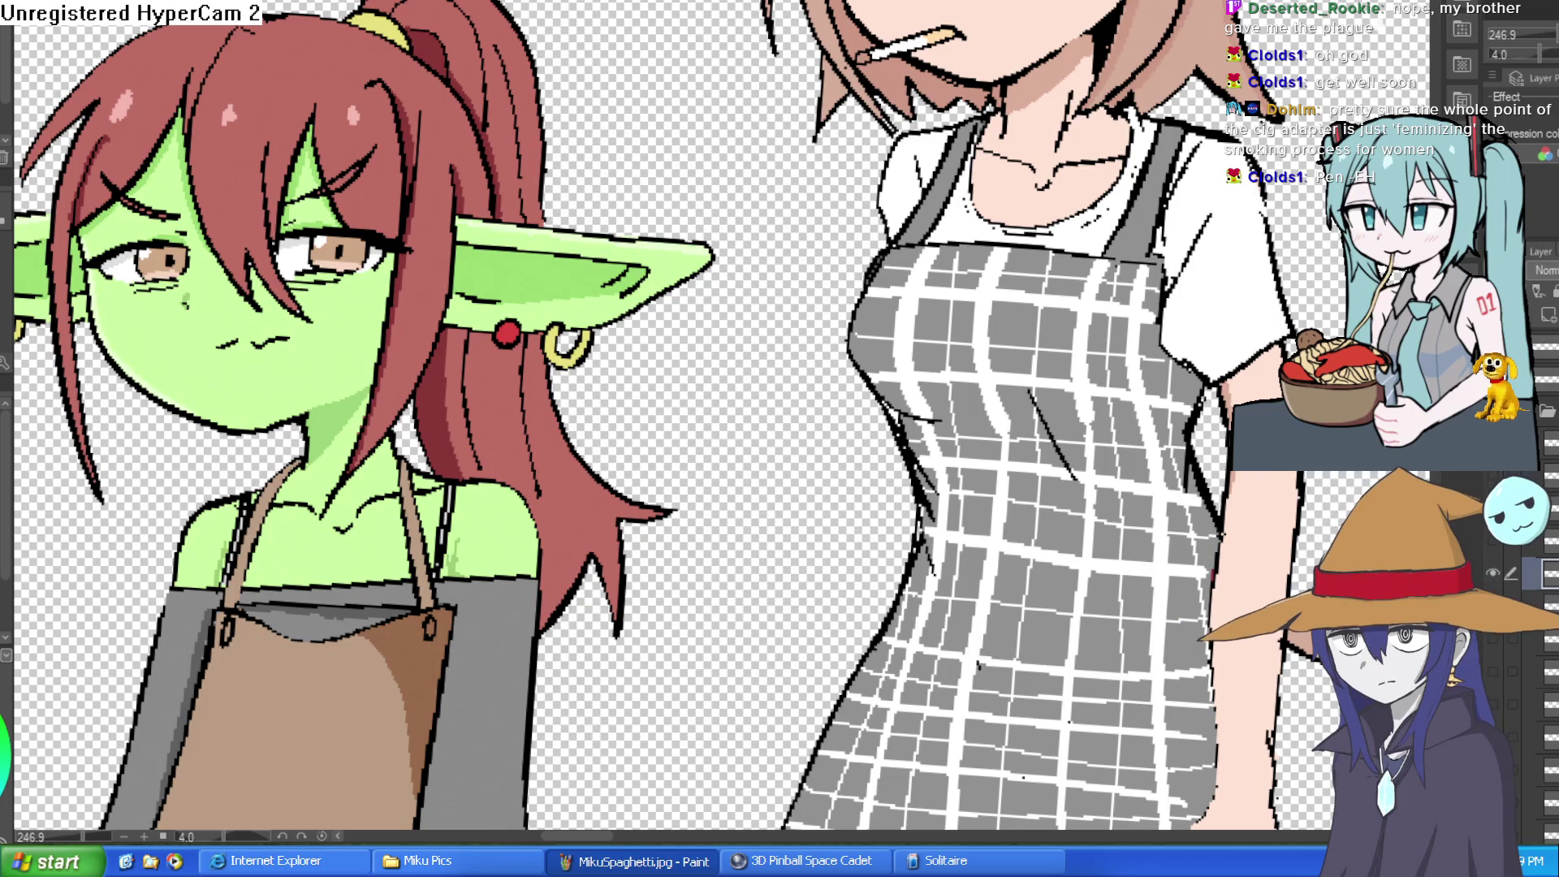
scroll(715, 422, "down", 3)
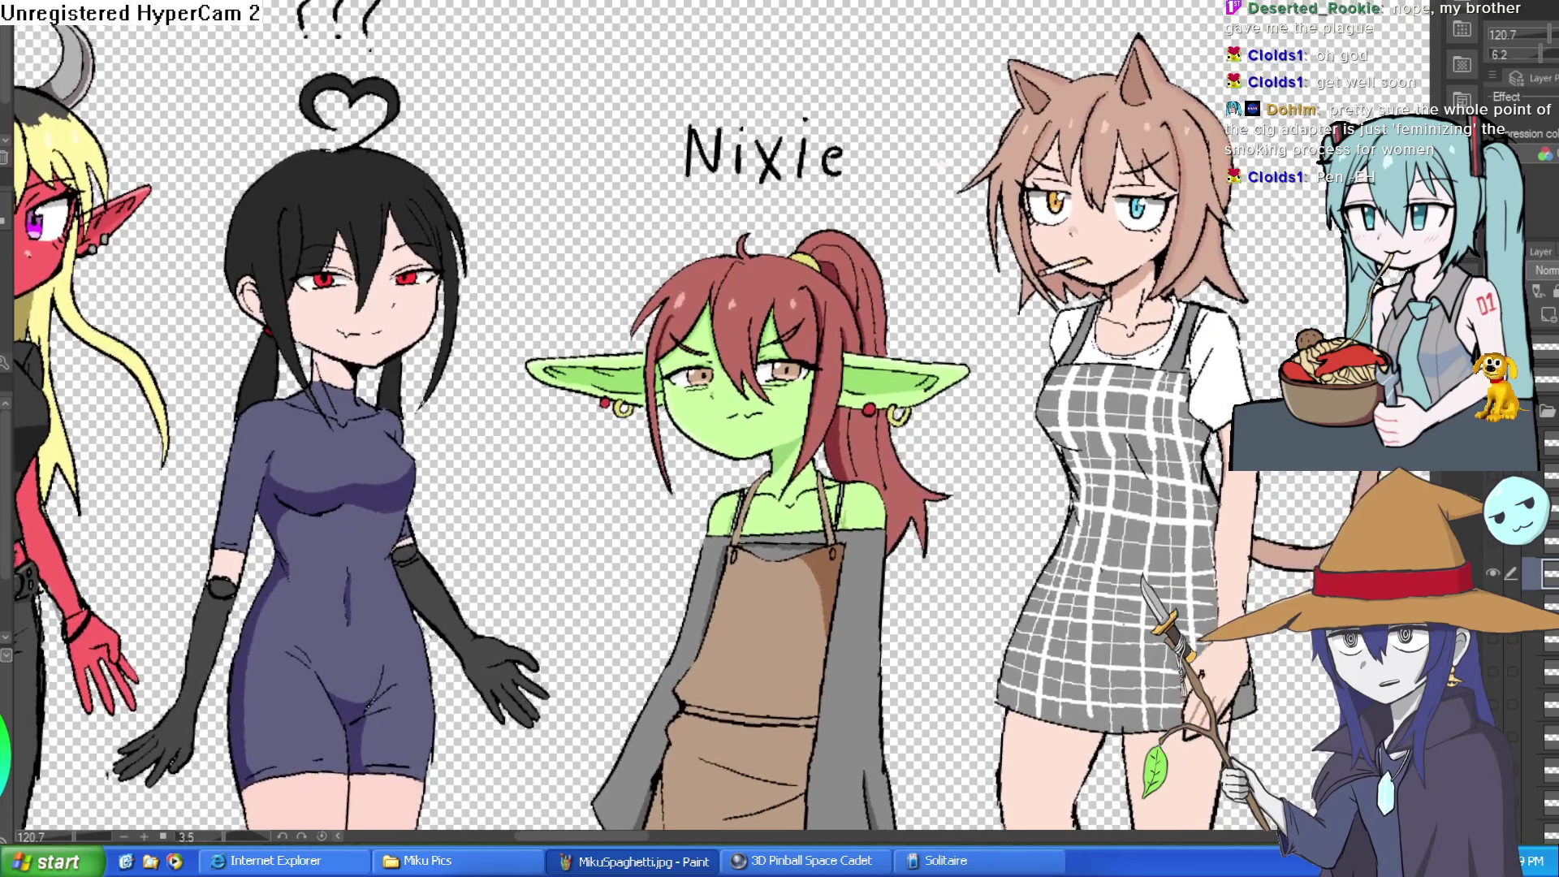
scroll(1093, 300, "up", 5)
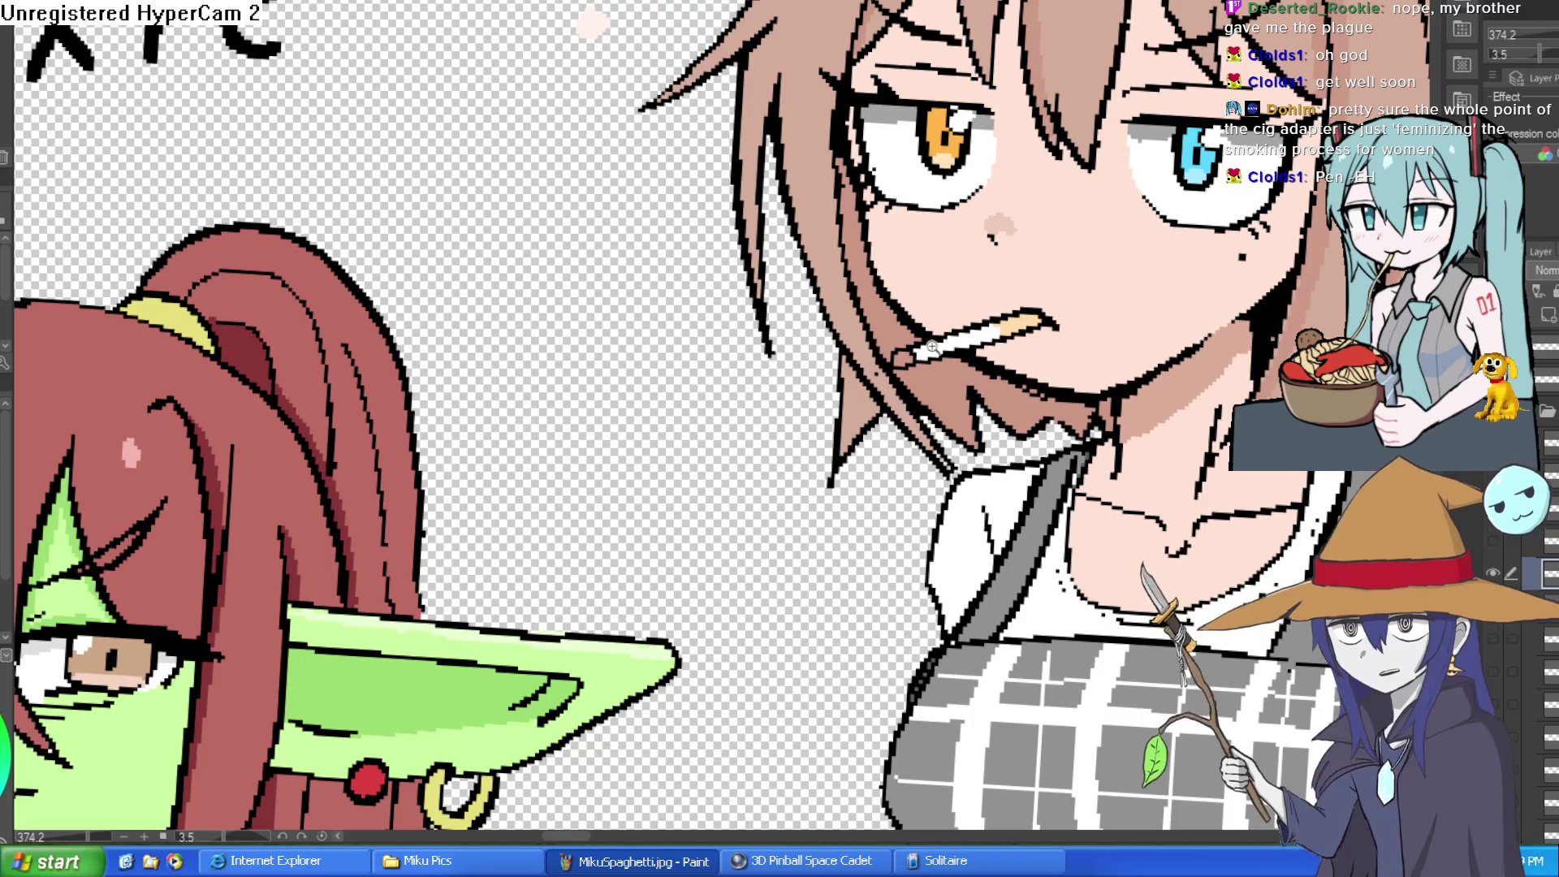
scroll(1052, 360, "up", 3)
scroll(1052, 360, "down", 3)
mouse_move(1052, 361)
left_mouse_down()
mouse_move(921, 450)
mouse_move(840, 556)
mouse_move(820, 487)
left_mouse_up()
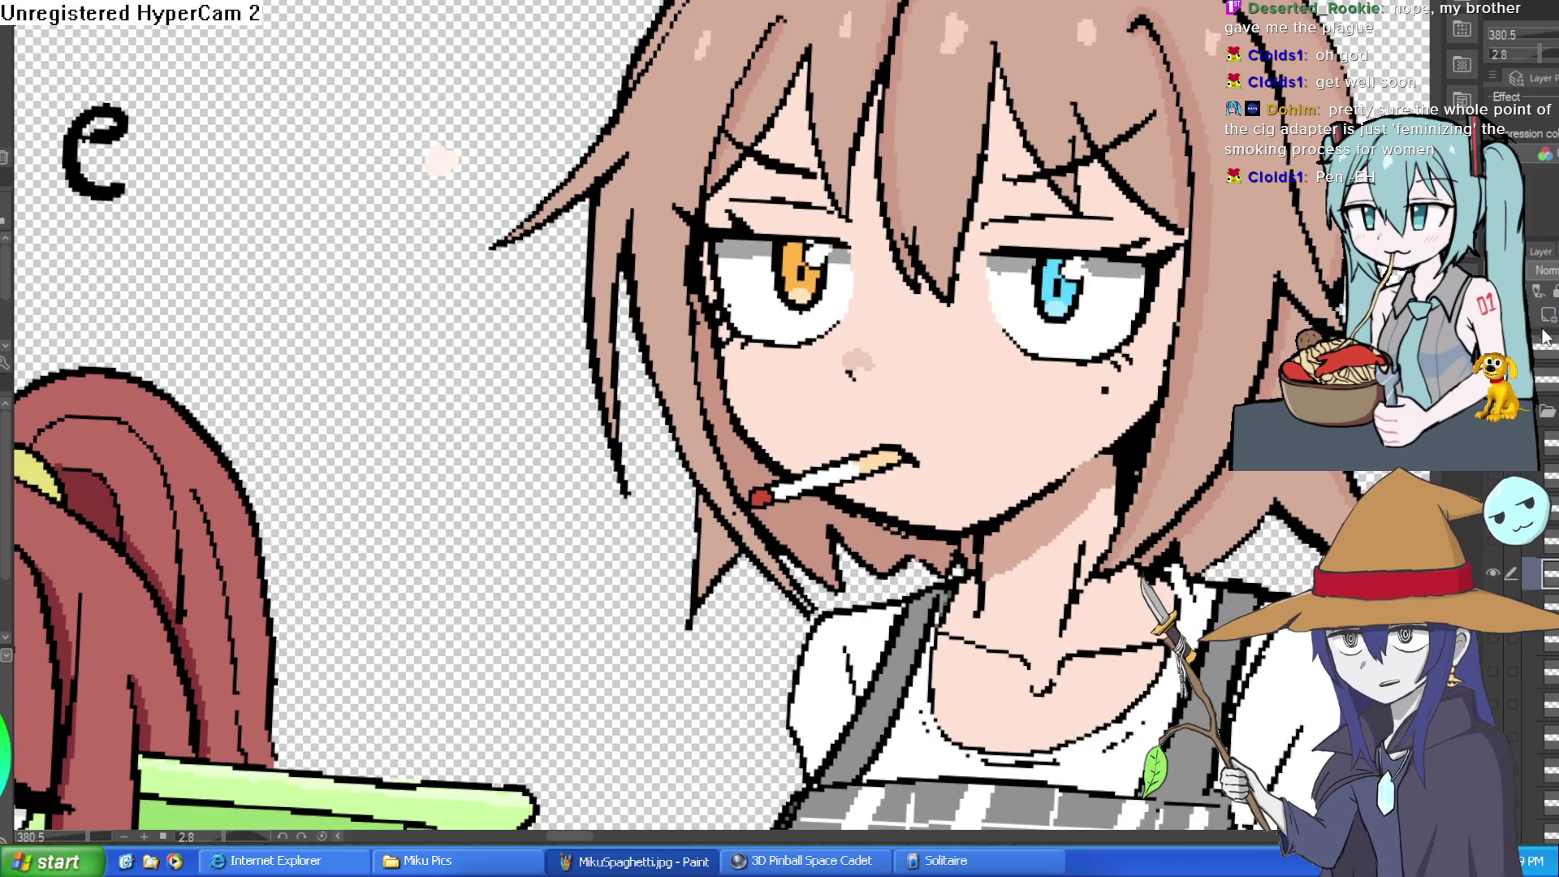
- Hide the cigarette layer and draw the long holder's outline from her lips
left_click(1493, 575)
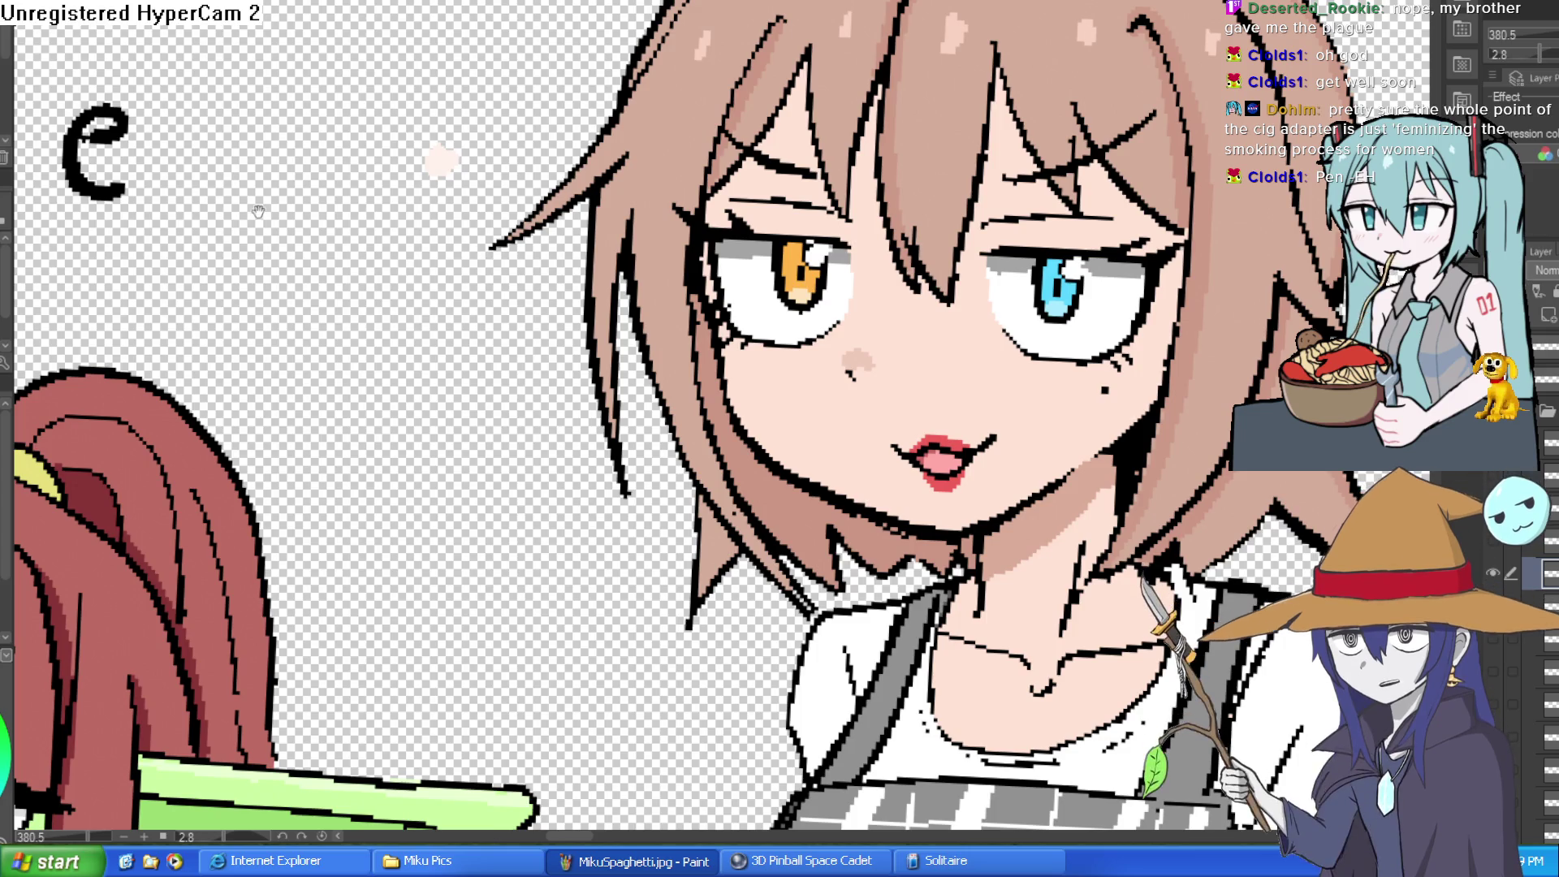
scroll(852, 322, "down", 3)
mouse_move(845, 325)
left_mouse_down()
mouse_move(731, 268)
mouse_move(529, 268)
mouse_move(527, 532)
mouse_move(804, 443)
mouse_move(904, 349)
mouse_move(520, 264)
mouse_move(268, 260)
mouse_move(252, 357)
mouse_move(312, 538)
left_mouse_up()
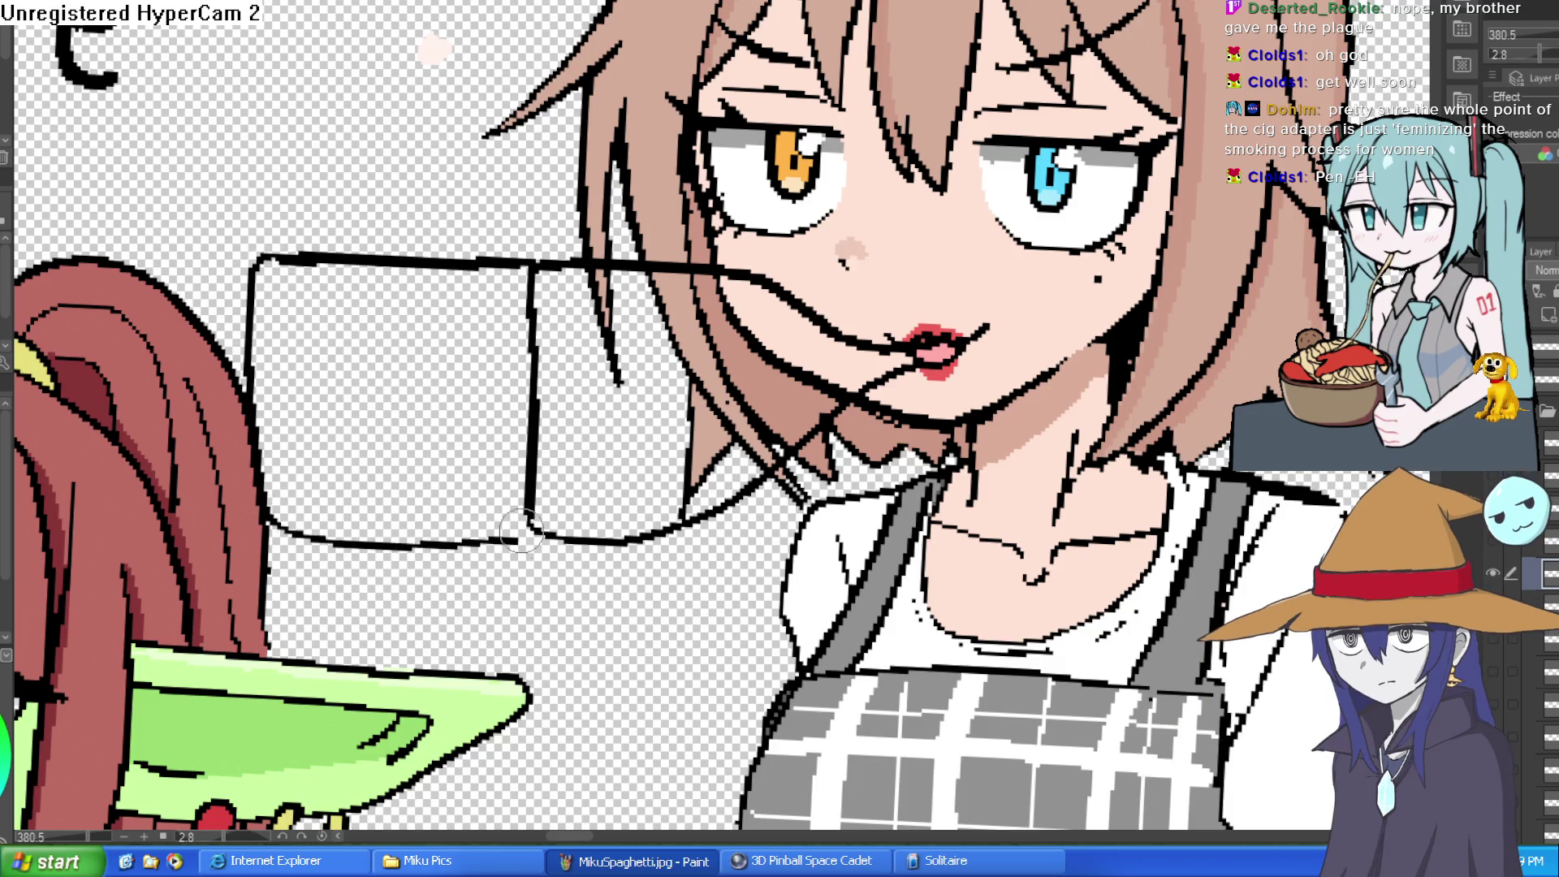
key("ctrl+z")
mouse_move(530, 529)
left_mouse_down()
mouse_move(280, 487)
mouse_move(272, 260)
left_mouse_up()
scroll(852, 243, "down", 3)
scroll(840, 454, "up", 3)
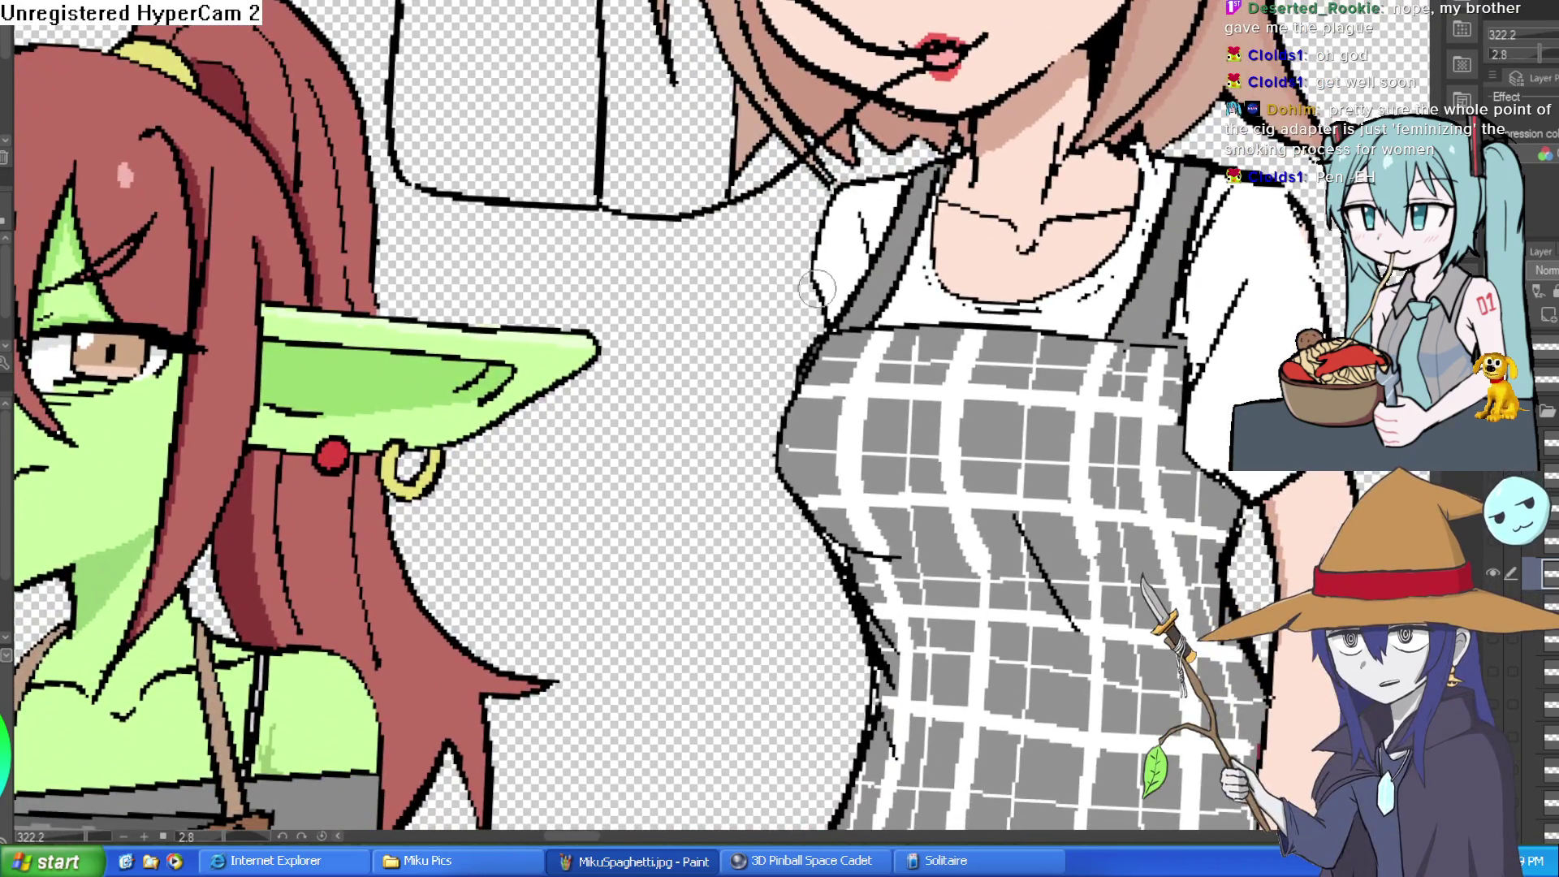
- Add straight chest-edge lines, undoing the last one
left_click_drag(814, 297, 733, 416)
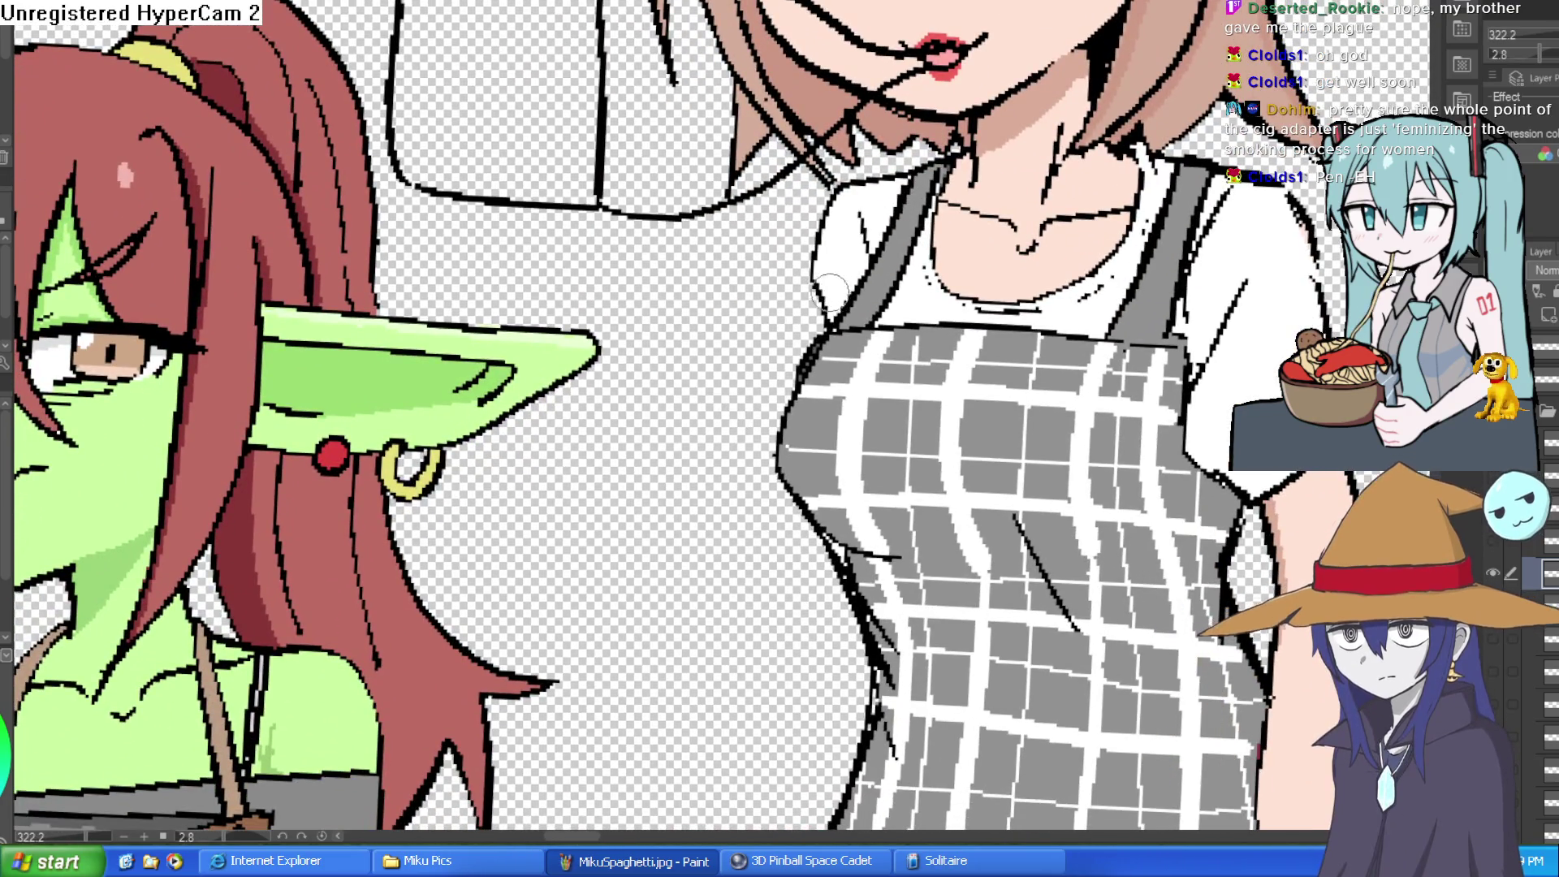
left_click_drag(822, 272, 745, 450)
scroll(824, 262, "down", 2)
key("ctrl+z")
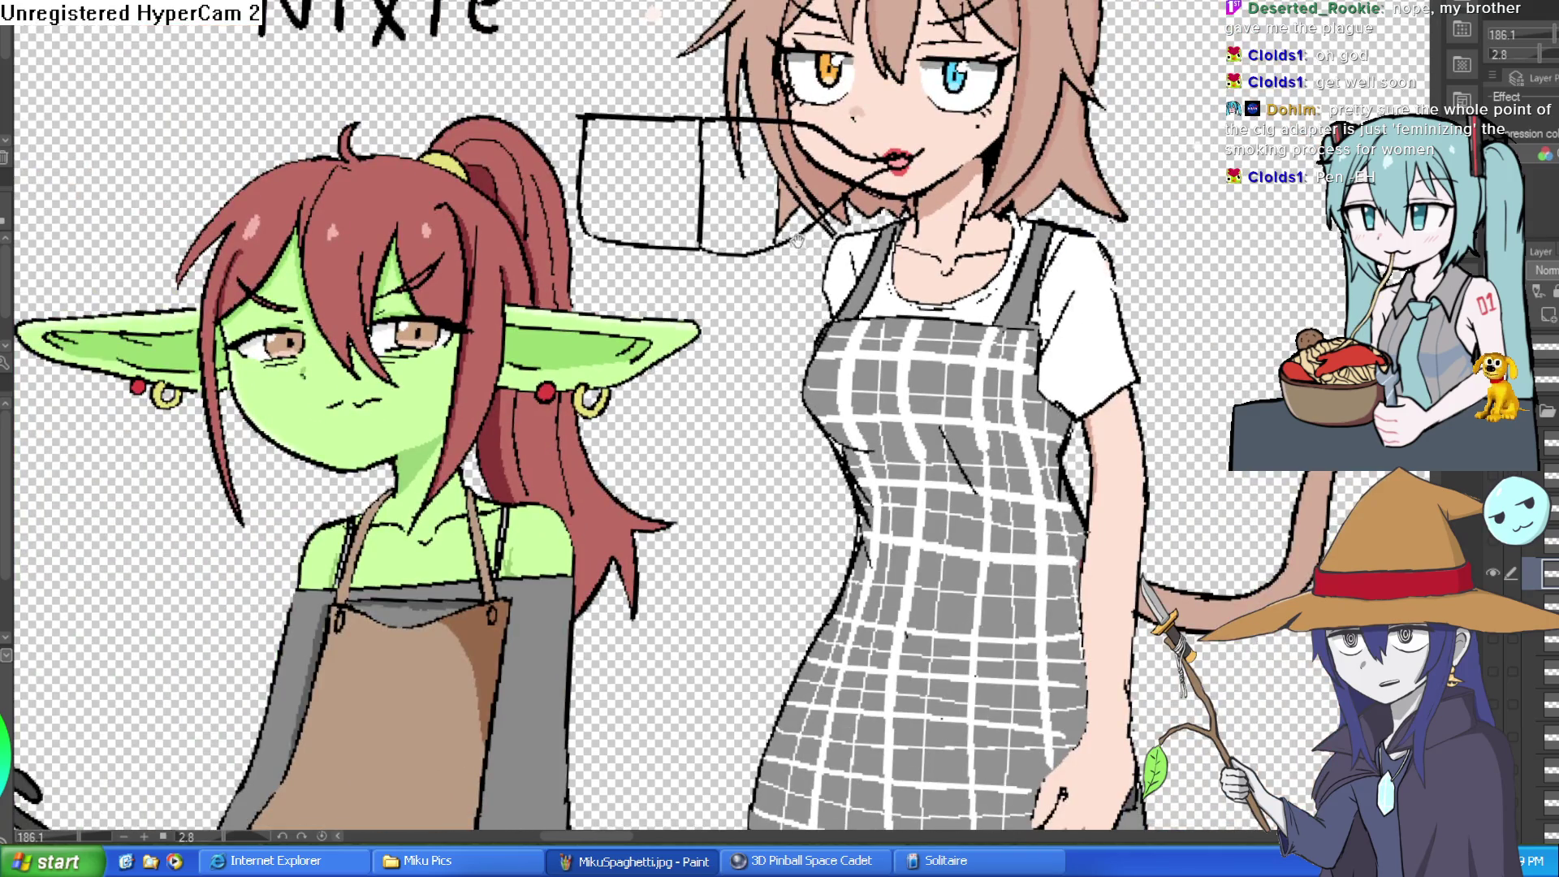
scroll(824, 261, "up", 4)
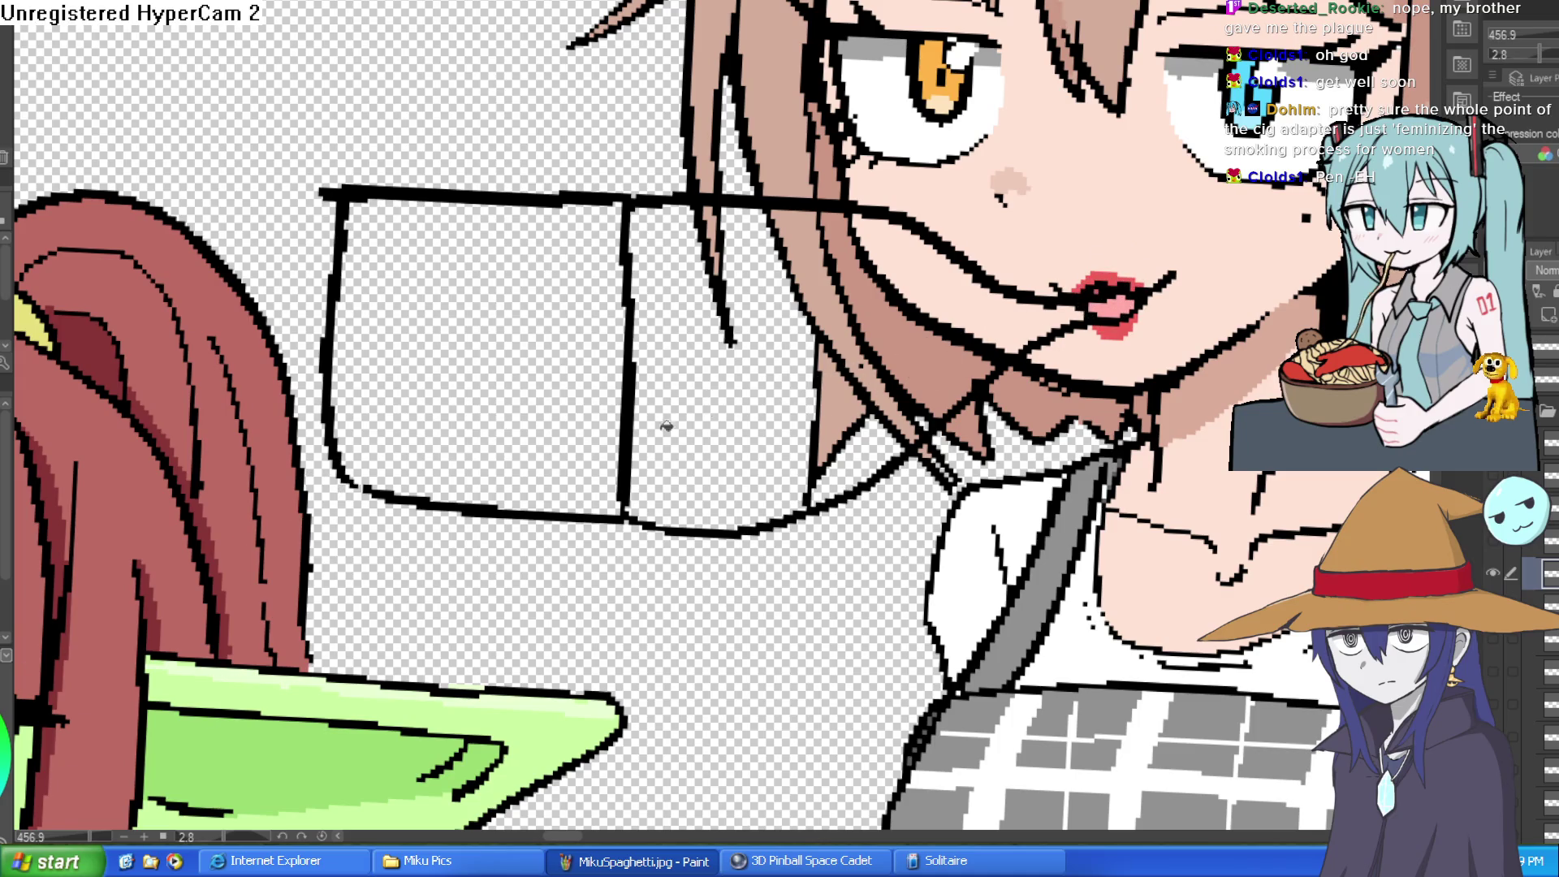
- Fill the holder section by the lips grey, covering the gap, wedge and stray interior lines
left_click(730, 365)
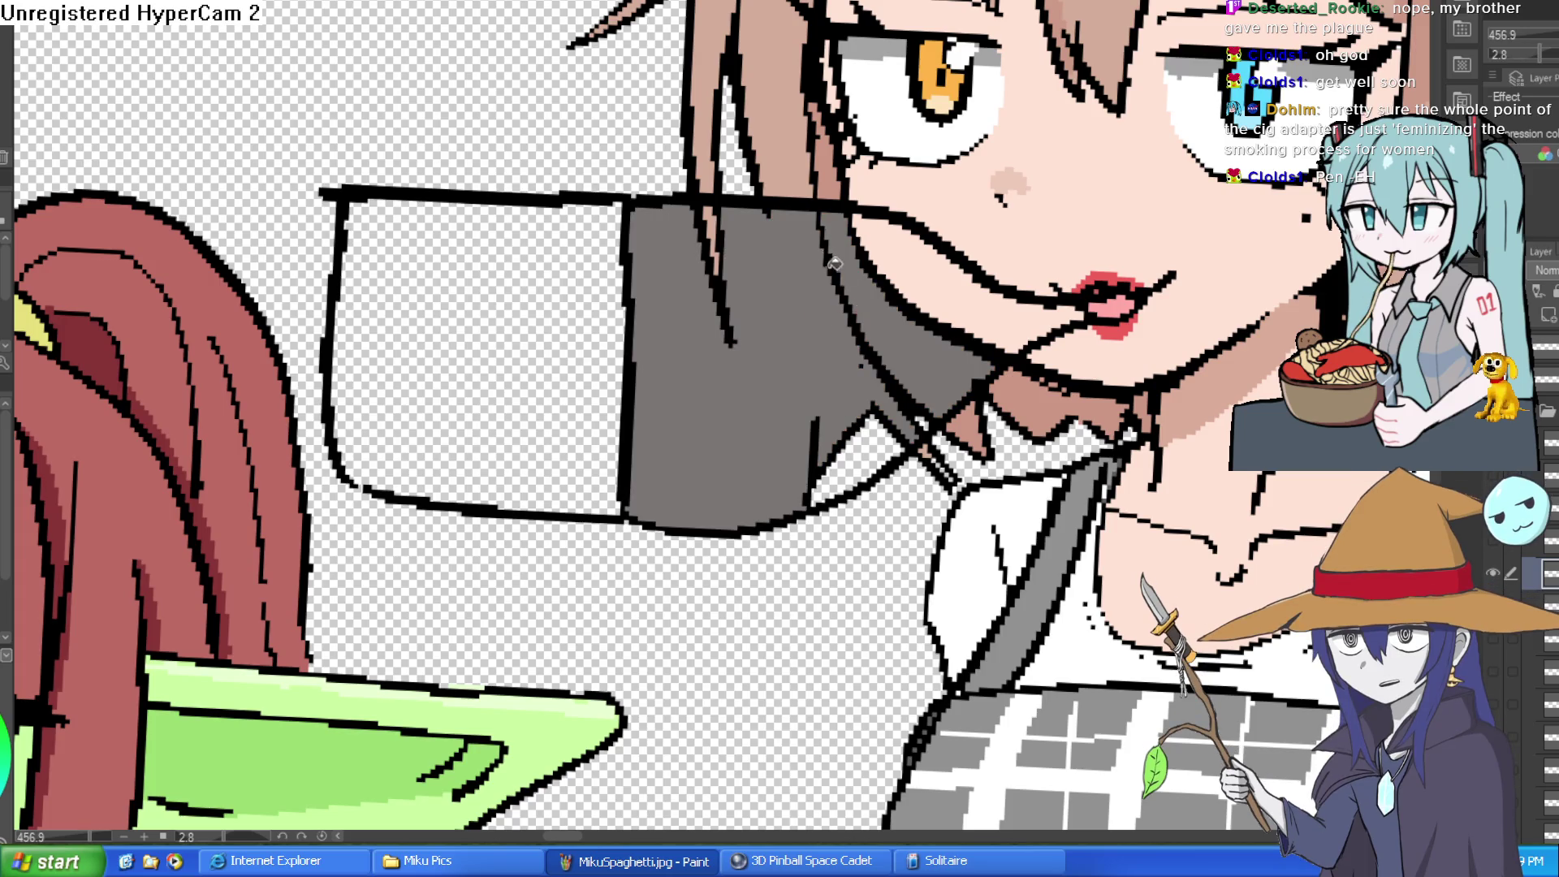
left_click(922, 274)
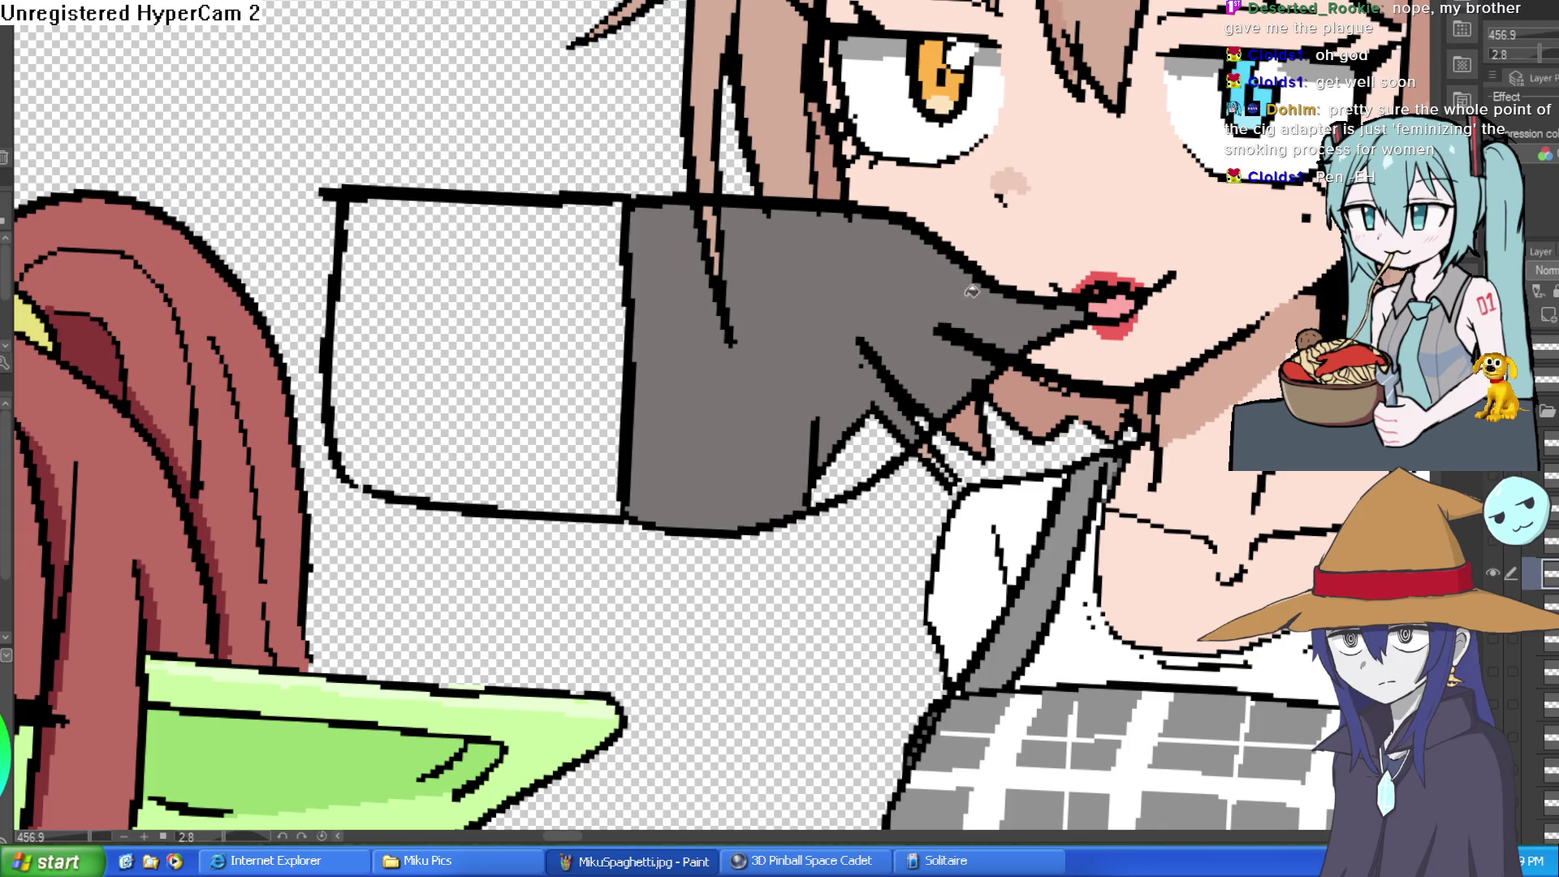
left_click(894, 387)
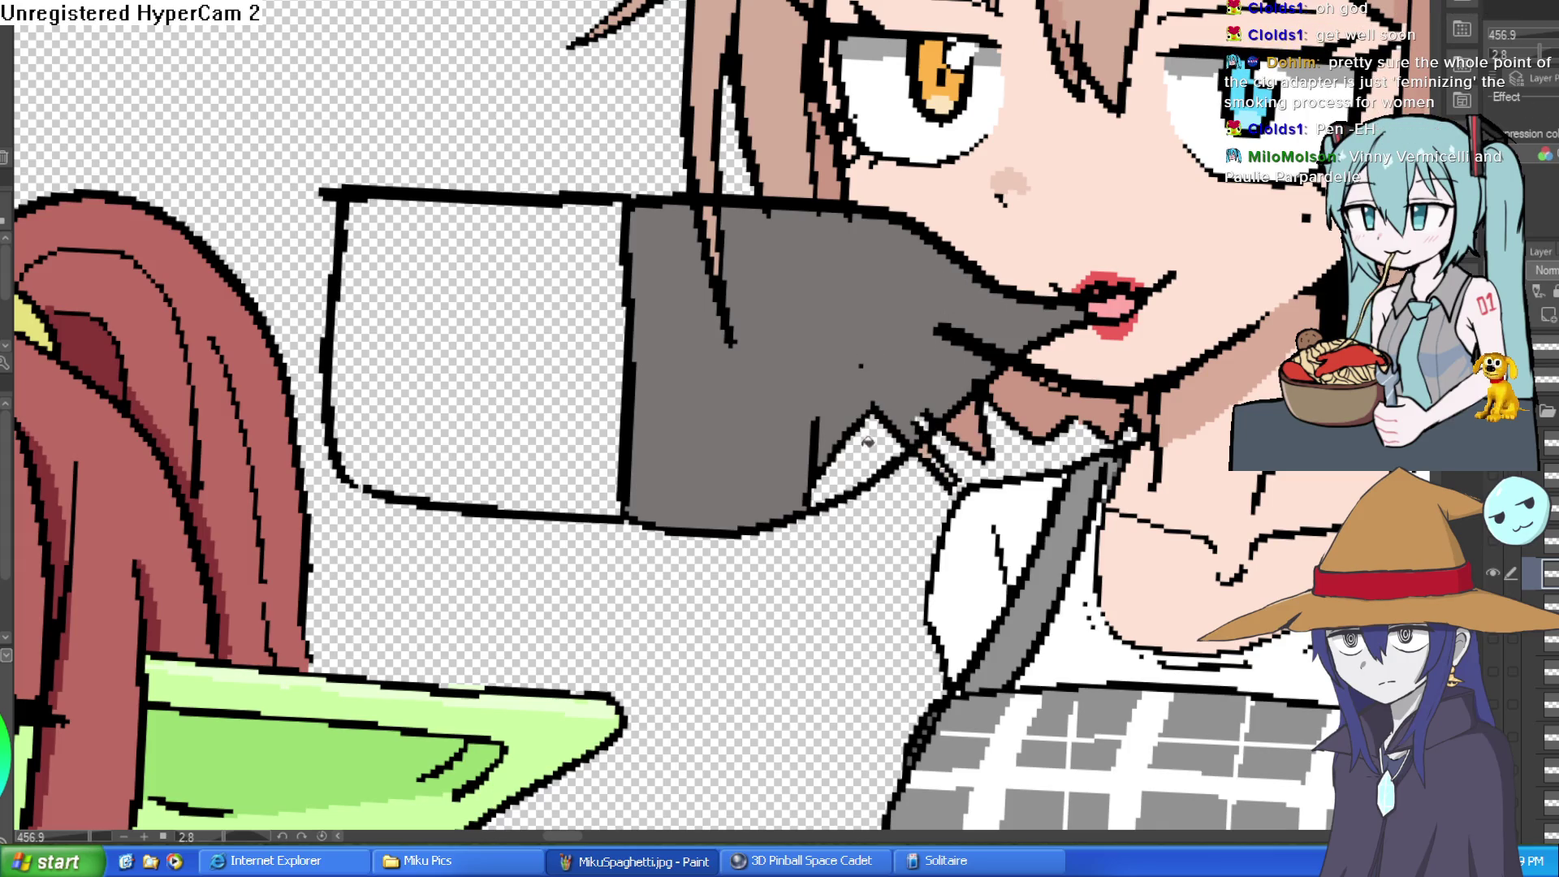
left_click(867, 441)
left_click(814, 462)
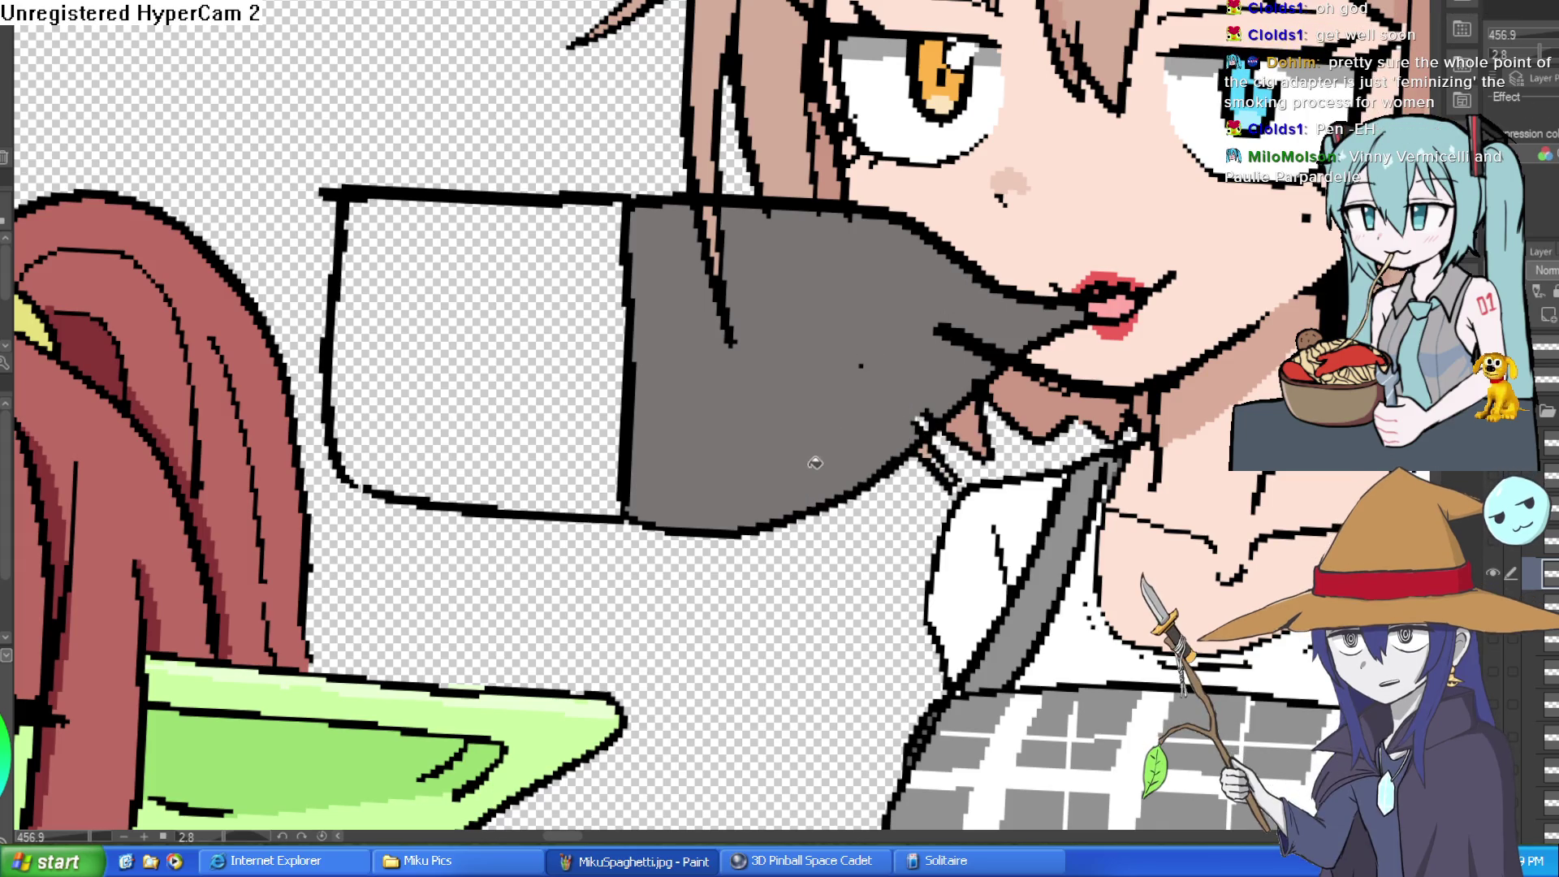
left_click(1006, 325)
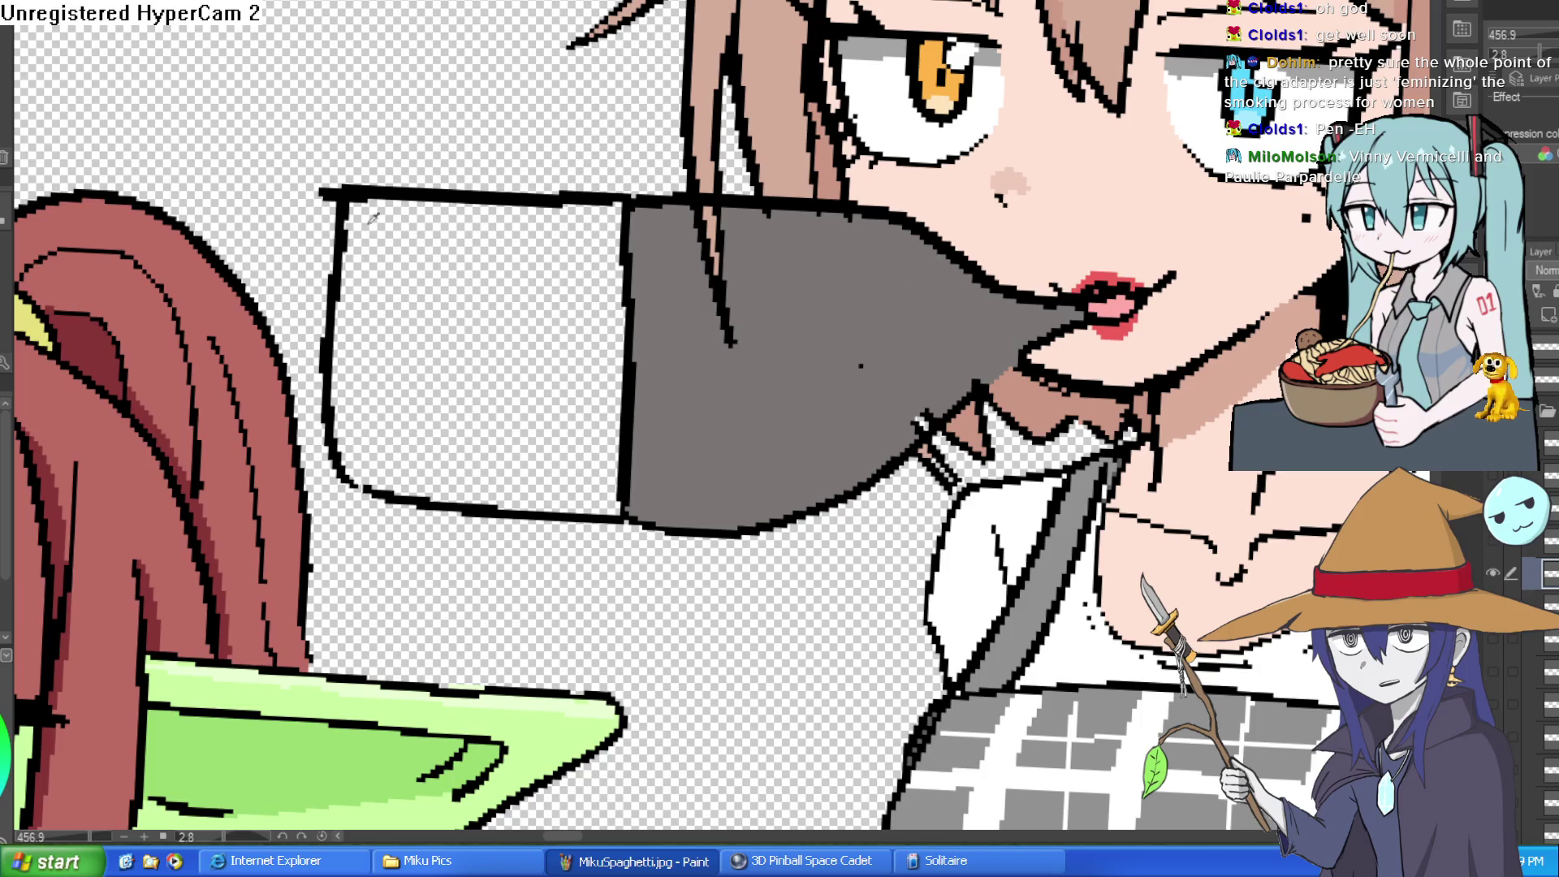
- Rotate the canvas view around and back upright, then return to Construct 3
scroll(925, 386, "up", 3)
left_click_drag(1048, 351, 1026, 292)
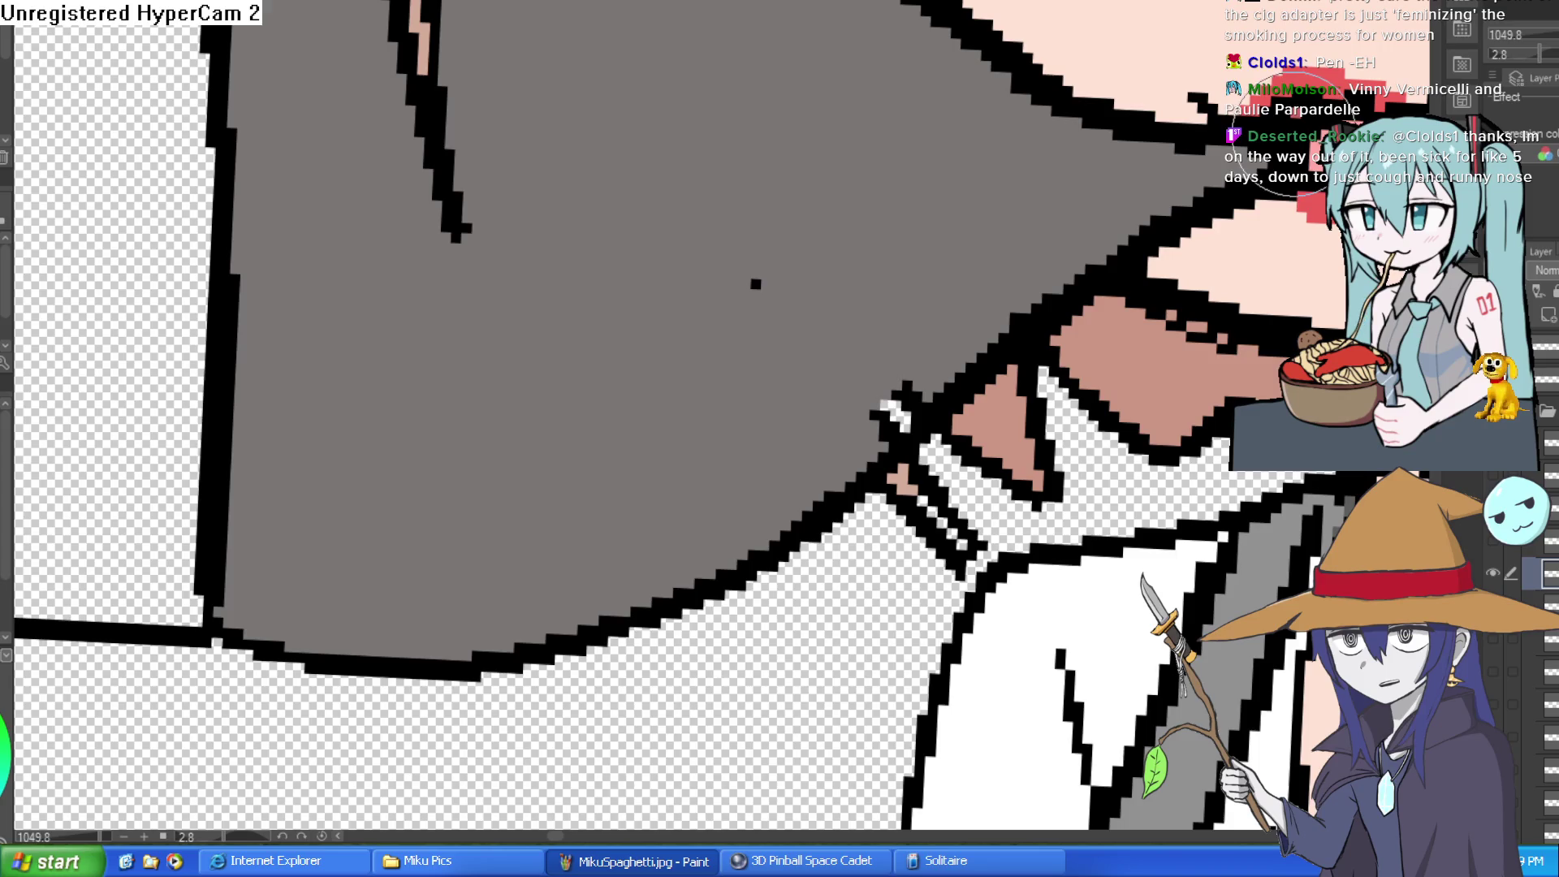
scroll(1194, 170, "down", 3)
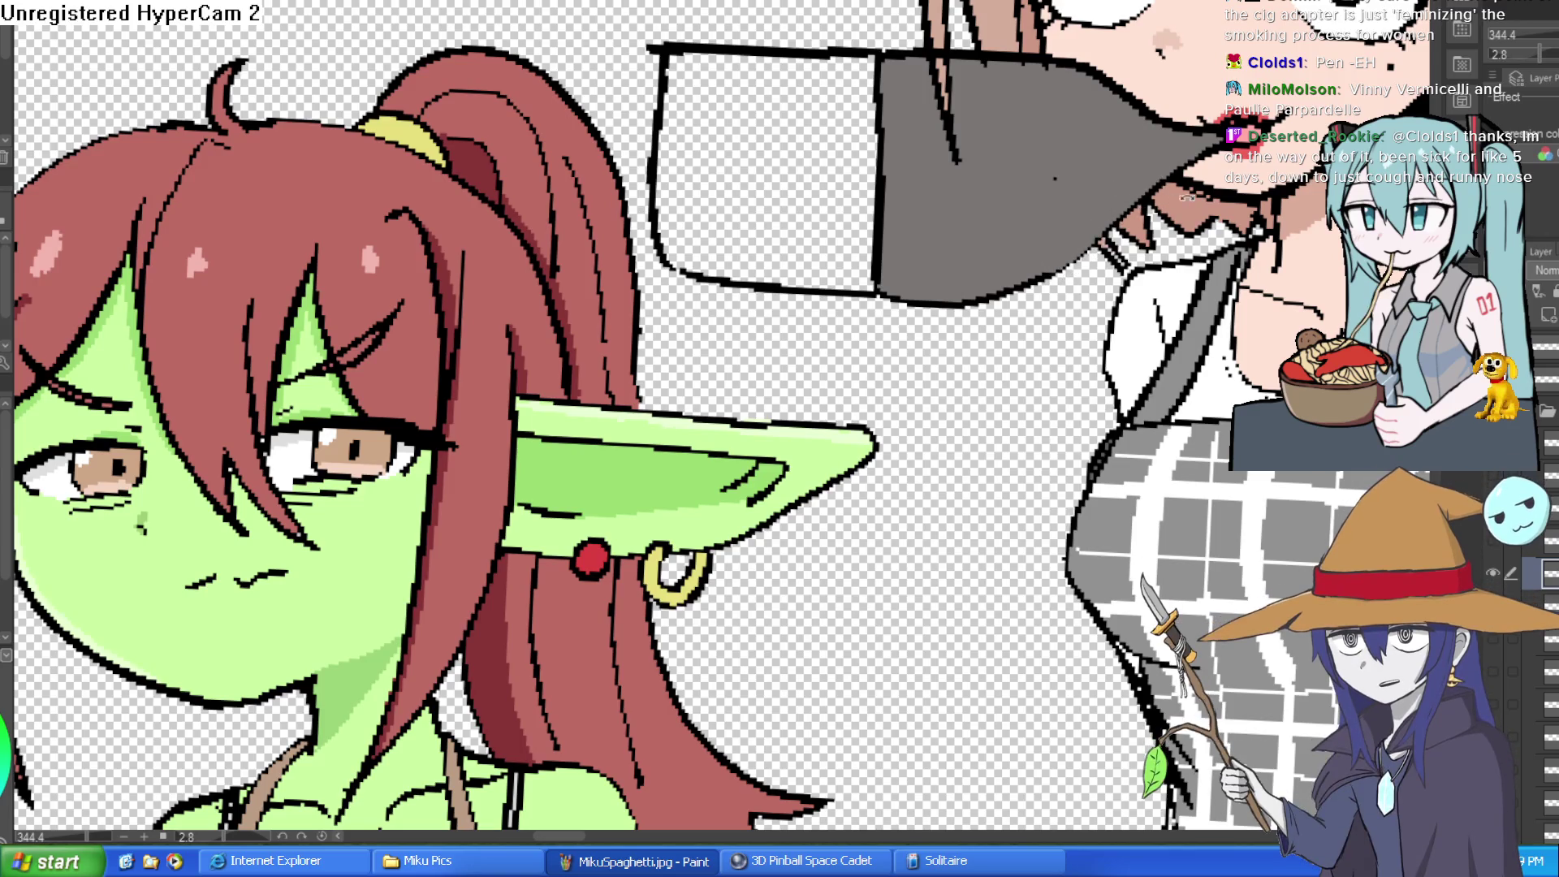
left_click_drag(1057, 264, 1051, 167)
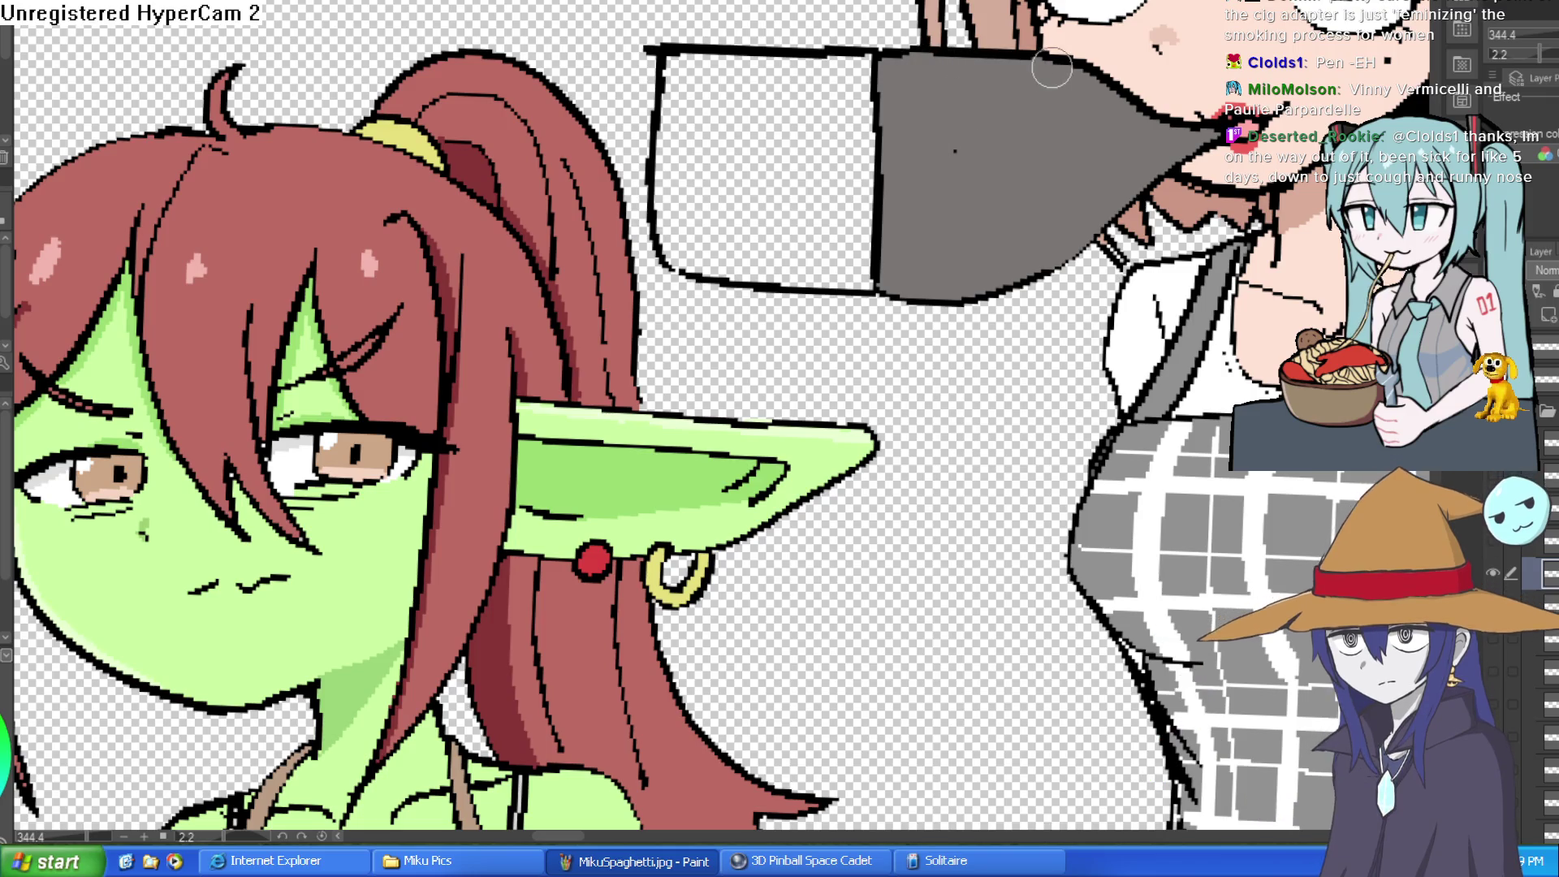
mouse_move(1110, 181)
left_mouse_down()
mouse_move(894, 455)
mouse_move(741, 406)
left_mouse_up()
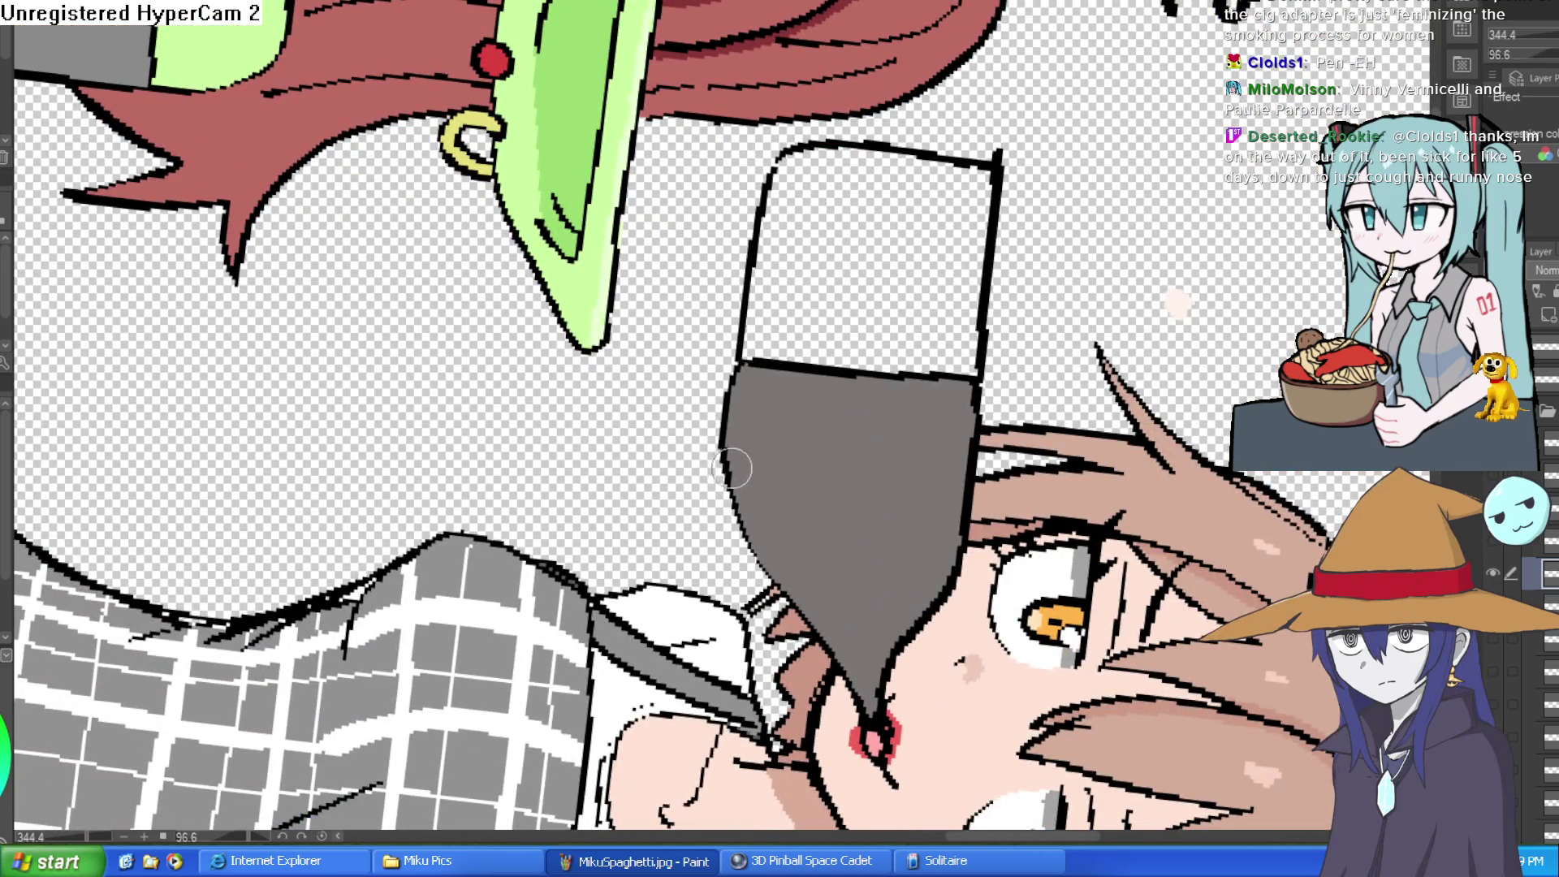
mouse_move(1047, 173)
left_mouse_down()
mouse_move(916, 59)
mouse_move(866, 62)
left_mouse_up()
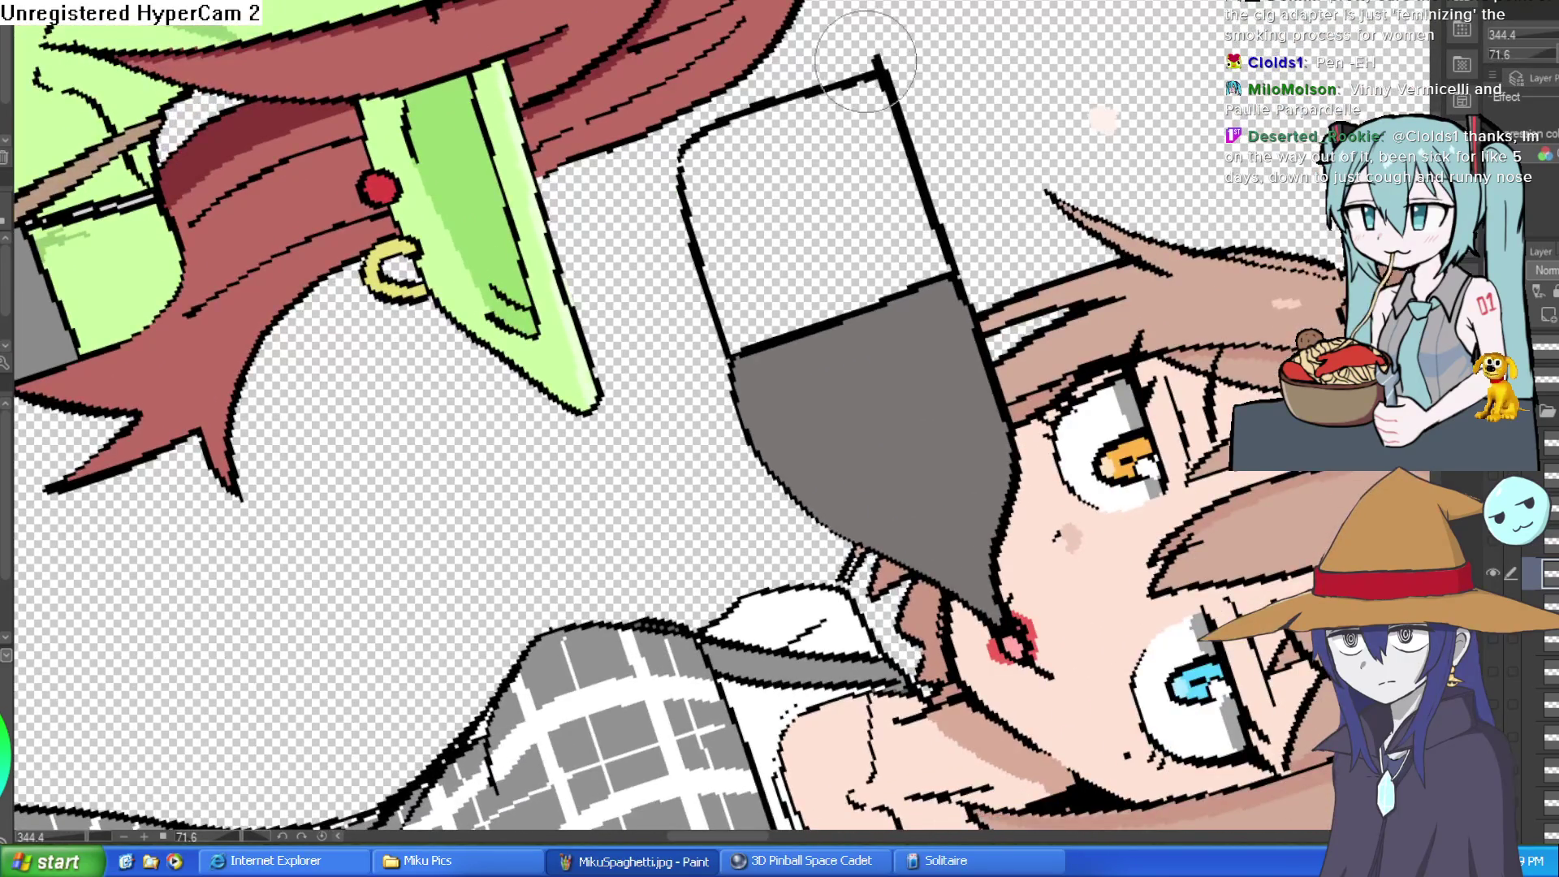
mouse_move(960, 65)
left_mouse_down()
mouse_move(835, 167)
mouse_move(1019, 87)
mouse_move(1007, 162)
mouse_move(1039, 204)
mouse_move(1025, 138)
left_mouse_up()
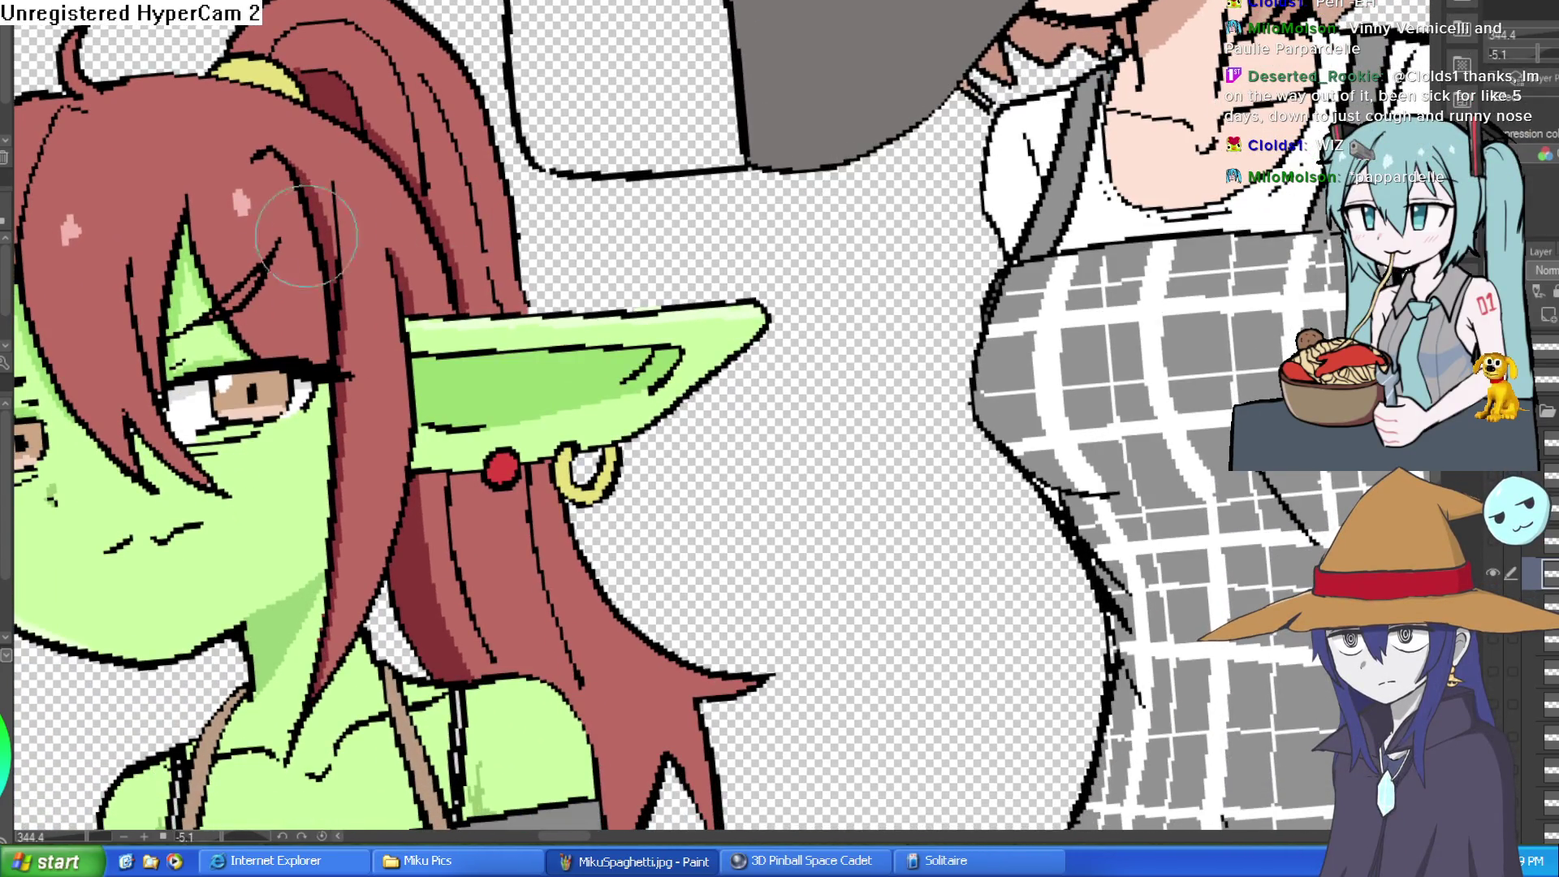
mouse_move(837, 146)
left_mouse_down()
mouse_move(873, 185)
mouse_move(865, 90)
mouse_move(882, 25)
left_mouse_up()
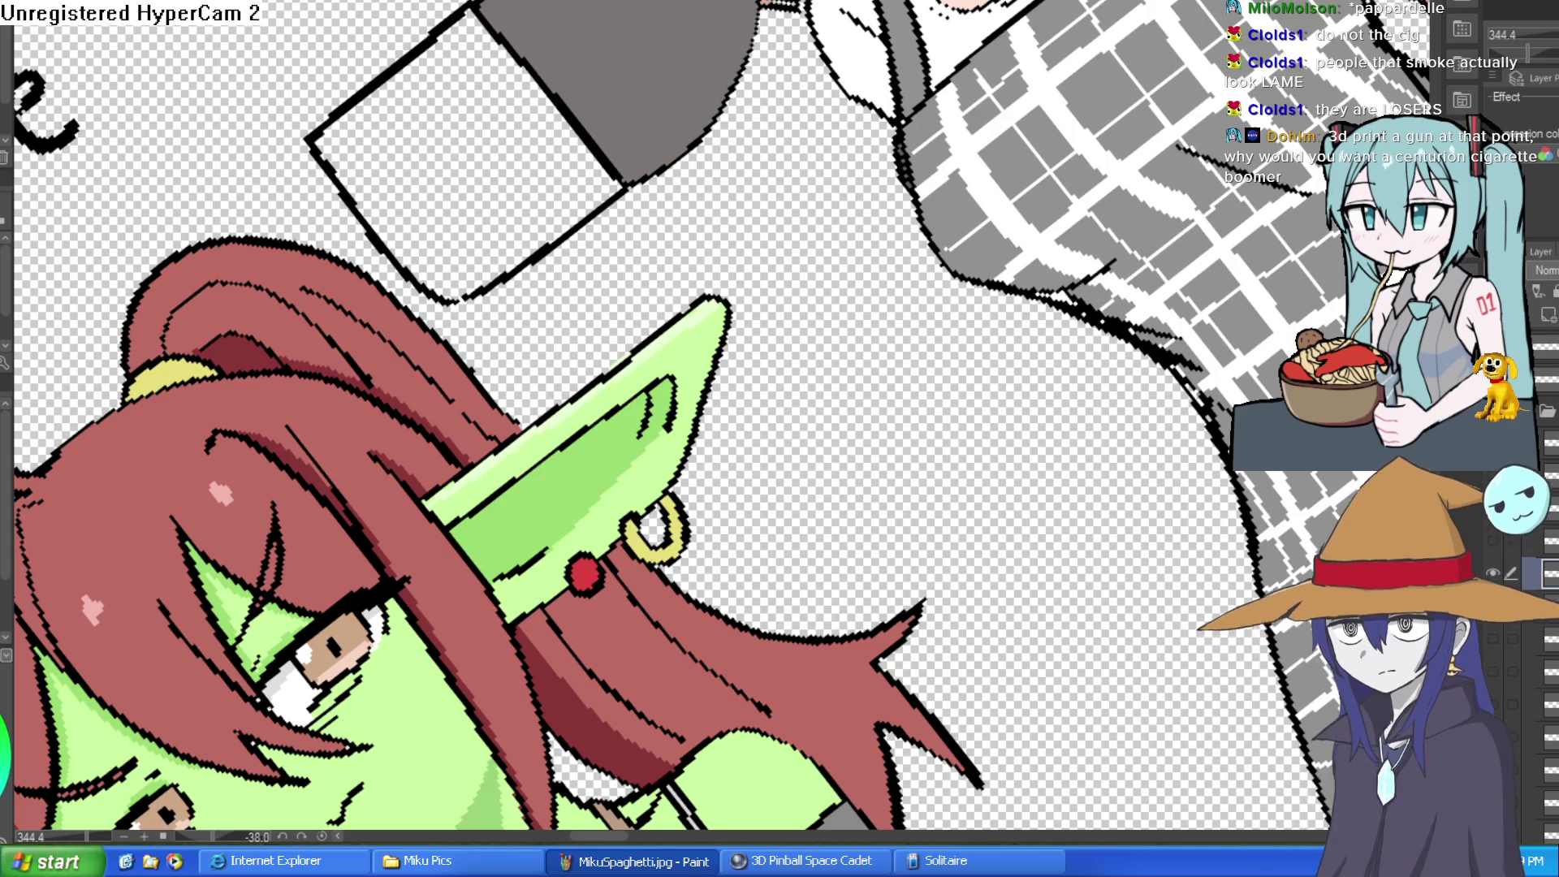
key("alt+Tab")
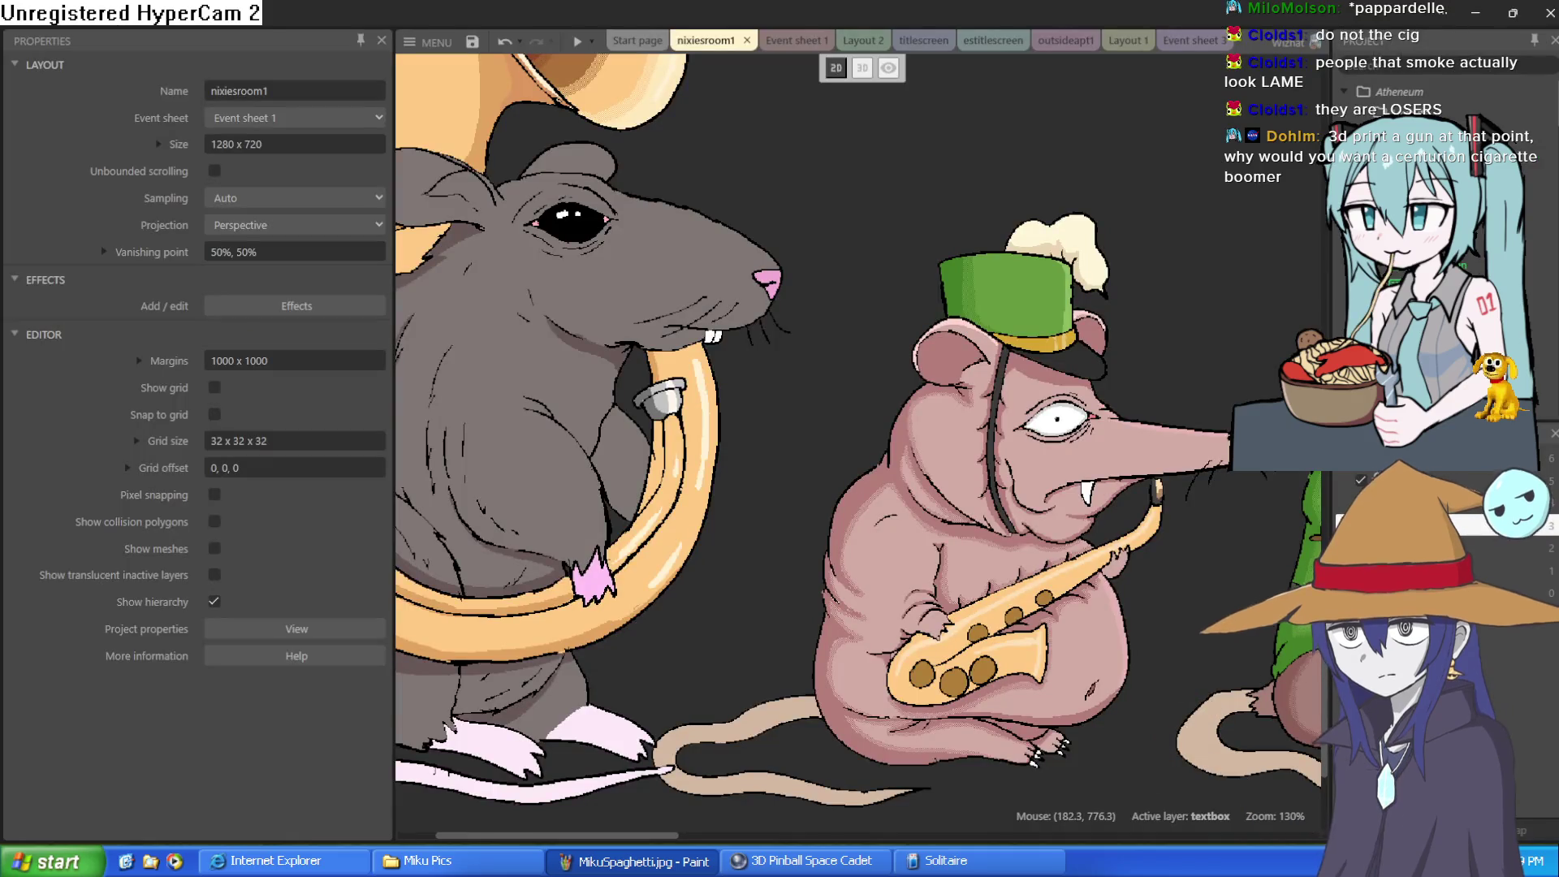
scroll(744, 485, "down", 5)
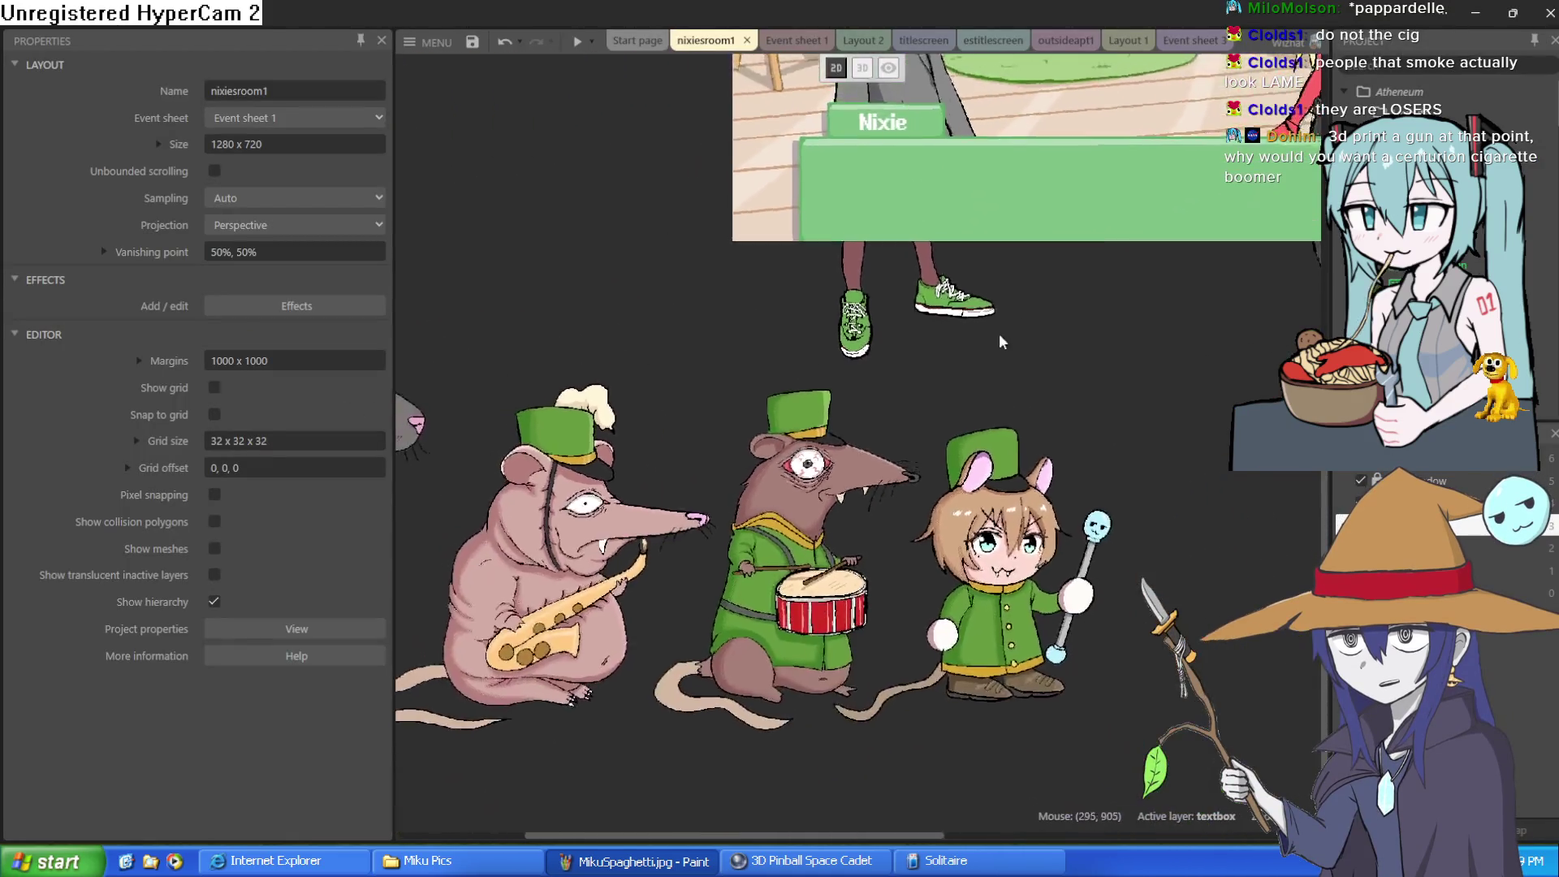
scroll(870, 592, "up", 1)
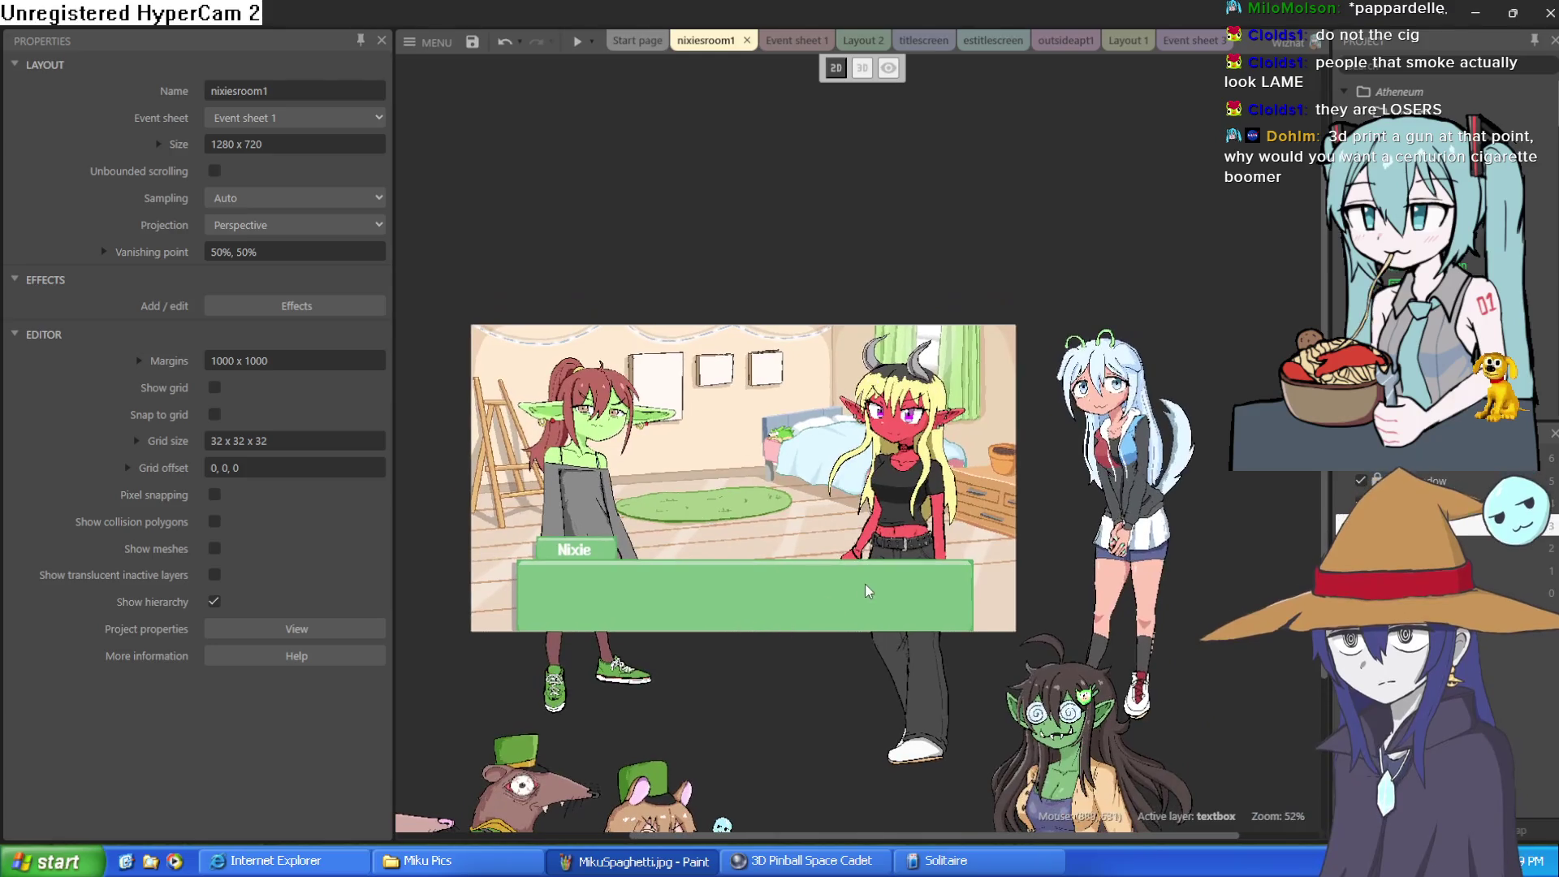
scroll(832, 494, "up", 3)
scroll(833, 488, "down", 3)
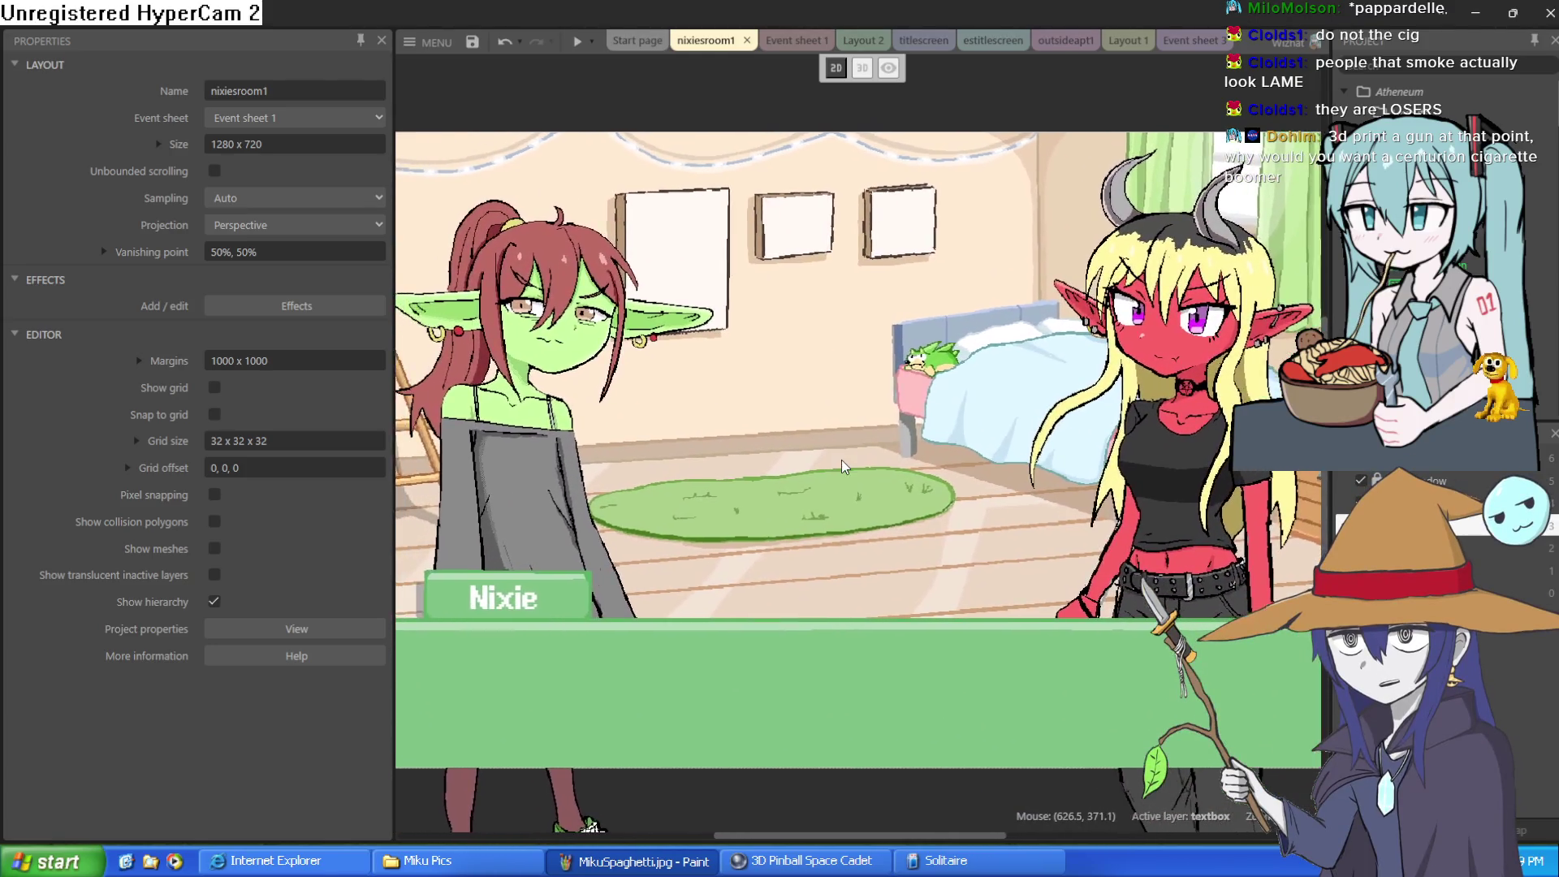
scroll(843, 468, "up", 1)
scroll(843, 468, "up", 1)
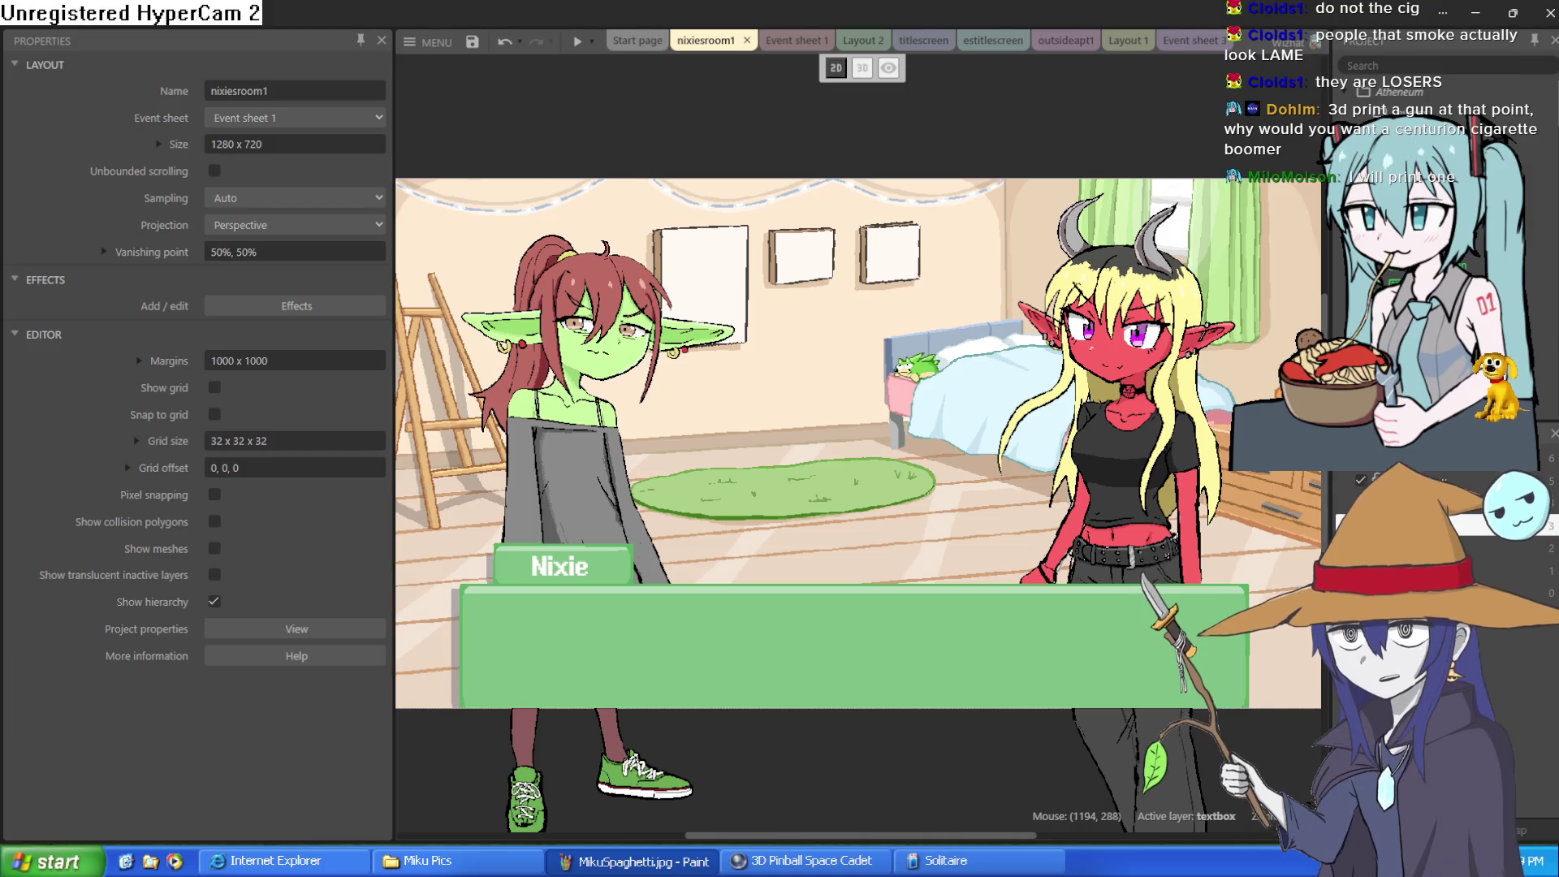
scroll(1000, 287, "down", 1)
scroll(1000, 286, "down", 2)
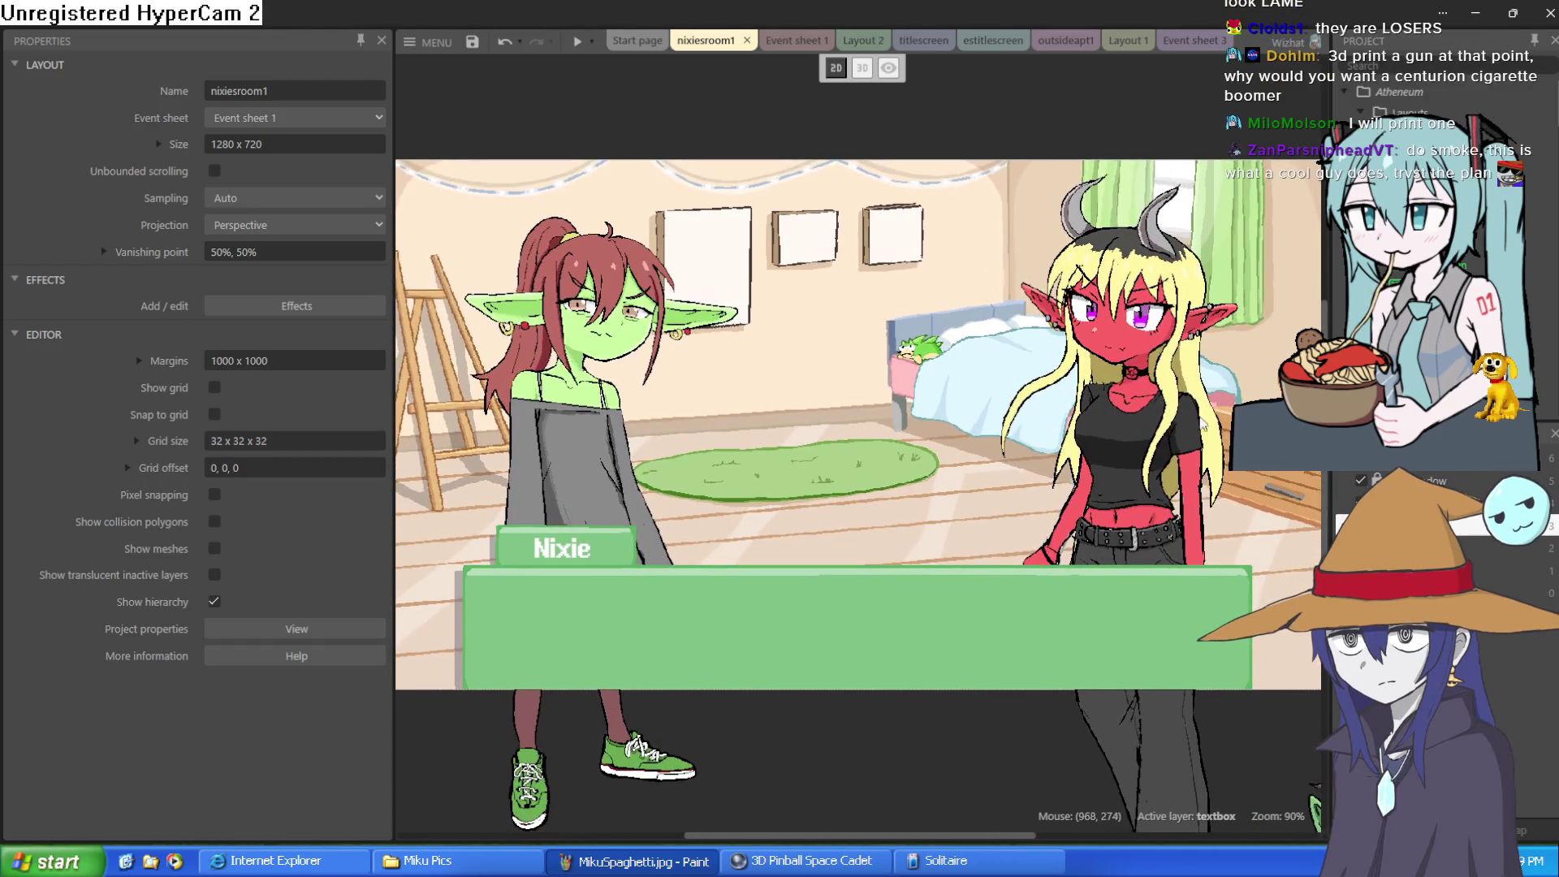